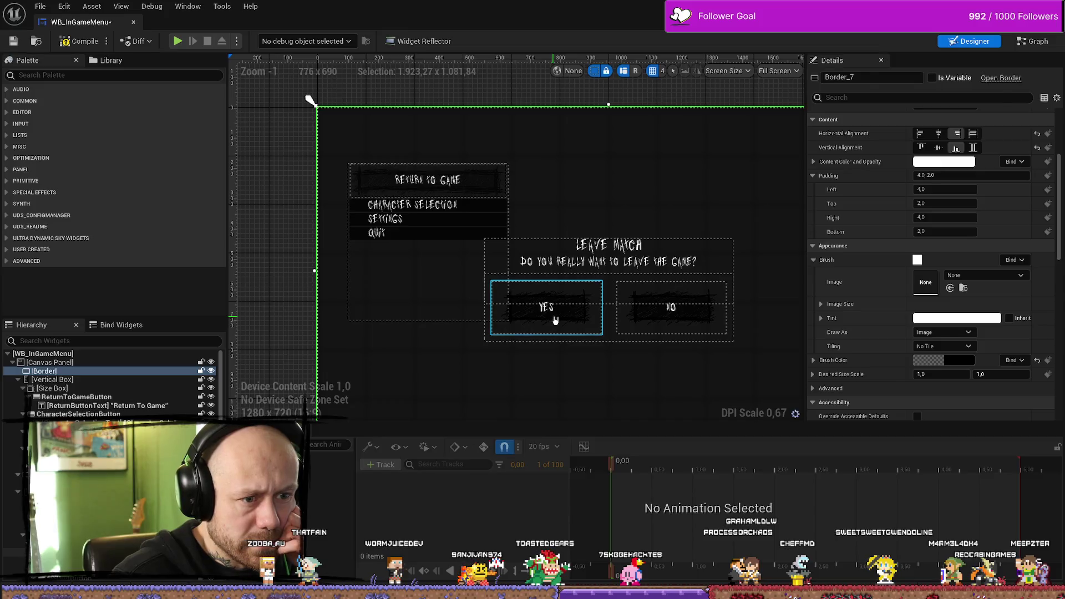
Step: Set the YesQuitButton's Hovered style to draw as Image instead of Box
scroll(926, 255, "down", 10)
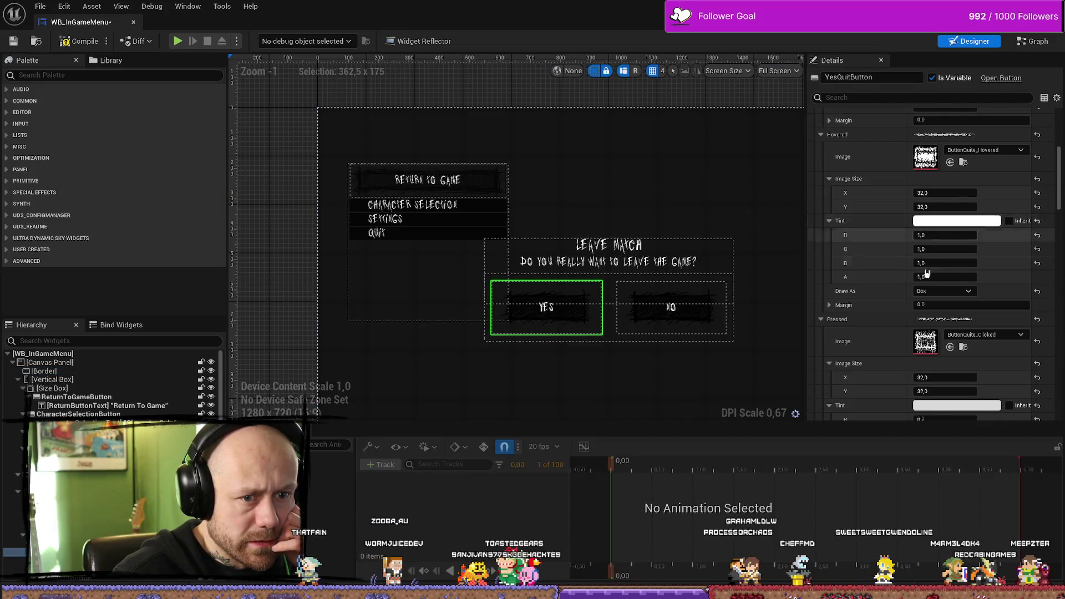
scroll(910, 271, "down", 2)
scroll(887, 261, "up", 3)
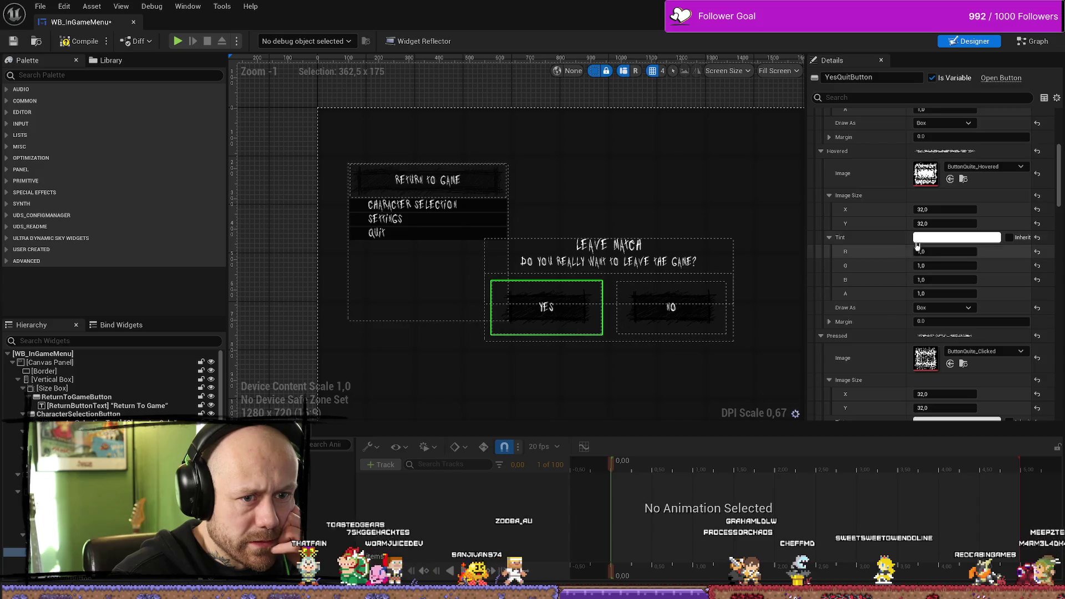
left_click(942, 307)
left_click(927, 344)
Step: Set the Pressed style to draw as Image as well, then compile the widget
scroll(905, 238, "up", 10)
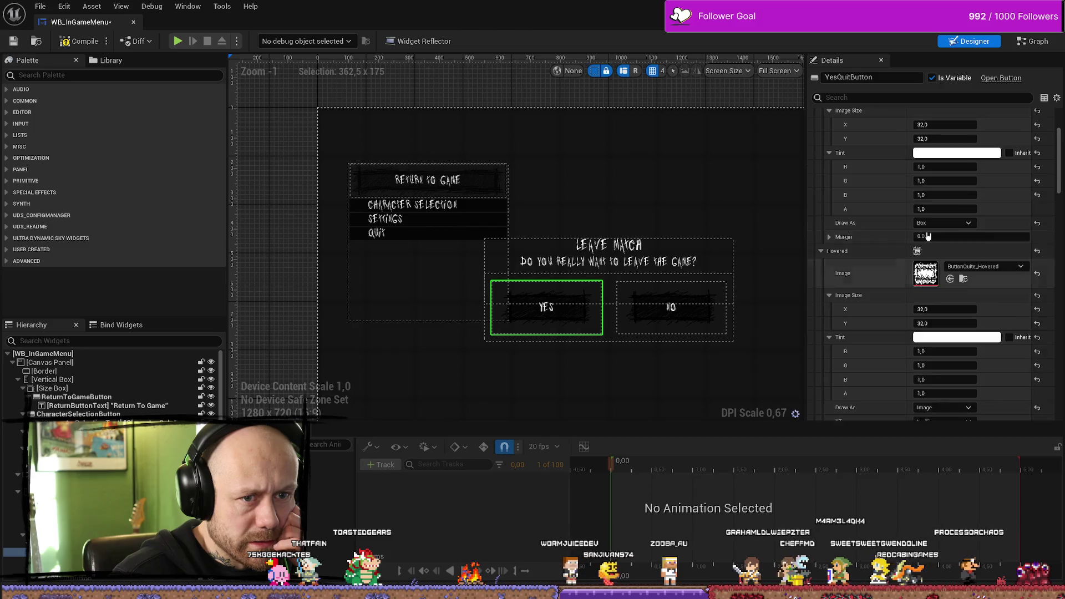
scroll(942, 294, "down", 3)
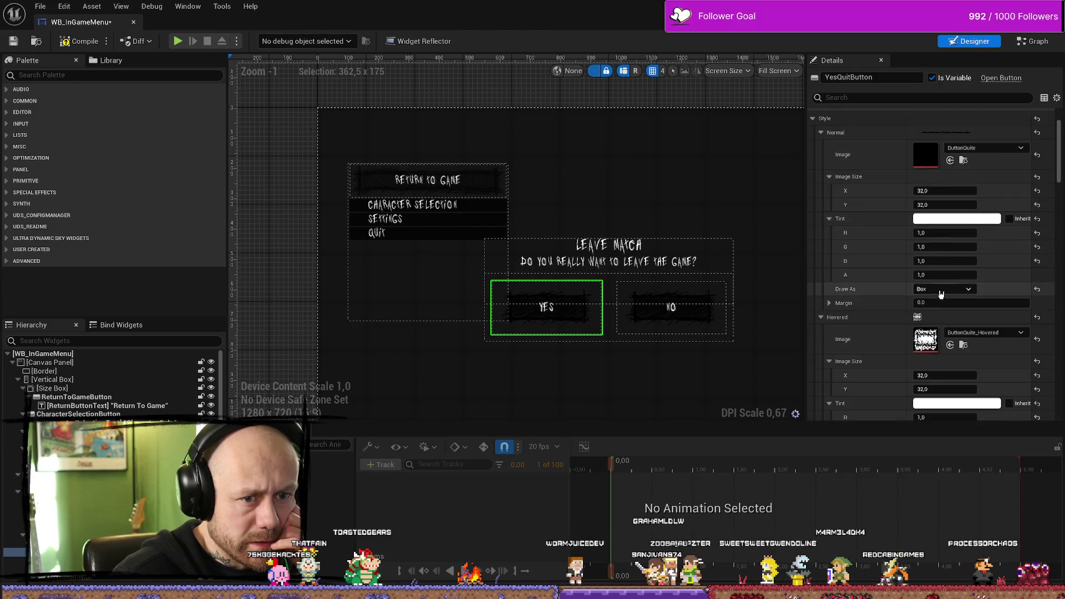
scroll(905, 262, "up", 3)
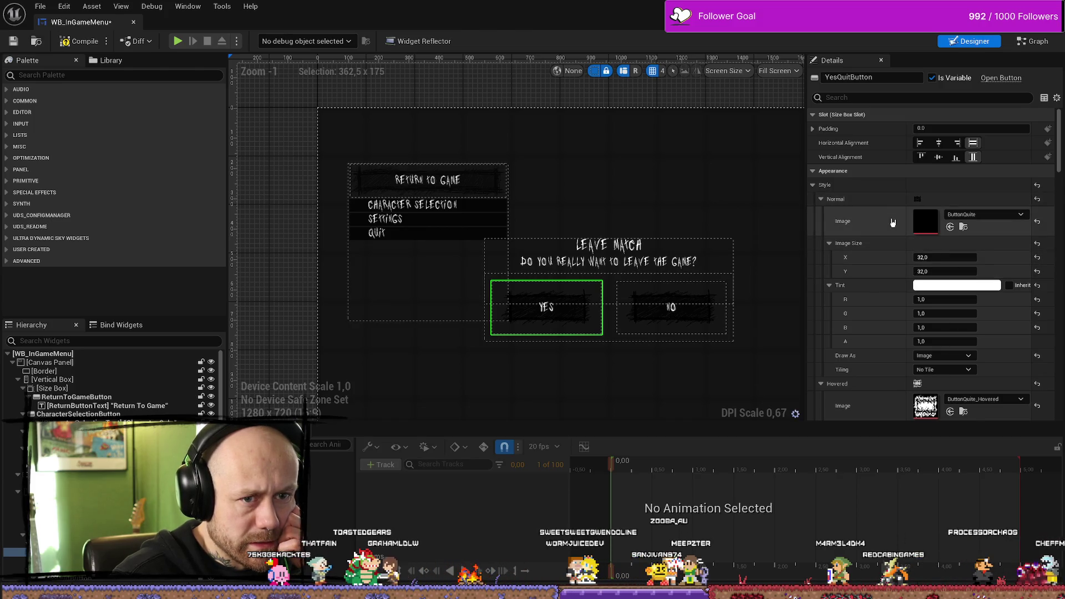
scroll(902, 216, "down", 15)
scroll(905, 241, "down", 9)
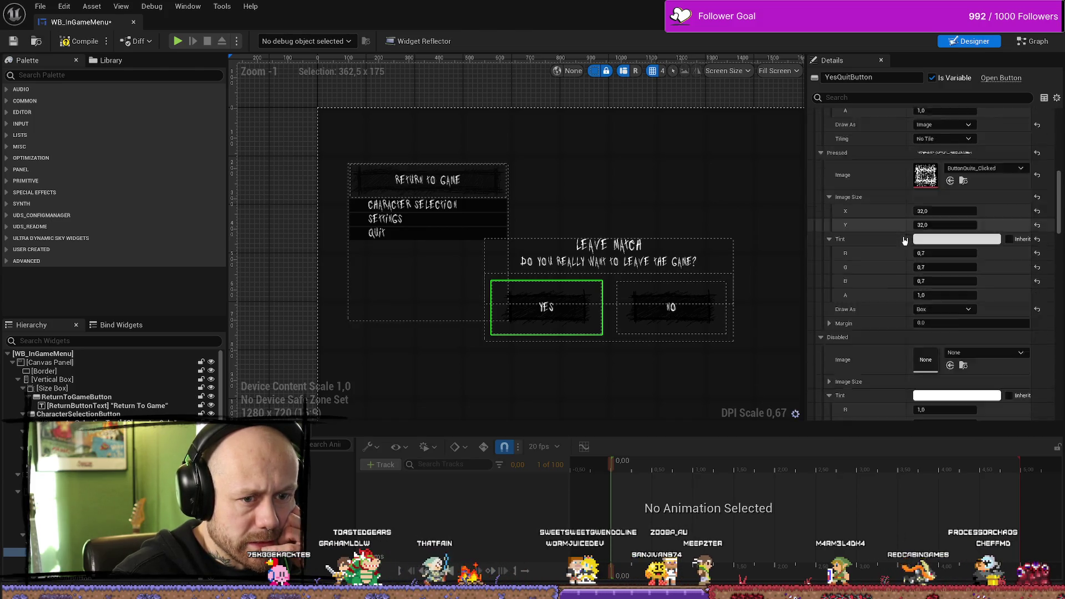
scroll(910, 244, "down", 3)
scroll(914, 242, "up", 3)
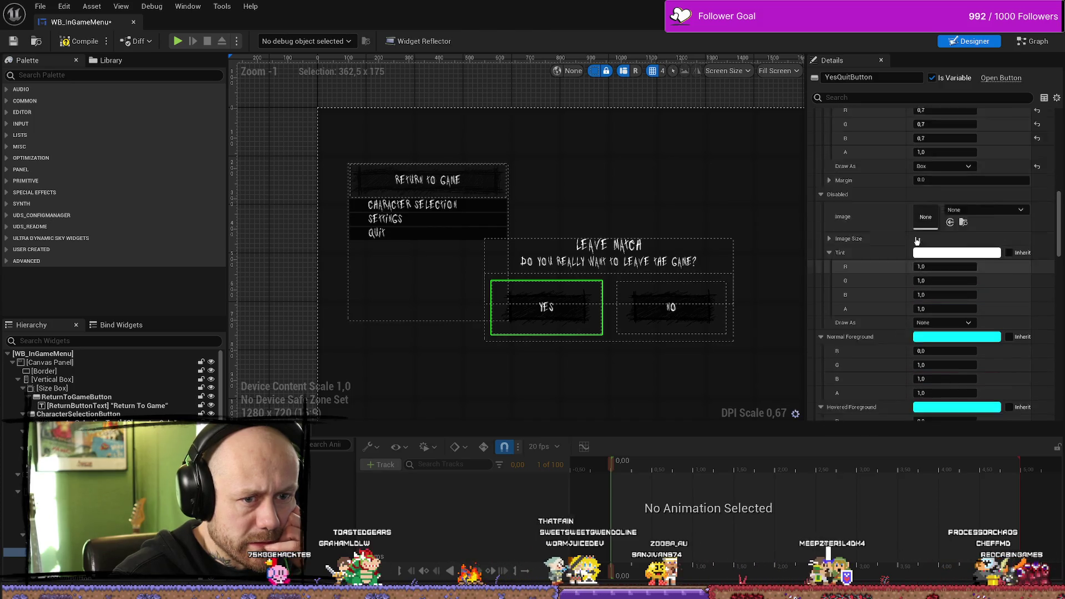
scroll(915, 242, "down", 5)
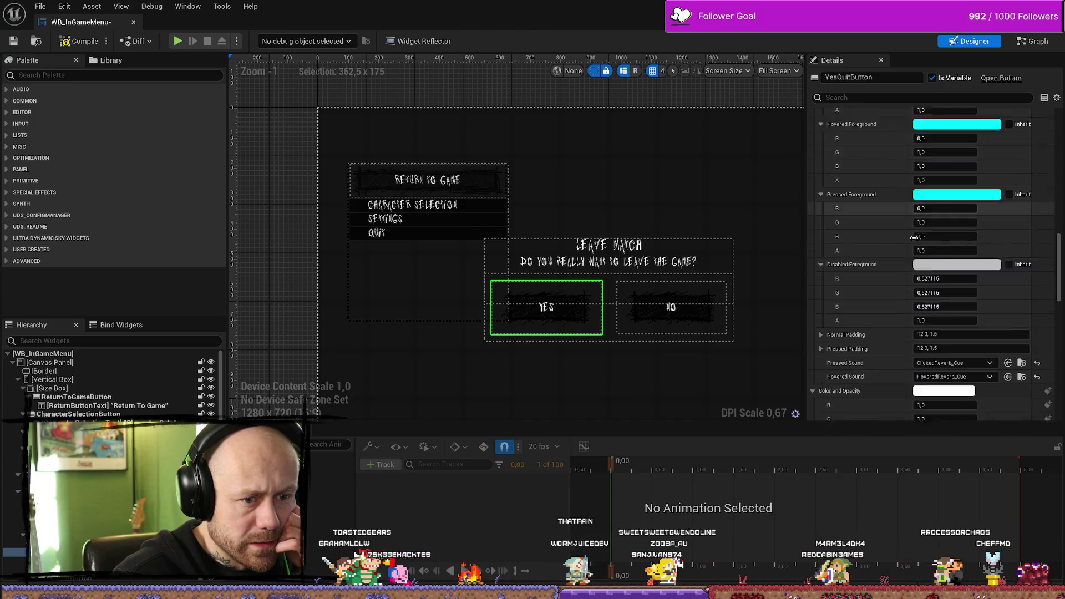
scroll(917, 254, "up", 7)
scroll(917, 254, "up", 3)
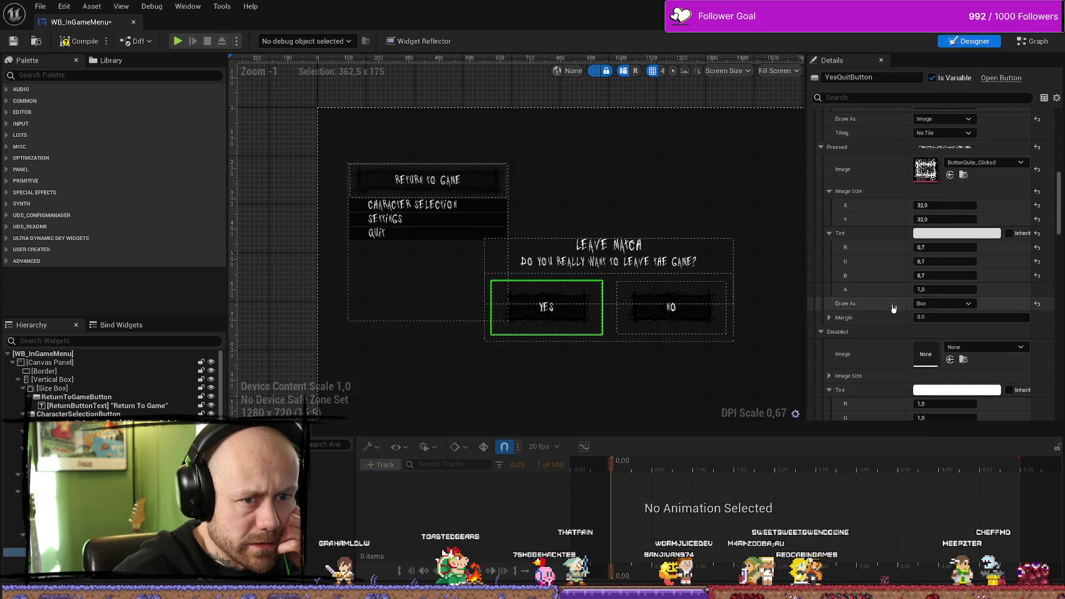
left_click(945, 304)
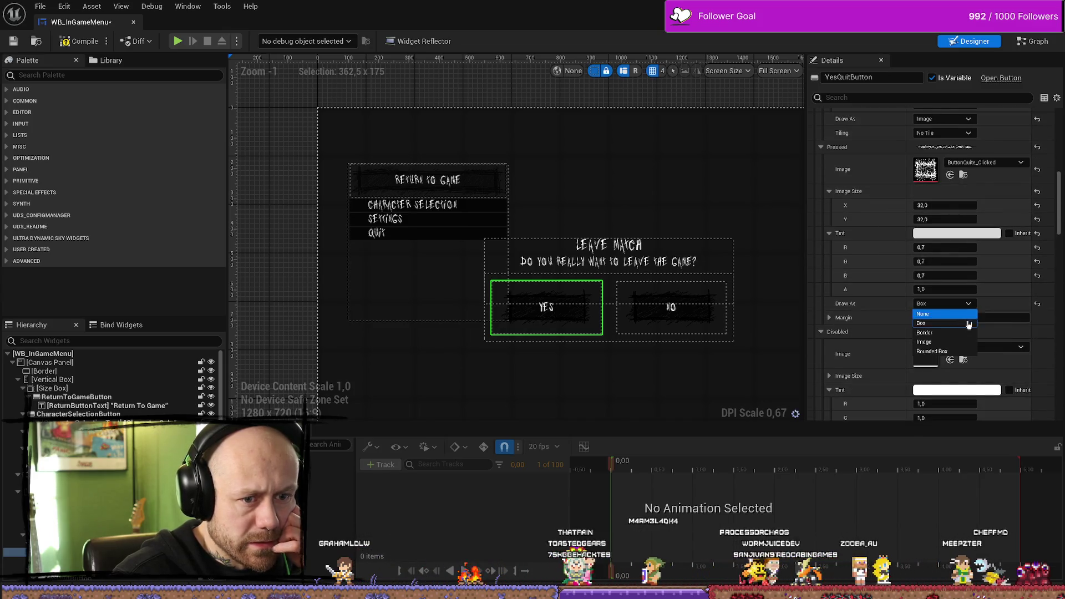
left_click(934, 333)
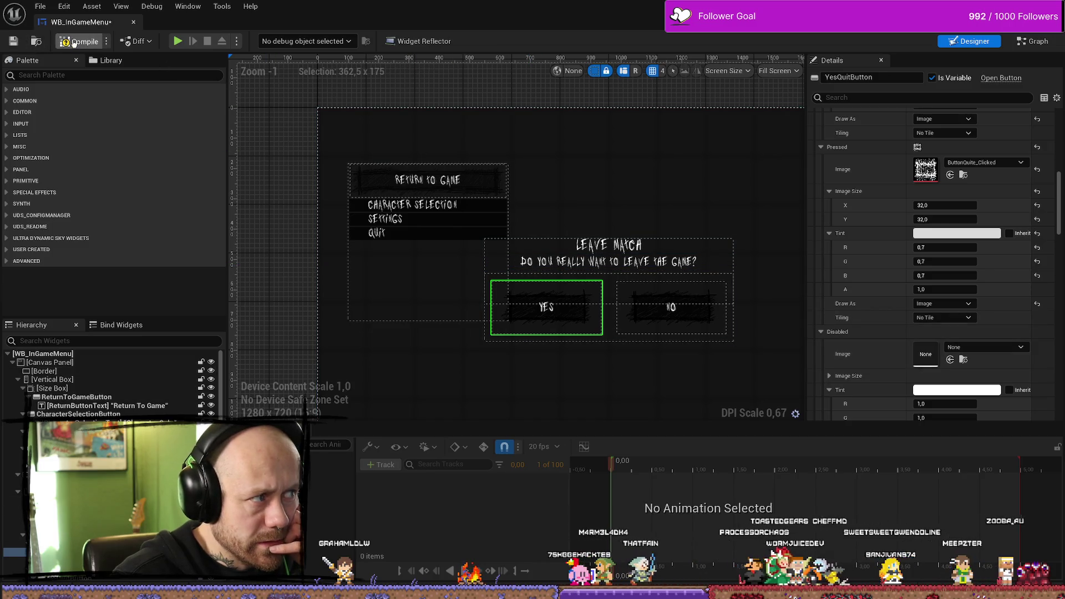
left_click(13, 39)
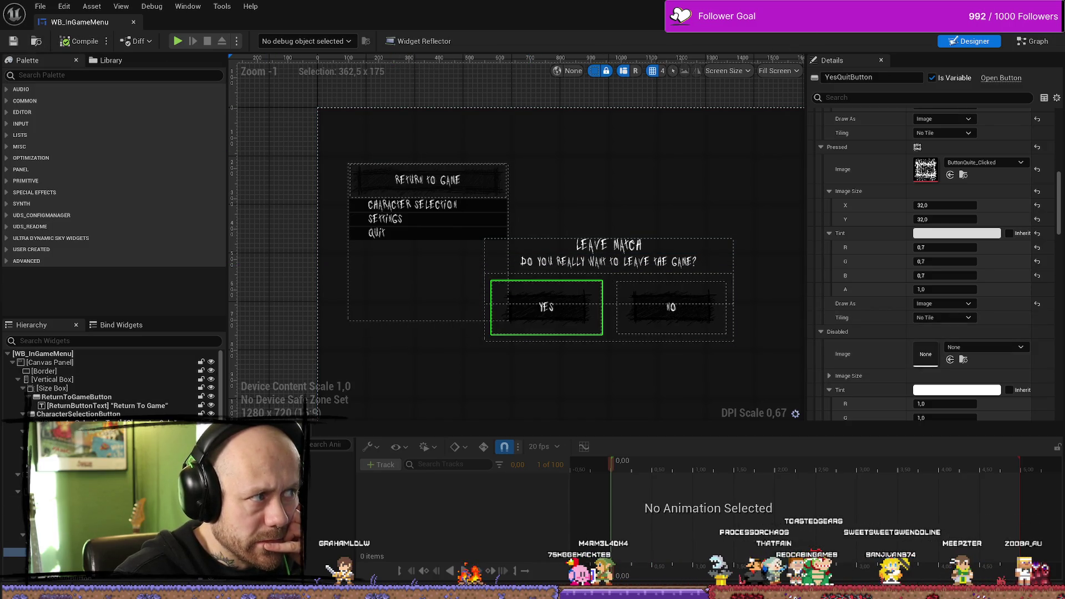
Step: Play in the editor, open the pause menu, choose Quit, answer No, and resume play
left_click(133, 22)
left_click(259, 41)
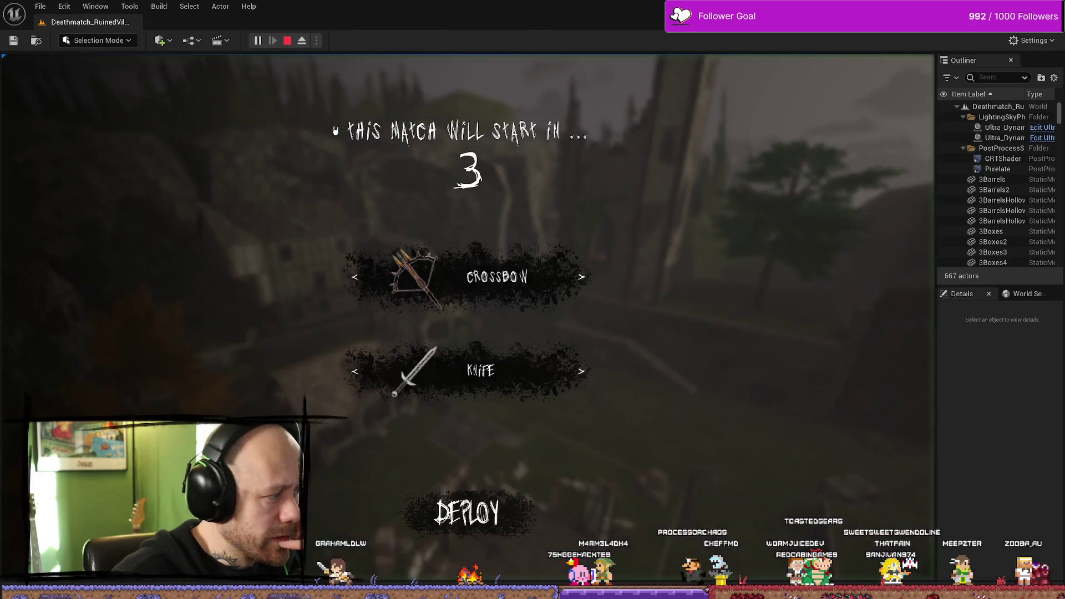
key("Escape")
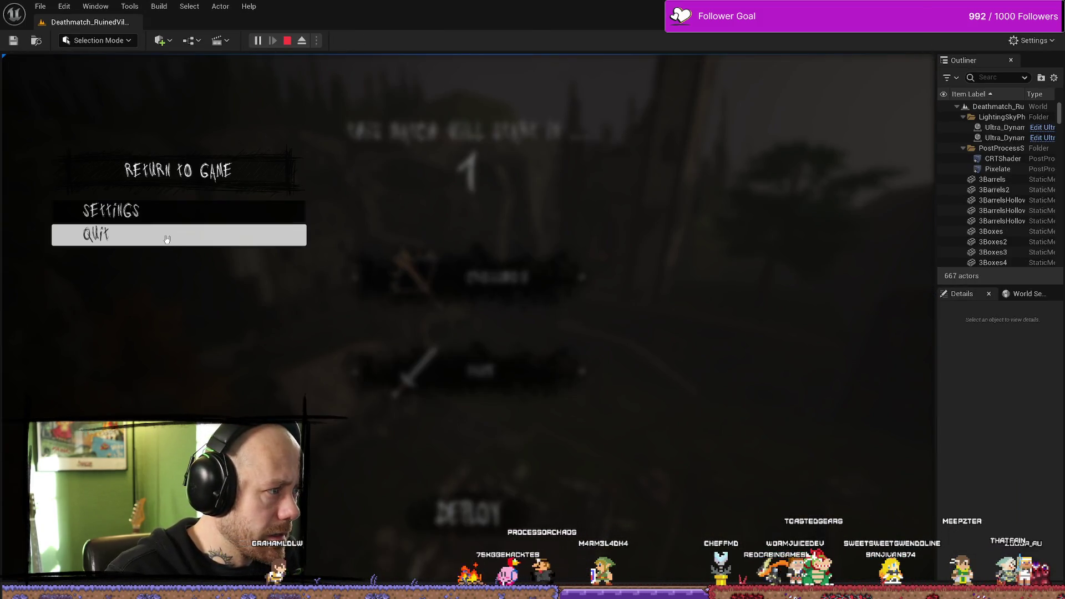
left_click(167, 239)
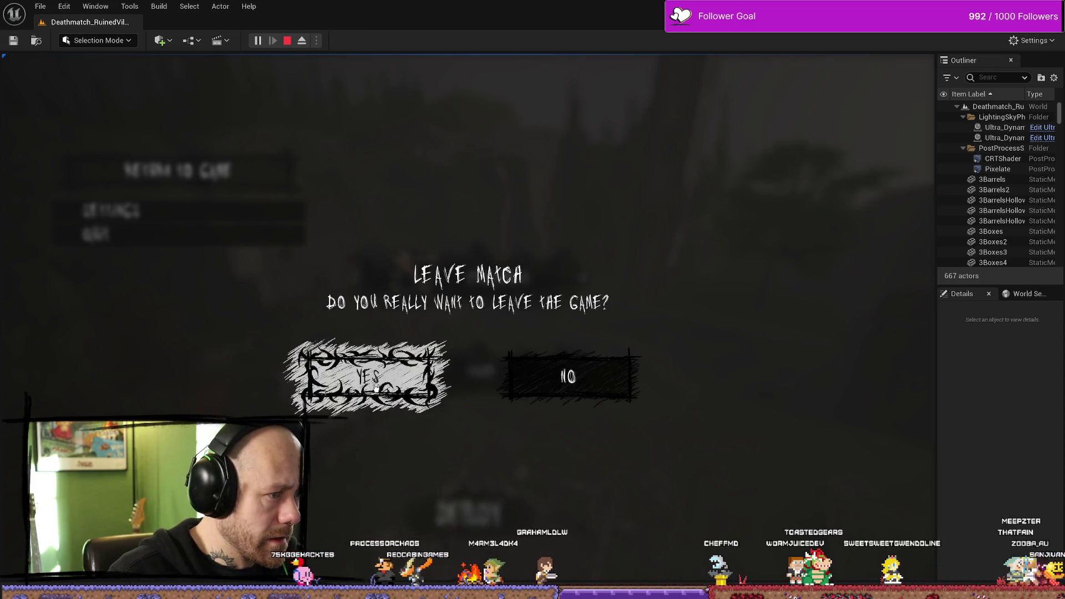
left_click(583, 376)
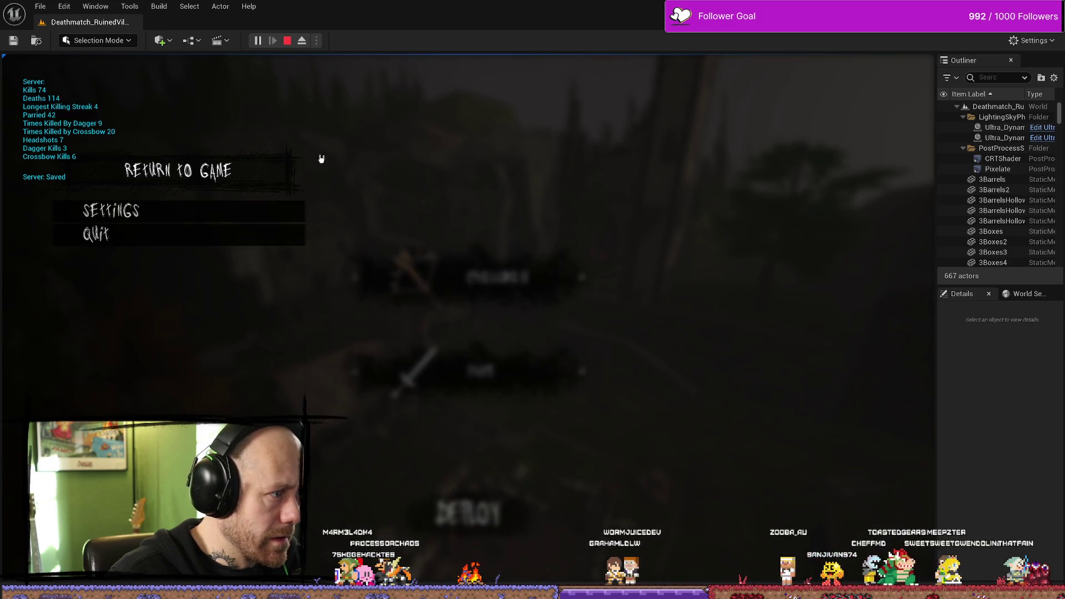
left_click(185, 174)
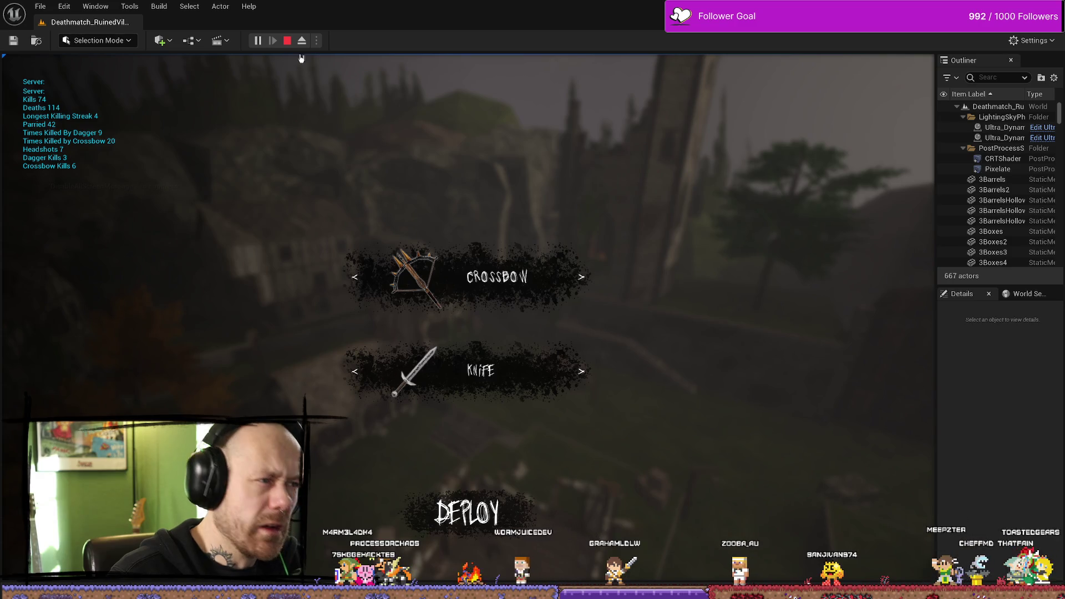
Step: Reopen the pause menu, confirm leaving the match with Yes, and end the session
key("Escape")
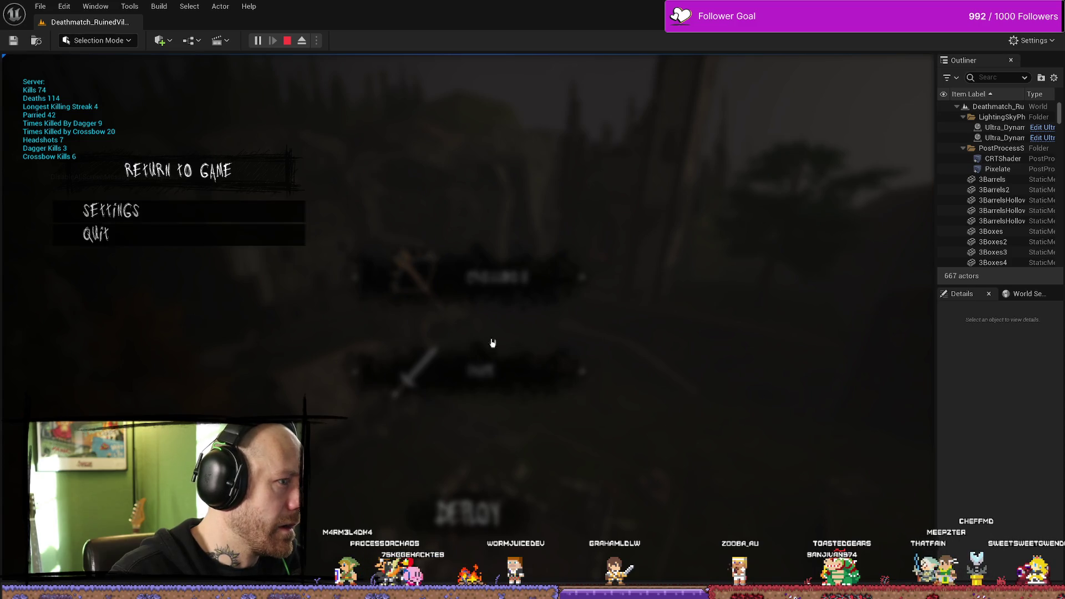
left_click(118, 237)
left_click(375, 381)
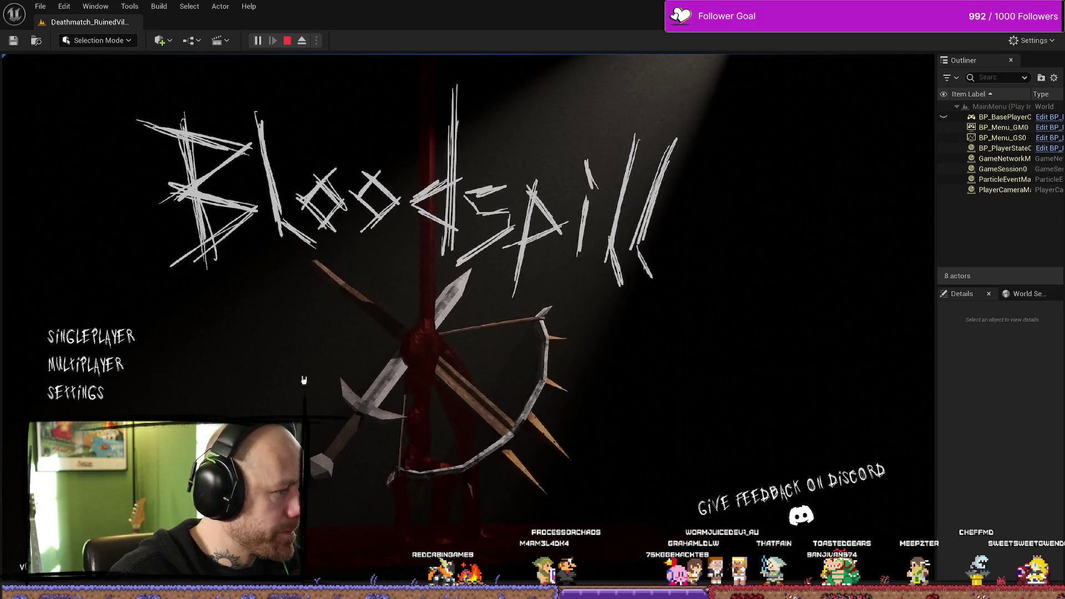
key("Escape")
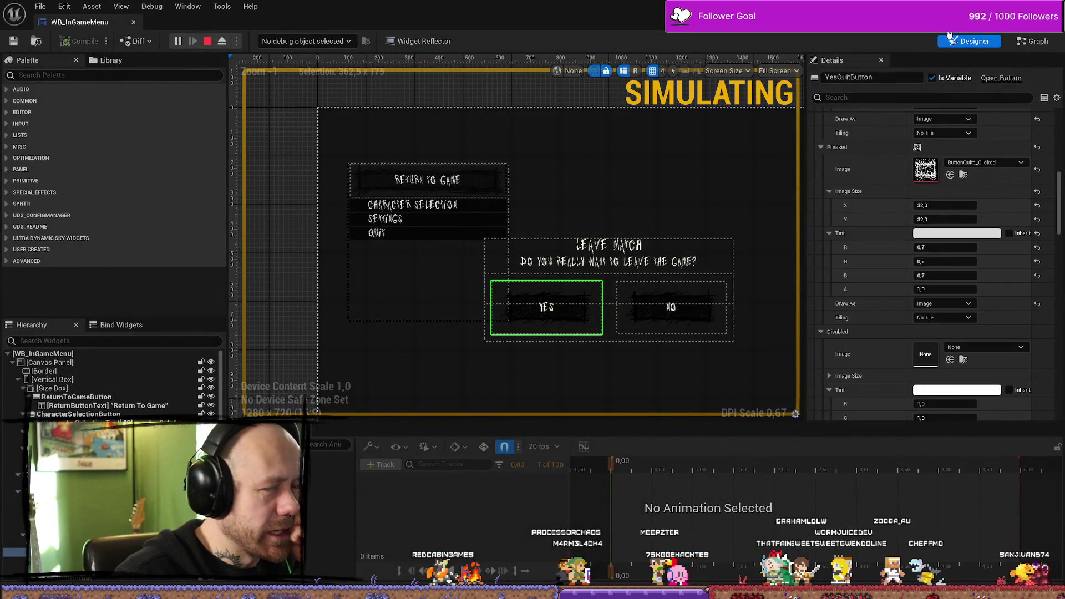
Step: In the event graph, stop the simulation and nudge the two Button Set Text nodes left
left_click(1032, 41)
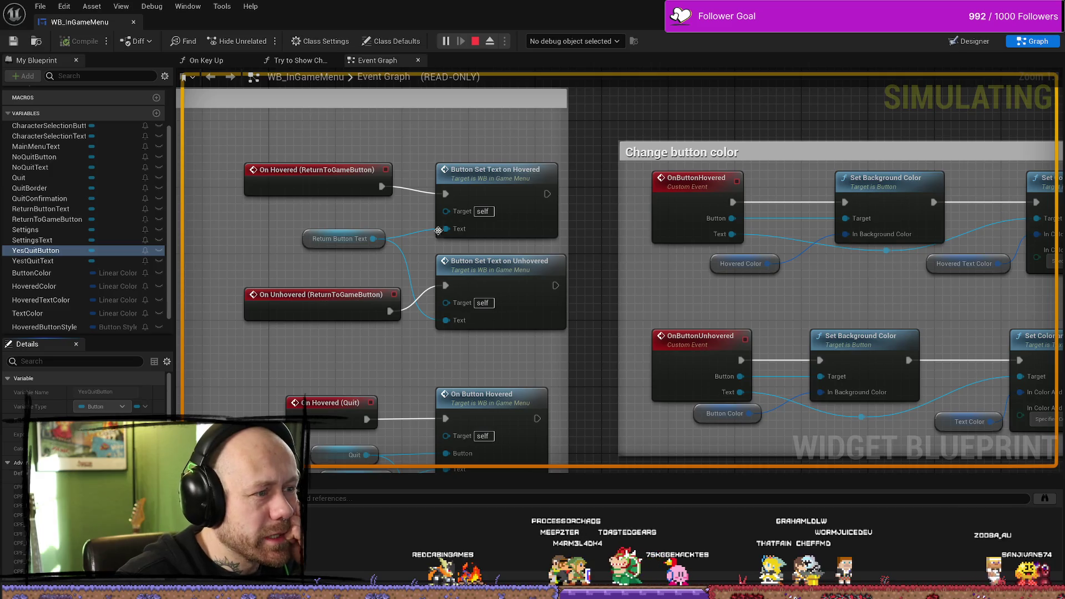
left_click(427, 244)
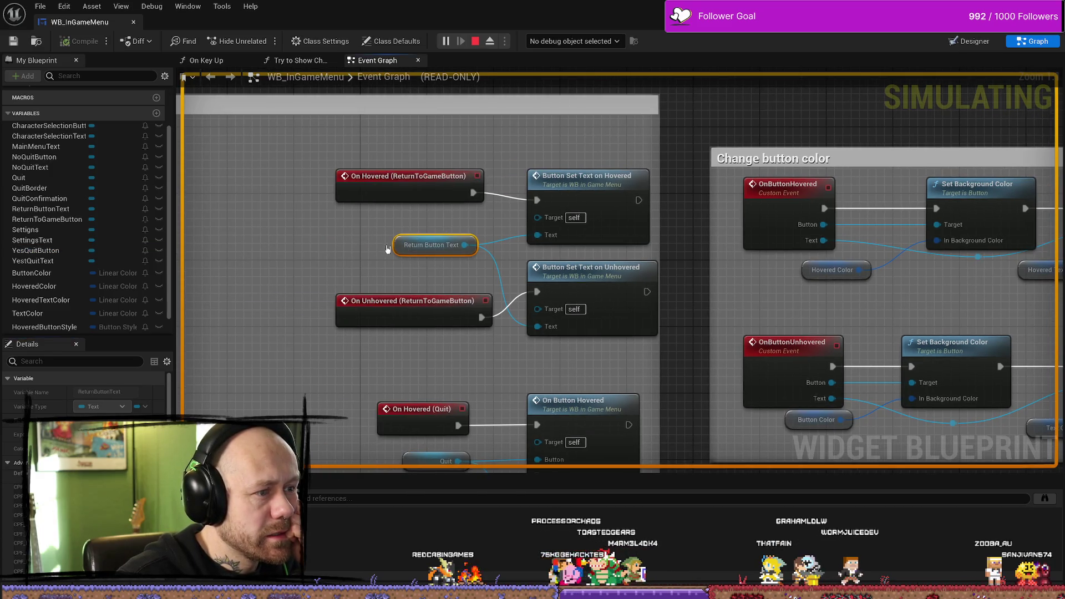
left_click(402, 254)
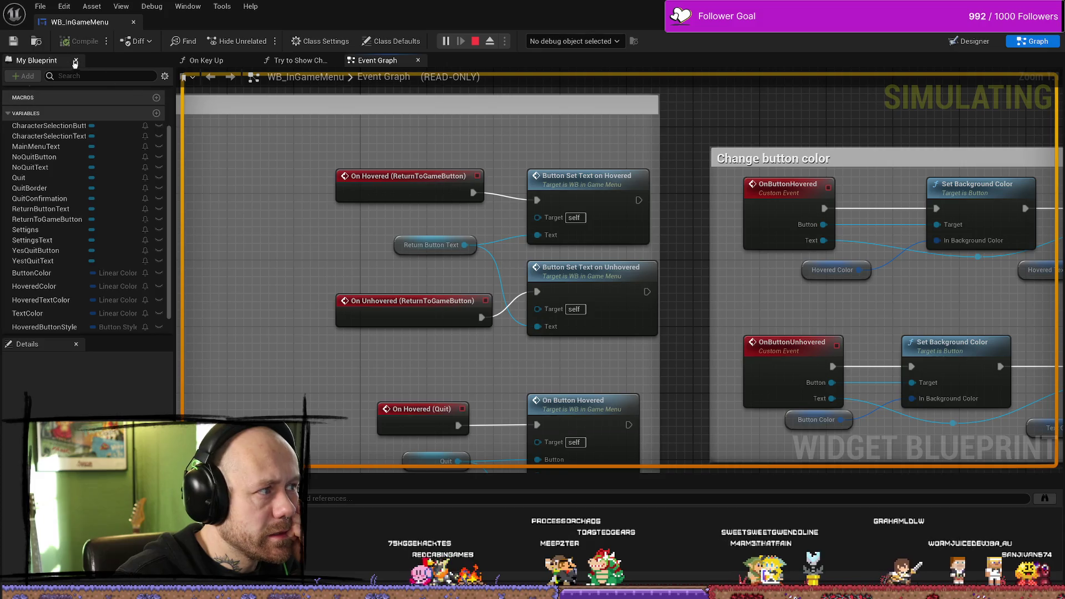
left_click(476, 41)
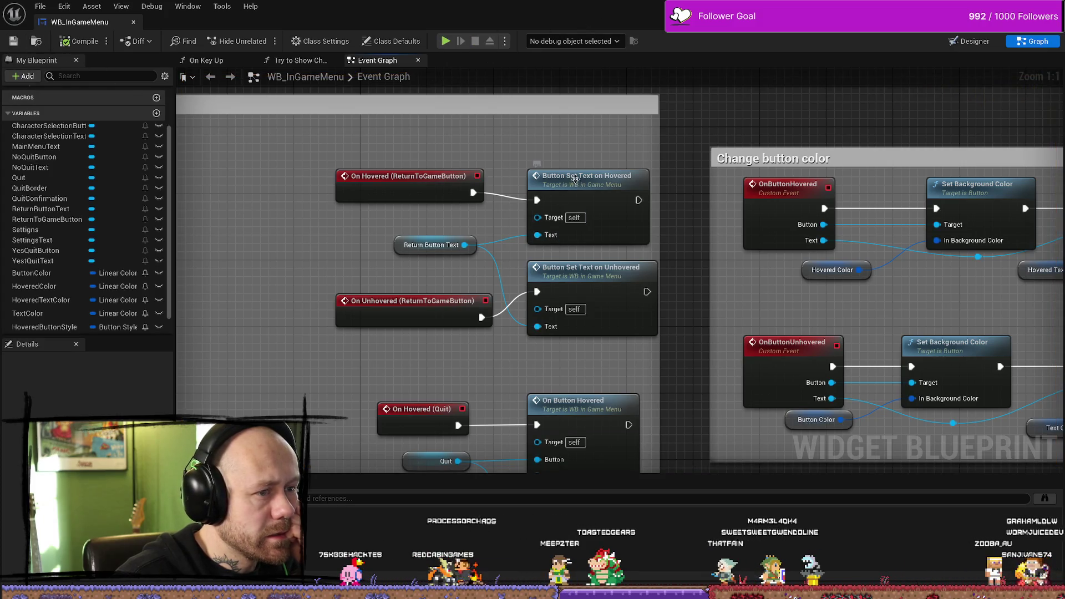
left_click_drag(601, 318, 593, 318)
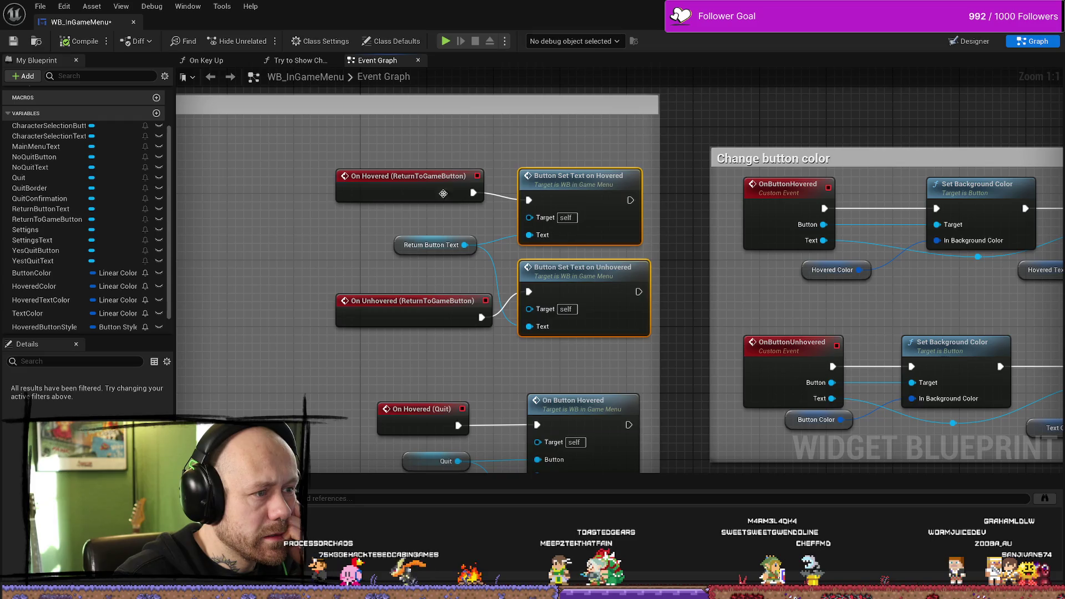
Step: Review the Return To Game hover events, then pan to the NoQuit and YesQuit hover events
left_click(410, 183)
left_click(388, 284)
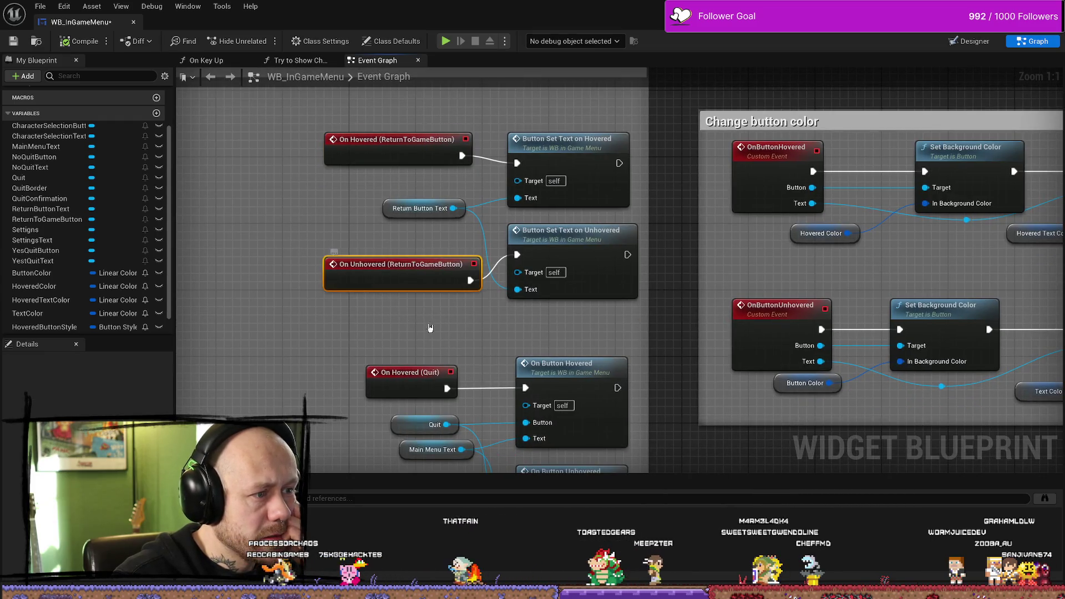
left_click_drag(583, 260, 516, 247)
double_click(534, 241)
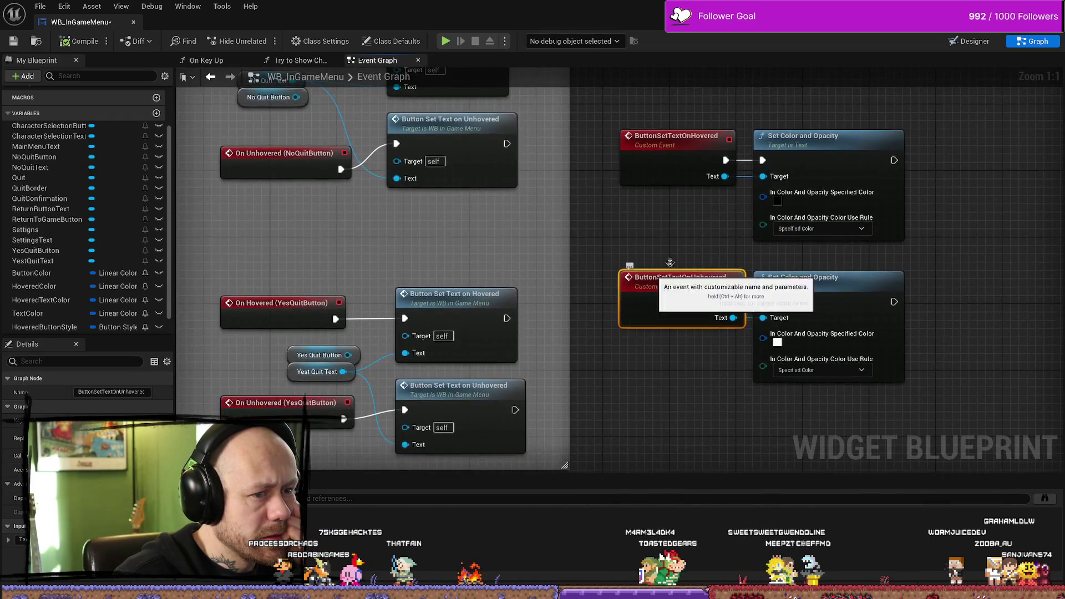
scroll(559, 254, "down", 5)
mouse_move(625, 214)
left_mouse_down()
mouse_move(399, 157)
mouse_move(420, 299)
left_mouse_up()
scroll(424, 268, "up", 3)
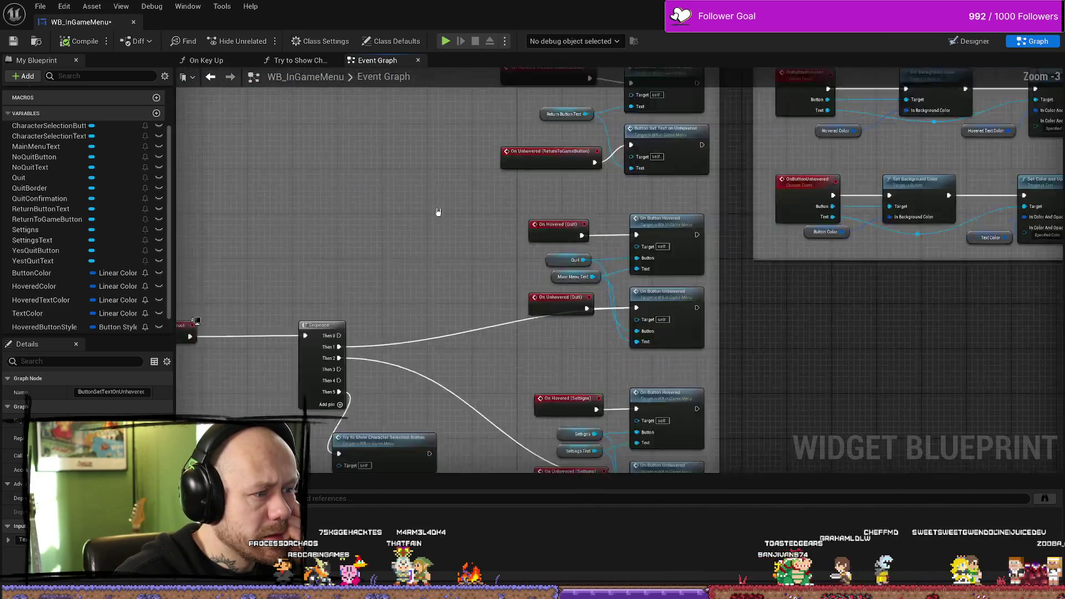
scroll(341, 320, "down", 1)
mouse_move(341, 320)
left_mouse_down()
mouse_move(370, 283)
mouse_move(399, 301)
left_mouse_up()
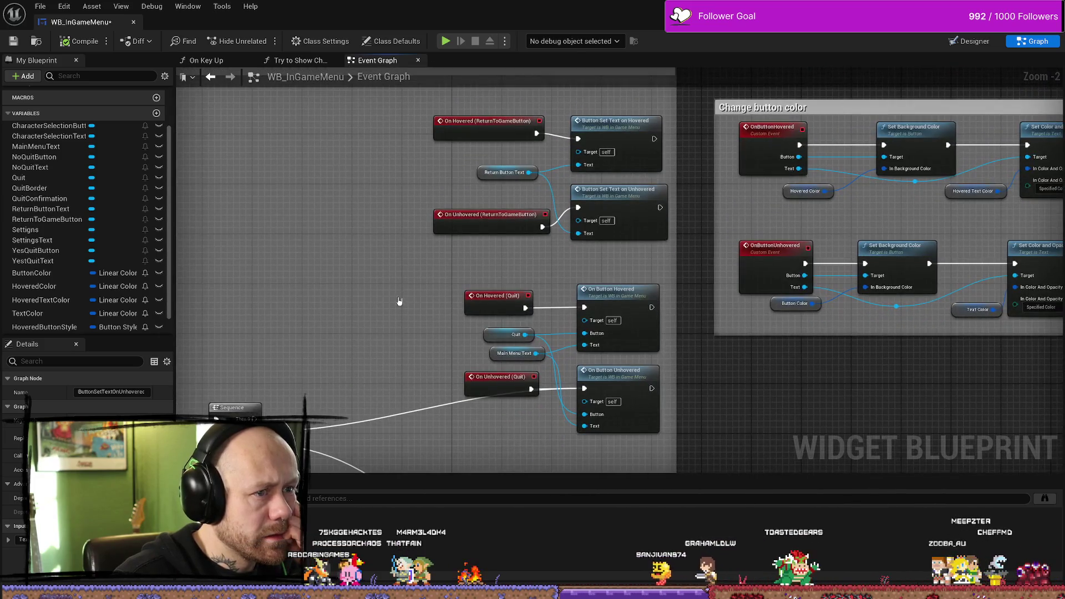
mouse_move(257, 419)
left_mouse_down()
mouse_move(392, 190)
mouse_move(490, 173)
mouse_move(582, 232)
mouse_move(577, 208)
left_mouse_up()
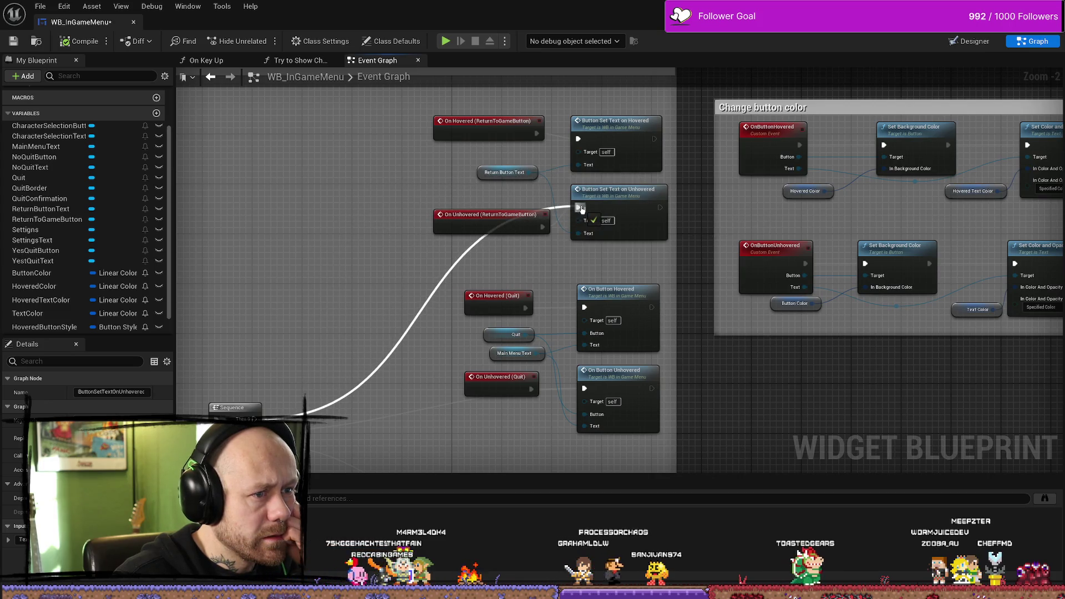
mouse_move(539, 310)
left_mouse_down()
mouse_move(388, 261)
mouse_move(499, 194)
mouse_move(671, 155)
mouse_move(664, 105)
mouse_move(763, 111)
mouse_move(743, 106)
mouse_move(701, 161)
mouse_move(686, 321)
mouse_move(715, 400)
left_mouse_up()
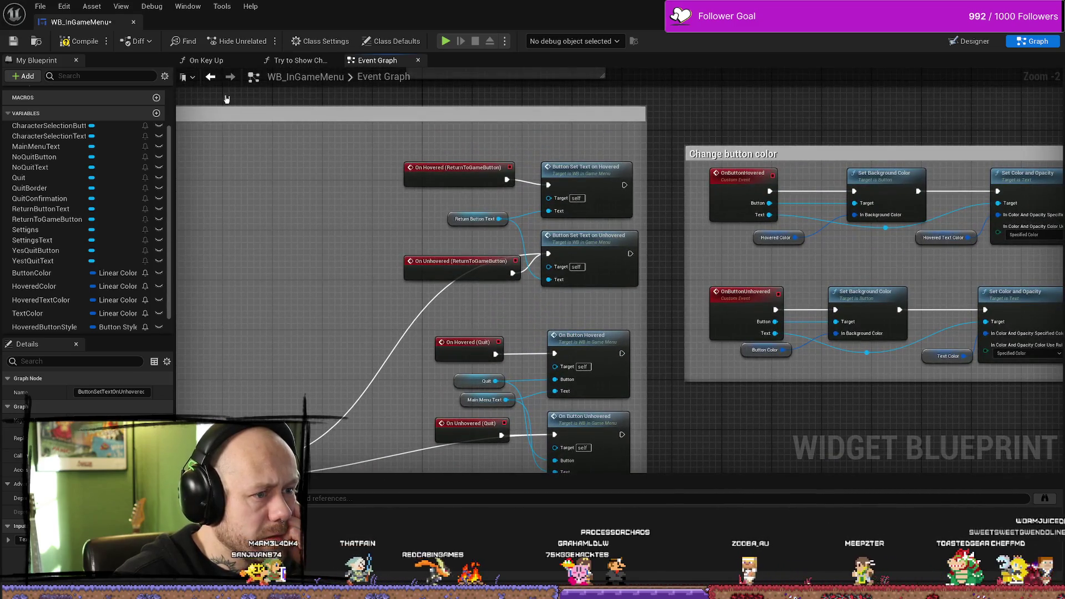
Step: Compile the widget blueprint and glance at the On Key Up function graph
left_click(71, 43)
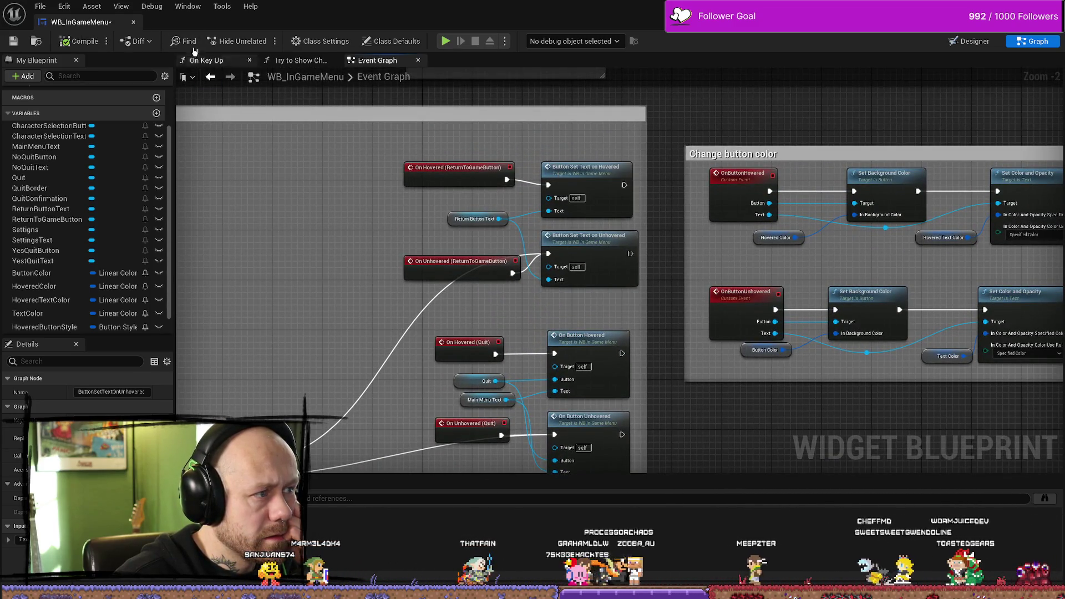
left_click(205, 60)
left_click(370, 60)
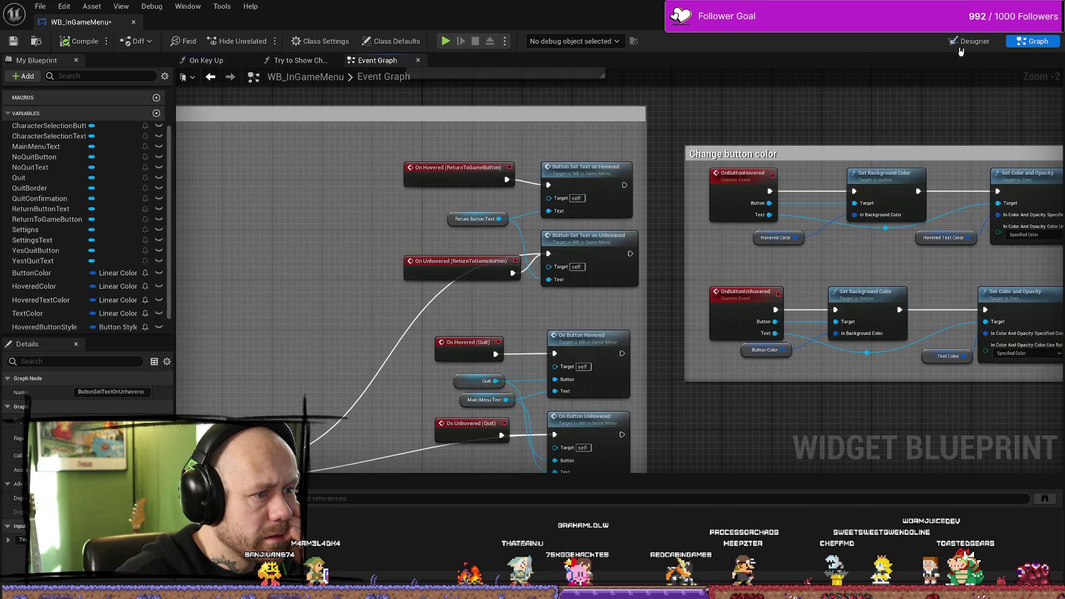
left_click(968, 41)
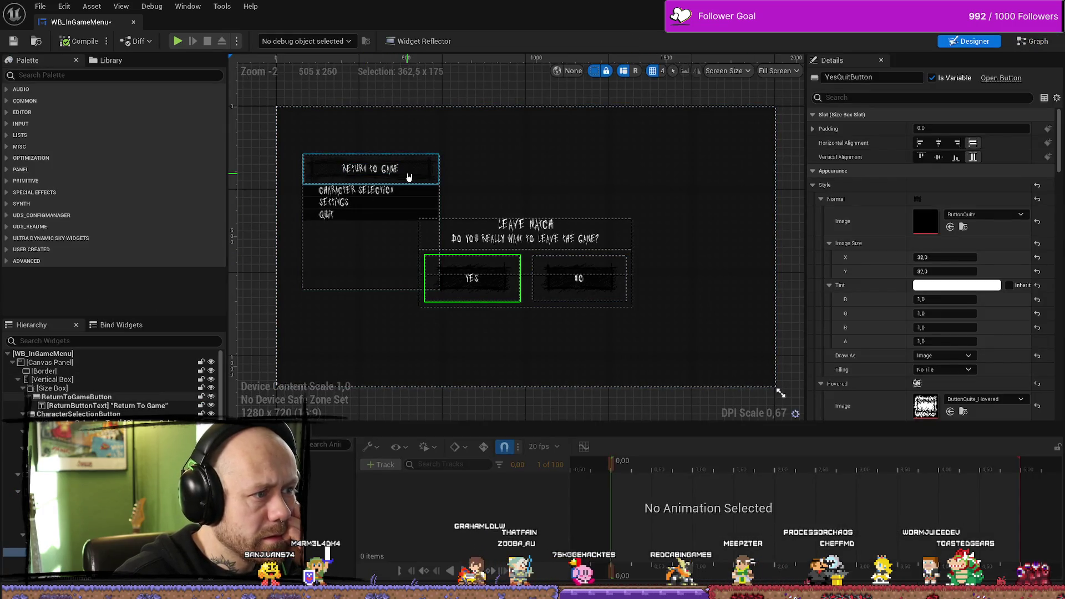
Step: Select ReturnToGameButton and scroll through its Style images in Details
left_click(409, 177)
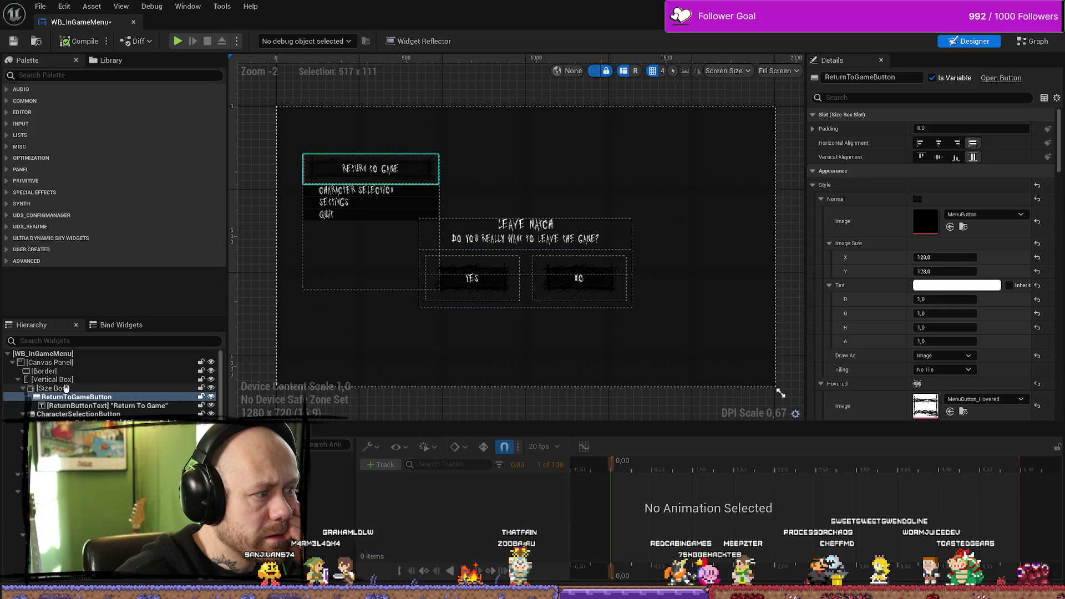
left_click(78, 397)
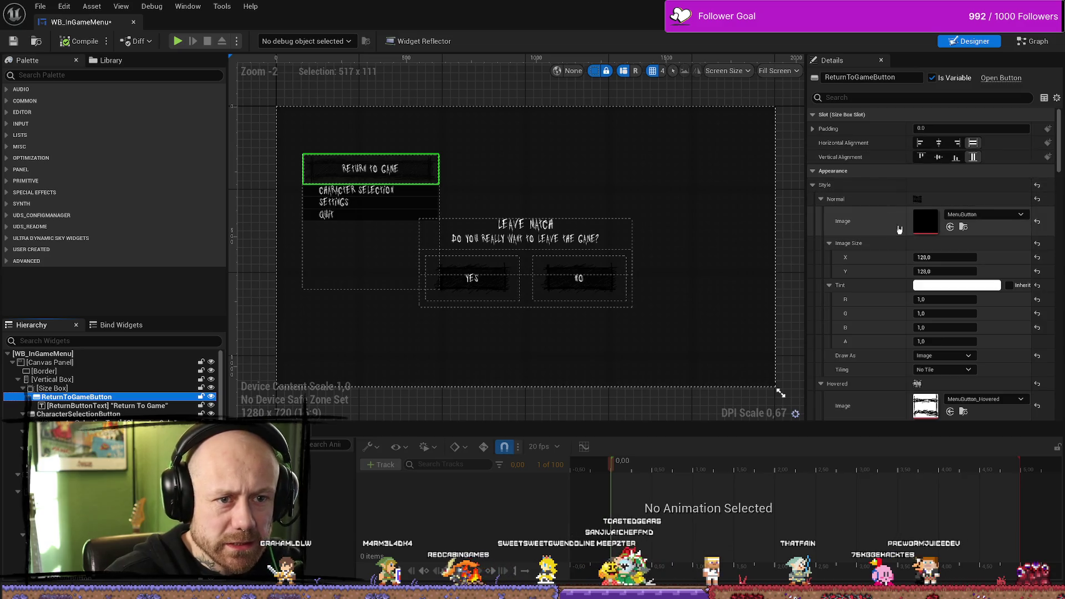
scroll(907, 317, "down", 2)
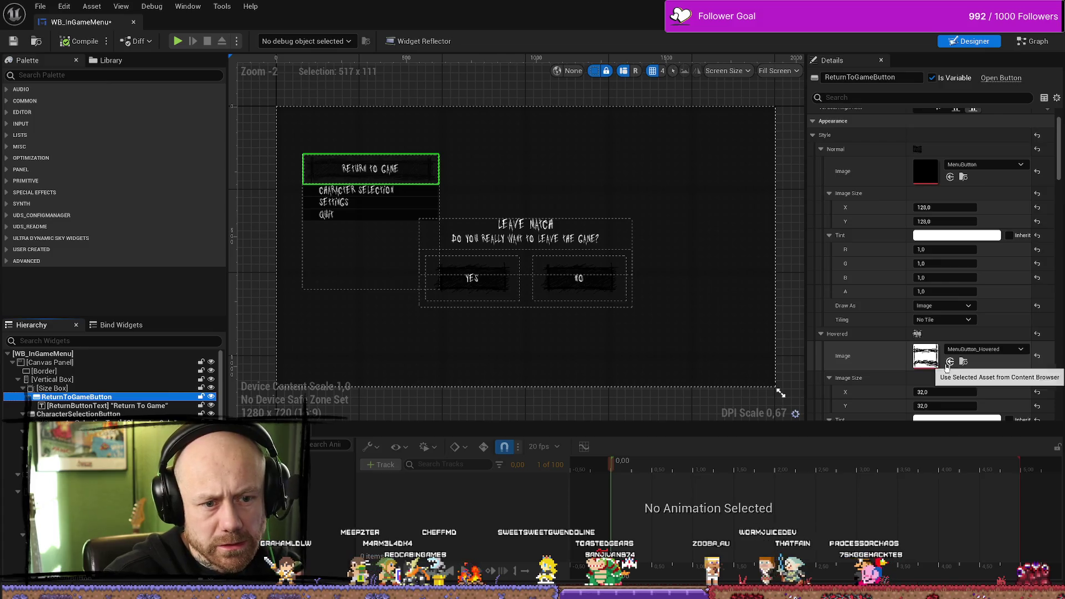
scroll(887, 333, "down", 5)
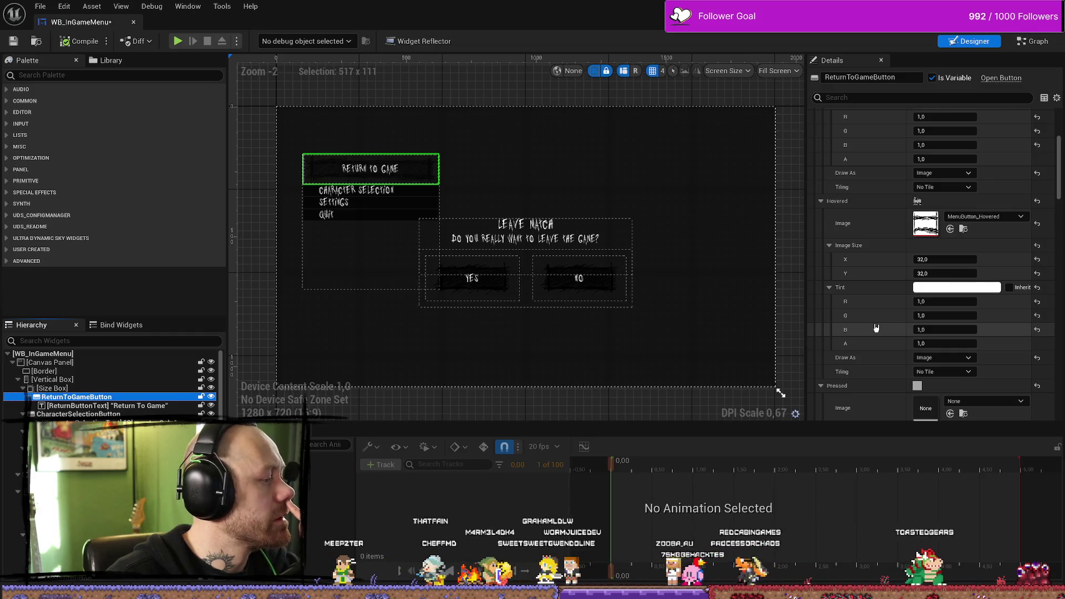
scroll(876, 328, "down", 10)
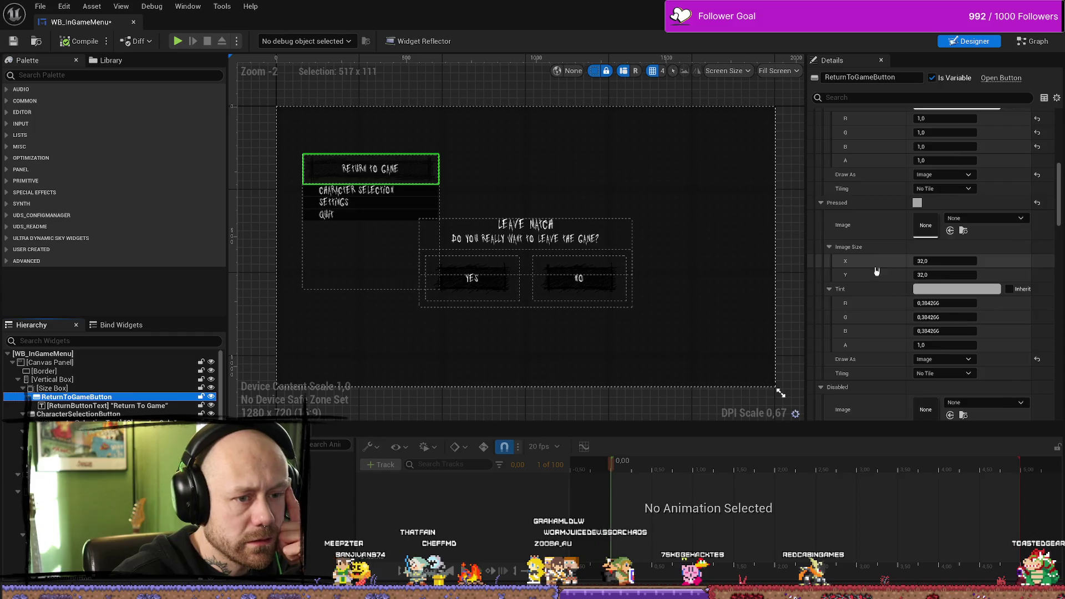
Step: Compare against CharacterSelectionButton's style, then recheck Return To Game's MenuButton textures
left_click(417, 194)
scroll(904, 236, "up", 5)
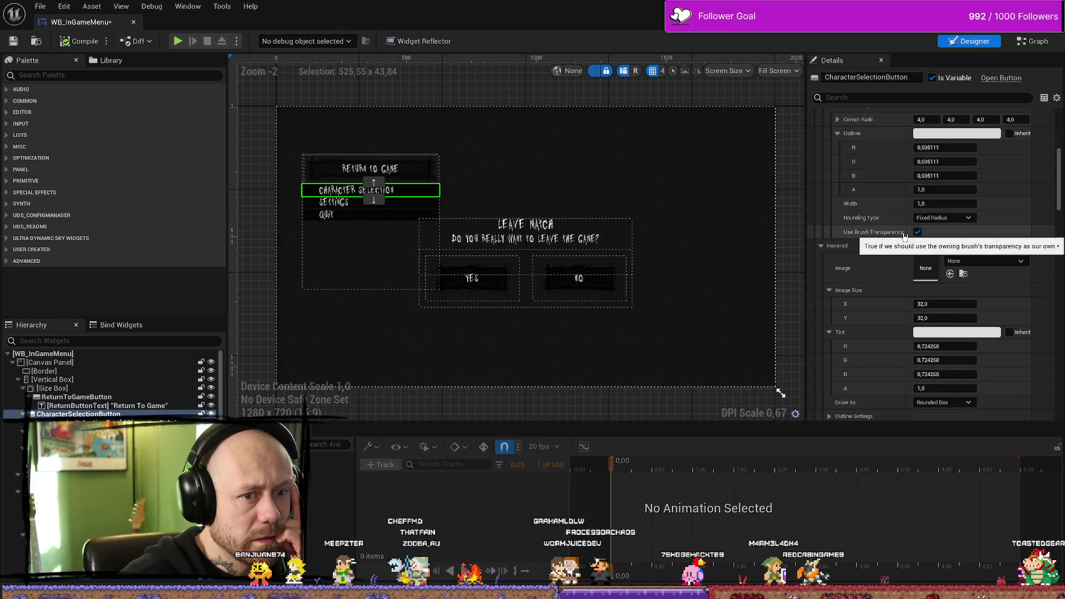
scroll(904, 236, "up", 10)
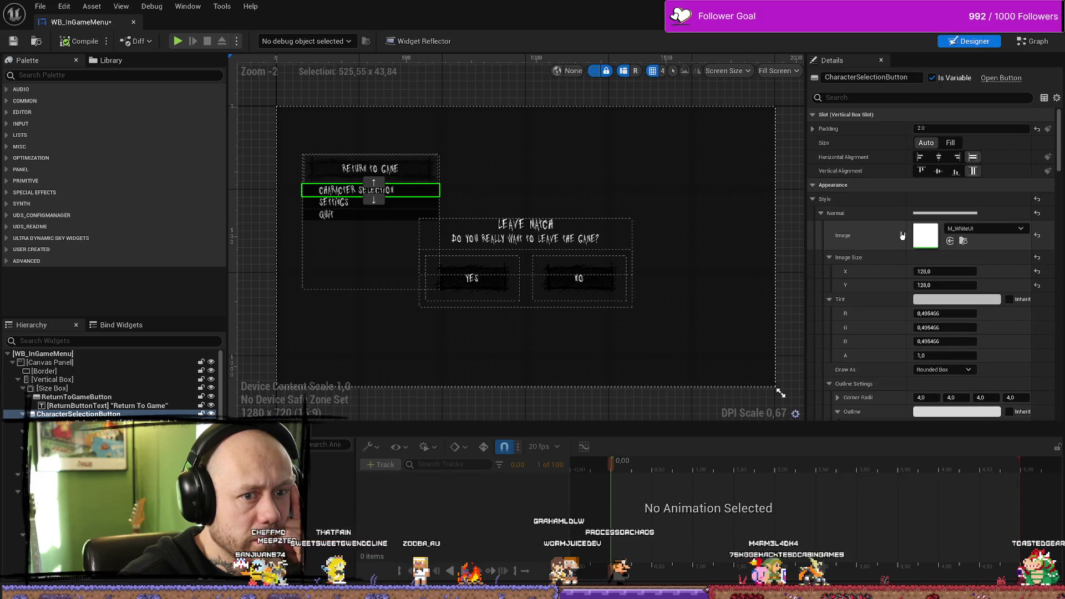
left_click(429, 171)
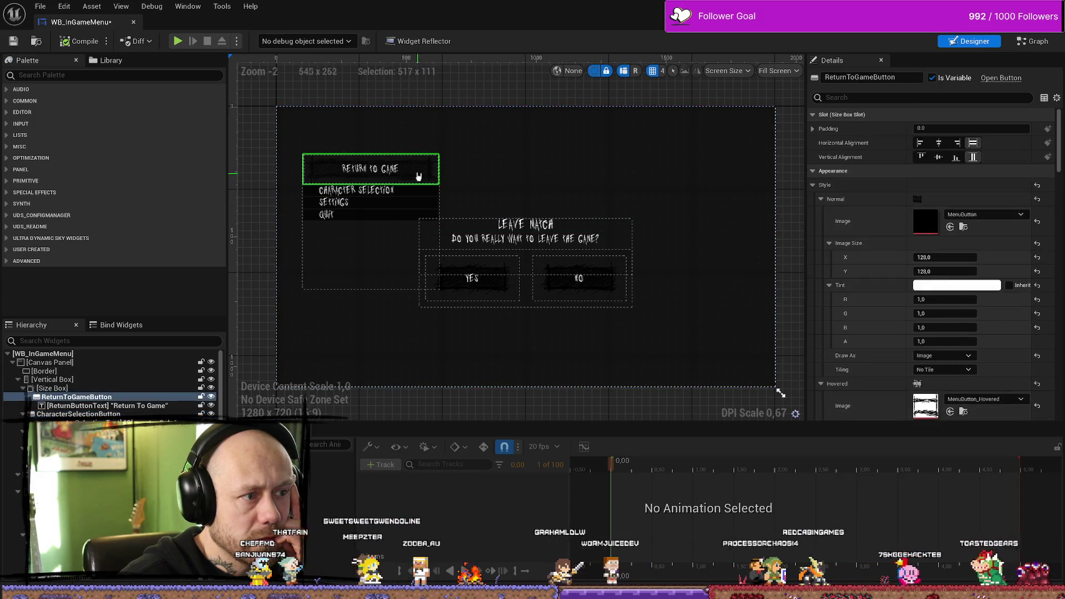
scroll(899, 231, "down", 5)
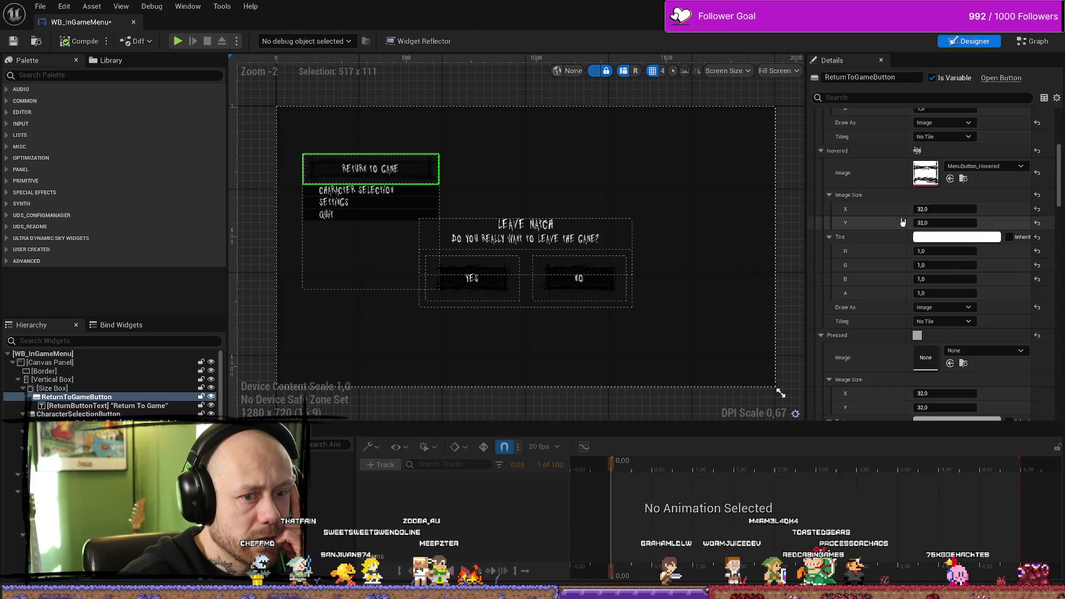
scroll(902, 221, "down", 1)
scroll(901, 221, "down", 2)
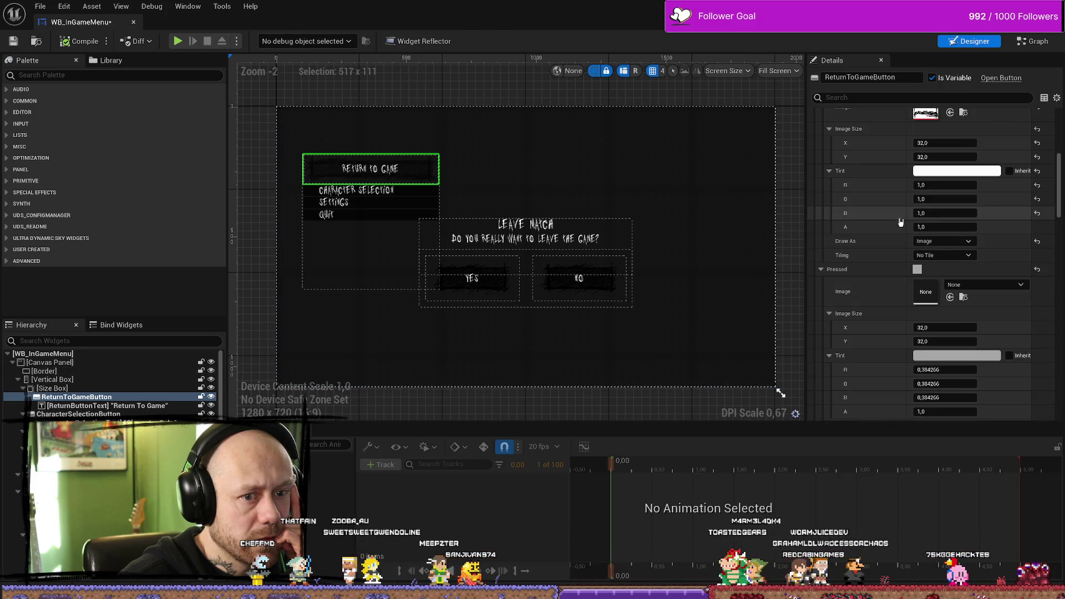
left_click(1032, 41)
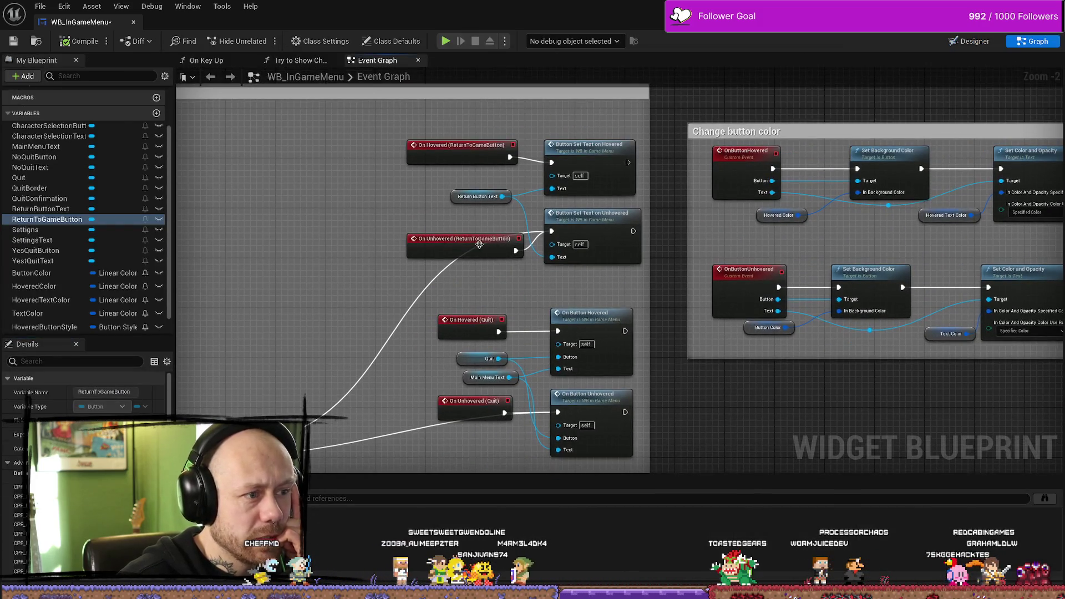
Step: Find all references to the ReturnToGameButton On Hovered event
left_click(444, 241)
right_click(446, 153)
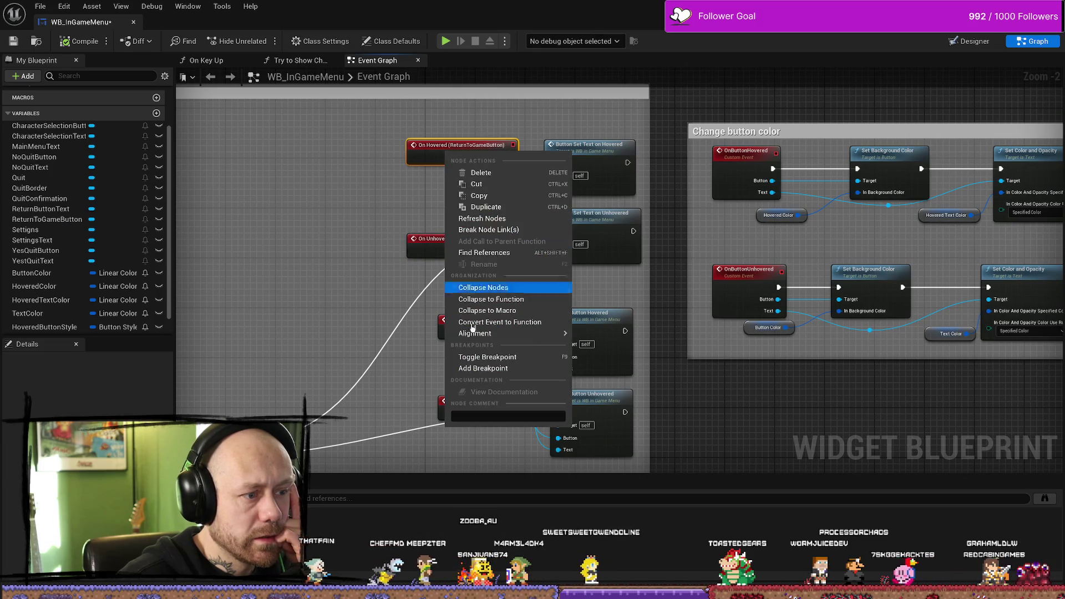
left_click(484, 253)
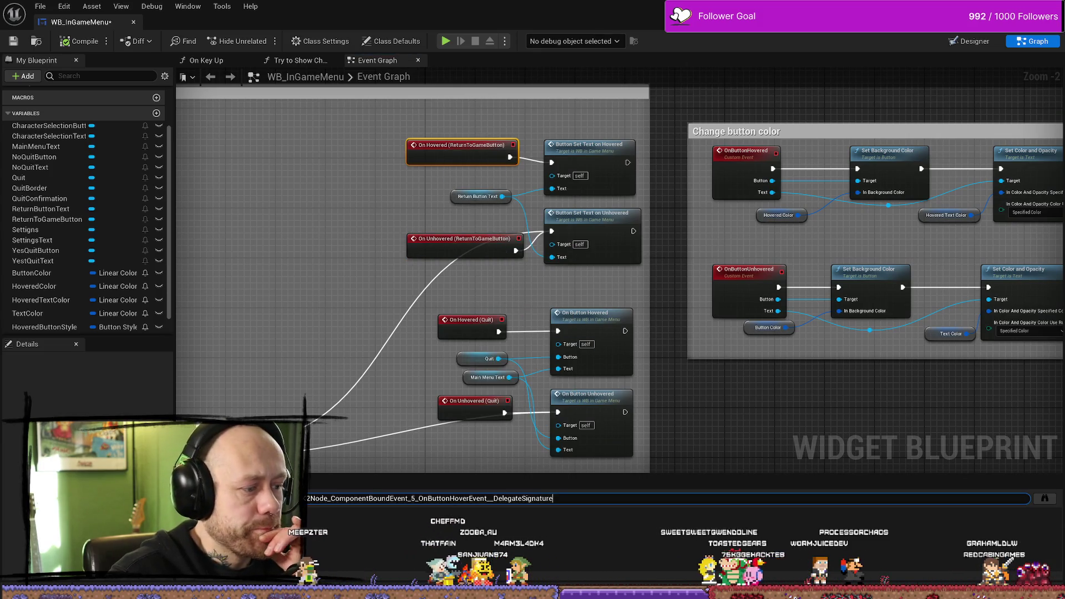
Step: Pan back to the hover events and find all references to ReturnButtonText
left_click_drag(301, 300, 411, 261)
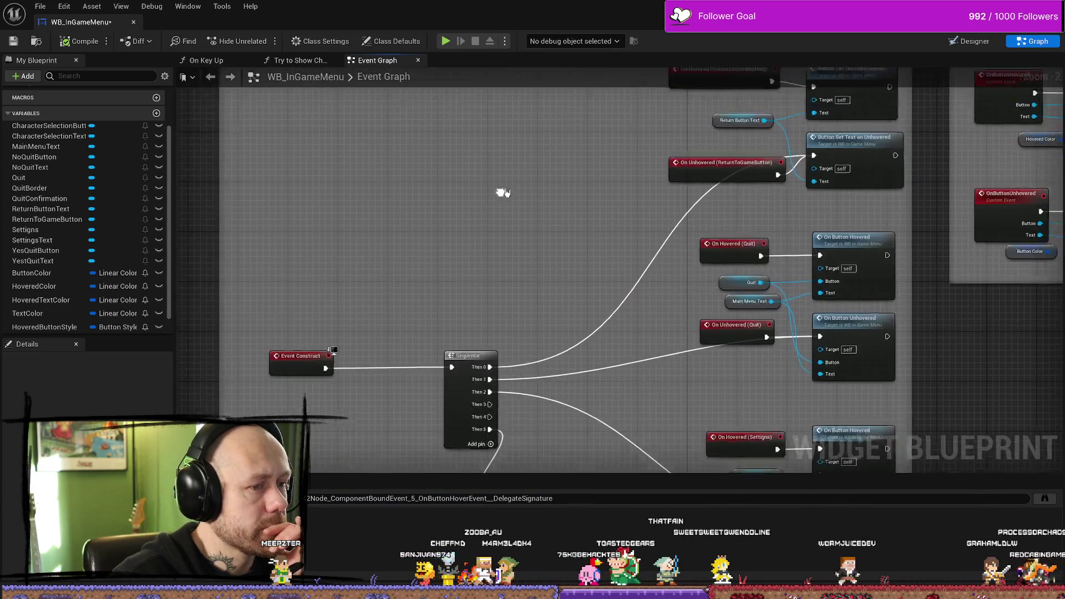
scroll(502, 190, "down", 2)
scroll(523, 261, "up", 2)
mouse_move(572, 284)
left_mouse_down()
mouse_move(480, 222)
mouse_move(440, 350)
mouse_move(405, 286)
left_mouse_up()
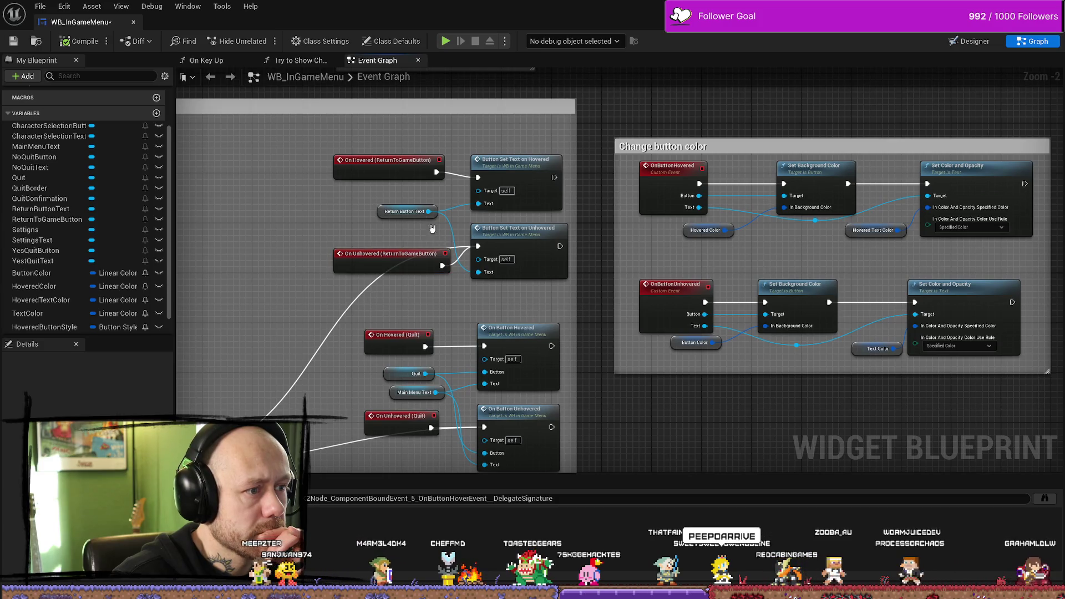
left_click(381, 210)
right_click(381, 211)
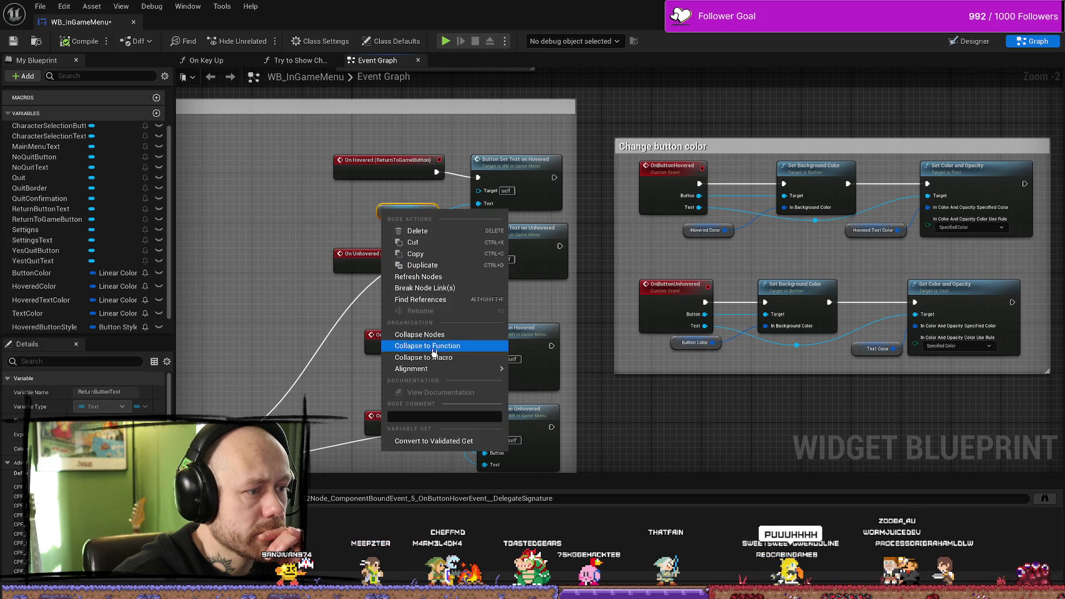
left_click(444, 300)
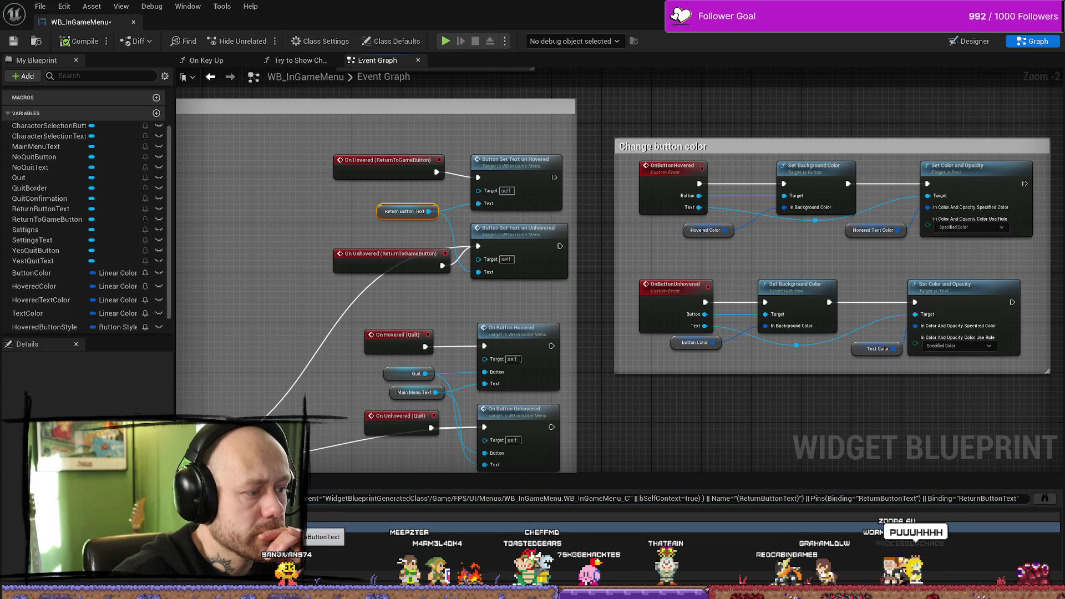
scroll(621, 284, "down", 4)
scroll(621, 284, "up", 4)
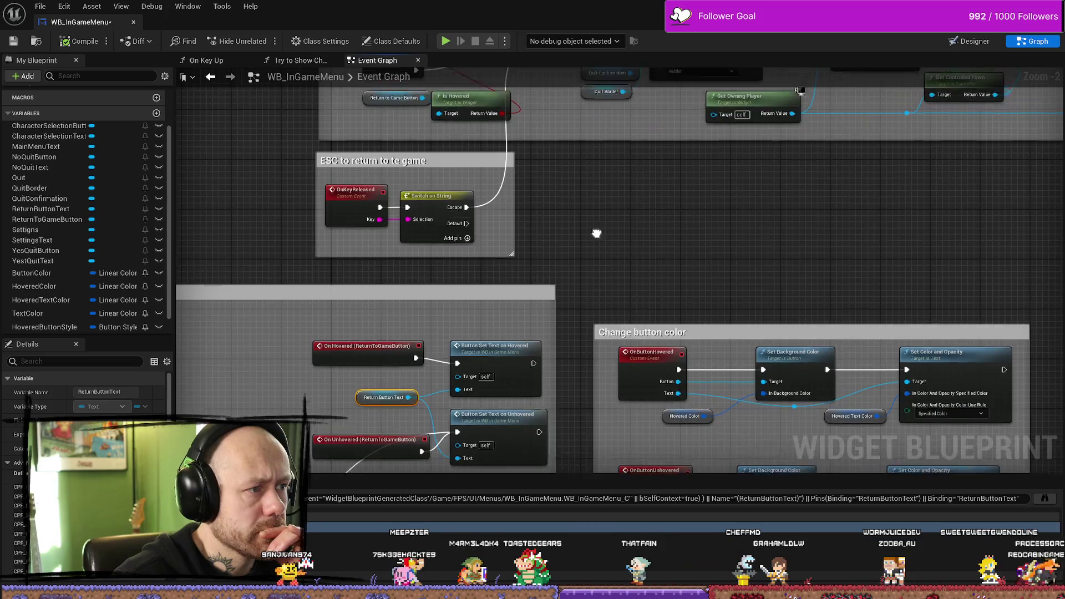
left_click_drag(596, 233, 502, 183)
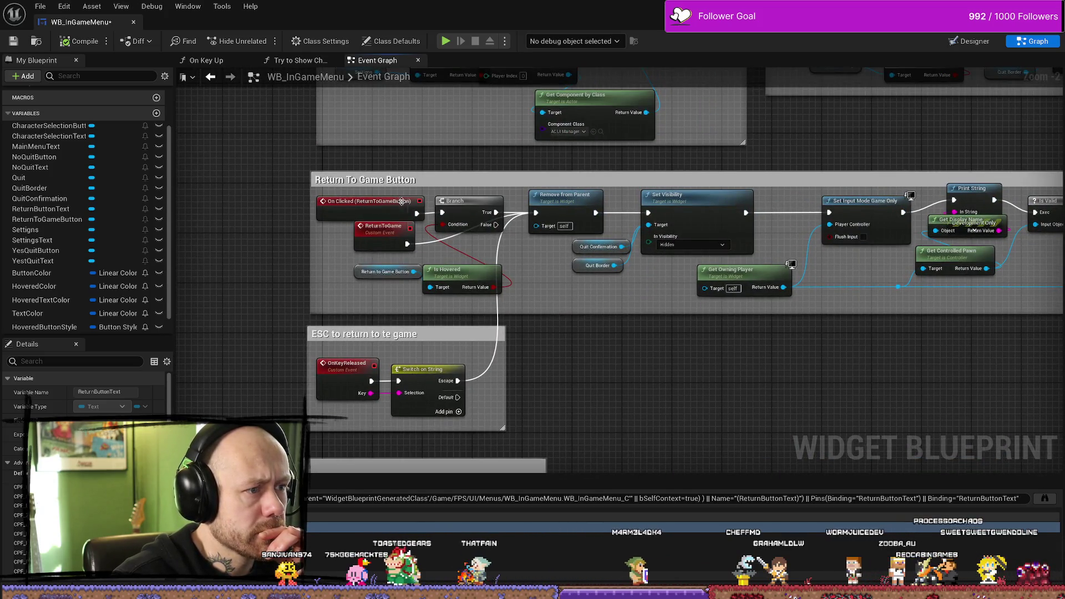
left_click_drag(645, 320, 469, 316)
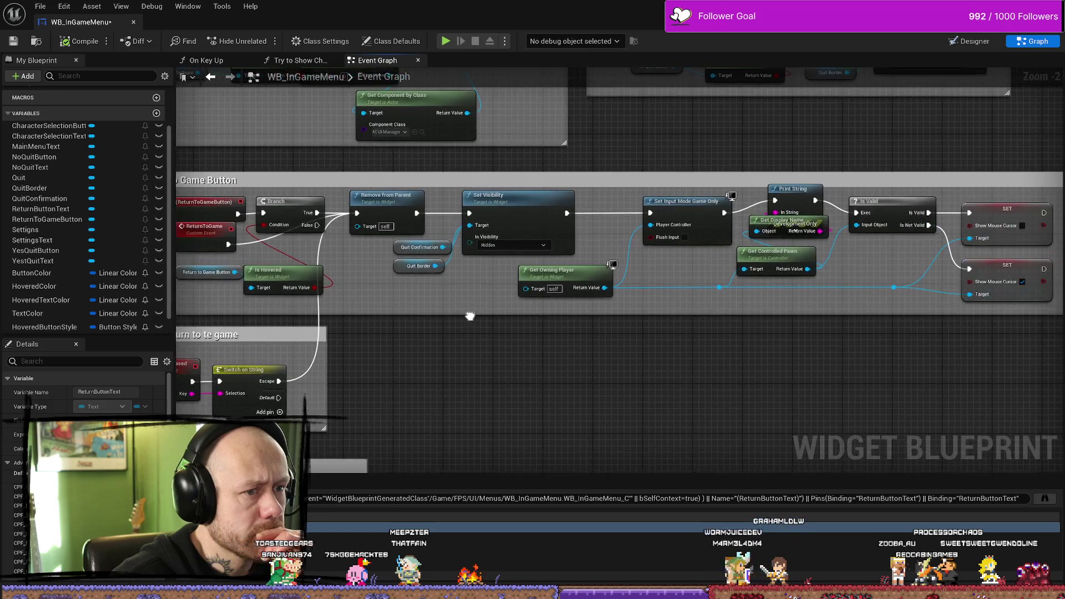
mouse_move(423, 269)
left_mouse_down()
mouse_move(445, 290)
mouse_move(523, 295)
left_mouse_up()
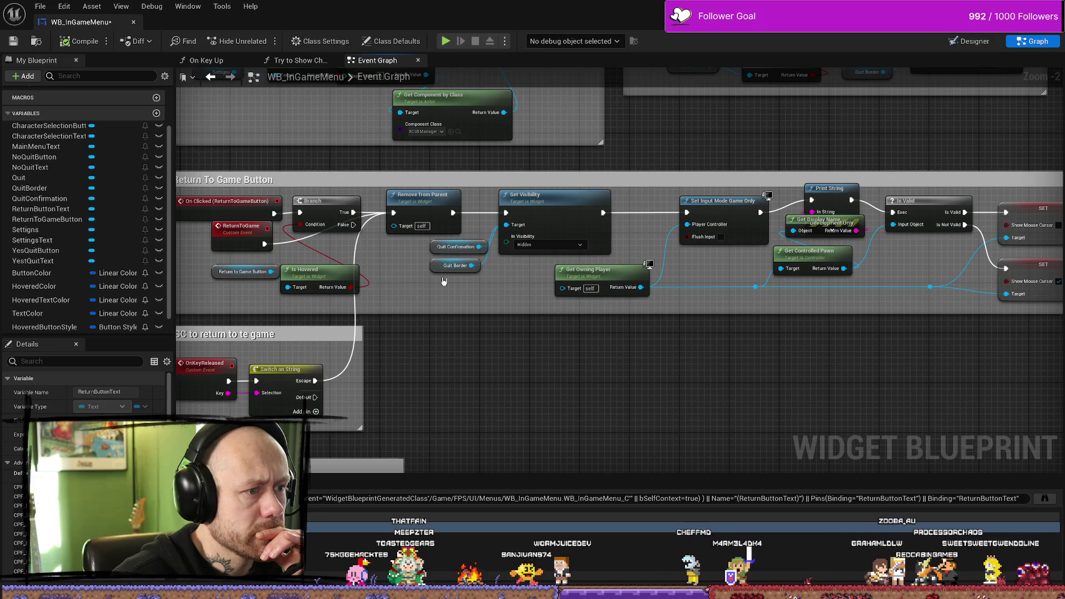
left_click_drag(777, 304, 612, 306)
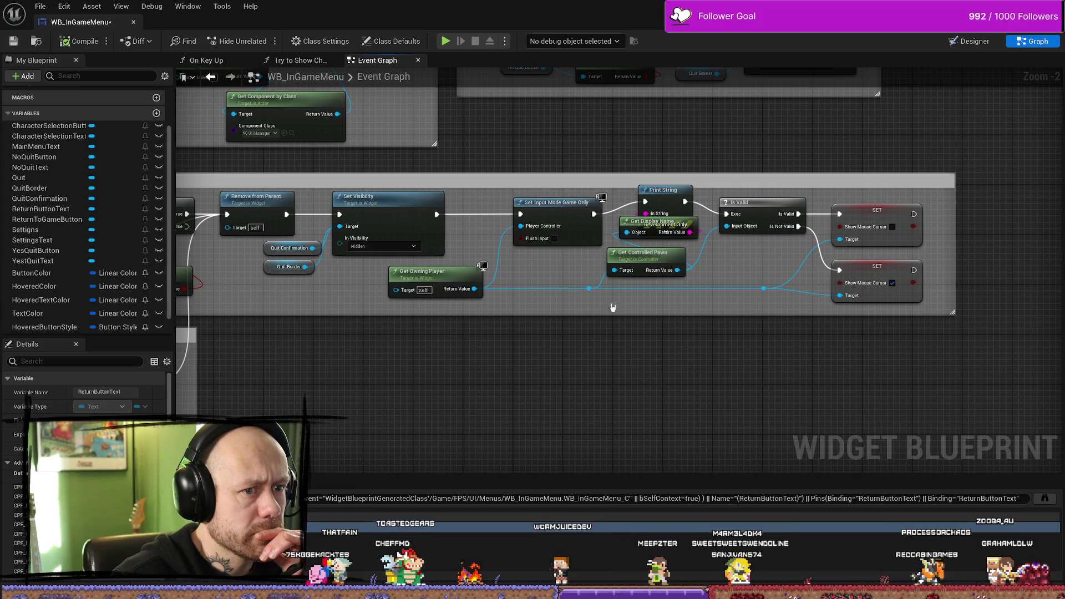
left_click_drag(367, 306, 633, 315)
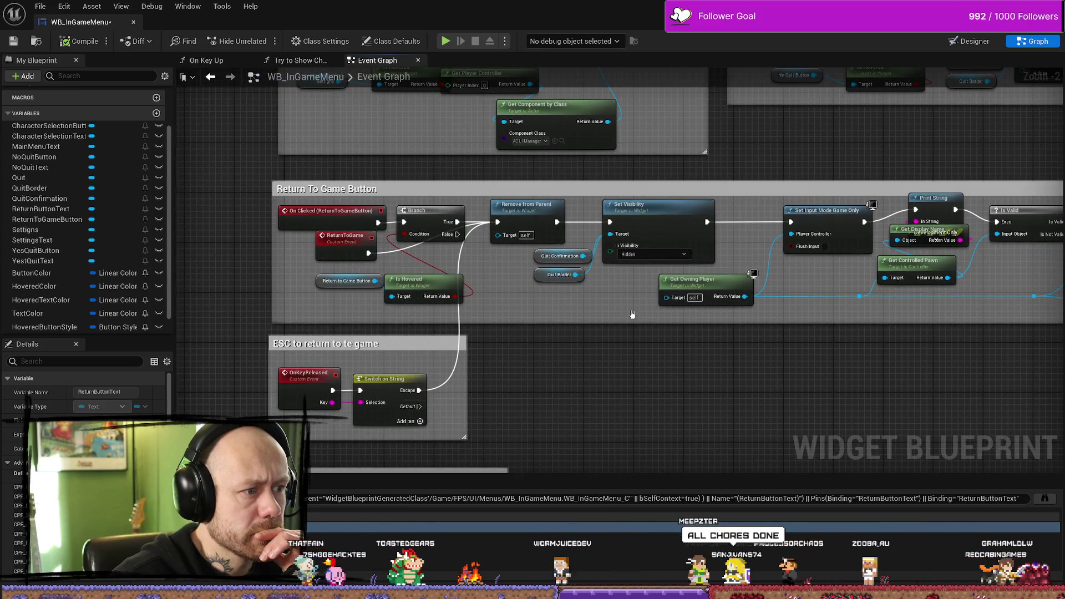
right_click(342, 299)
left_click(313, 304)
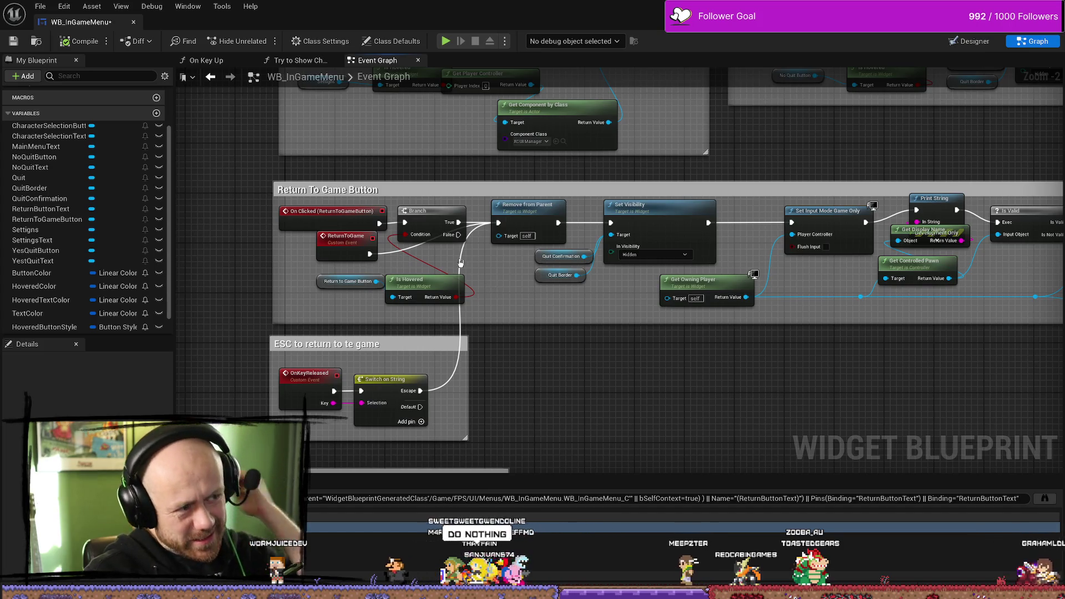
scroll(460, 262, "down", 2)
scroll(407, 300, "up", 4)
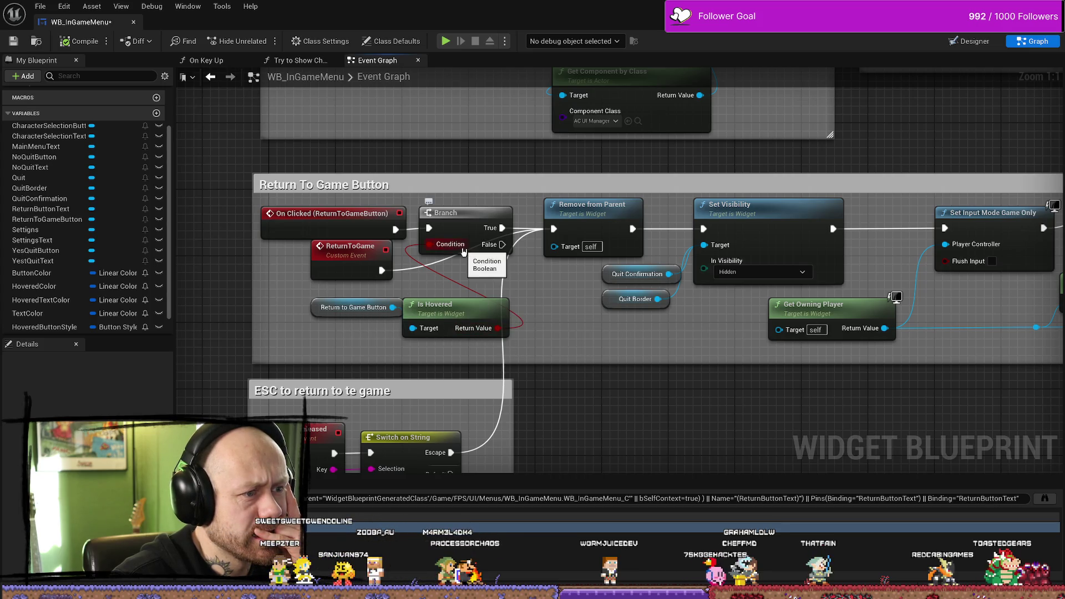
mouse_move(504, 268)
left_mouse_down()
mouse_move(478, 256)
mouse_move(476, 233)
mouse_move(352, 232)
left_mouse_up()
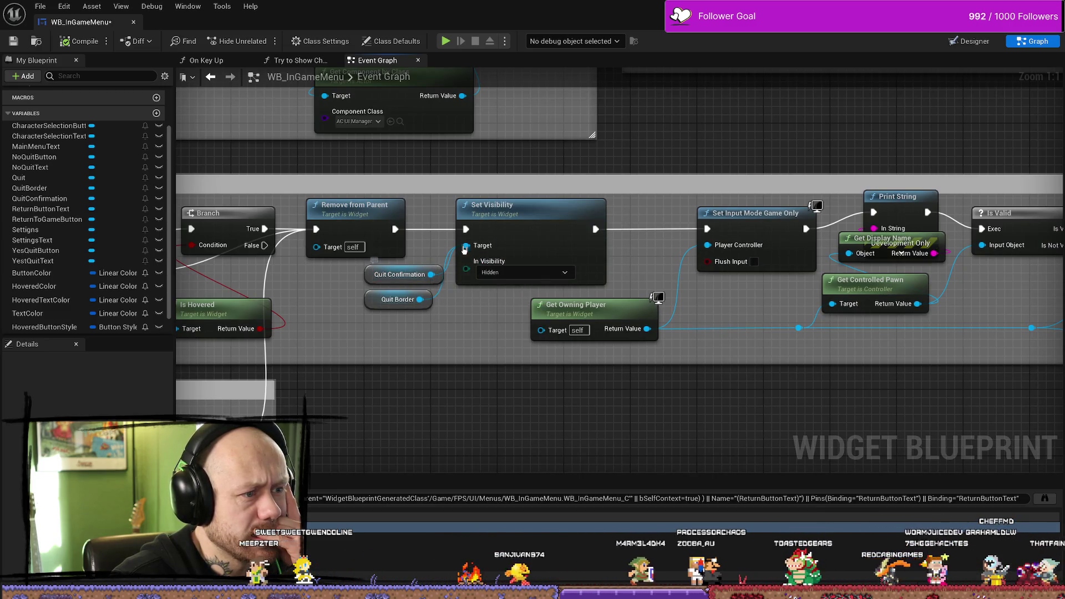
left_click(398, 274)
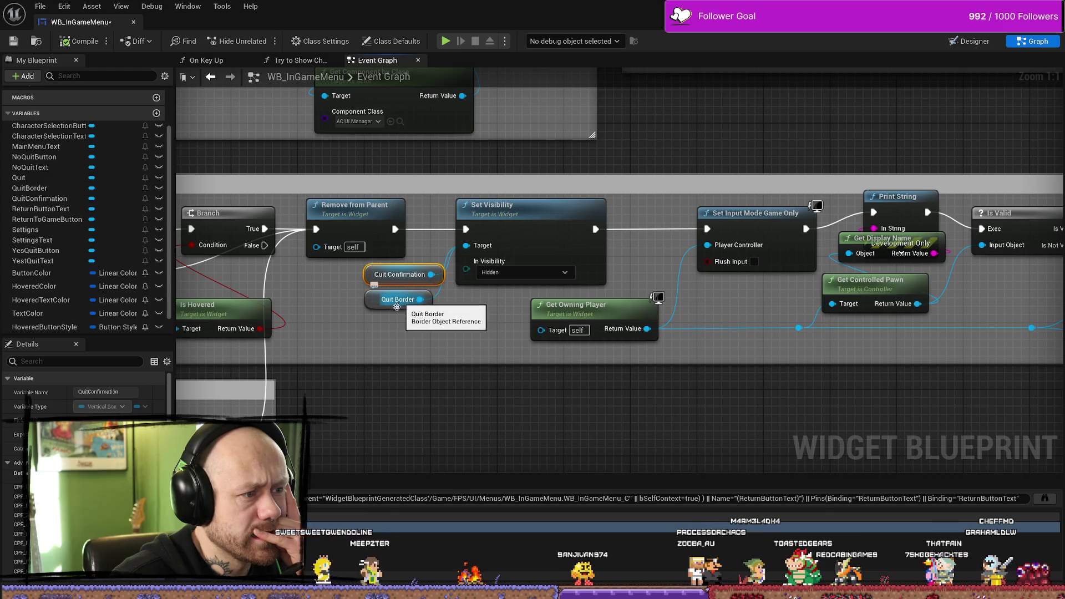
left_click(369, 300)
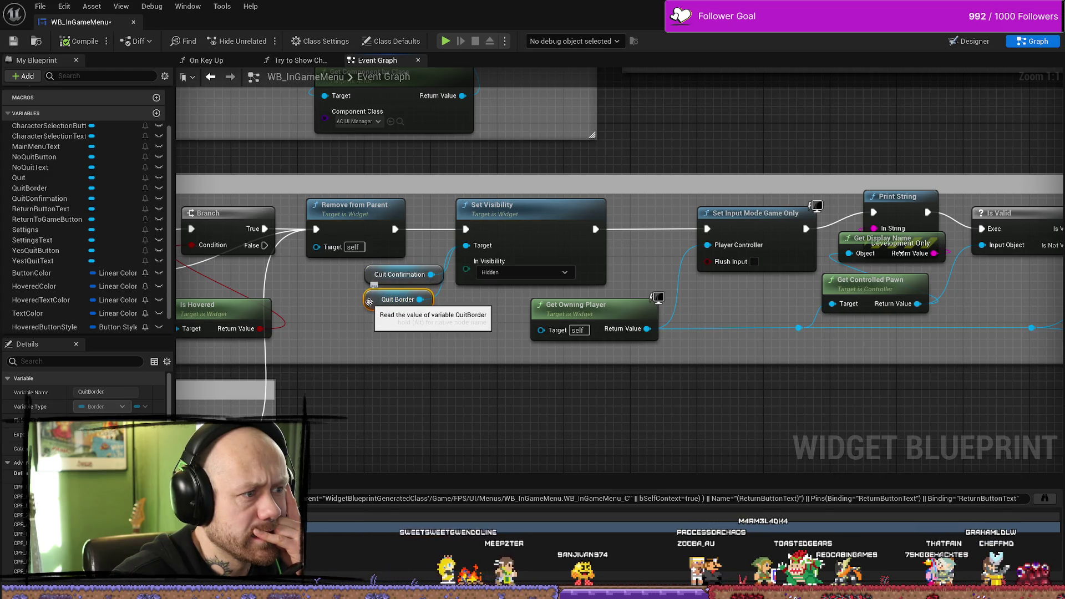
mouse_move(369, 301)
left_mouse_down()
mouse_move(484, 303)
mouse_move(463, 288)
left_mouse_up()
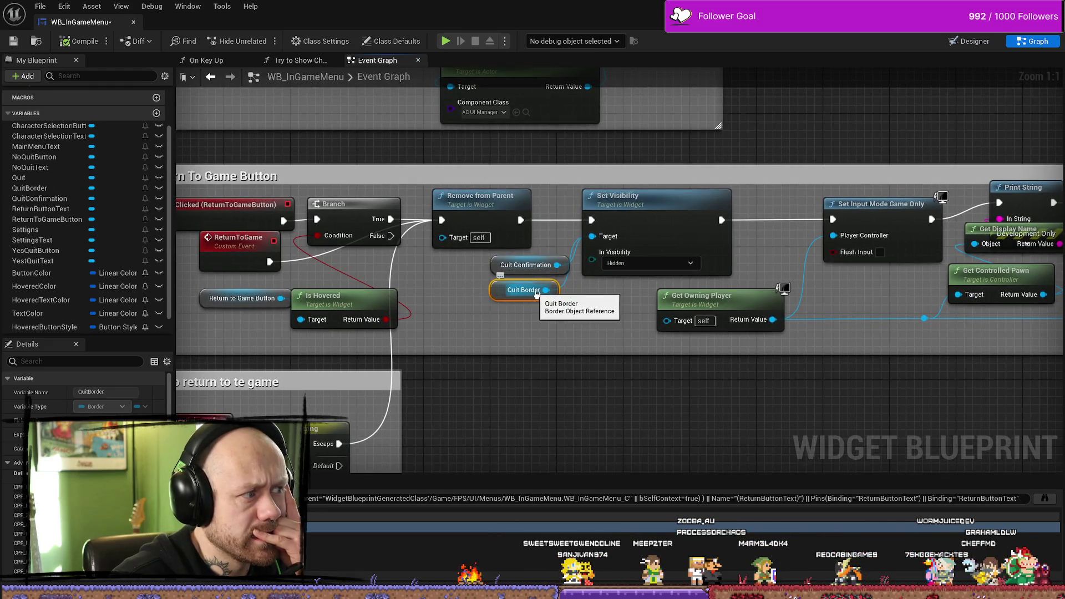
left_click(969, 41)
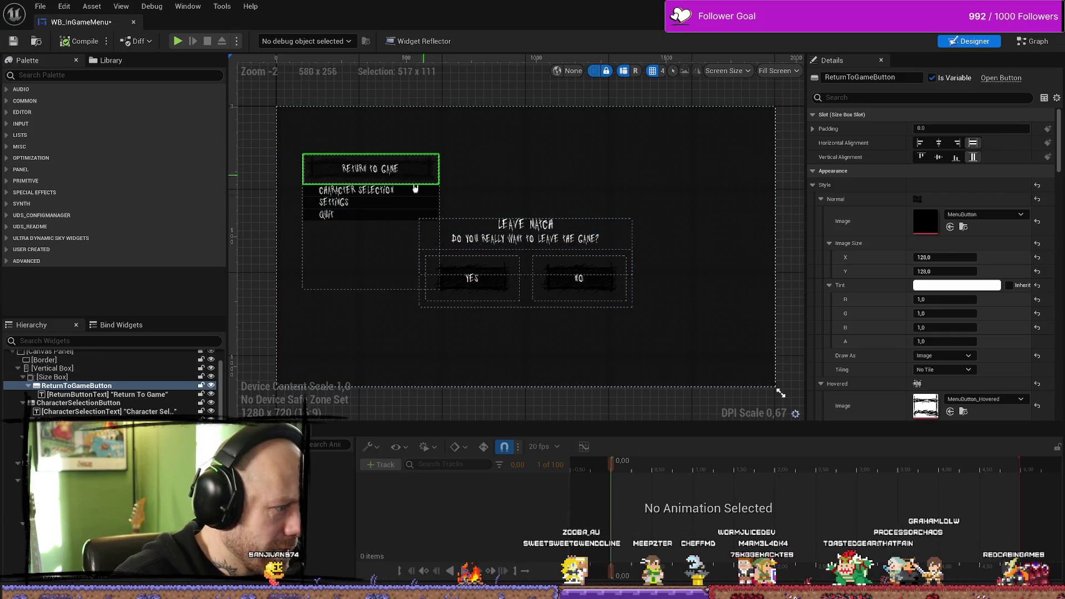
Step: Filter the Hierarchy by 'q', select QuitBorder and QuitConfirmation, and jump to QuitConfirmation's graph usage
left_click(118, 340)
type("quit")
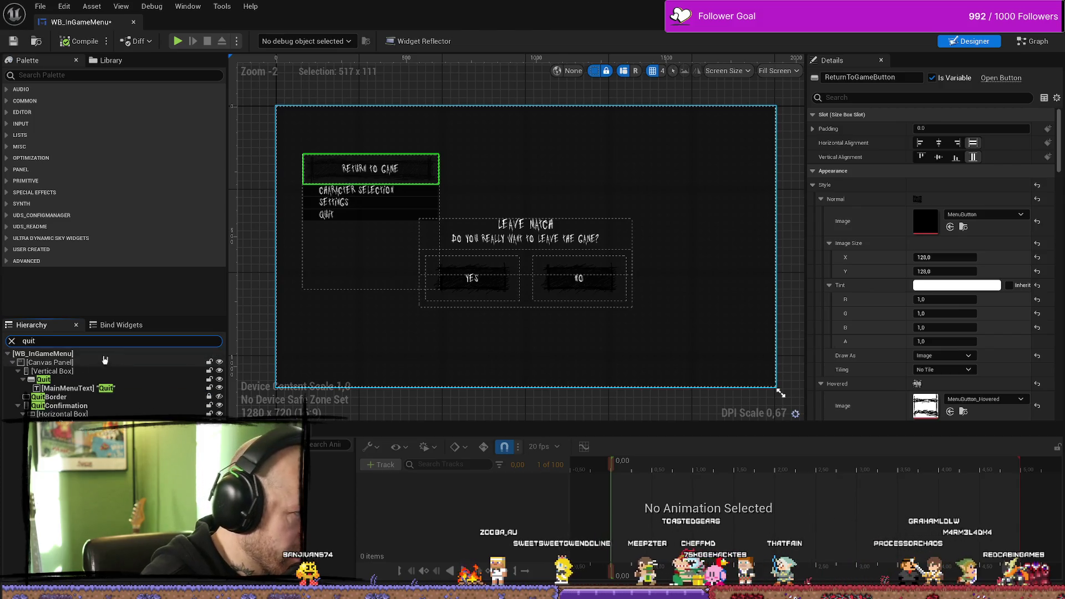
left_click(55, 397)
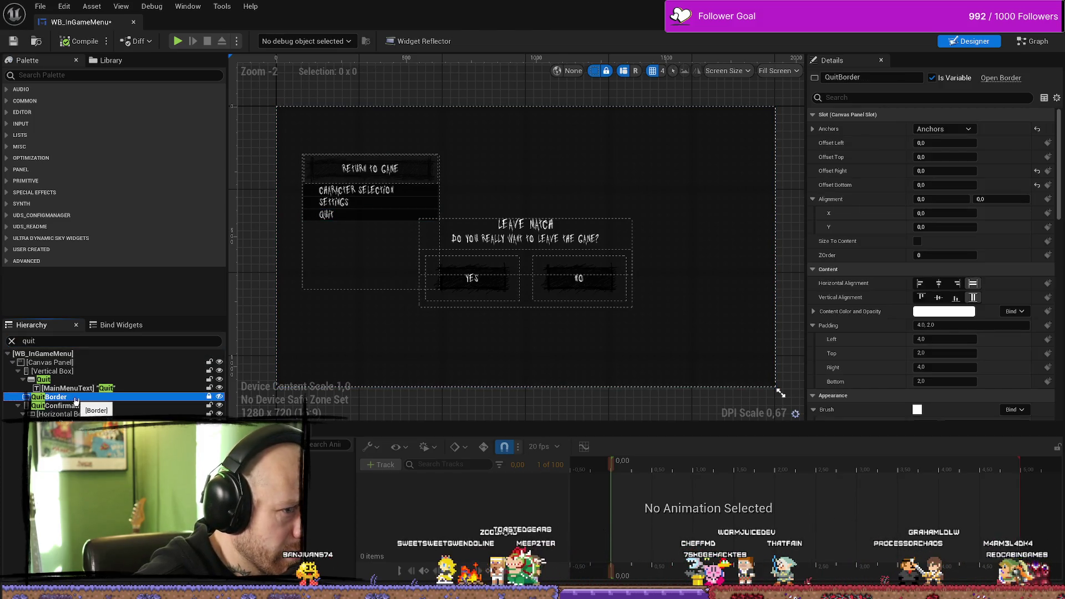
left_click(61, 406)
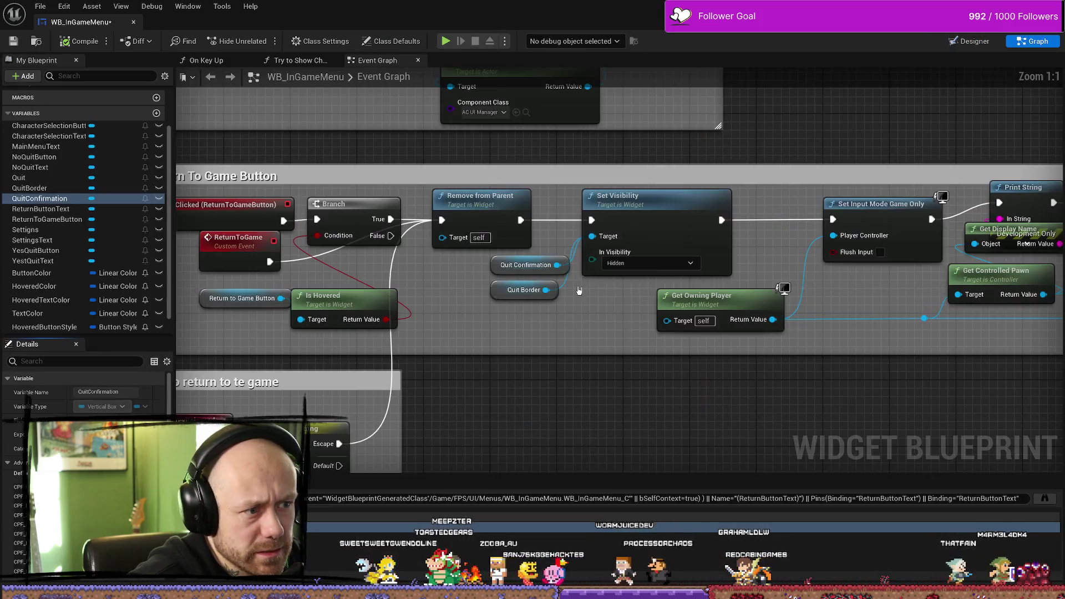
double_click(563, 252)
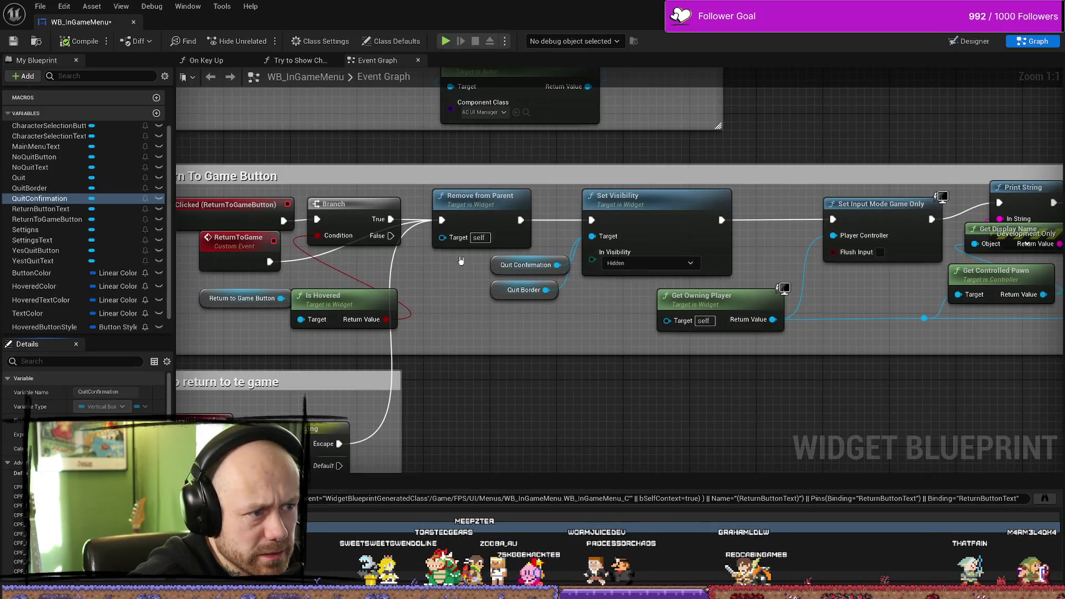
left_click(347, 239)
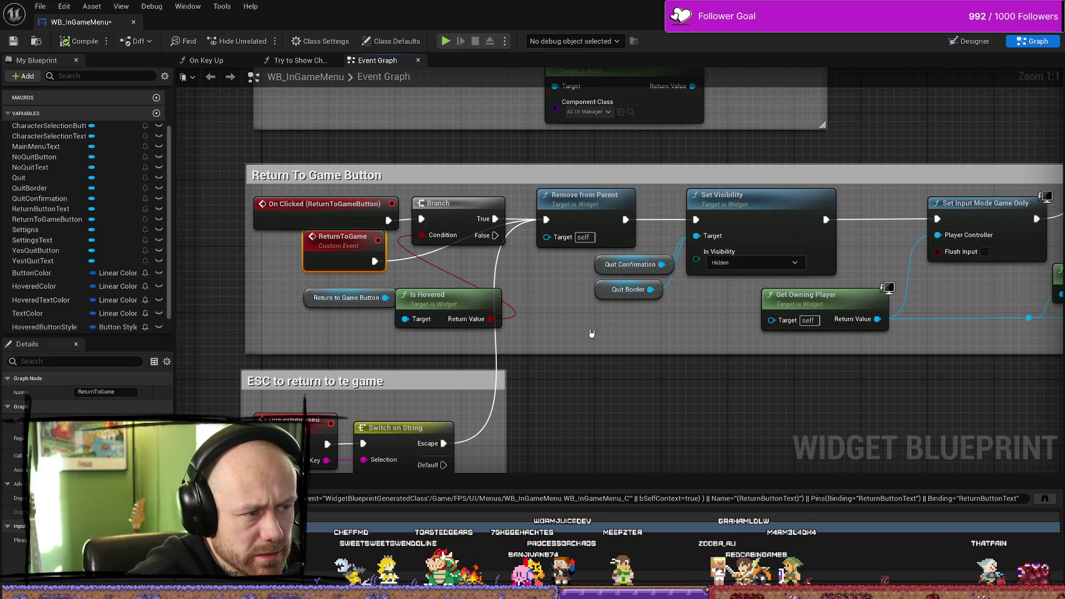
left_click_drag(706, 352, 453, 351)
left_click_drag(719, 350, 601, 351)
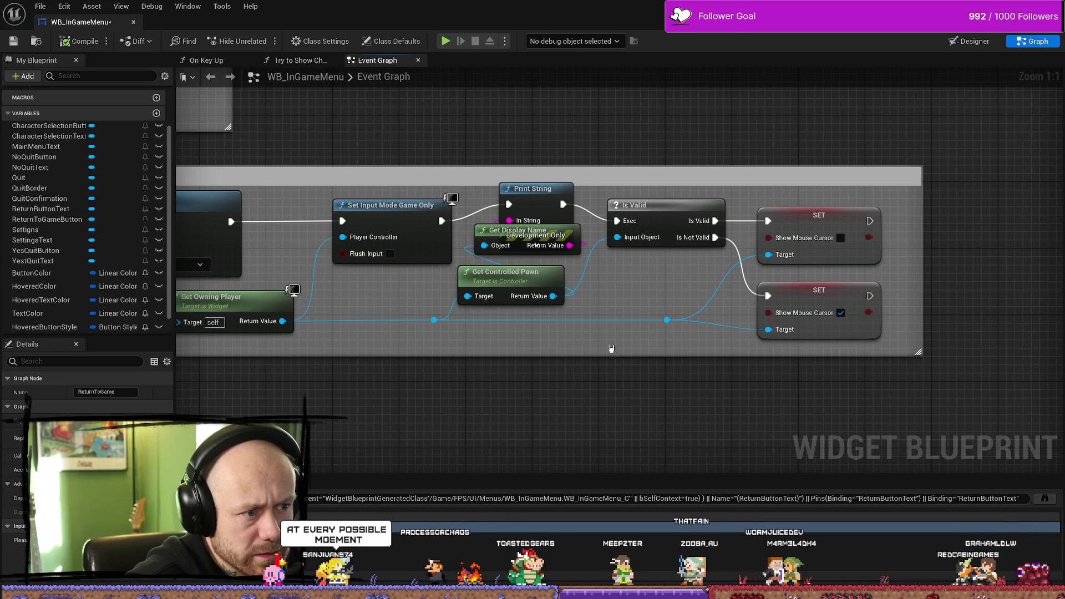
scroll(689, 361, "down", 3)
mouse_move(508, 354)
left_mouse_down()
mouse_move(689, 361)
mouse_move(756, 309)
left_mouse_up()
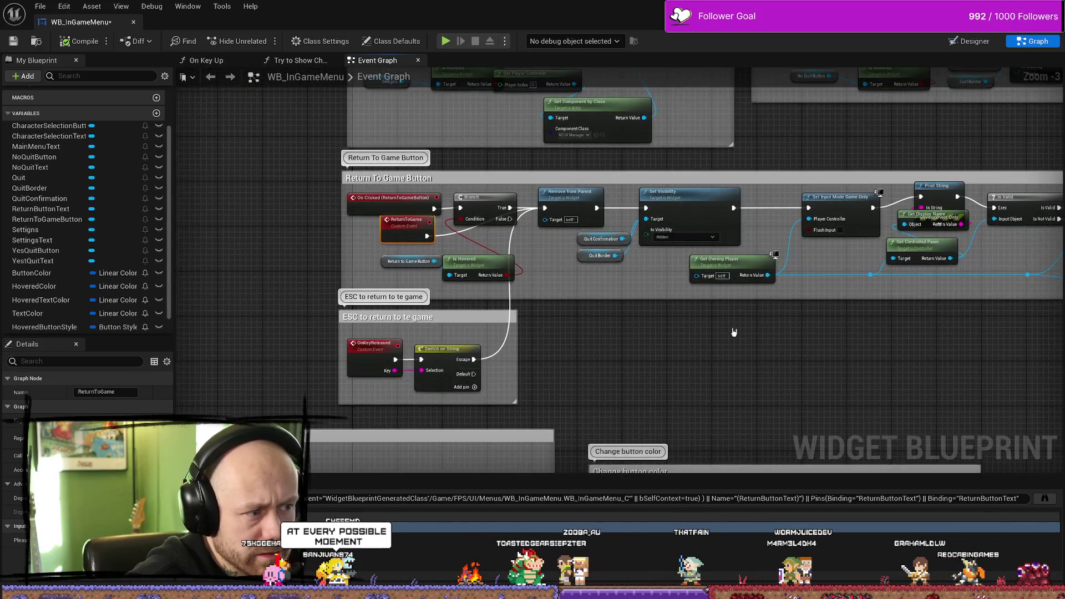
left_click_drag(634, 373, 609, 423)
left_click_drag(473, 256, 488, 421)
left_click_drag(497, 289, 497, 326)
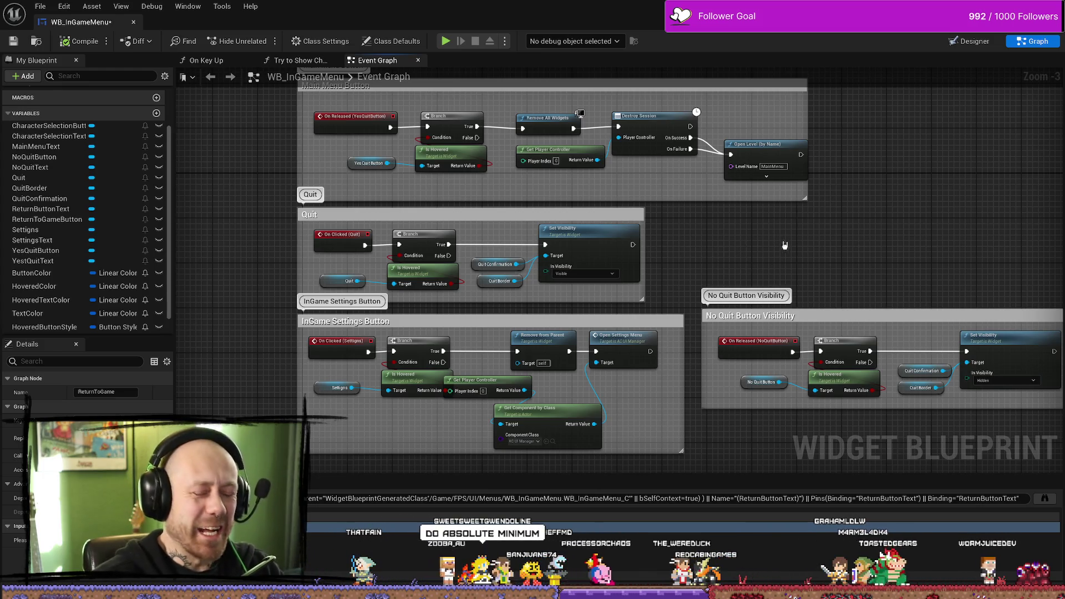
left_click_drag(784, 244, 753, 269)
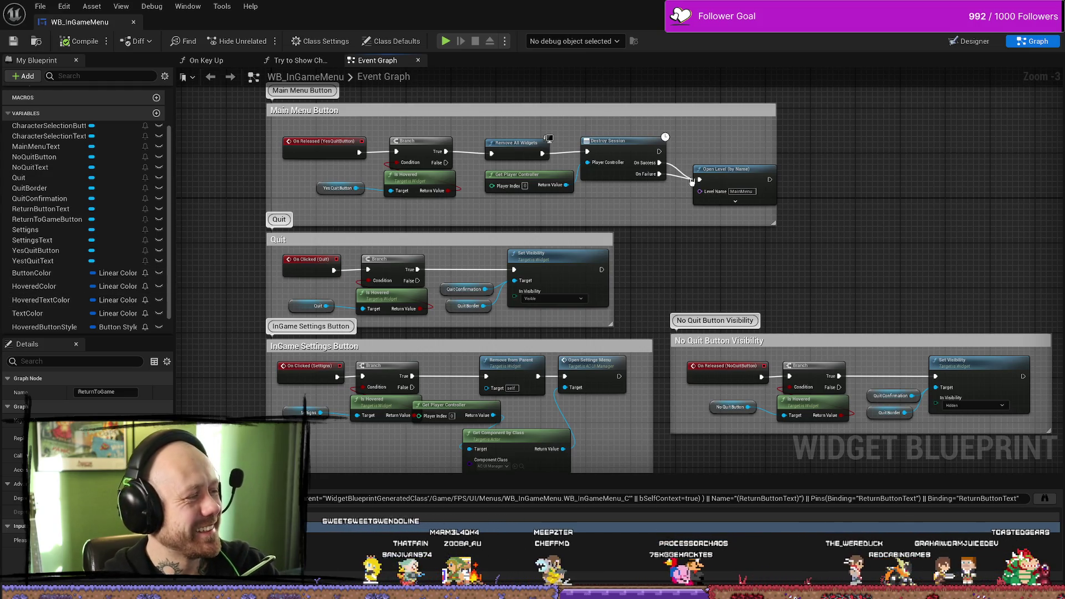
mouse_move(889, 219)
left_mouse_down()
mouse_move(860, 171)
mouse_move(819, 190)
left_mouse_up()
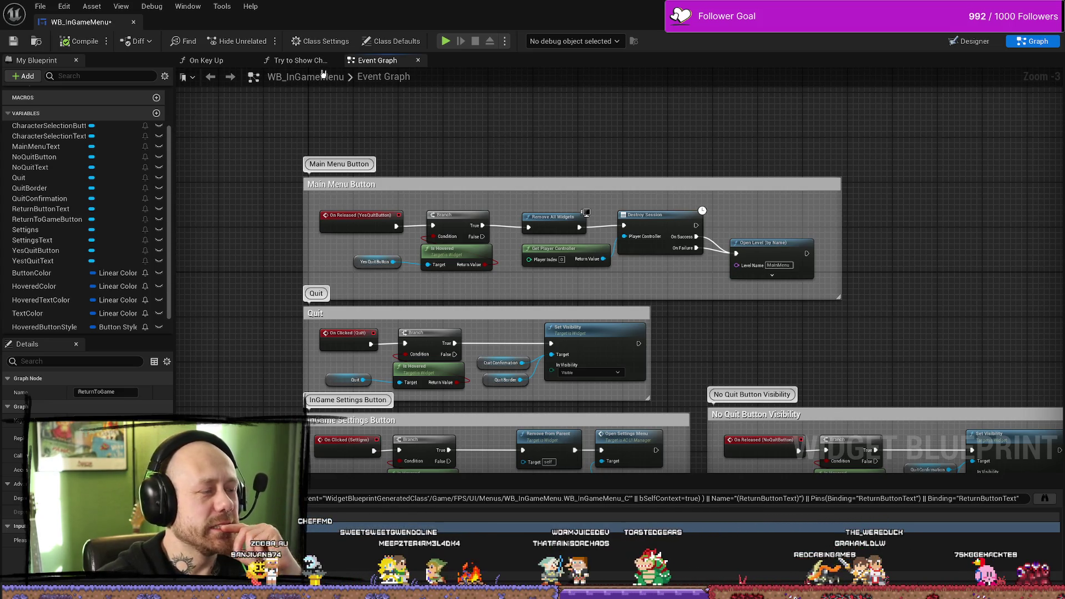
Step: Select the Return To Game button in the Designer and browse the UI textures in the content drawer
left_click(972, 36)
left_click(423, 168)
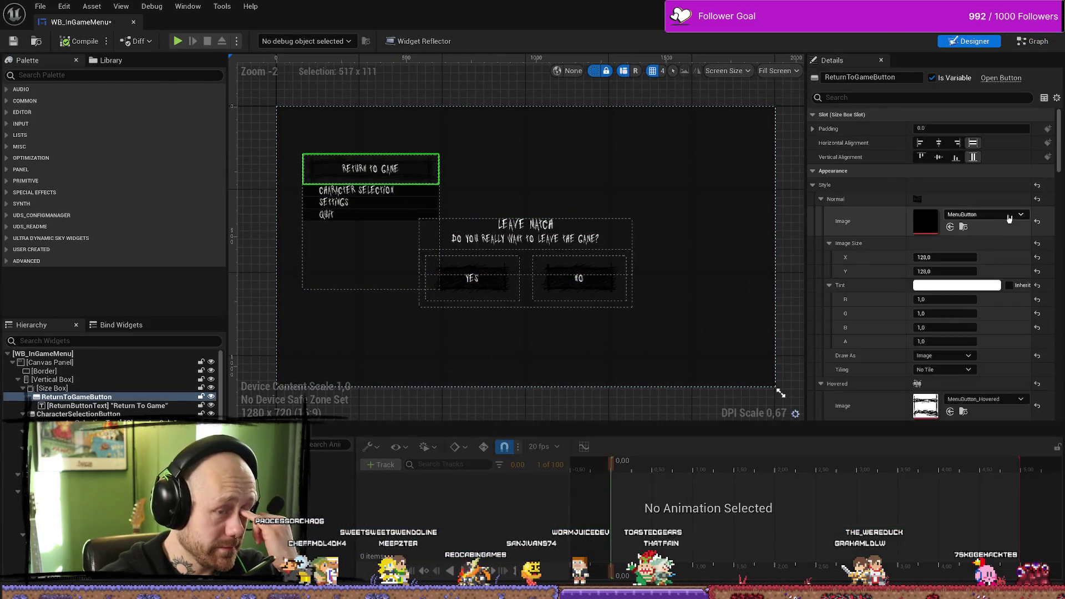
scroll(970, 331, "down", 2)
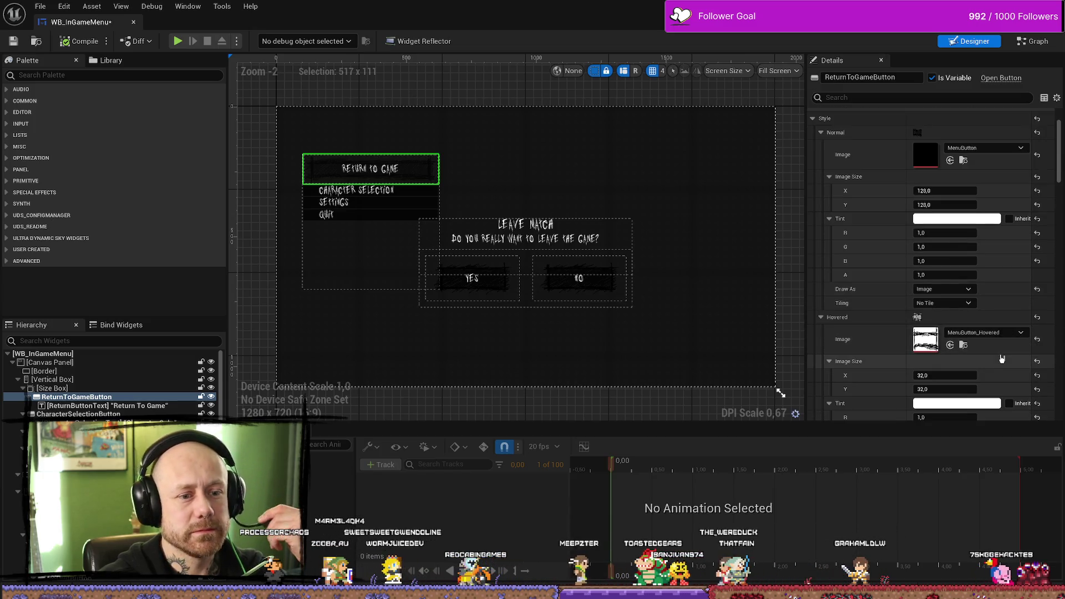
left_click(964, 346)
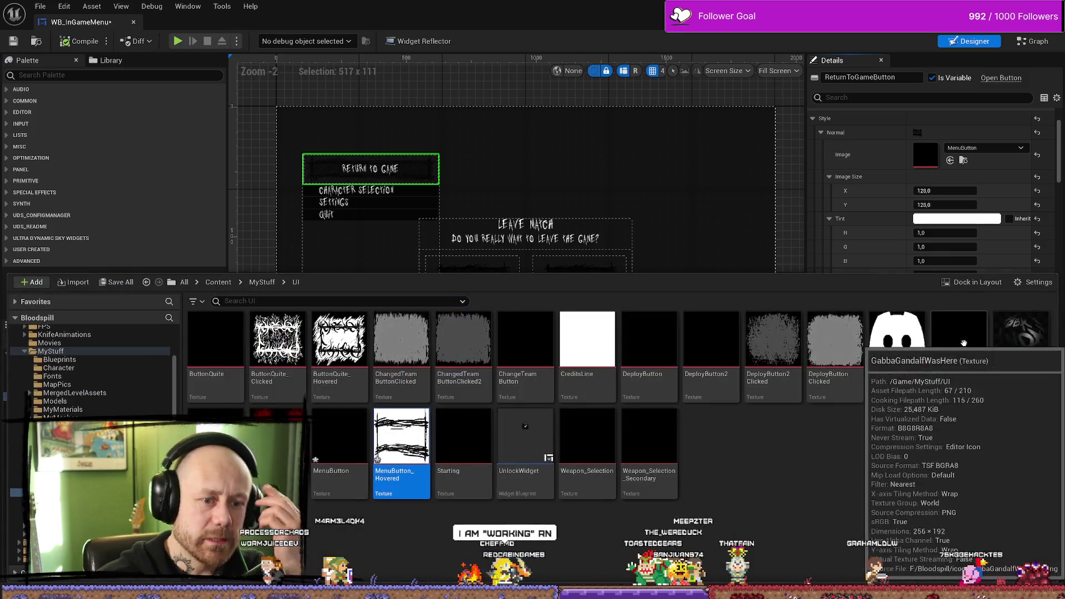
left_click(10, 38)
Step: Save all assets and start a play session with Alt+P
left_click(40, 6)
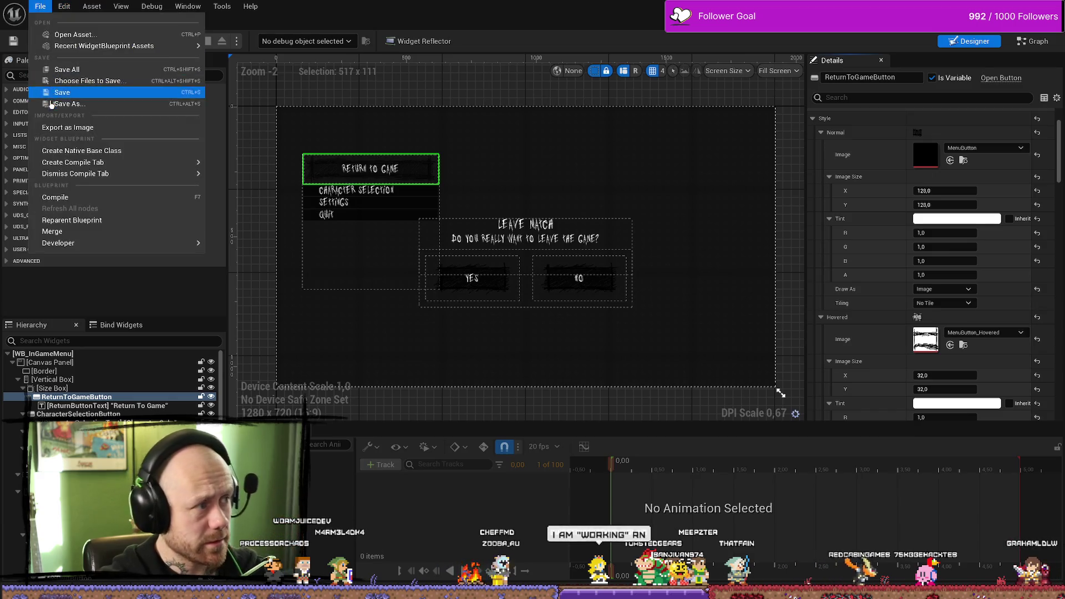
left_click(67, 69)
scroll(871, 267, "down", 3)
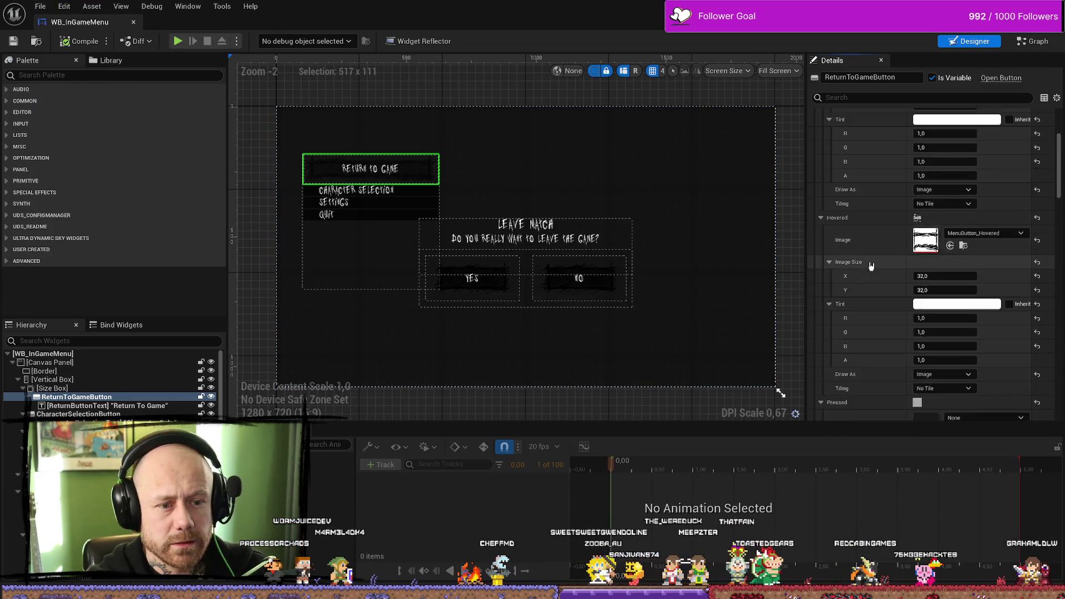
scroll(871, 266, "down", 5)
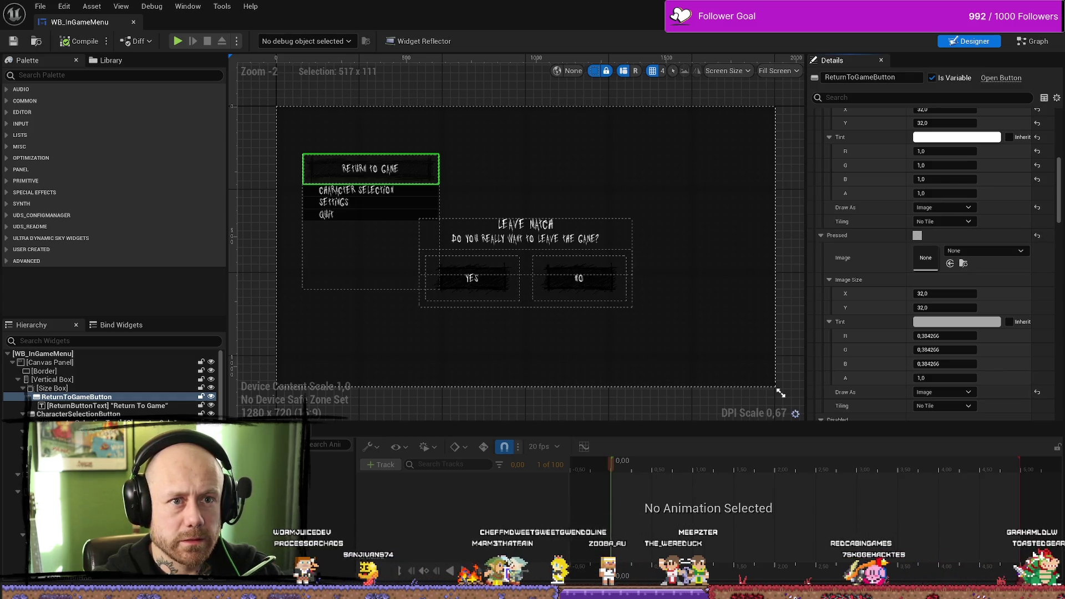
key("alt+p")
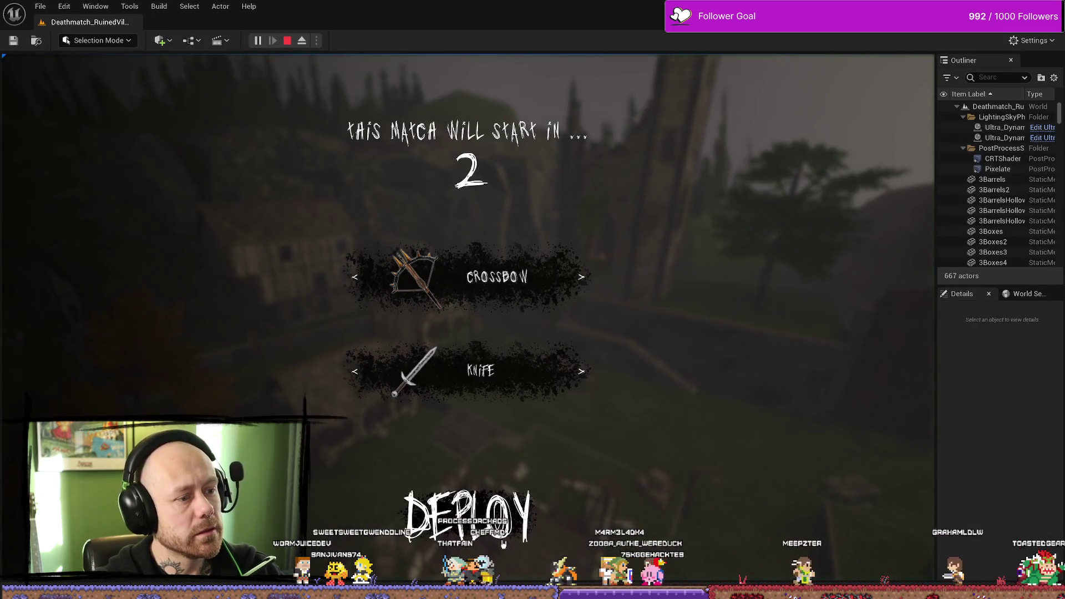
key("Escape")
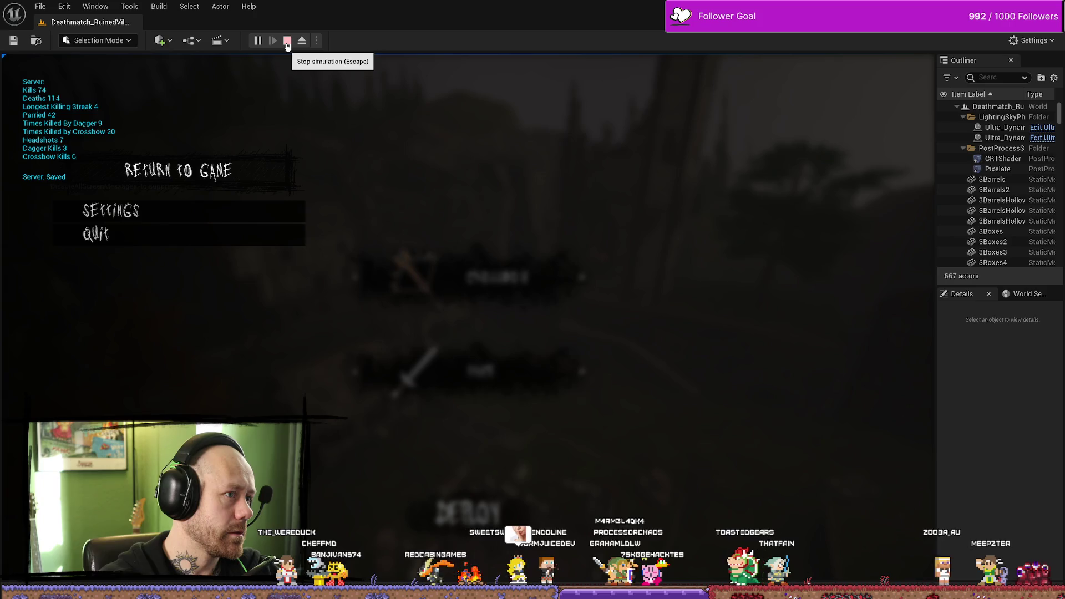
left_click(287, 40)
key("ctrl+space")
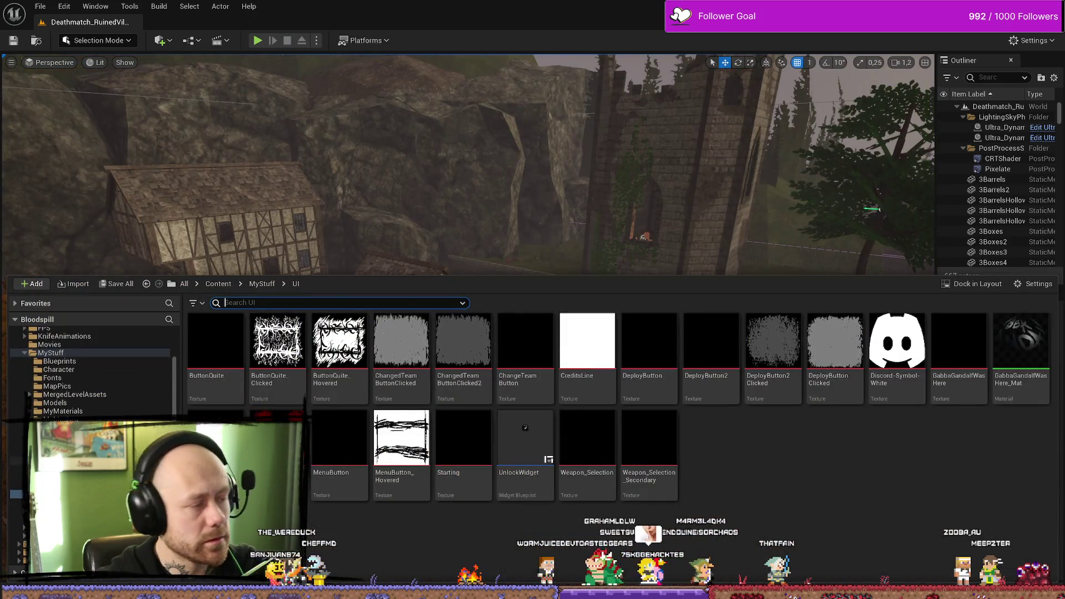
left_click(293, 258)
key("ctrl+space")
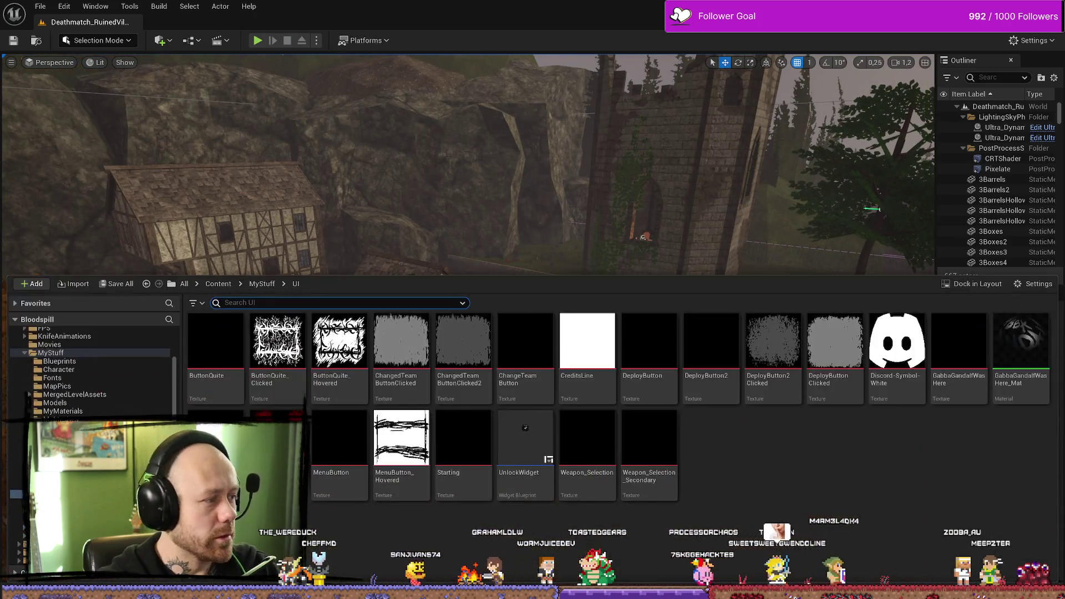
key("alt+Tab")
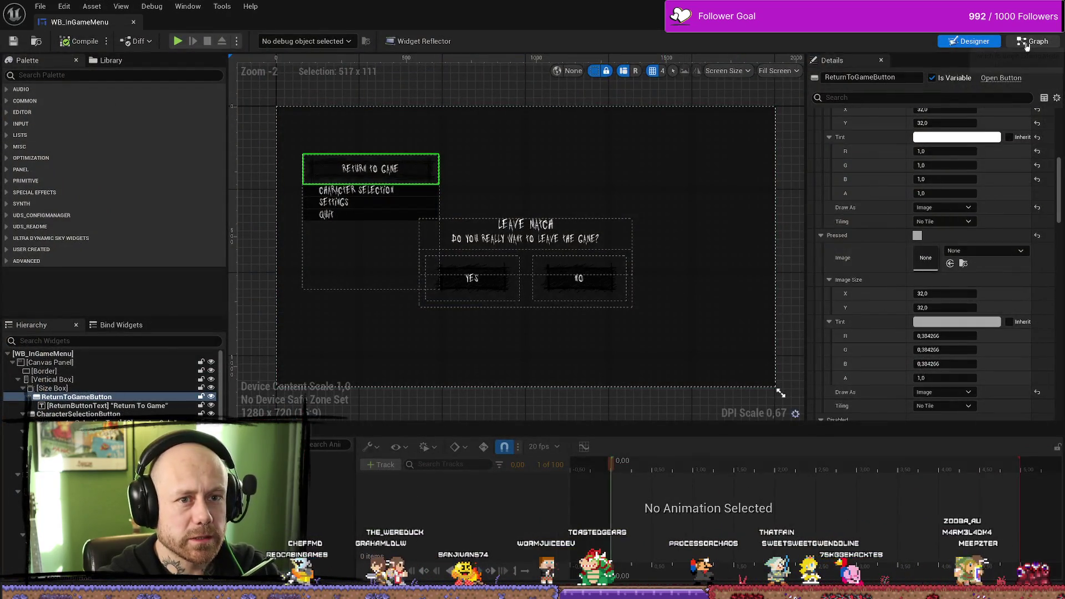
left_click(1033, 41)
mouse_move(752, 312)
left_mouse_down()
mouse_move(791, 230)
mouse_move(776, 128)
left_mouse_up()
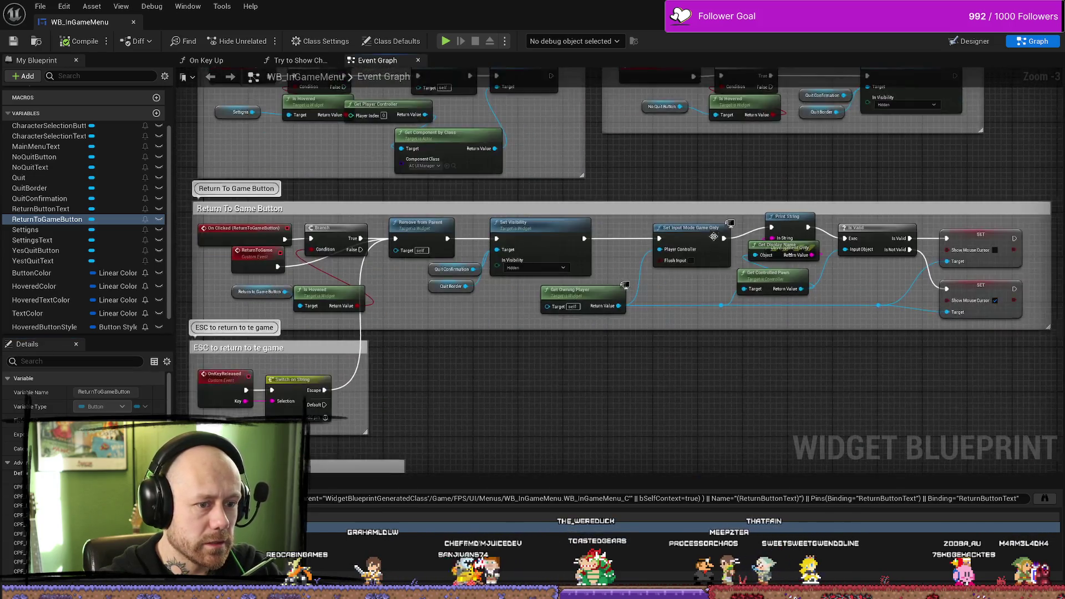
scroll(770, 321, "down", 3)
scroll(769, 321, "up", 5)
left_click_drag(777, 239, 782, 111)
scroll(829, 318, "down", 5)
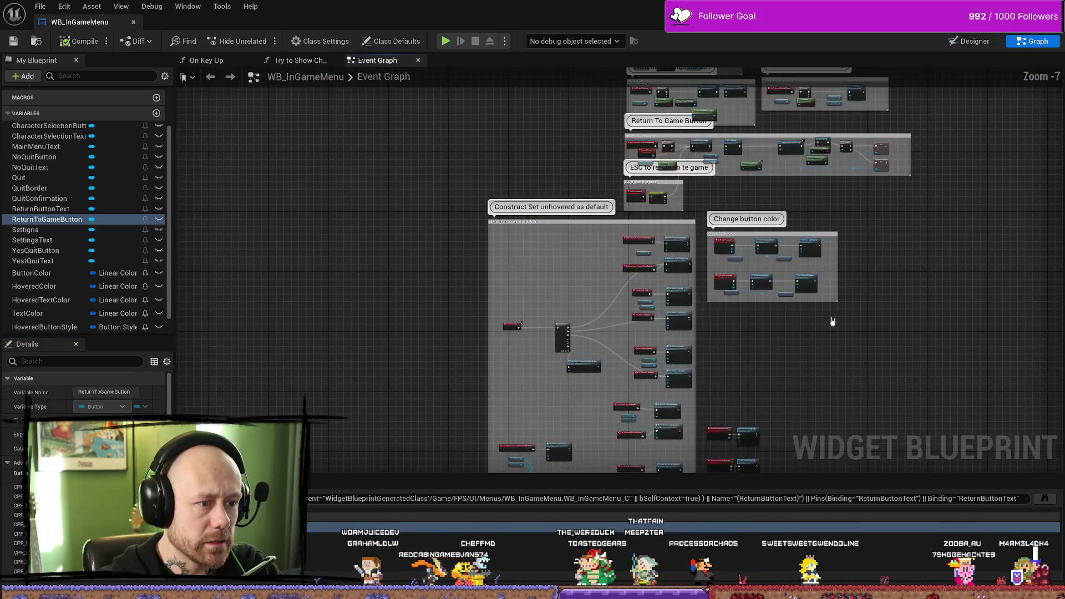
scroll(690, 238, "up", 5)
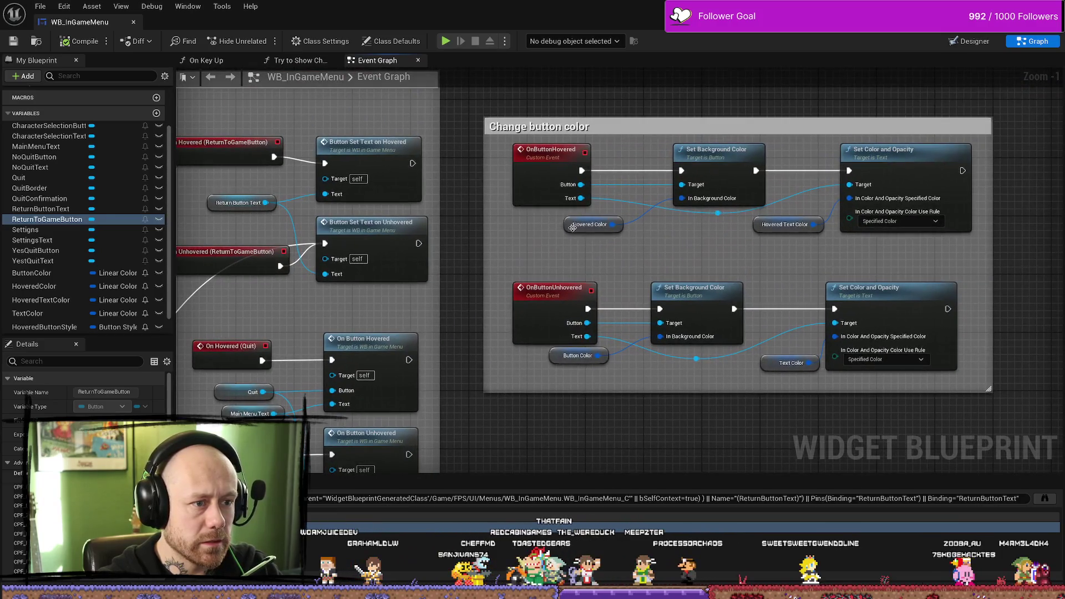
left_click(572, 228)
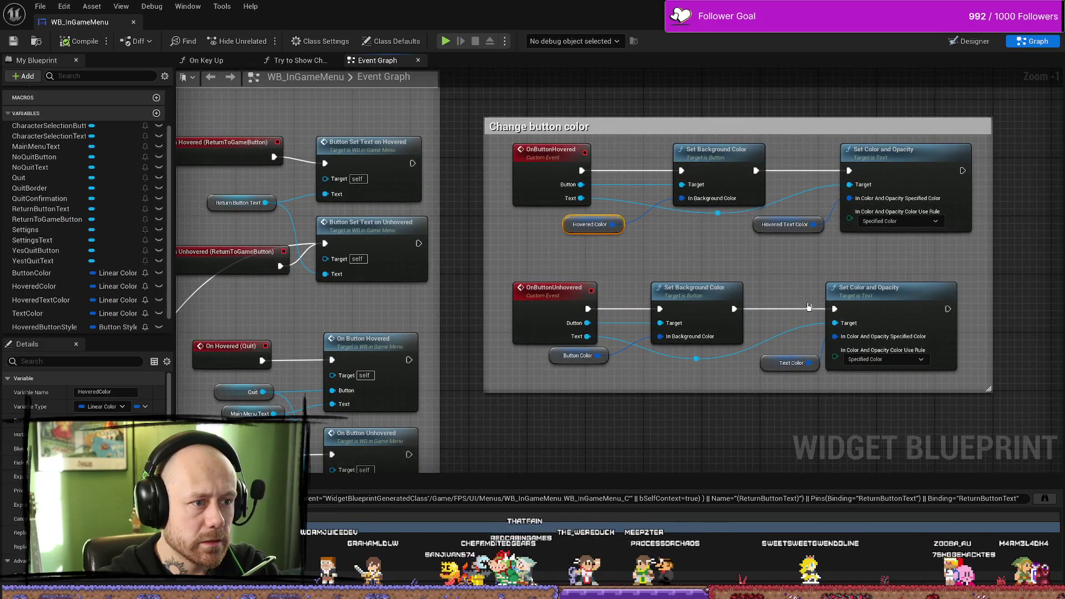
left_click_drag(551, 165, 585, 165)
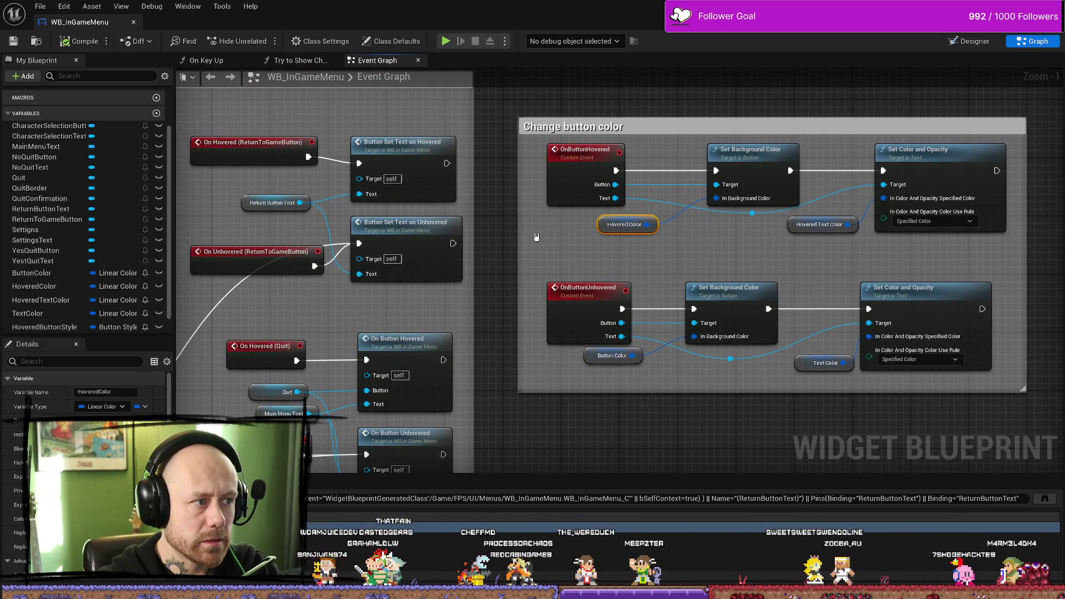
left_click_drag(564, 234, 594, 230)
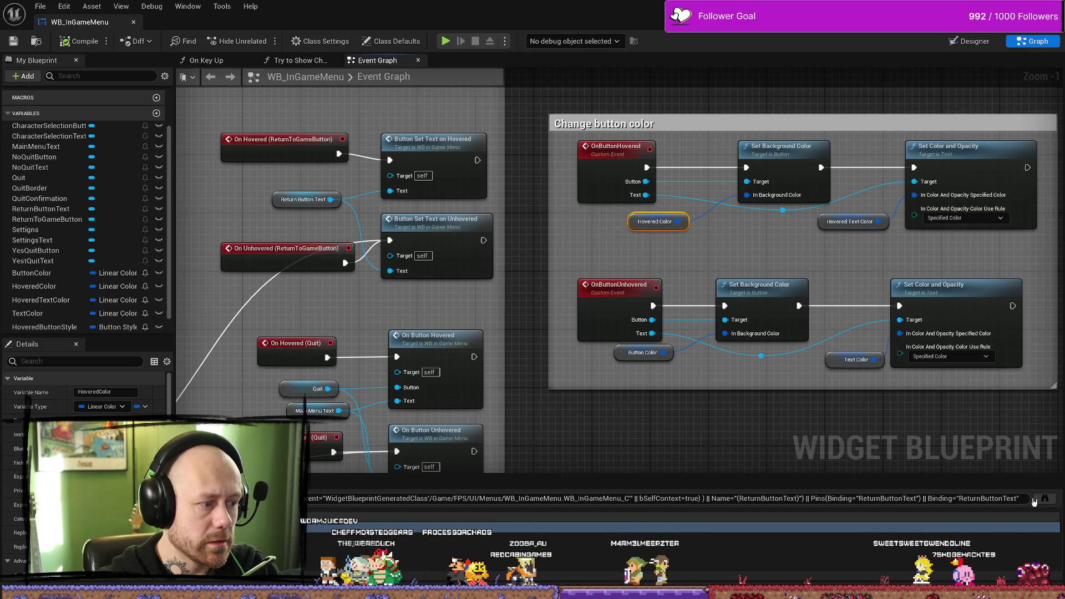
left_click(1033, 499)
scroll(83, 388, "down", 5)
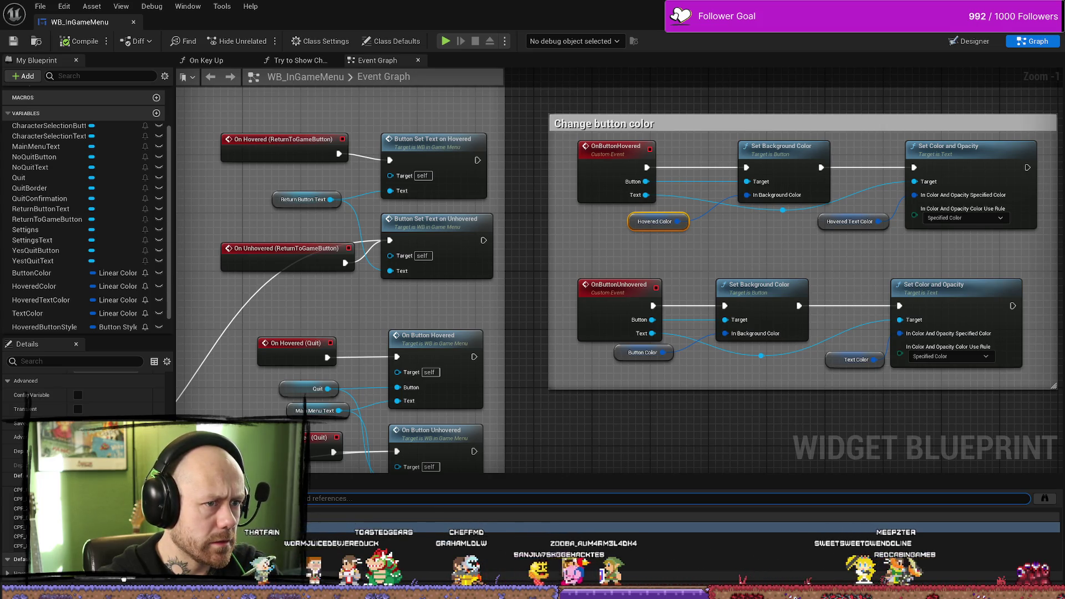
left_click(735, 434)
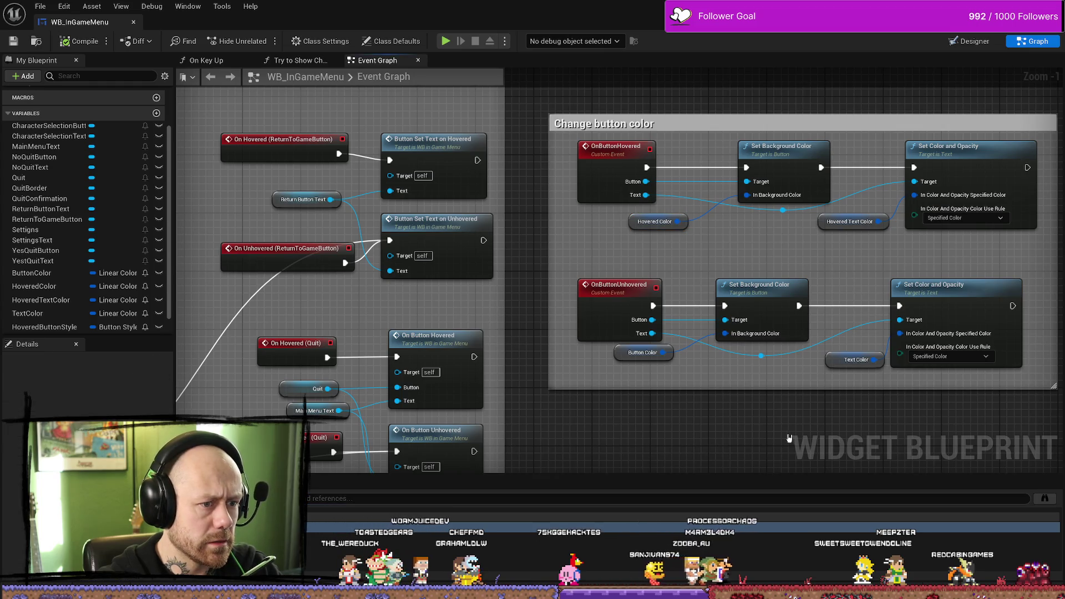
left_click_drag(789, 438, 714, 401)
left_click(567, 315)
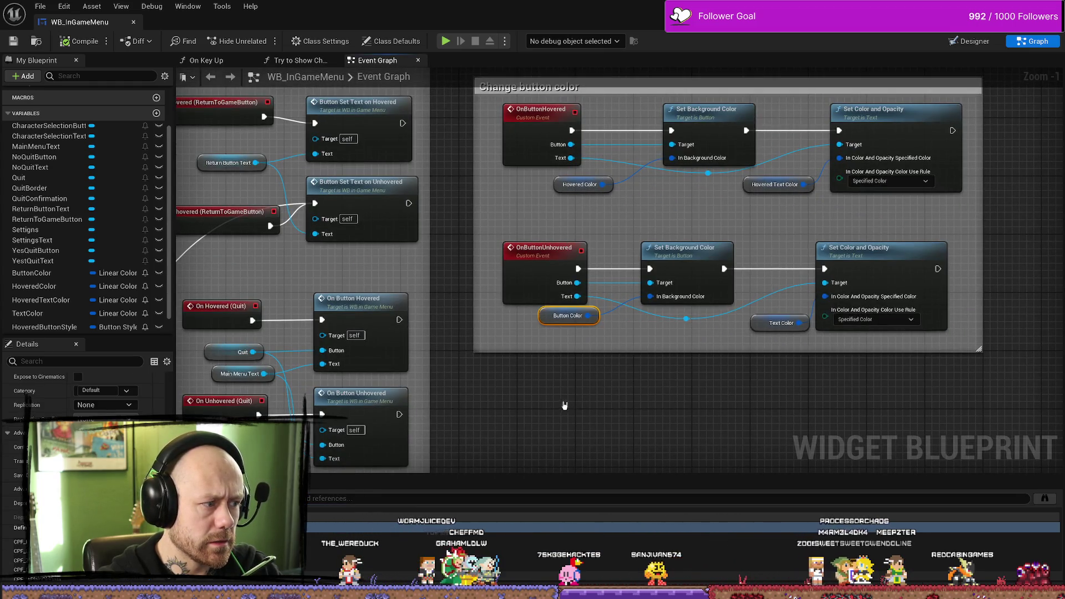
mouse_move(566, 404)
left_mouse_down()
mouse_move(766, 387)
mouse_move(842, 361)
left_mouse_up()
scroll(626, 400, "down", 2)
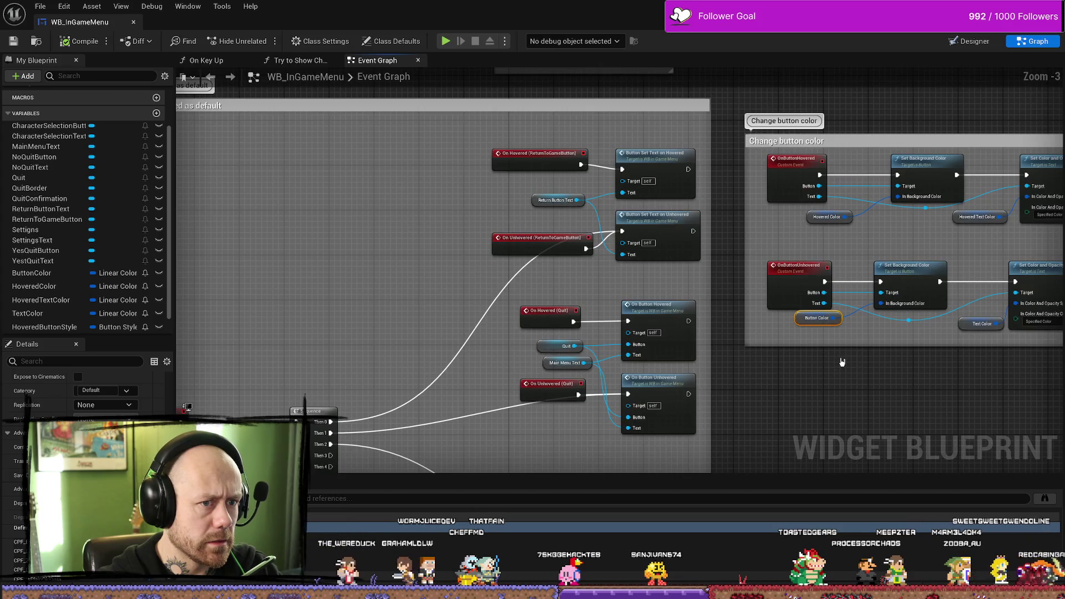
scroll(875, 361, "down", 2)
left_click_drag(610, 313, 509, 181)
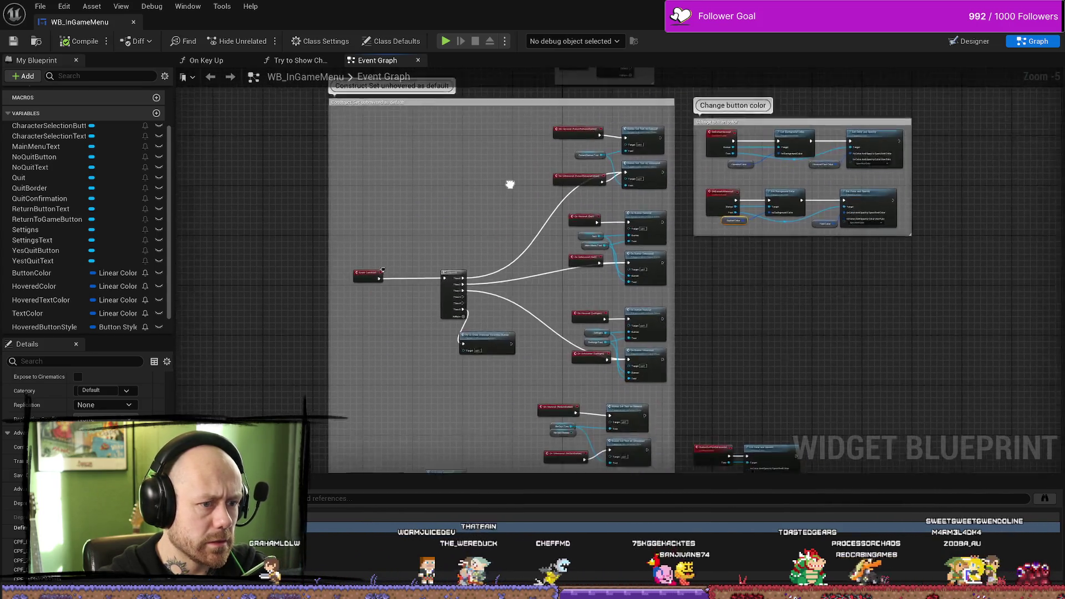
scroll(508, 181, "up", 1)
scroll(420, 264, "up", 3)
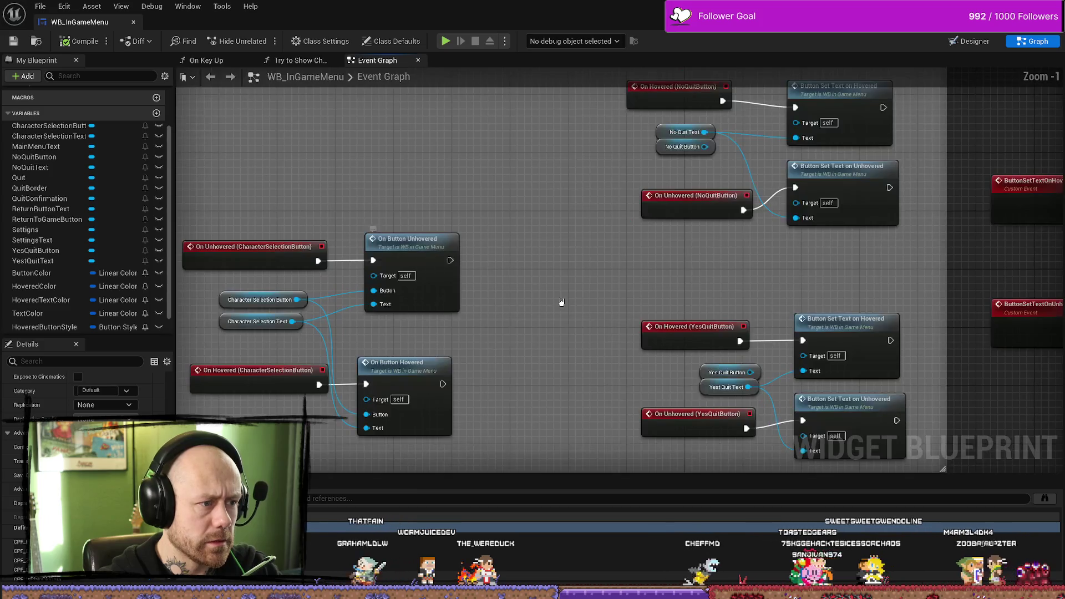
left_click_drag(559, 302, 649, 285)
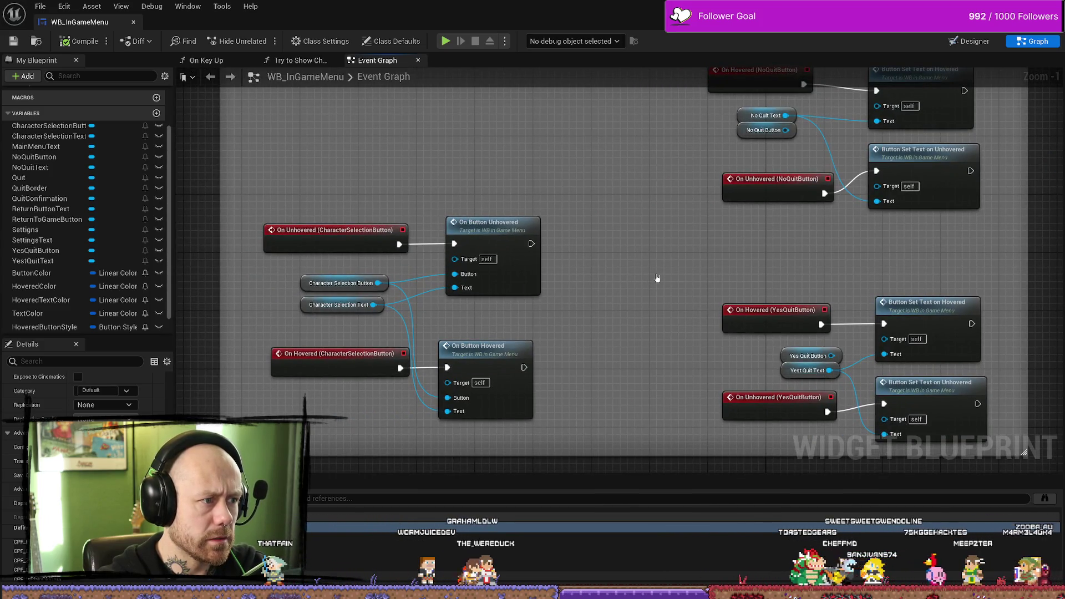
scroll(664, 278, "down", 4)
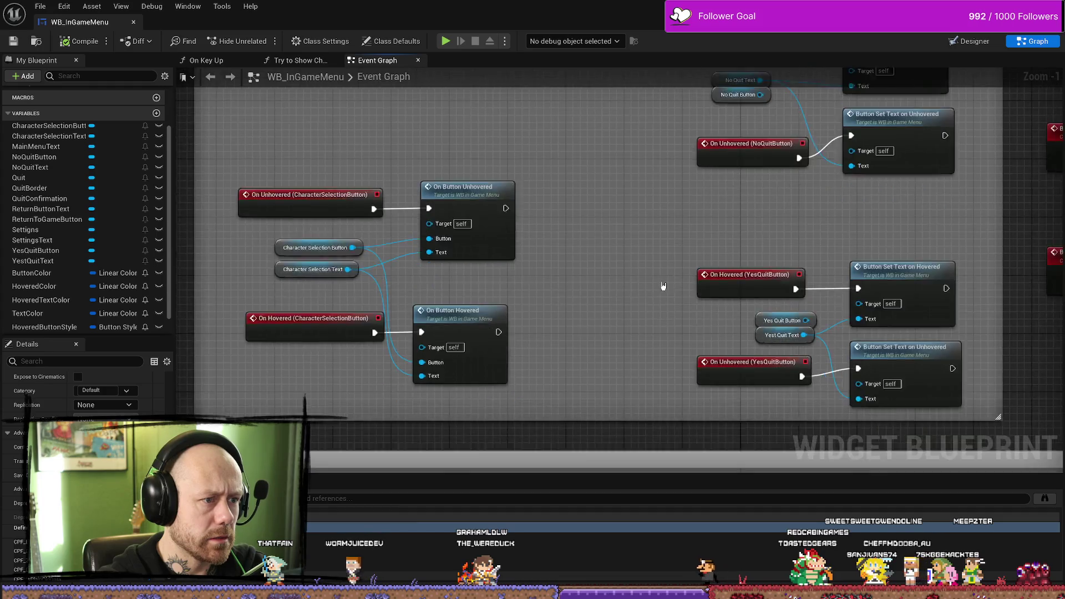
scroll(654, 239, "up", 4)
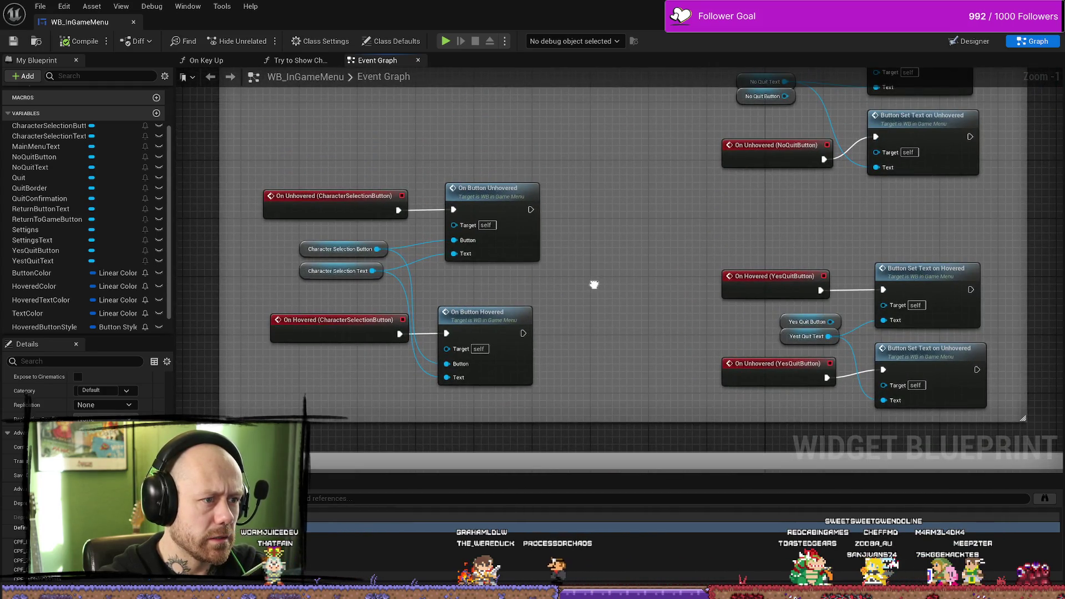
scroll(594, 284, "down", 2)
left_click_drag(625, 252, 496, 253)
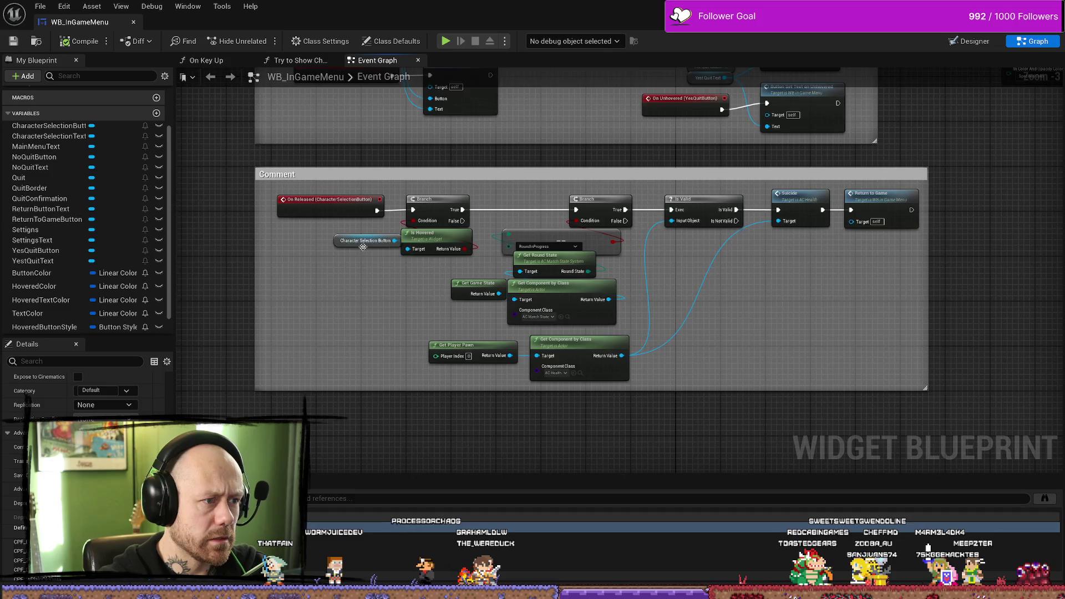
scroll(363, 247, "up", 1)
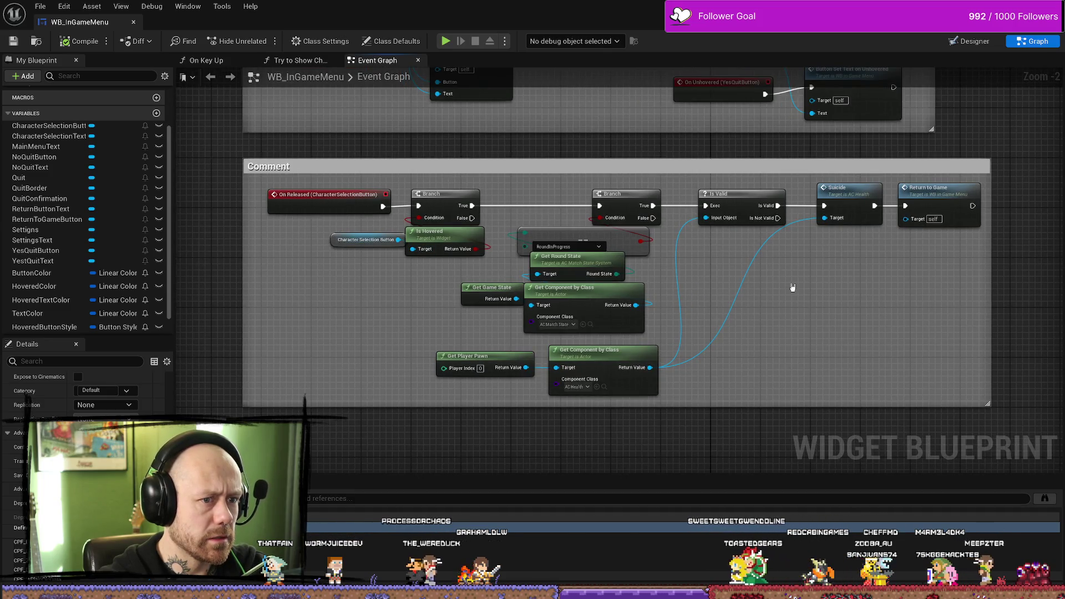
scroll(808, 294, "down", 3)
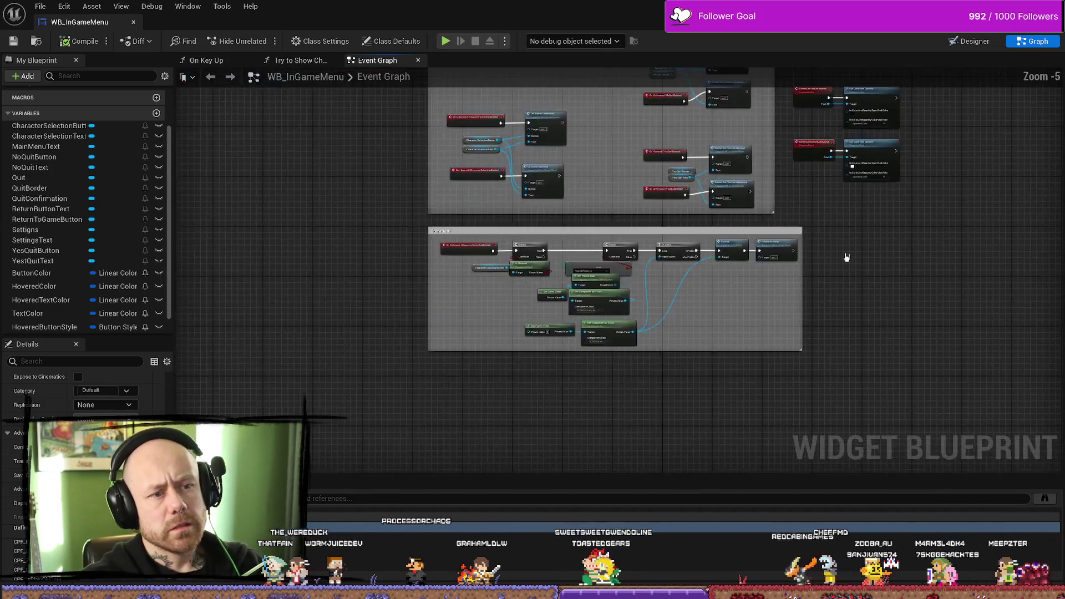
mouse_move(817, 136)
left_mouse_down()
mouse_move(777, 80)
mouse_move(699, 227)
mouse_move(682, 291)
mouse_move(779, 161)
mouse_move(863, 205)
left_mouse_up()
scroll(506, 162, "up", 4)
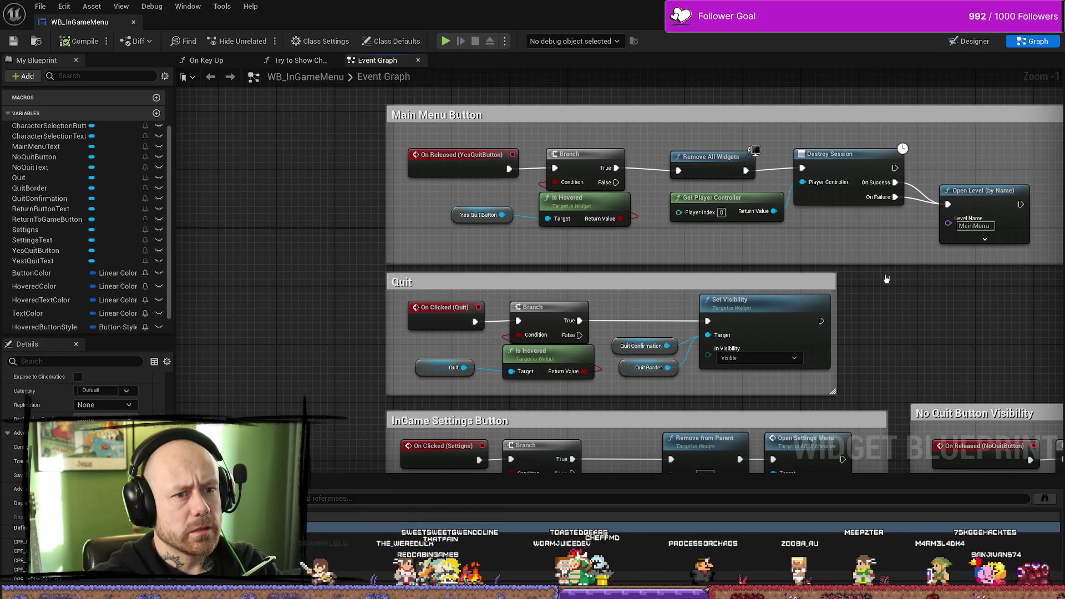
Step: In the Designer, expand the button slot's Padding values and scroll down to the Style
left_click(969, 41)
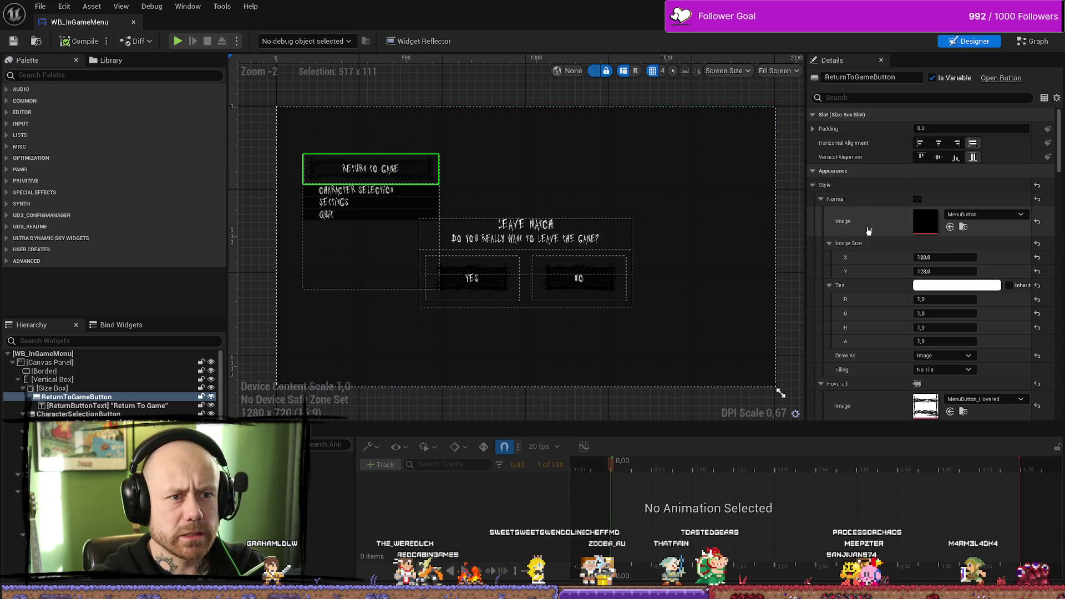
left_click(813, 129)
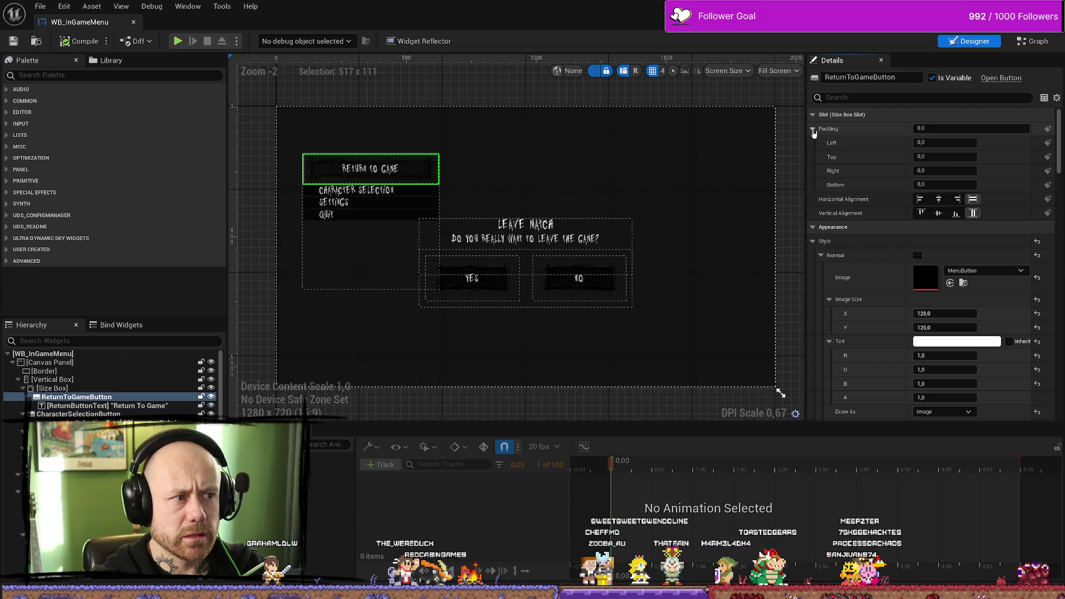
scroll(885, 256, "down", 1)
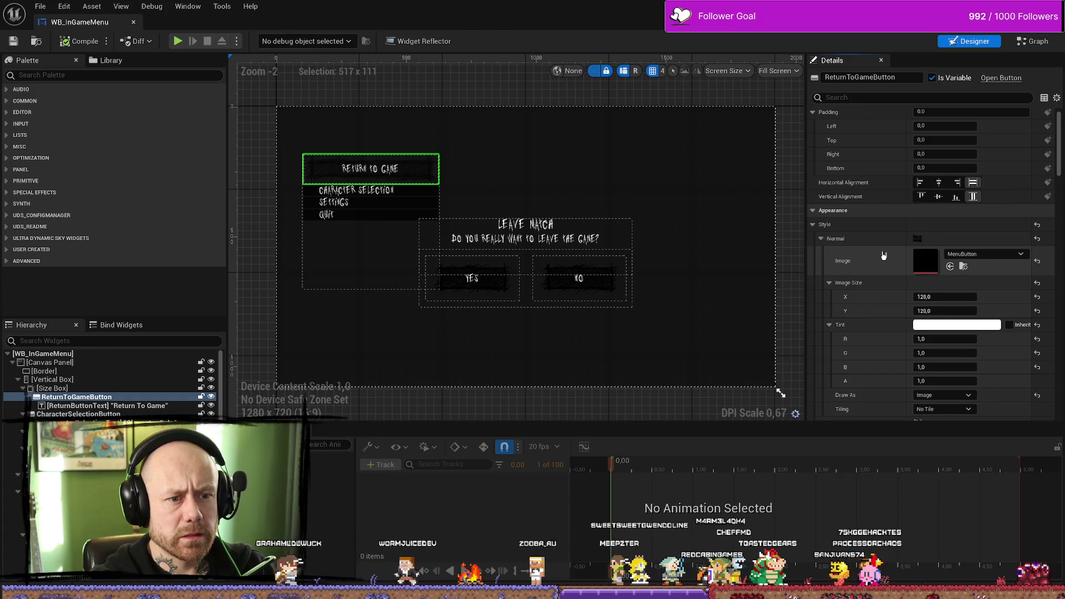
scroll(884, 257, "down", 1)
scroll(937, 319, "down", 10)
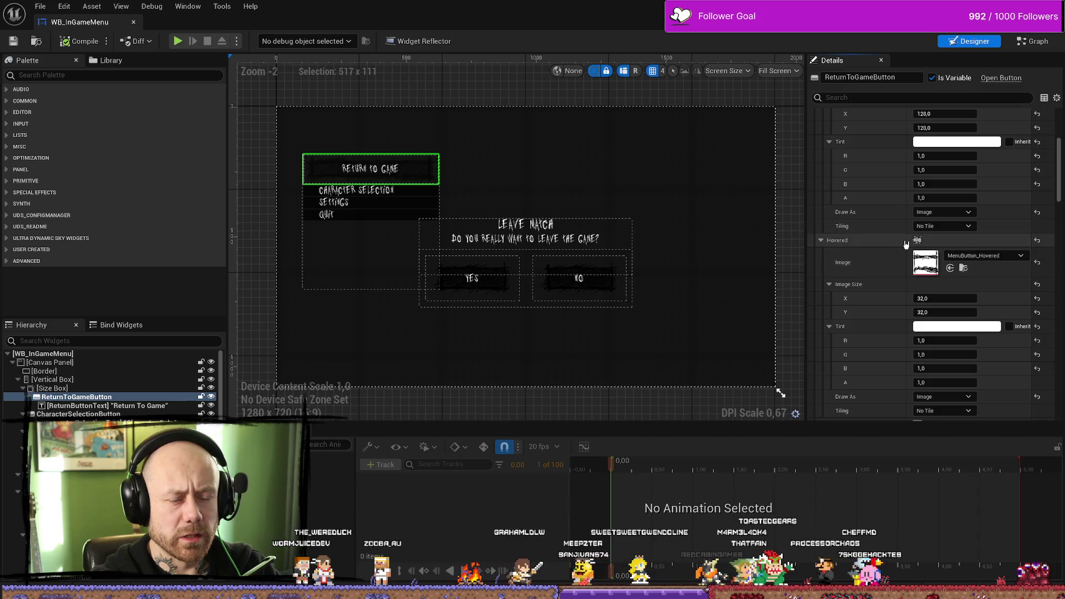
Step: Reset the Hovered image and set it to DefaultWhiteGrid_Low via a 'white' search
left_click(1036, 240)
left_click(985, 255)
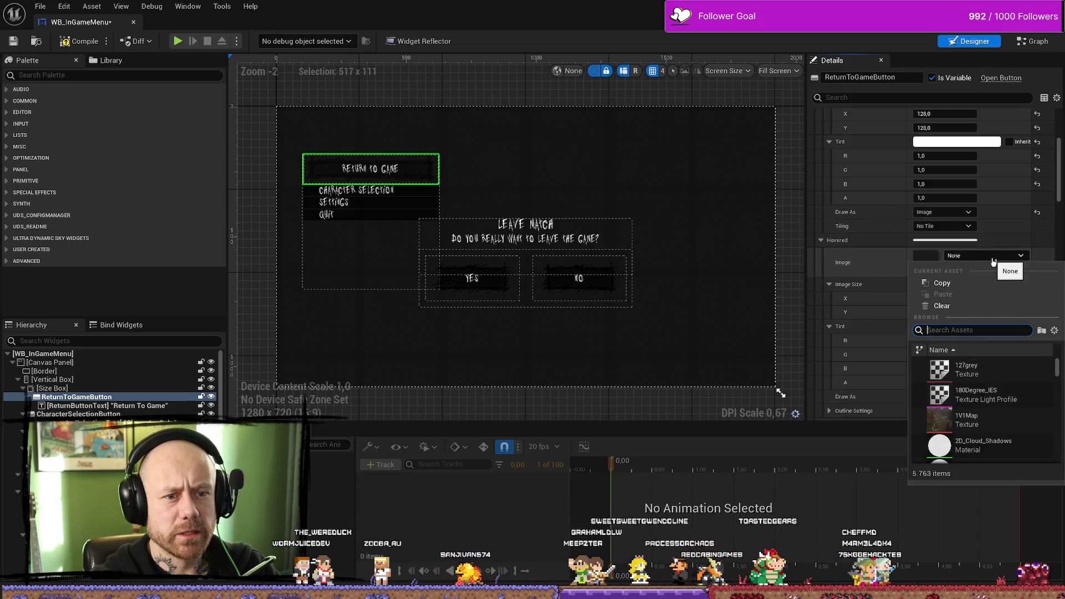
scroll(968, 389, "down", 3)
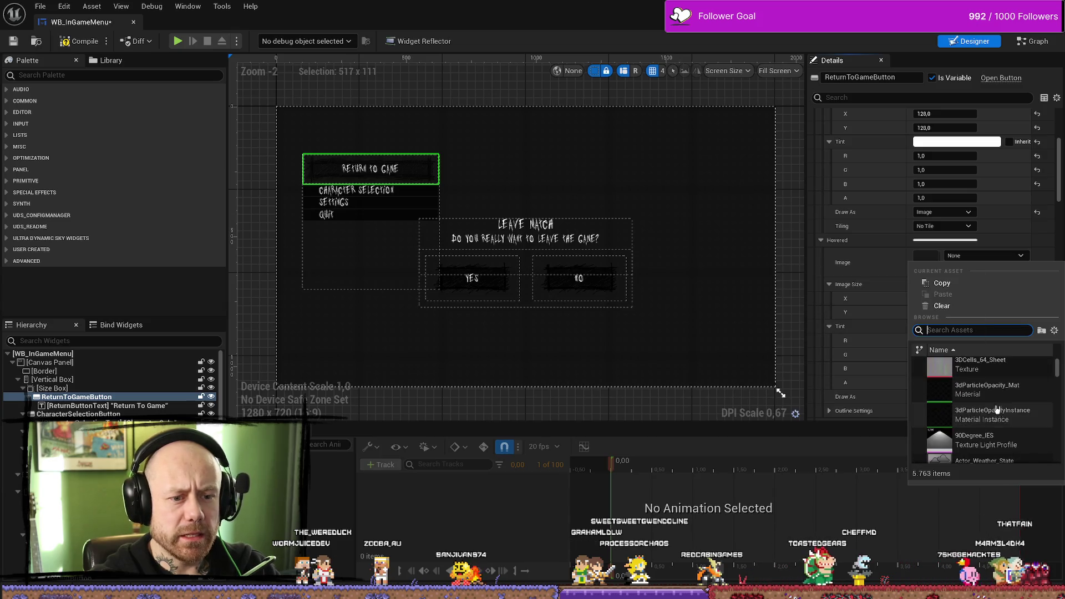
left_click(982, 255)
left_click(987, 256)
type("white")
key("Down")
key("Down")
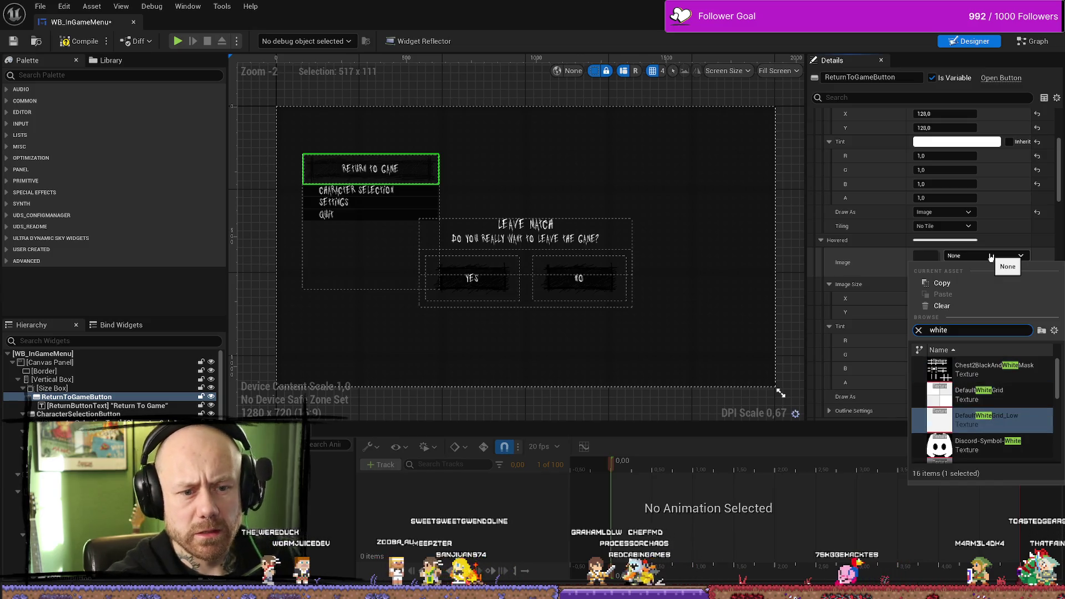
key("Return")
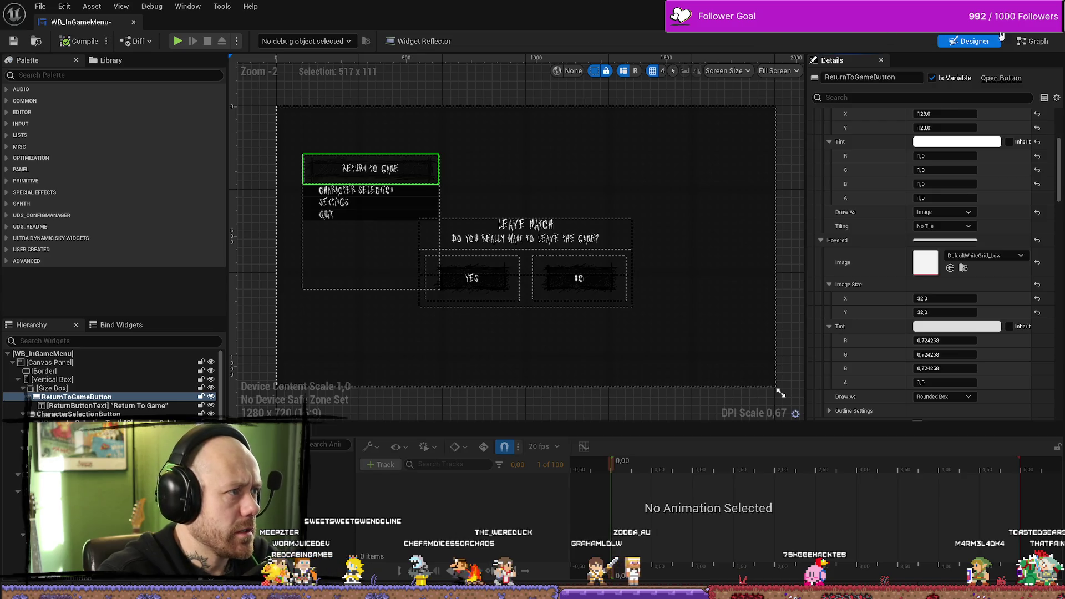
key("alt+Tab")
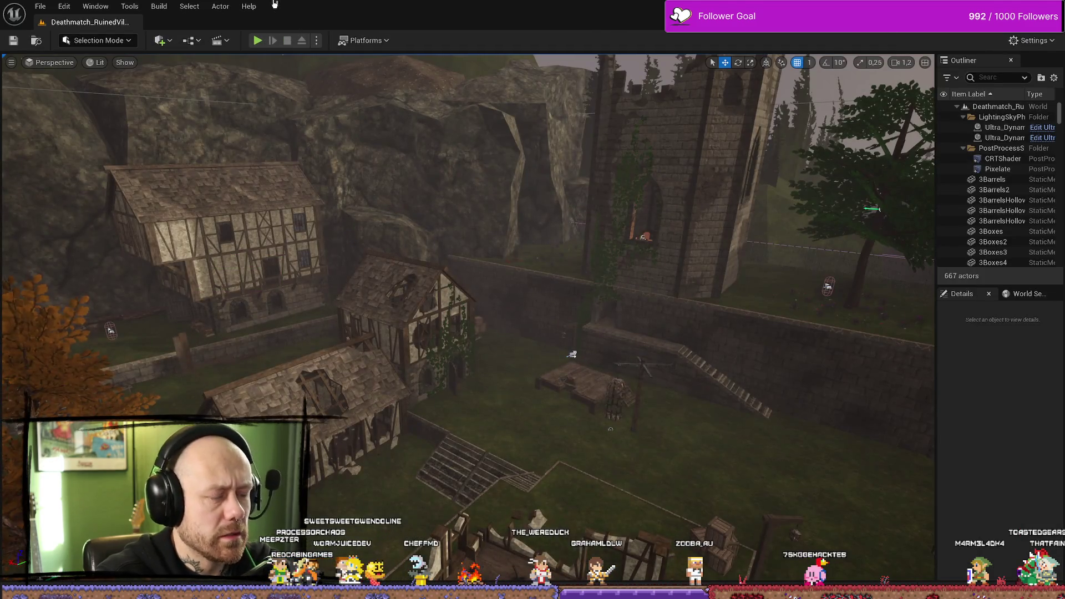
Step: Start a play session, open the in-game menu, and stop playing
left_click(258, 41)
key("Escape")
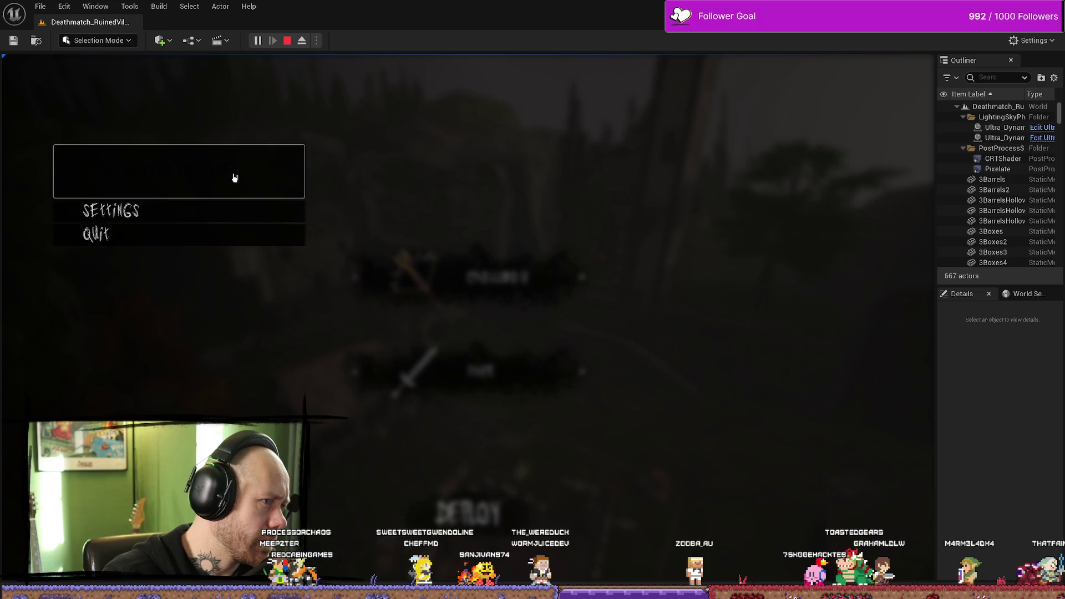
key("Escape")
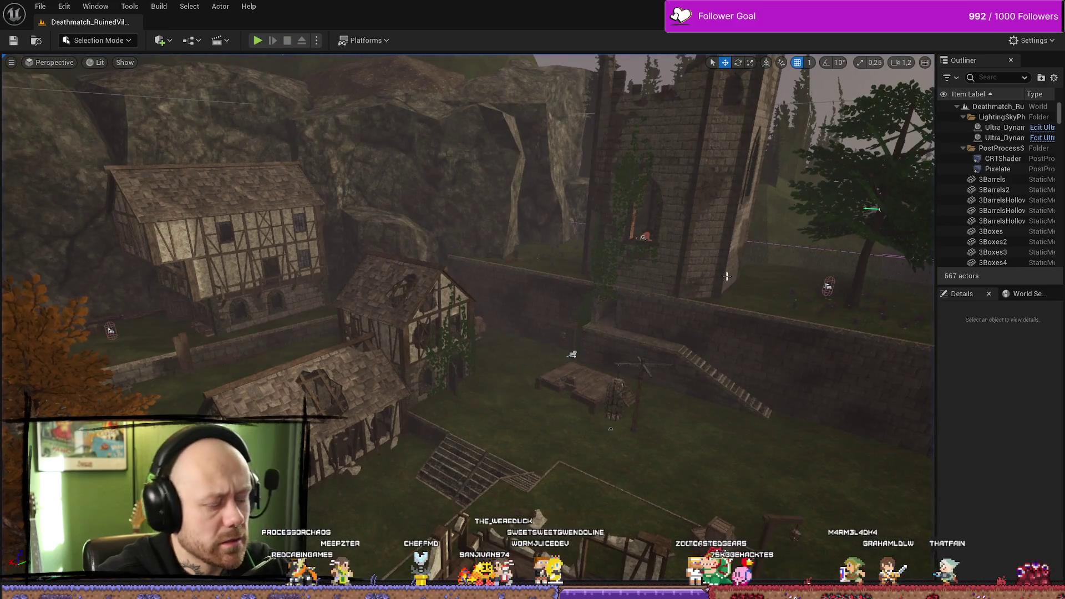
Step: Open the Content Browser, glance at Affinity Photo, and return to the widget Designer
key("ctrl+space")
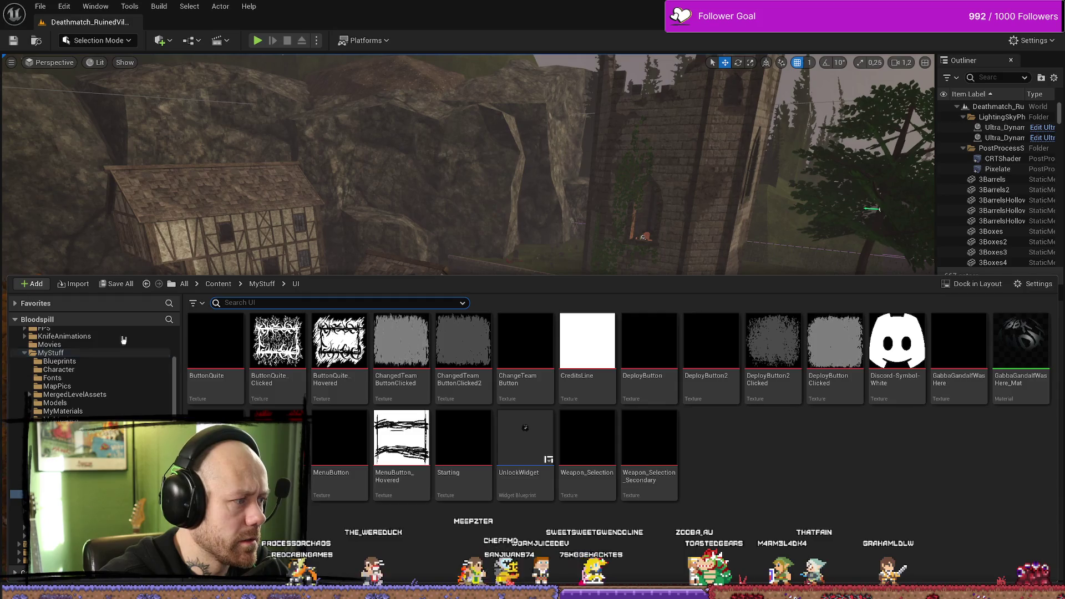
key("alt+Tab")
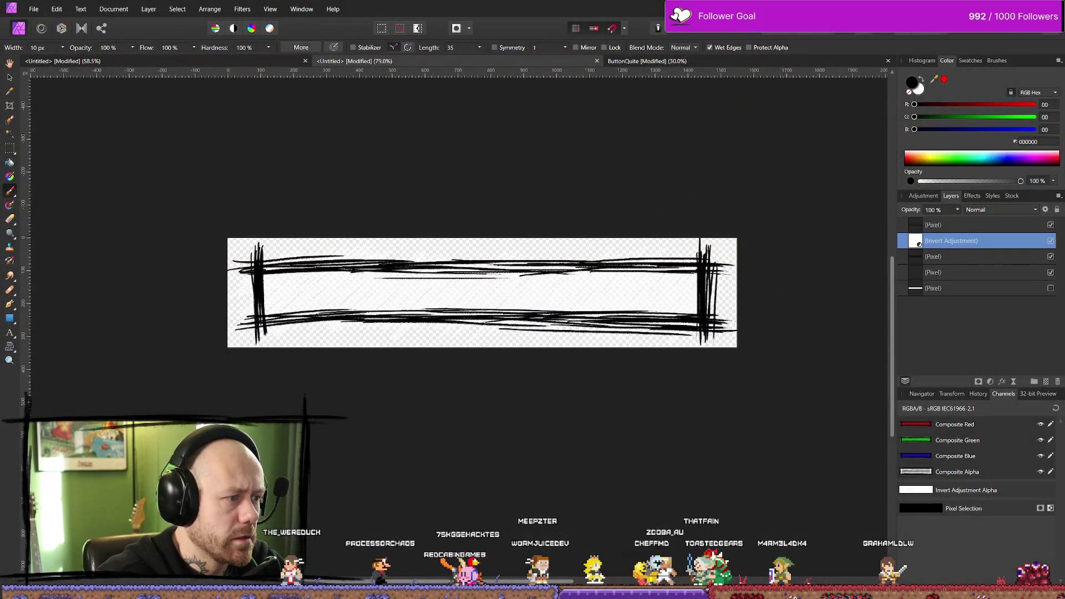
key("alt+Tab")
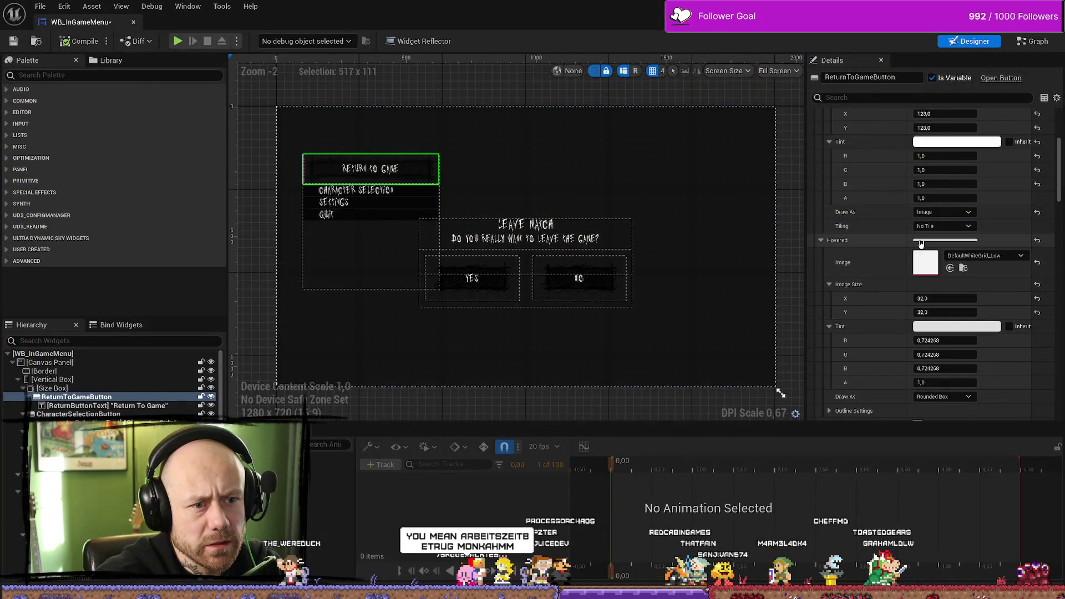
Step: Draw the Hovered state as Image using the MenuButton_Hovered texture
scroll(955, 394, "down", 1)
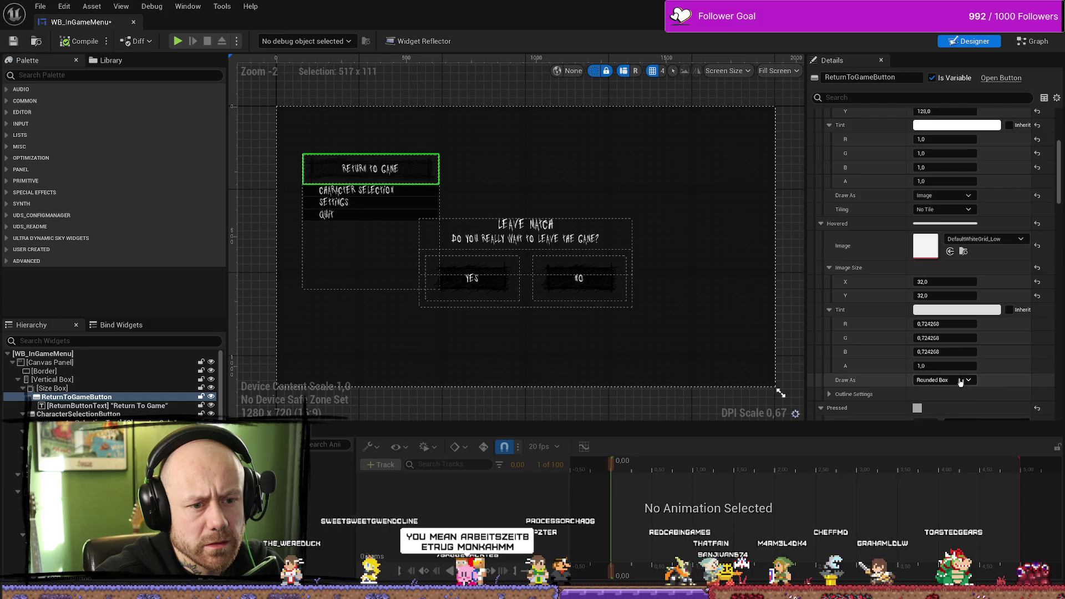
left_click(943, 380)
left_click(944, 419)
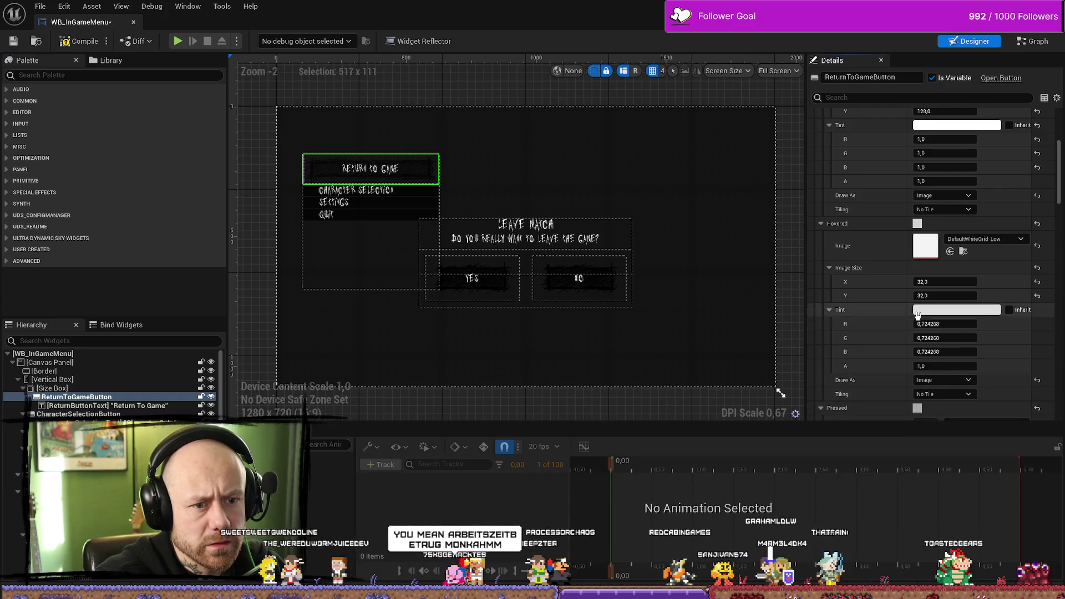
scroll(948, 333, "up", 5)
scroll(950, 281, "down", 15)
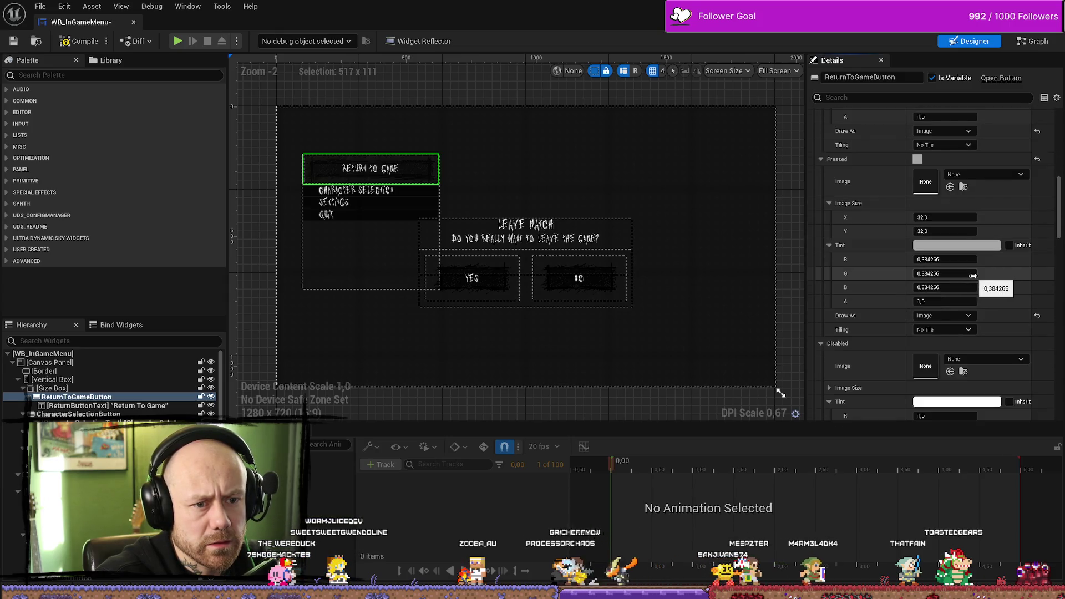
scroll(974, 276, "up", 9)
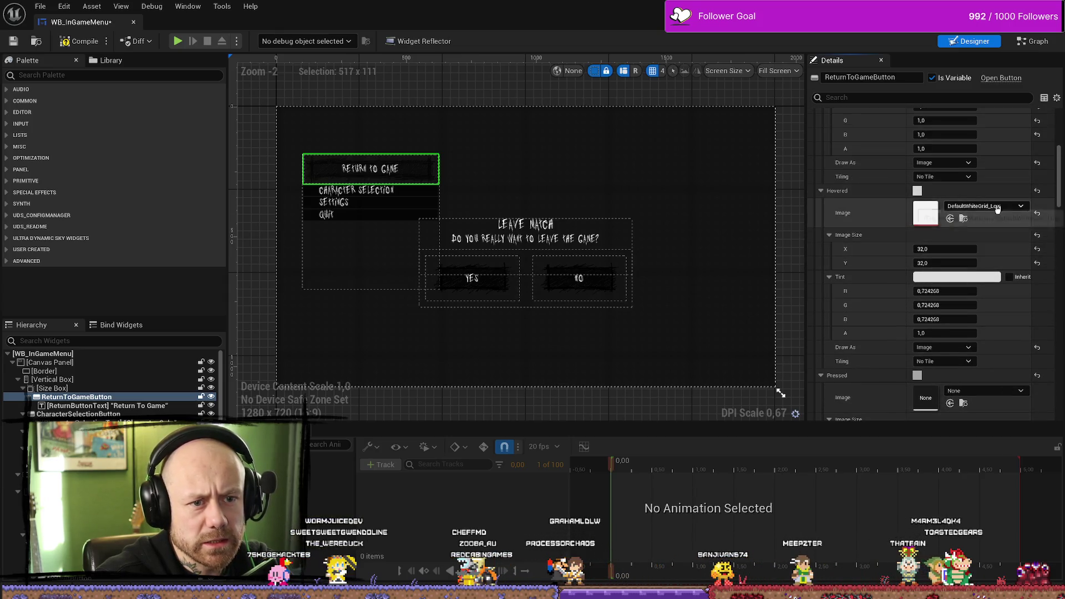
left_click(996, 207)
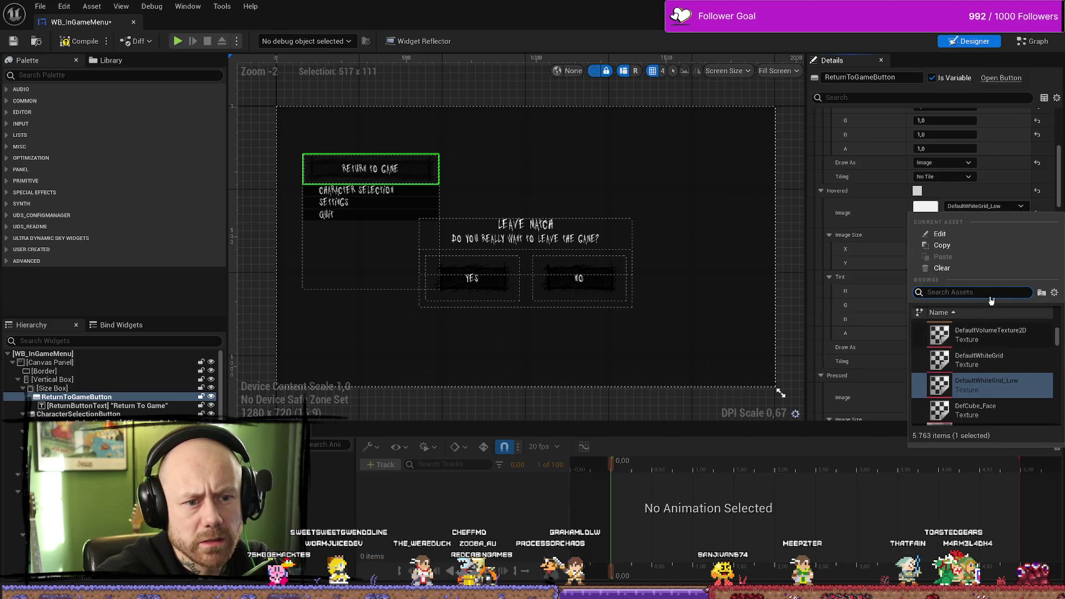
type("menu")
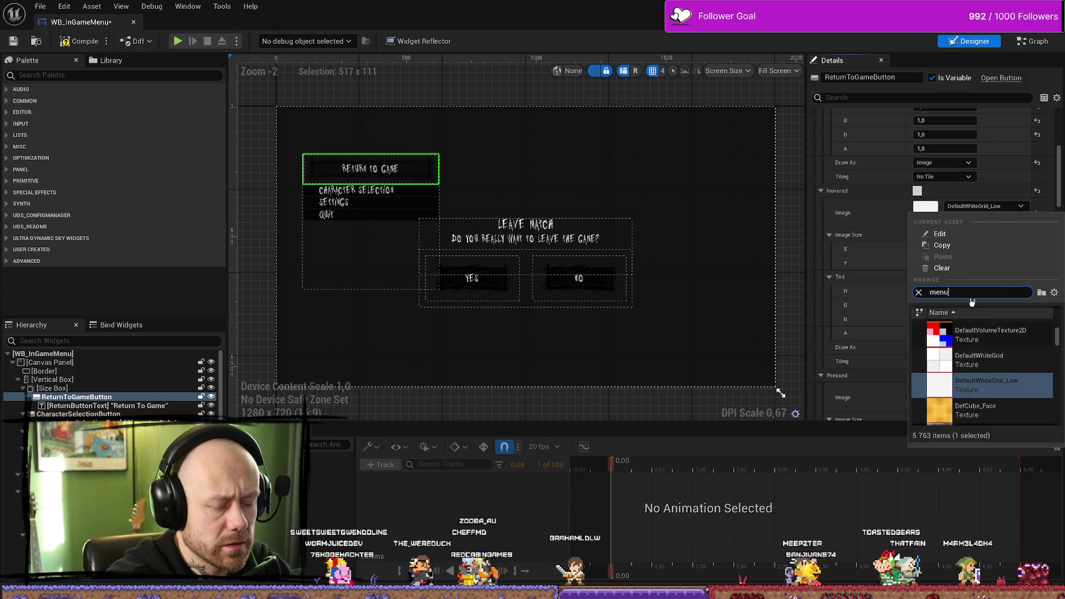
left_click(998, 373)
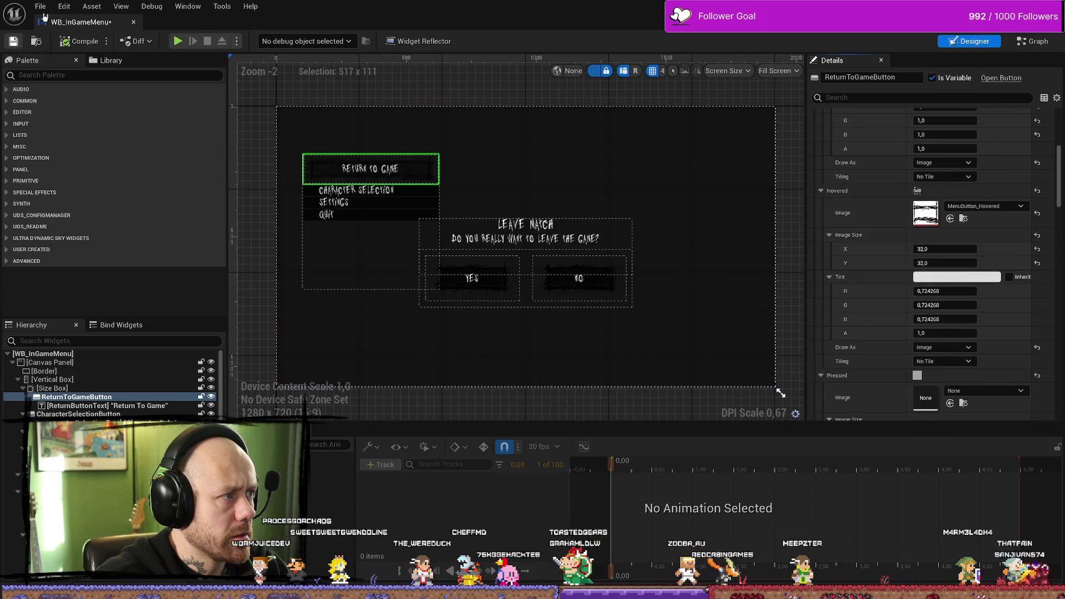
Step: Save all assets and switch back to the level editor
left_click(40, 6)
left_click(80, 68)
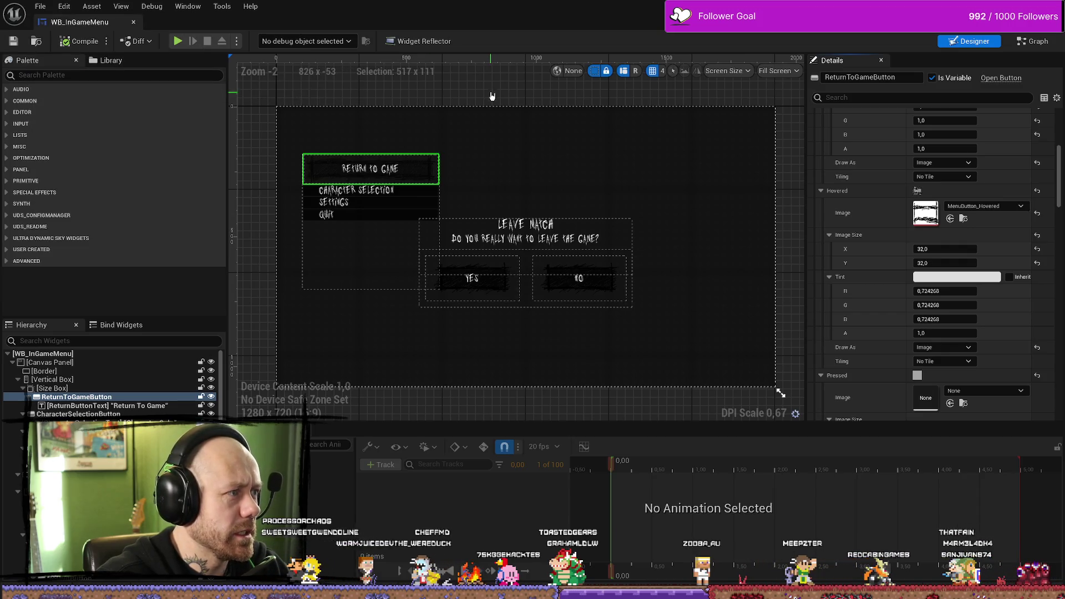
key("alt+Tab")
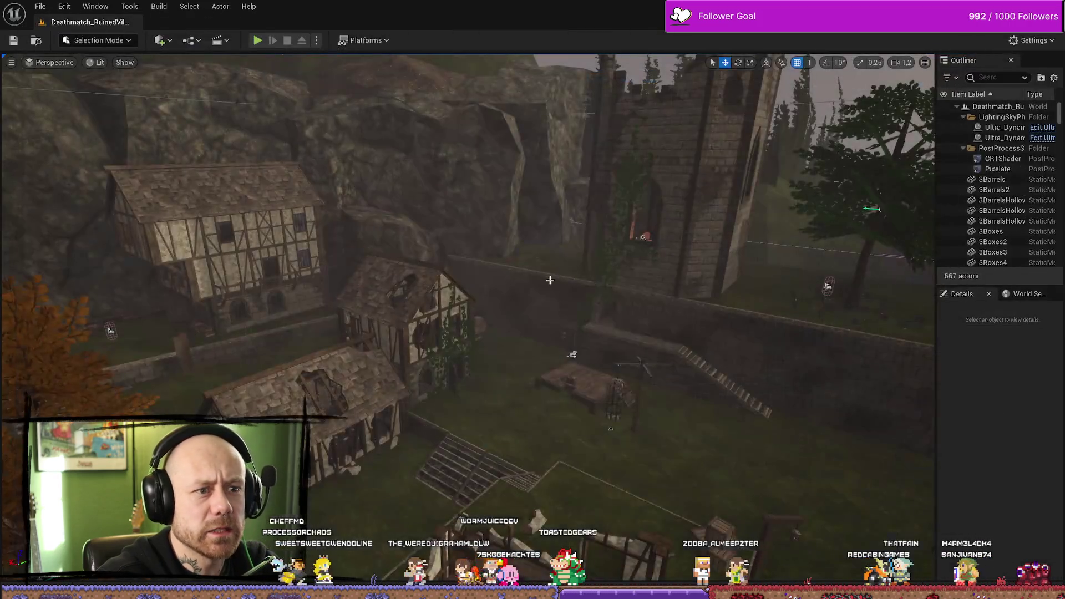
Step: Switch to Affinity Photo for the banner sketch, then return to the Unreal editor
key("alt+Tab")
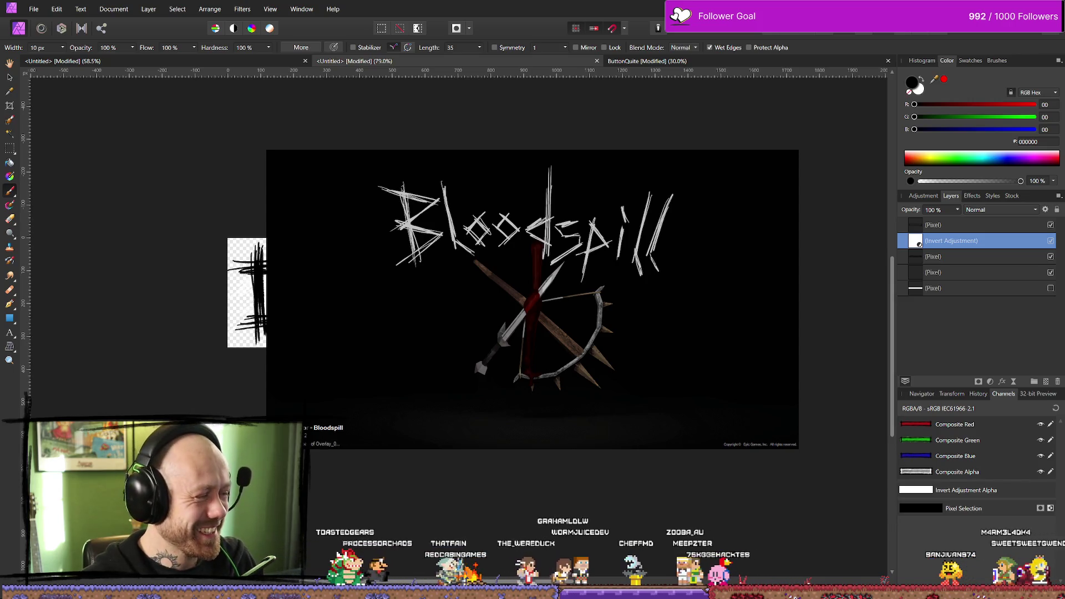
key("alt+Tab")
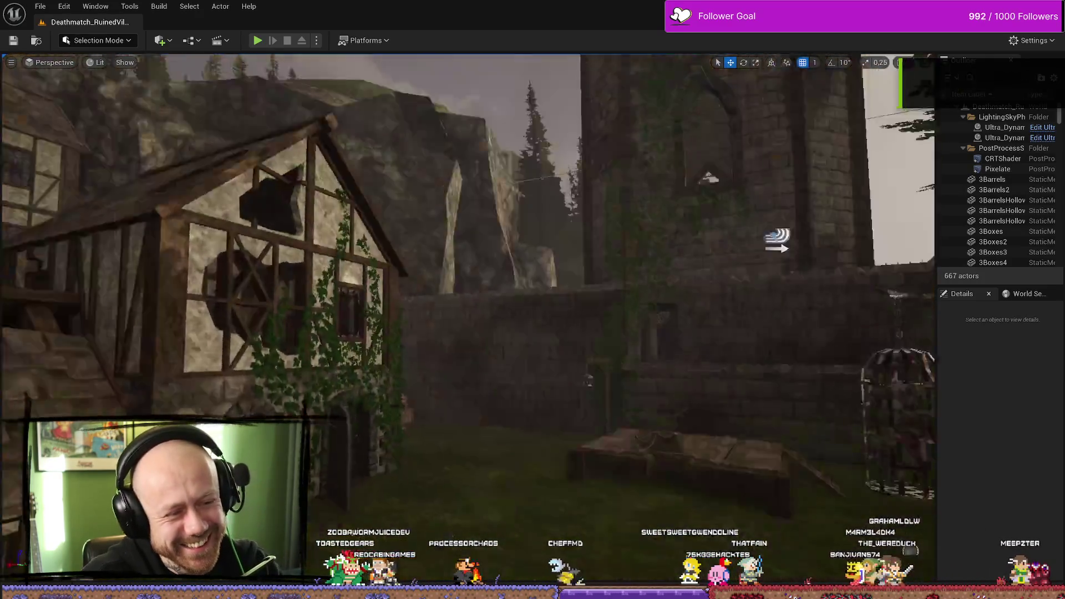
key("ctrl+space")
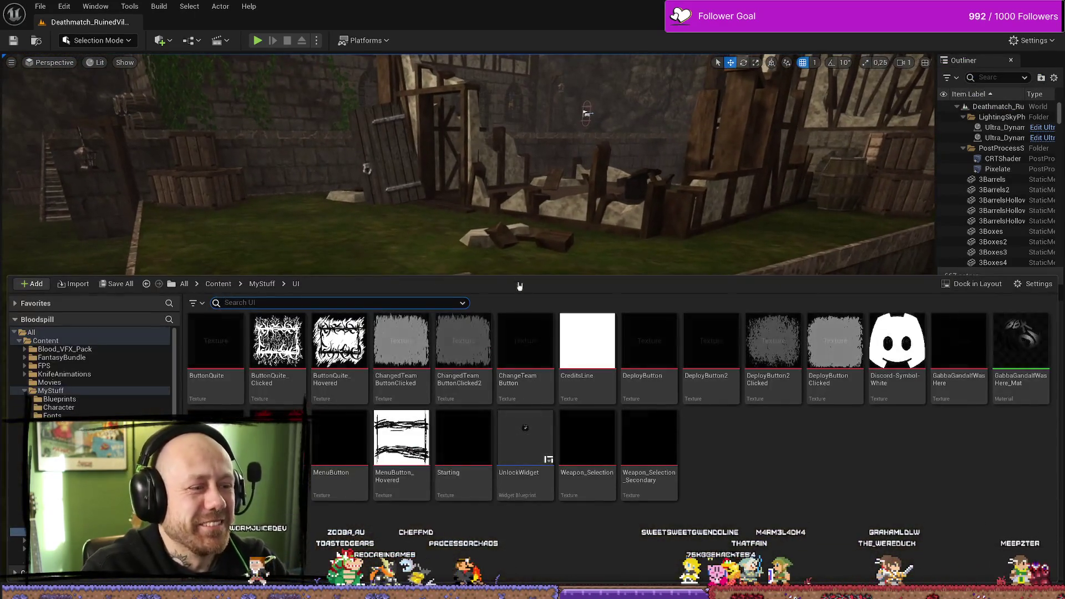
right_click(553, 143)
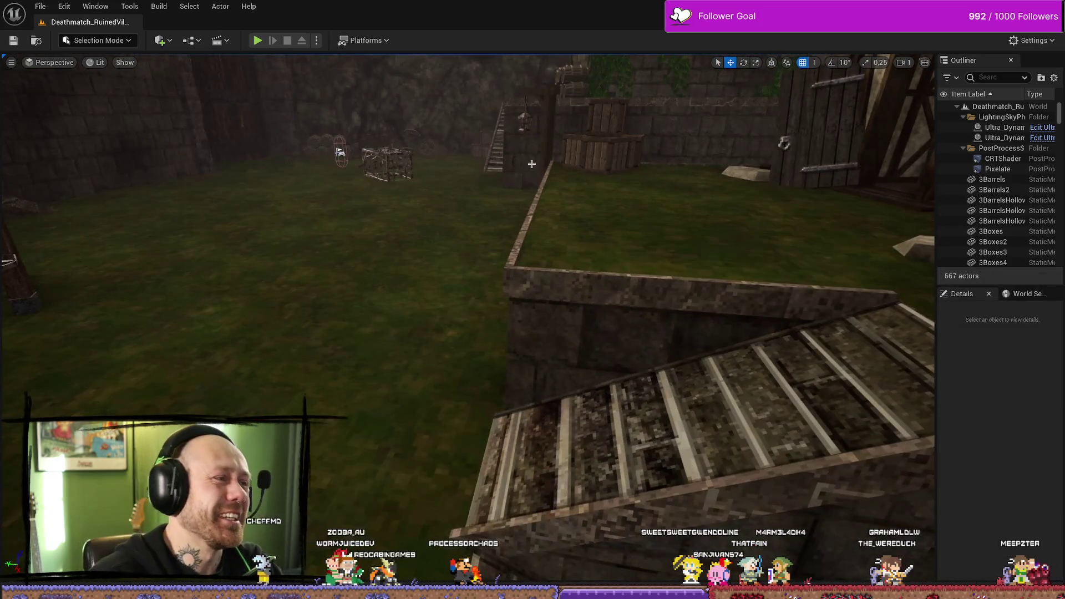
left_click(258, 42)
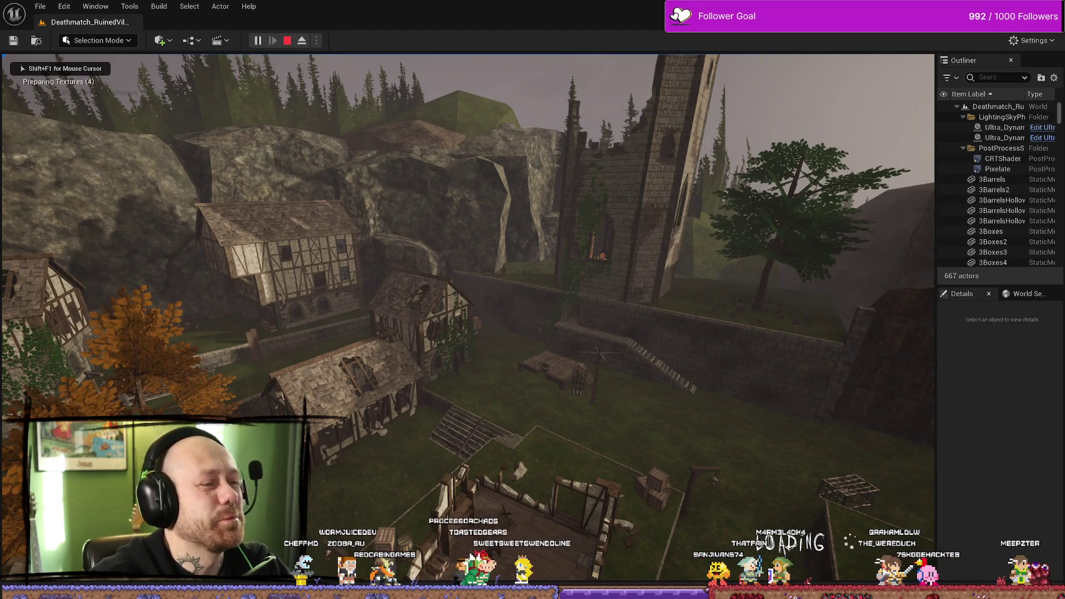
key("Escape")
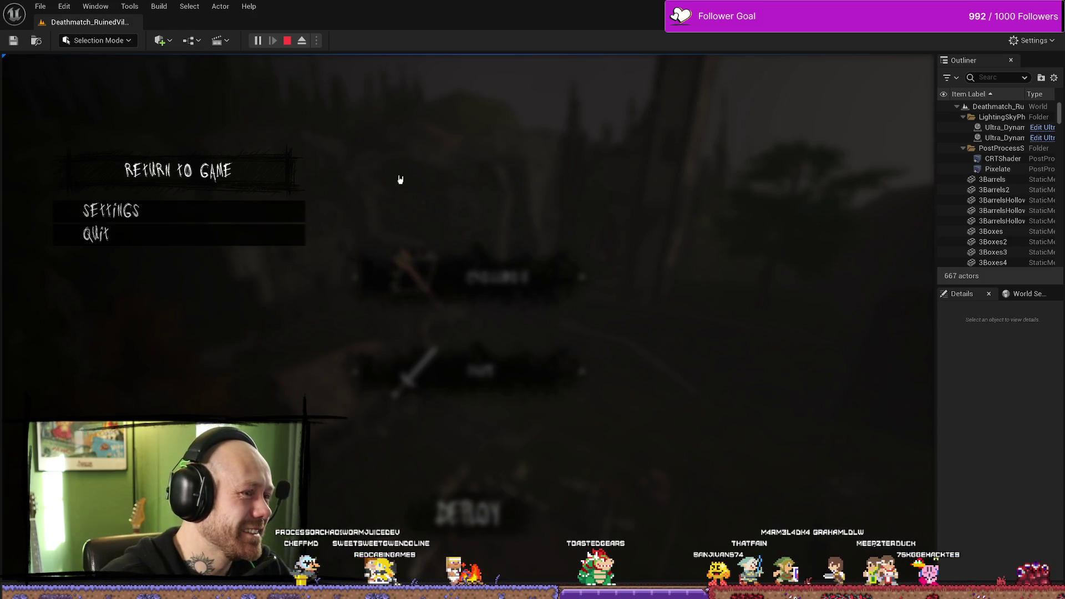
left_click(215, 176)
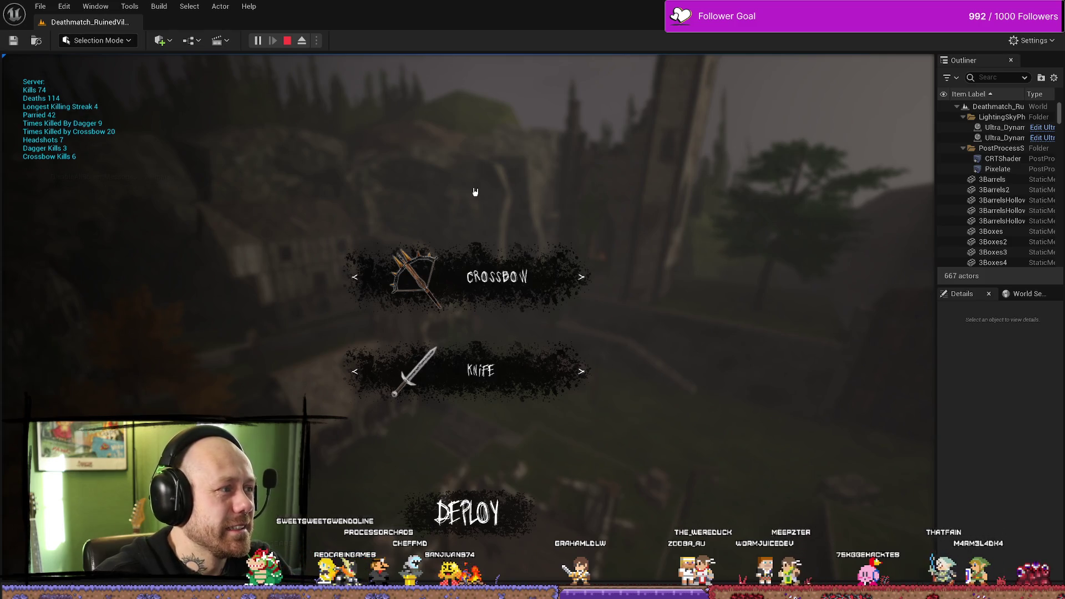
key("Escape")
key("ctrl+space")
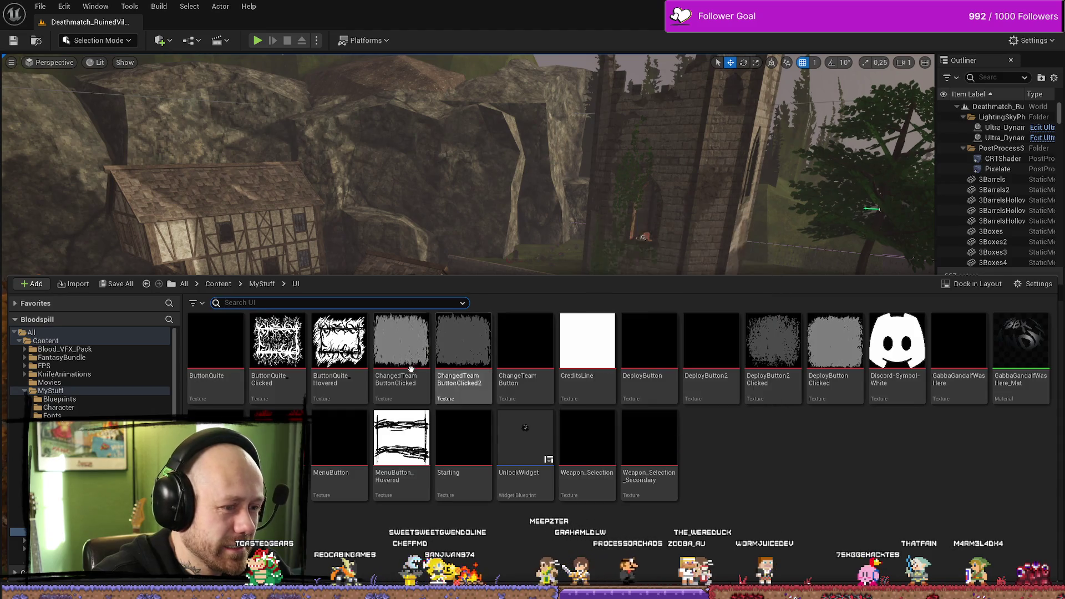
Step: Open MenuButton_Hovered's Reference Viewer and centre the graph on WB_InGameMenu
key("alt+Tab")
key("alt+Tab")
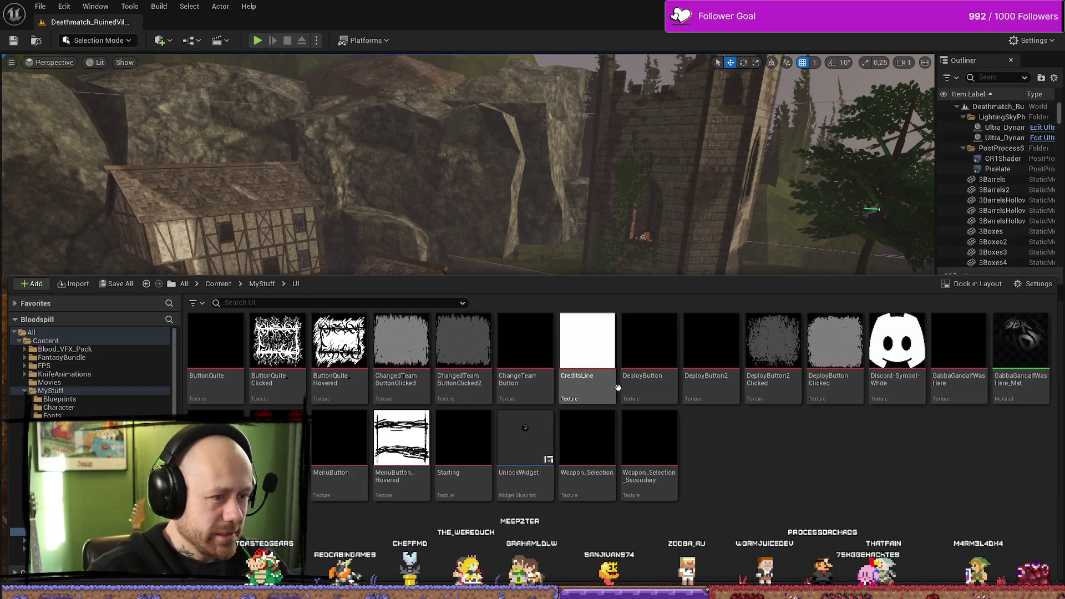
right_click(411, 441)
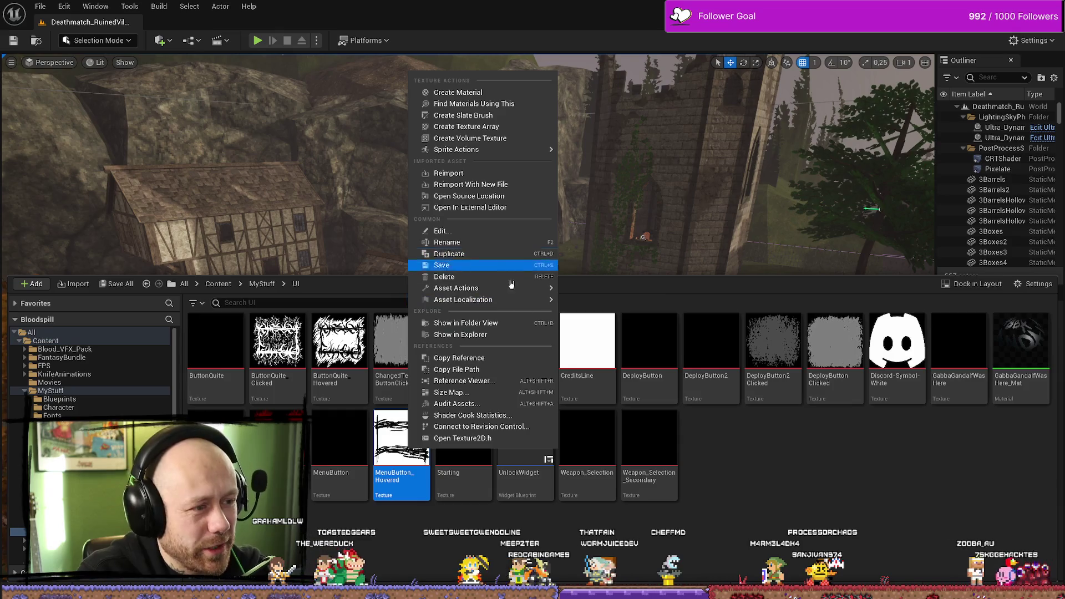
left_click(522, 381)
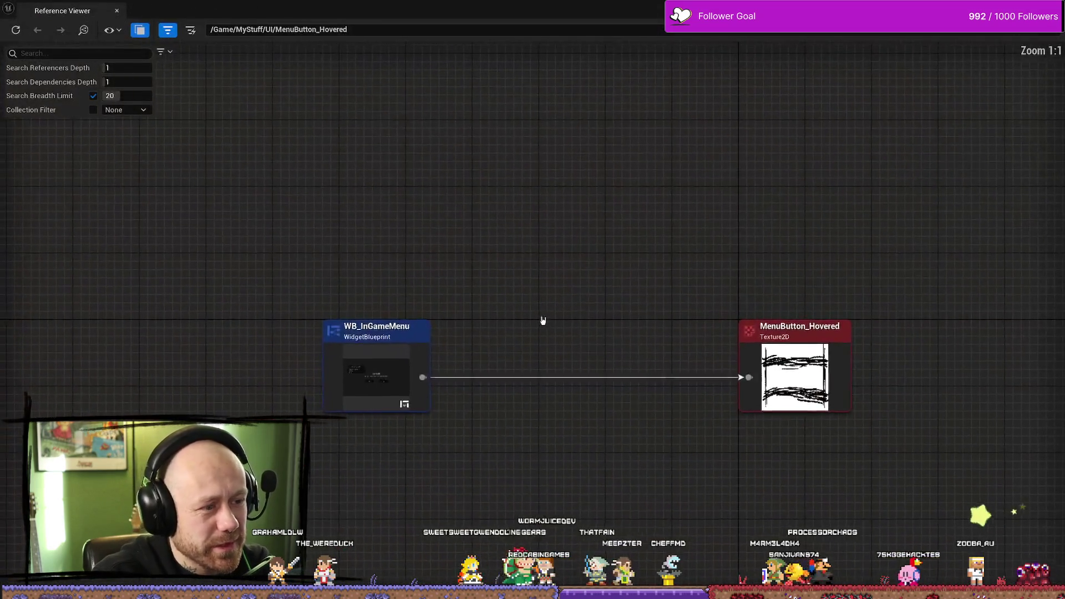
double_click(391, 358)
Step: Open WB_InGameMenu and select ReturnToGameButton to view its Hovered style
right_click(391, 368)
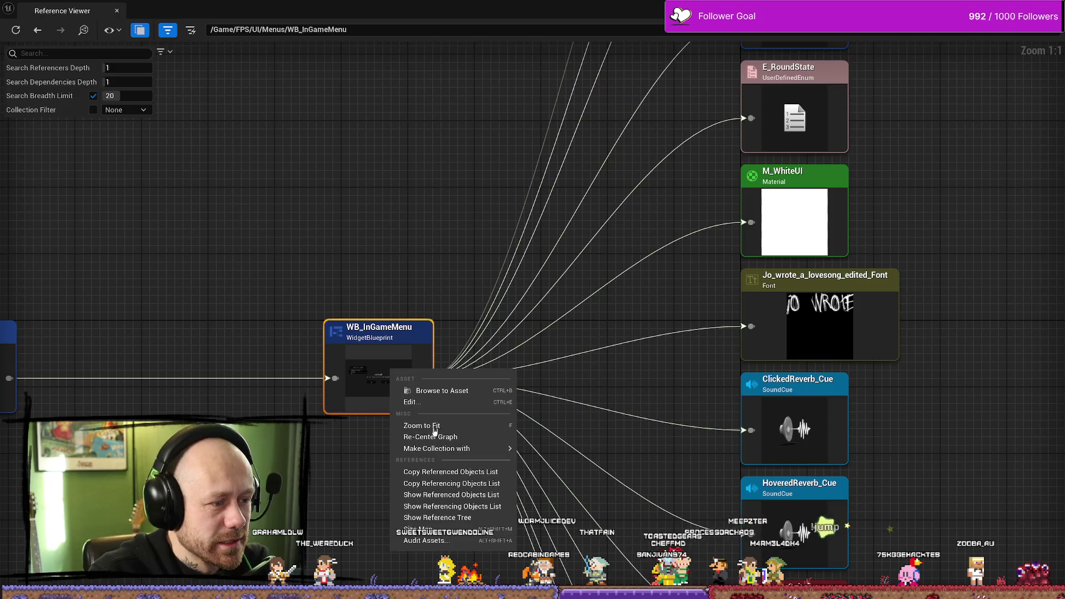
left_click(452, 391)
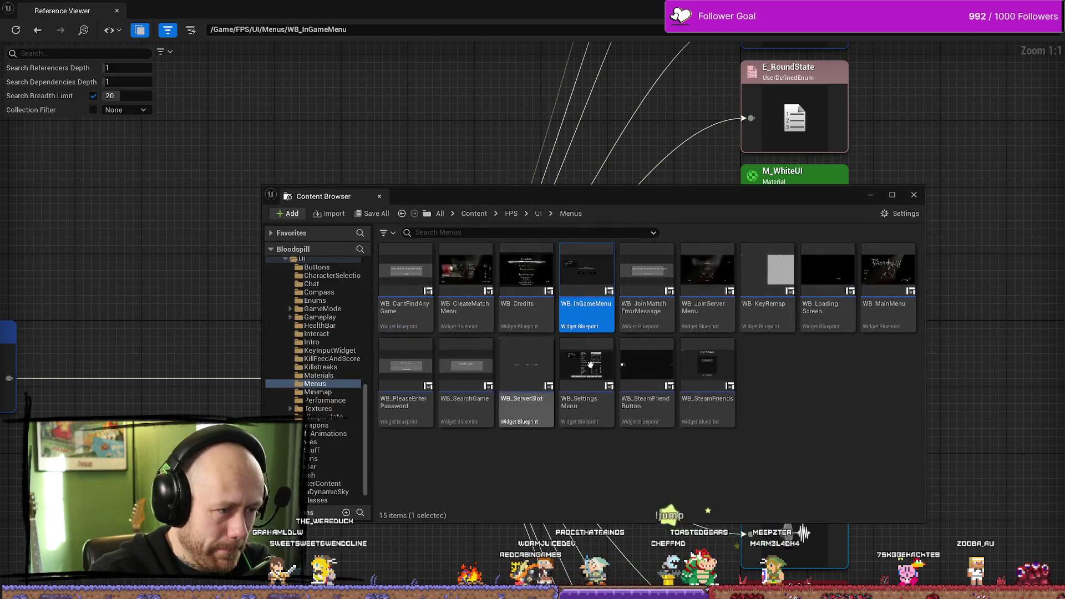
double_click(590, 284)
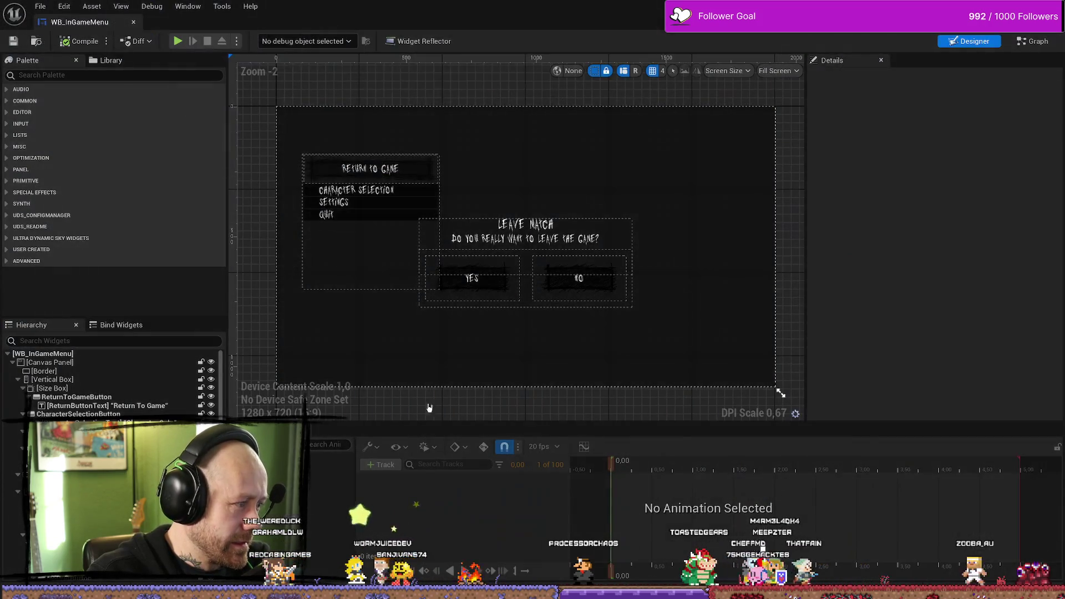
left_click(370, 169)
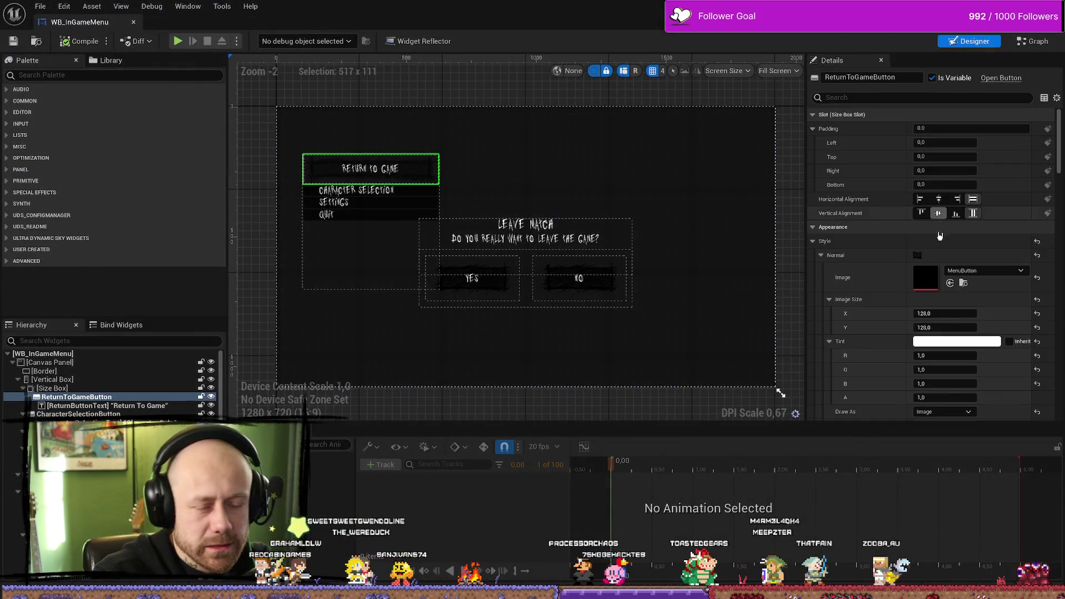
scroll(939, 235, "down", 10)
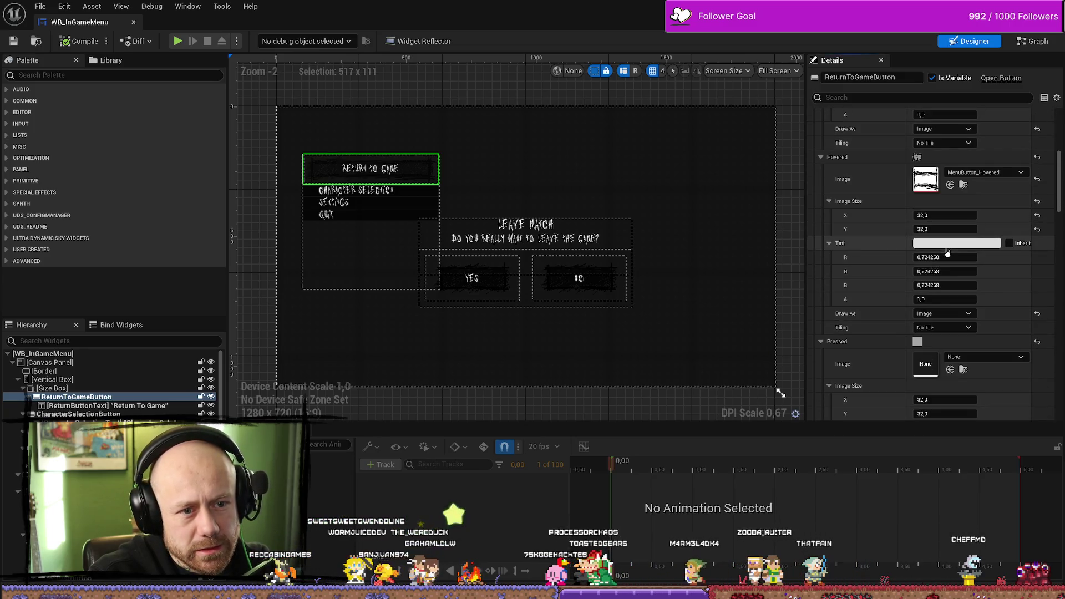
Step: Set the Return To Game button's hovered tint to full white, then compile and save
left_click(973, 244)
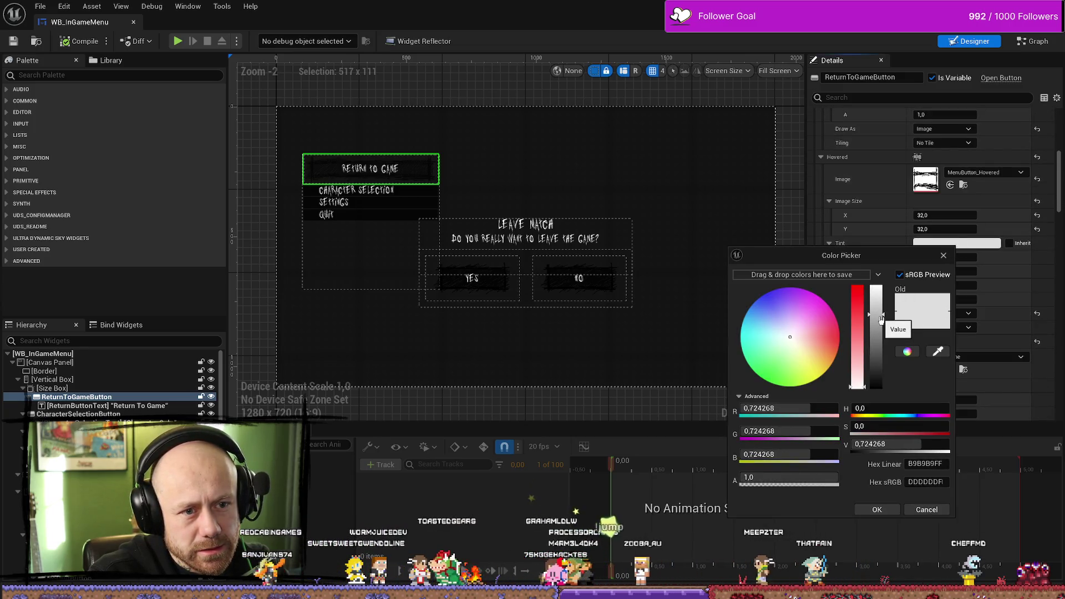
left_click_drag(881, 320, 876, 287)
left_click(877, 510)
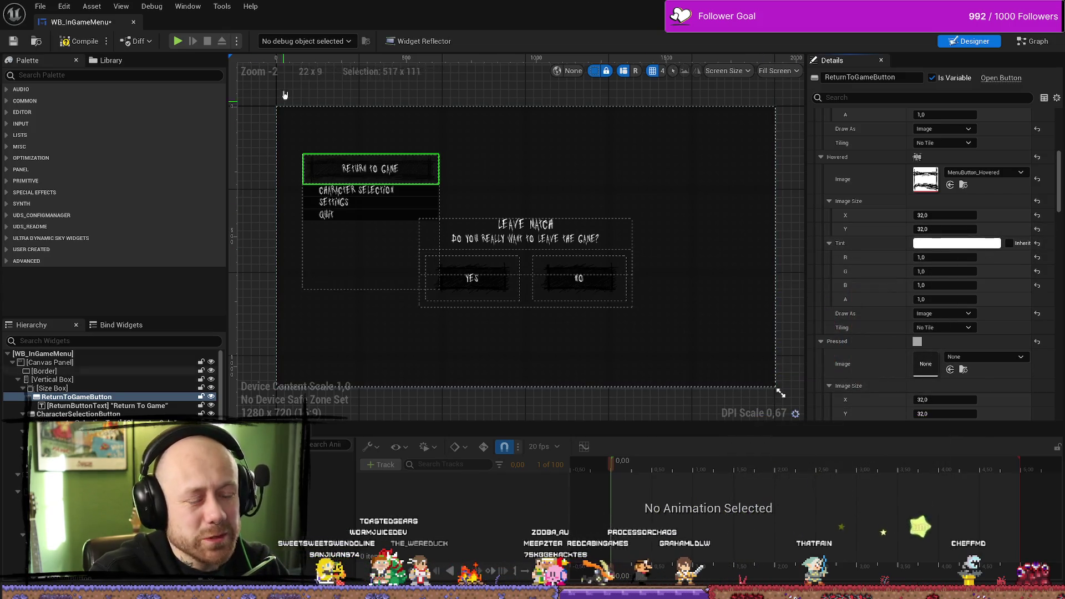
left_click(79, 41)
left_click(13, 41)
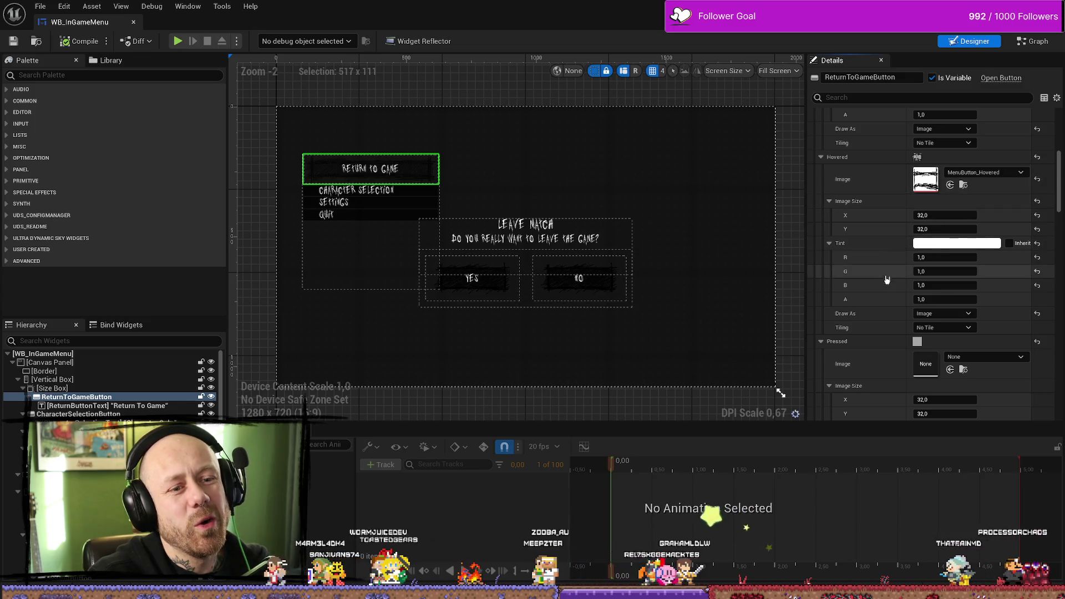
Step: Inspect the MenuButton_Hovered texture, save all assets, and return to the level editor
scroll(899, 332, "up", 3)
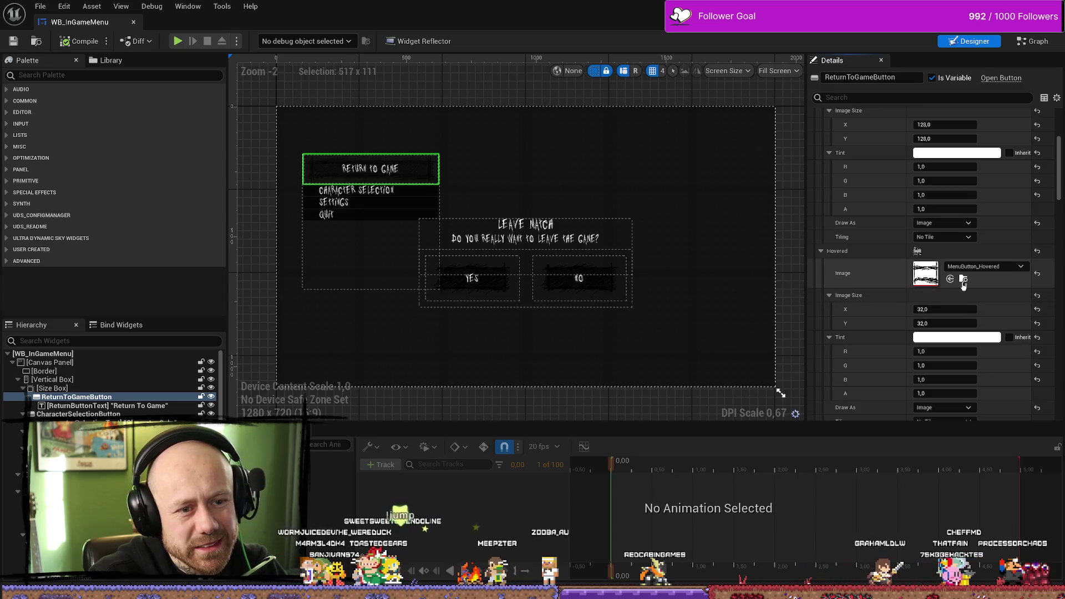
left_click(963, 281)
double_click(495, 471)
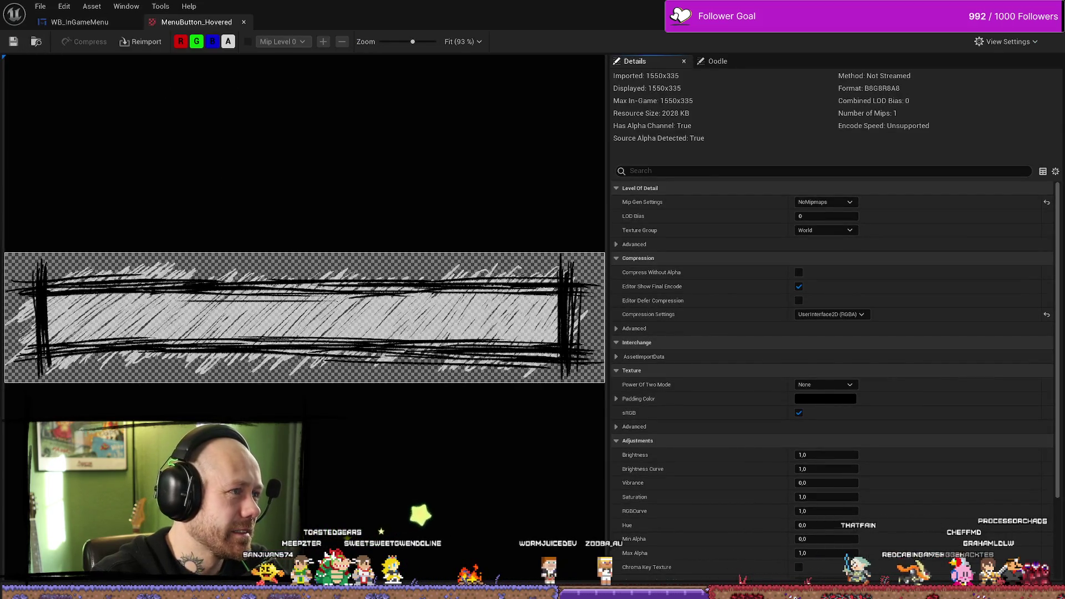
left_click(80, 21)
key("ctrl+s")
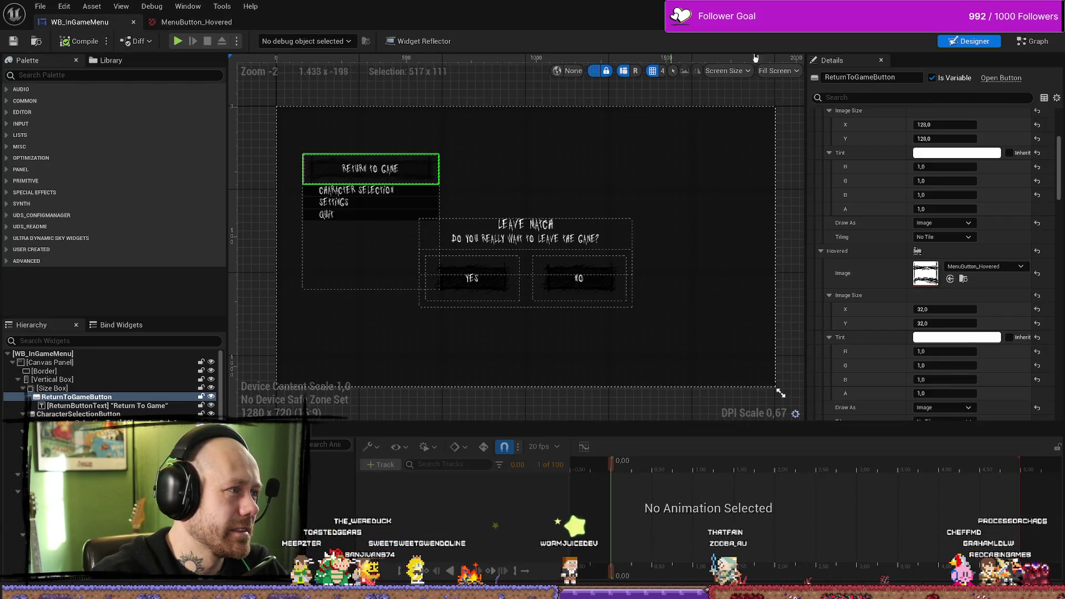
key("alt+Tab")
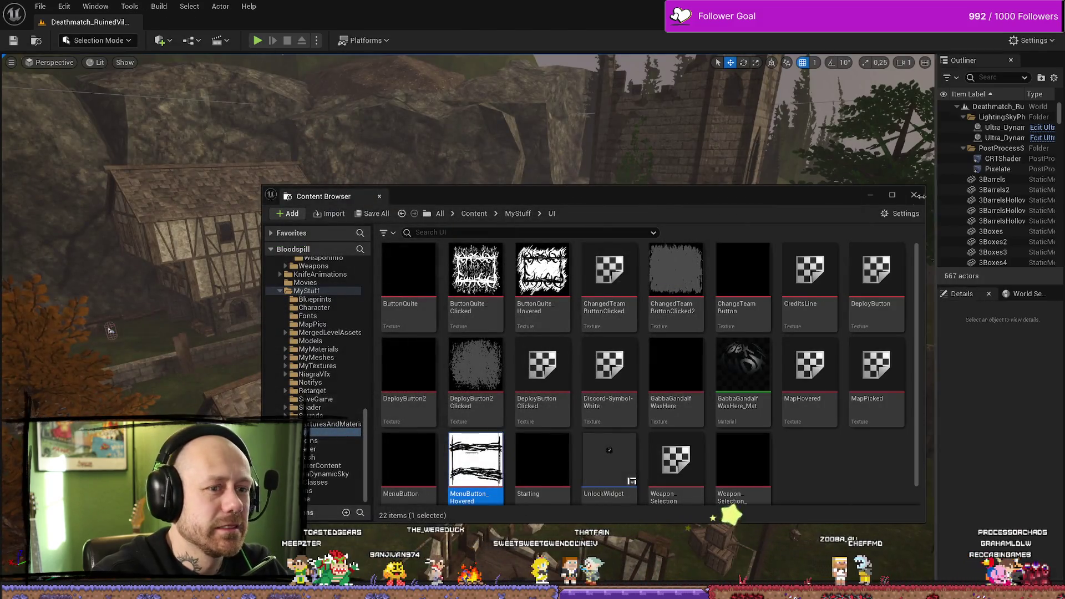
left_click(913, 194)
Step: Play the level, open the pause menu, stop the session, and return to WB_InGameMenu
left_click(258, 40)
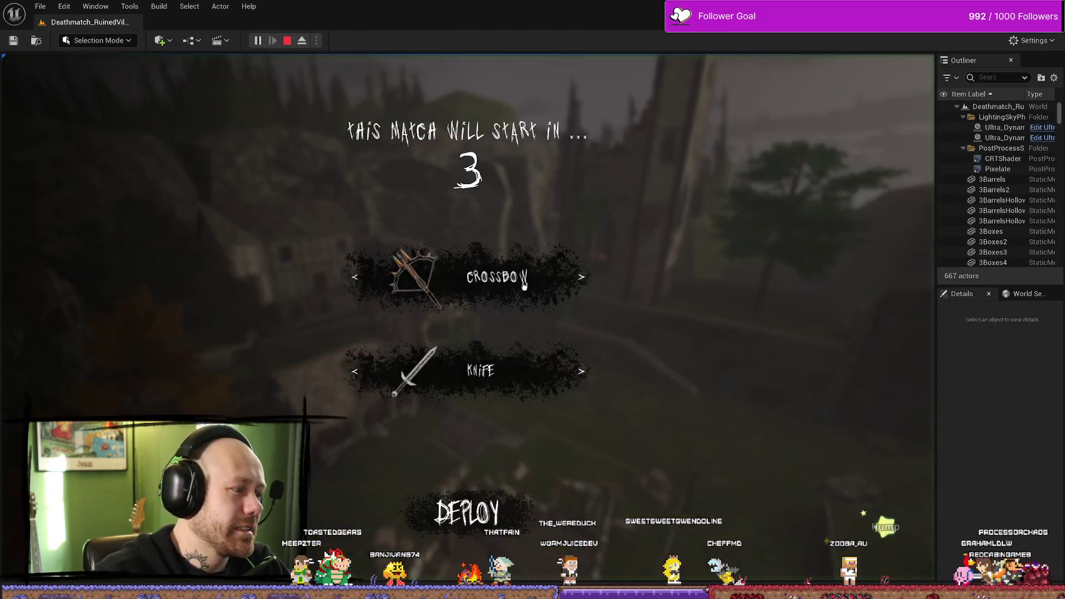
key("Escape")
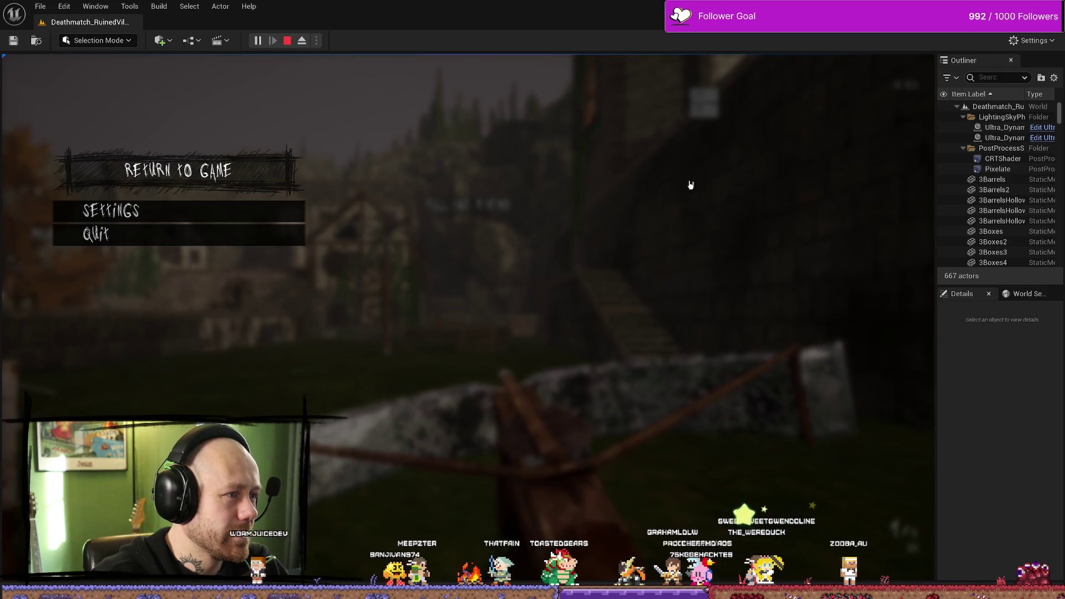
left_click(287, 40)
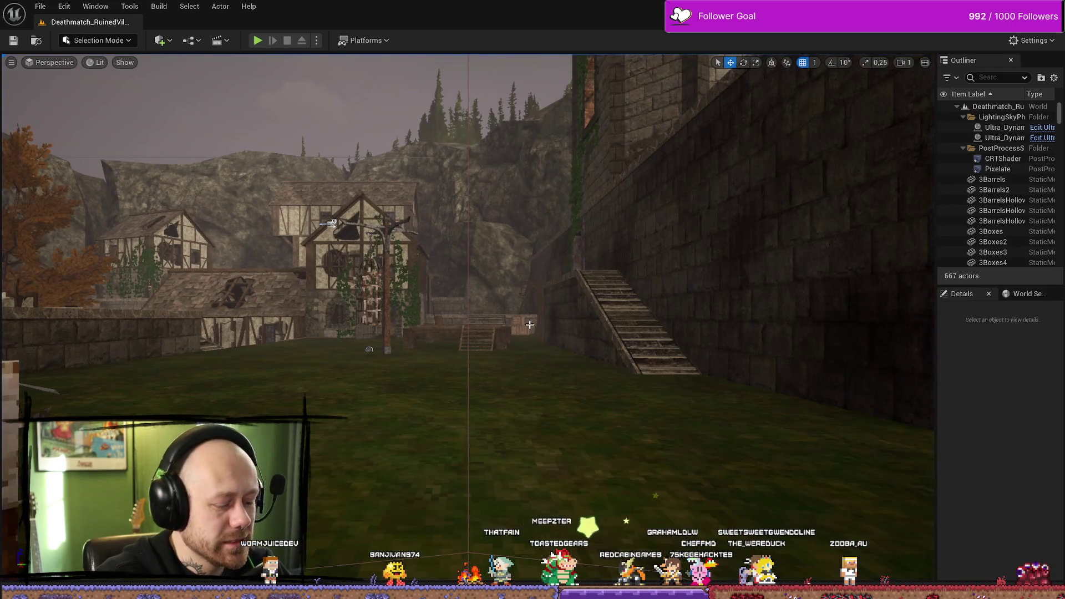
key("ctrl+space")
key("ctrl+space")
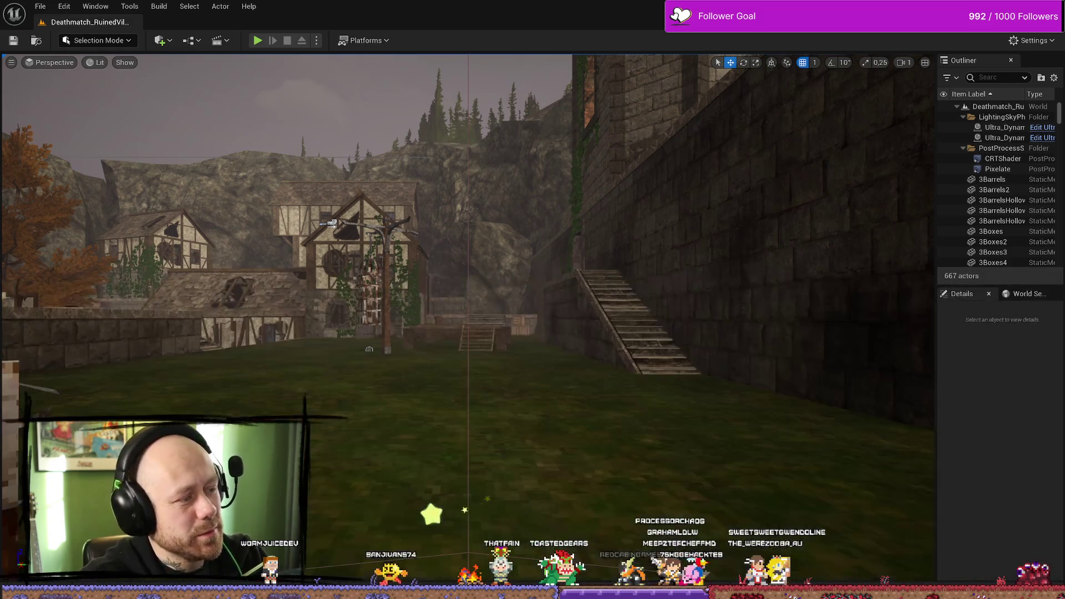
key("alt+Tab")
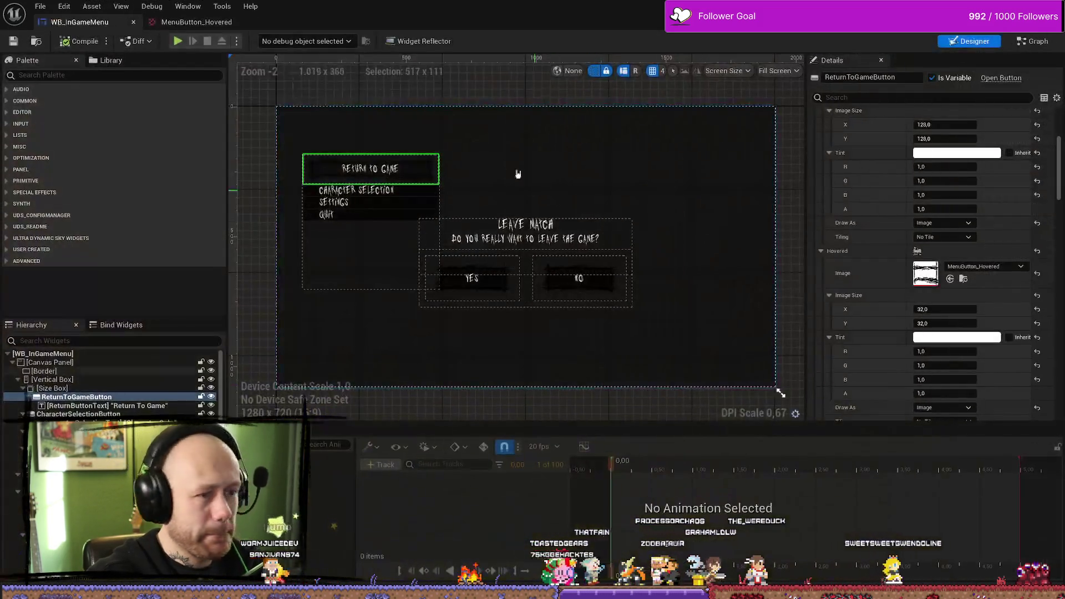
Step: Review the Return To Game button's Color and Opacity and Background Color without changing them
scroll(965, 313, "up", 3)
scroll(965, 313, "down", 10)
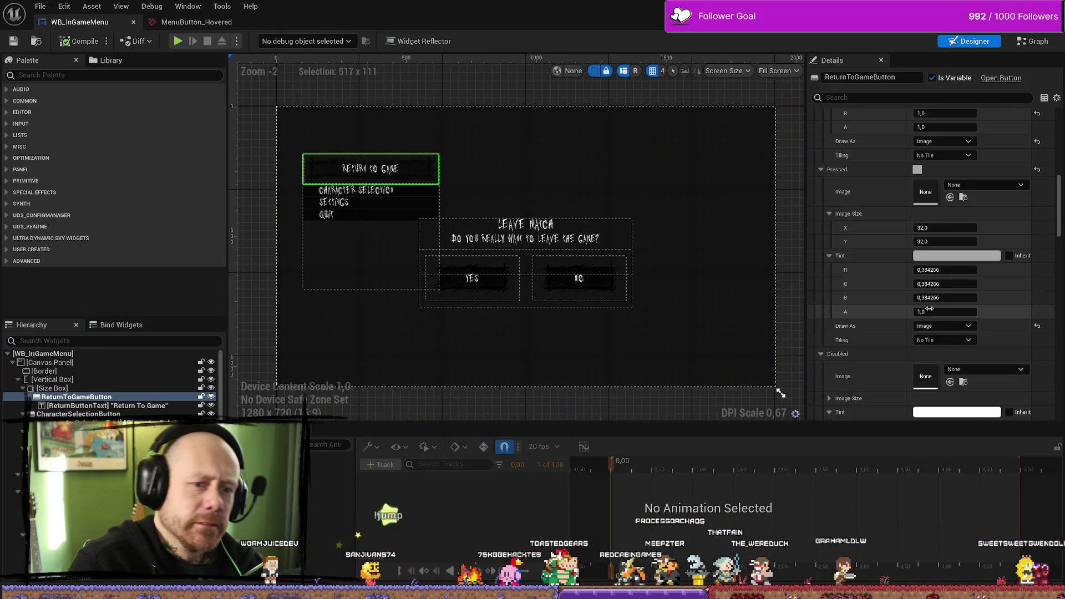
scroll(932, 312, "down", 8)
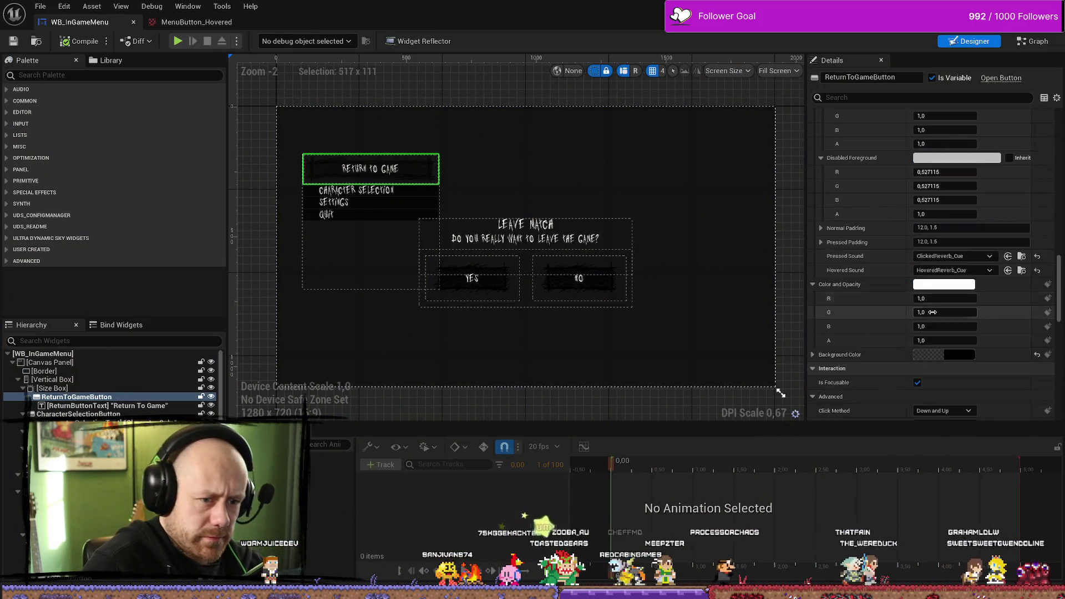
scroll(933, 315, "up", 4)
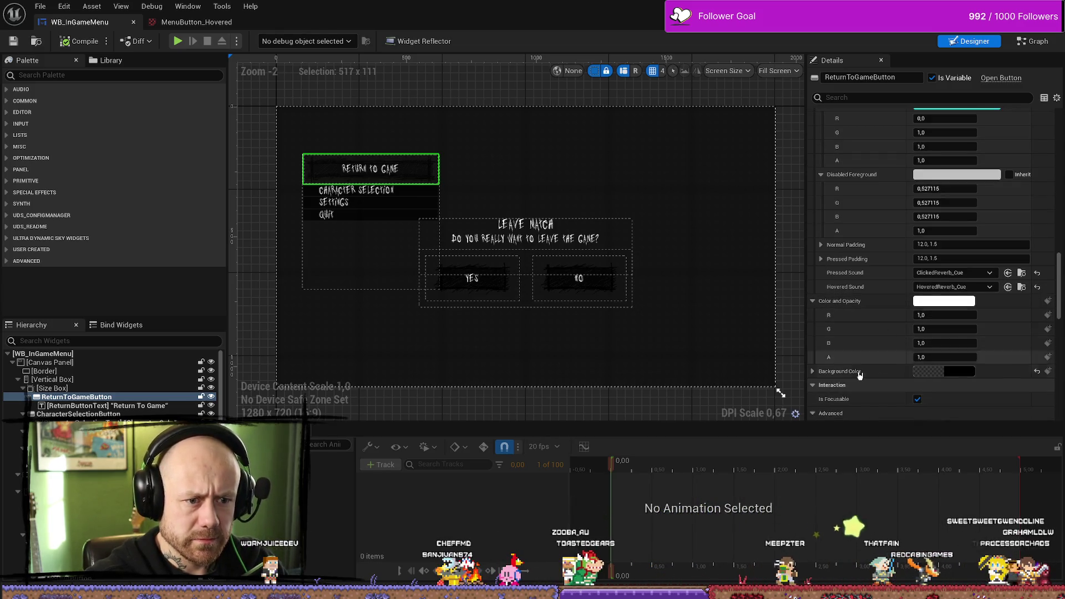
left_click(812, 371)
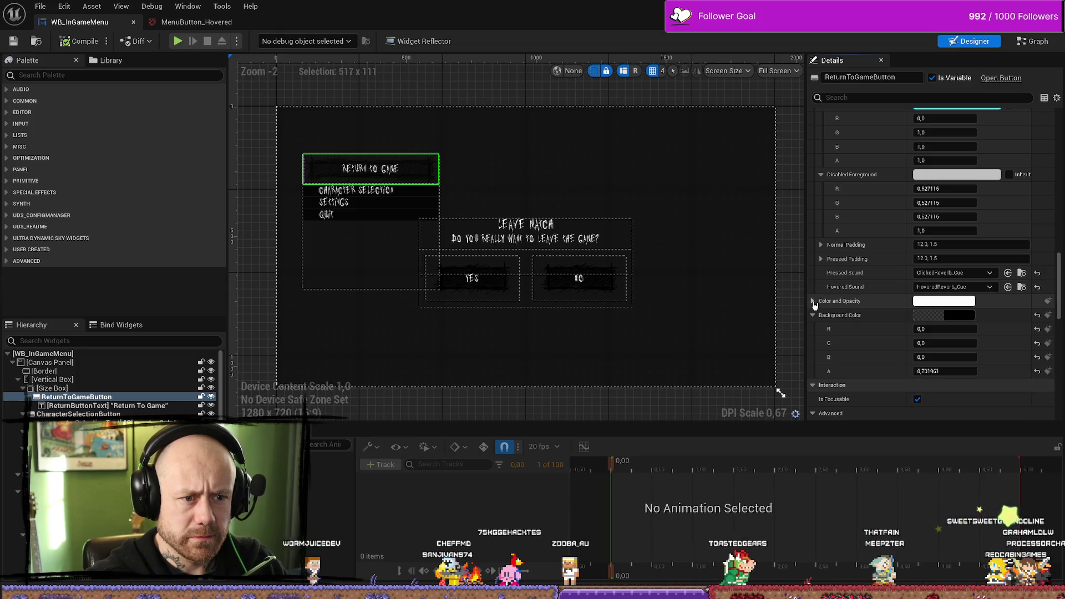
left_click(937, 306)
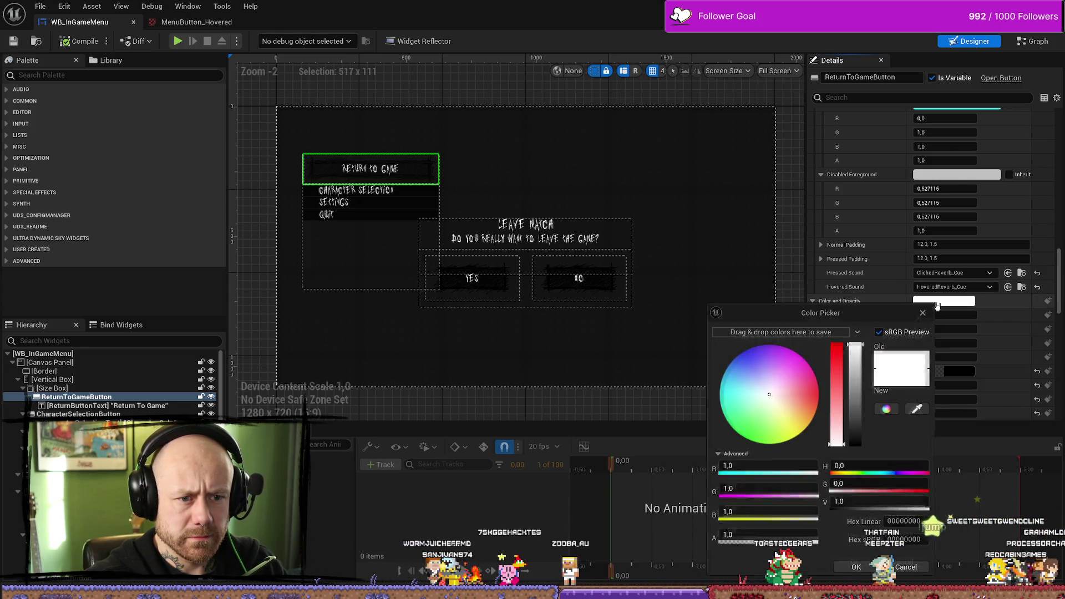
key("Escape")
left_click(937, 377)
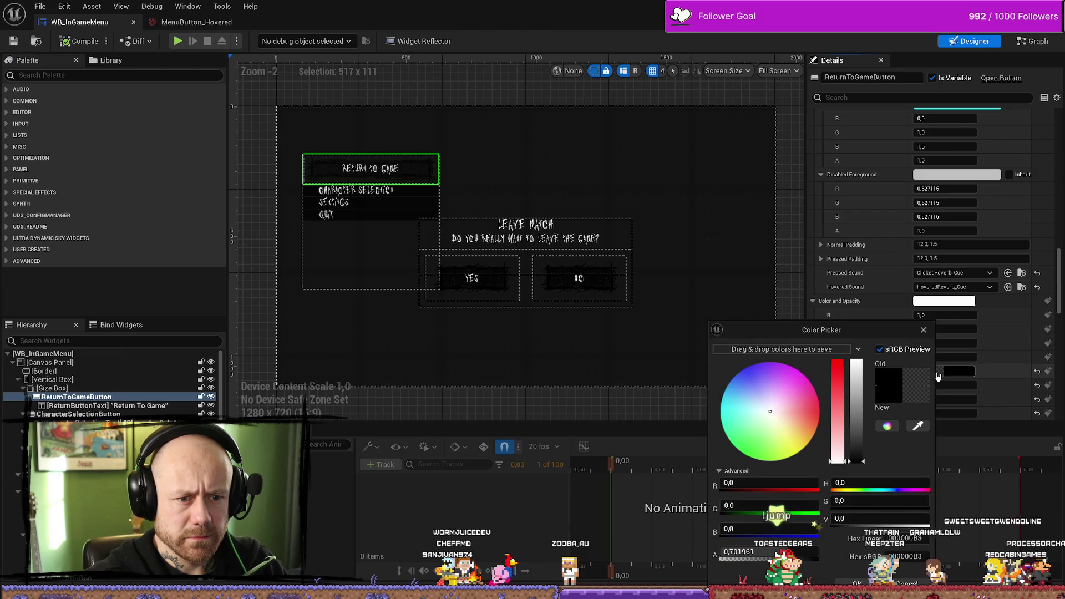
left_click(924, 331)
Step: Select the YES quit button in the Designer to inspect its properties
scroll(898, 327, "down", 8)
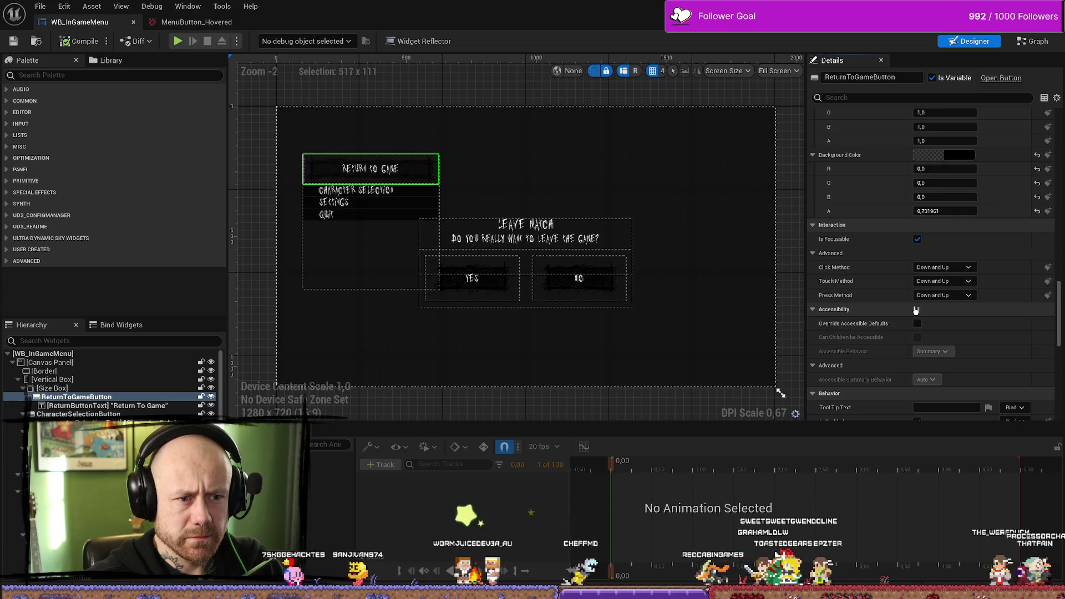
scroll(915, 333, "down", 10)
scroll(968, 340, "up", 5)
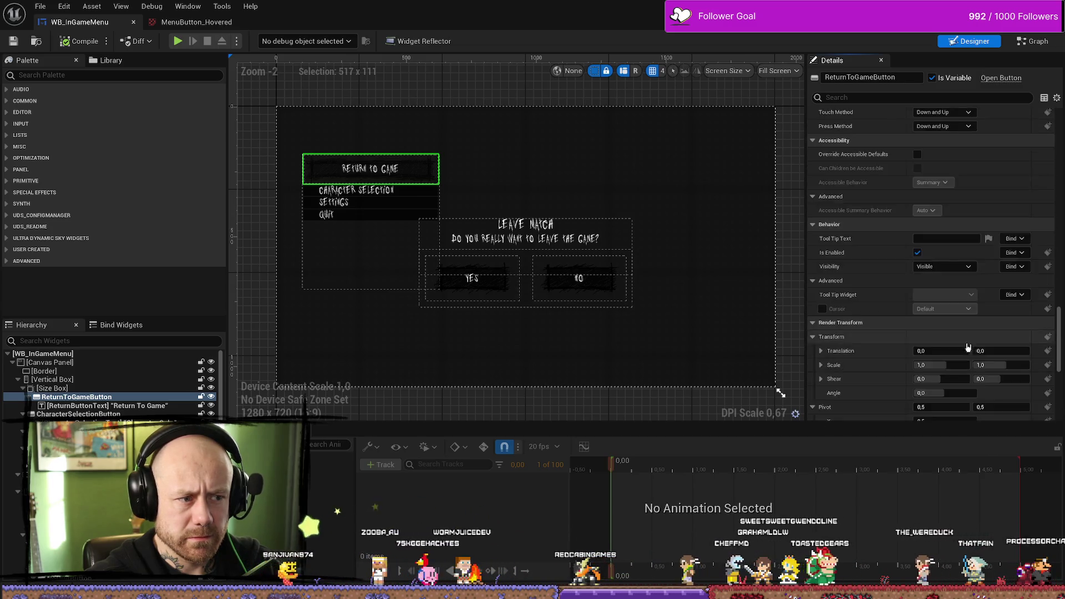
left_click(506, 295)
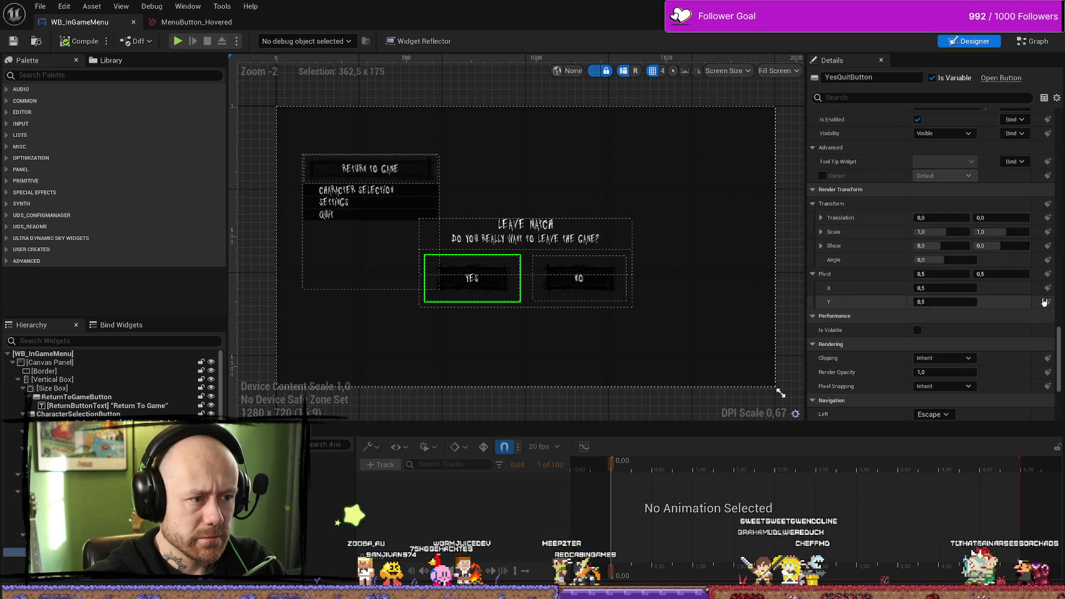
Step: Select the Return To Game button in the Designer canvas
scroll(985, 281, "down", 5)
scroll(985, 296, "up", 10)
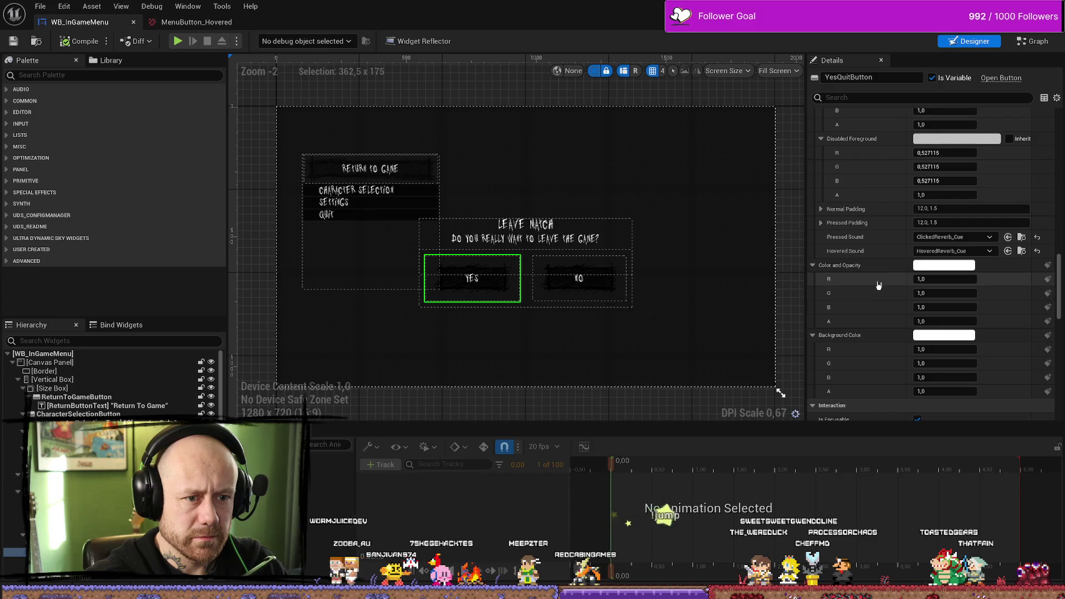
scroll(890, 284, "up", 15)
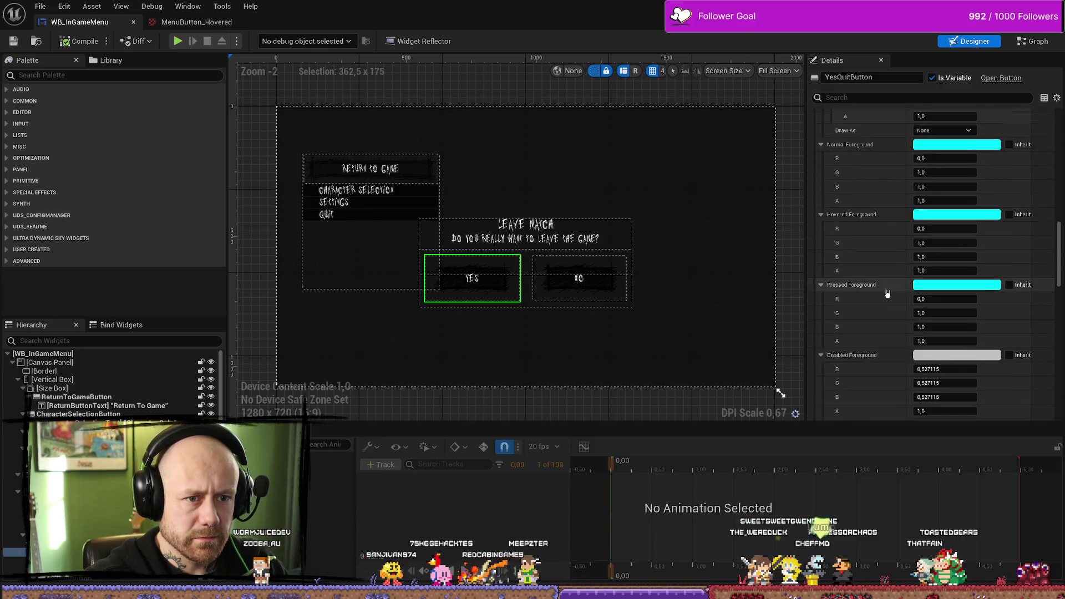
scroll(890, 291, "up", 8)
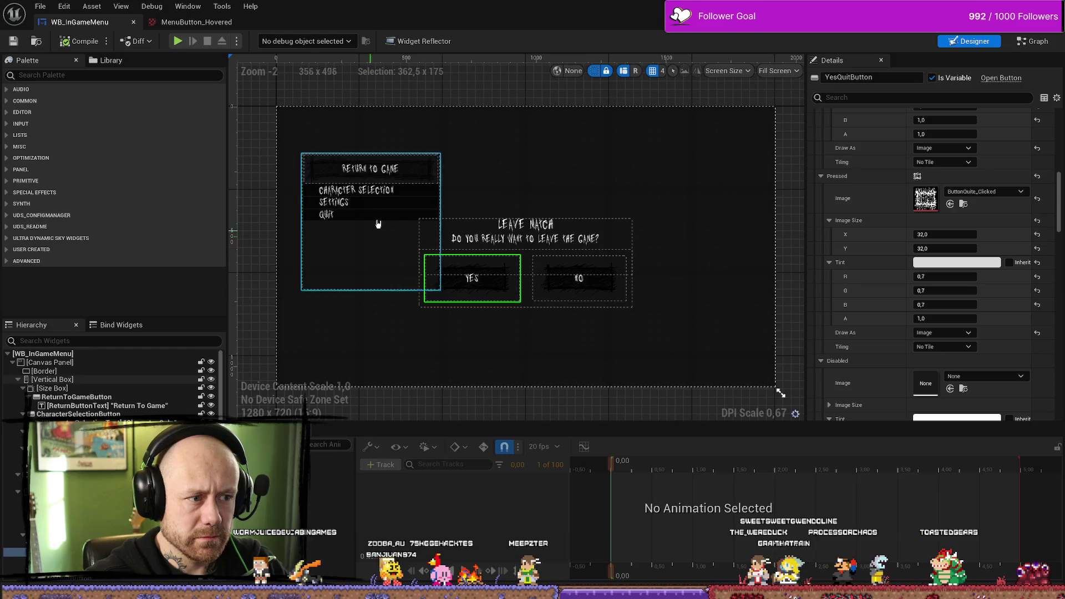
left_click(429, 173)
scroll(955, 289, "down", 10)
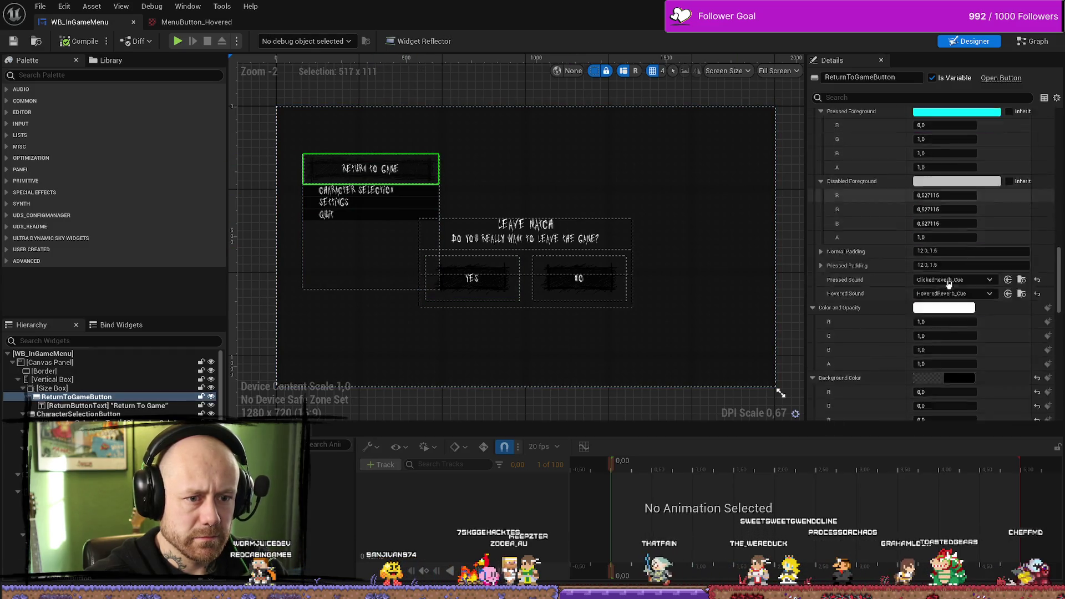
scroll(955, 289, "up", 5)
Step: Set its Background Color to pure white (FFFFFFFF) in the Color Picker
left_click(944, 244)
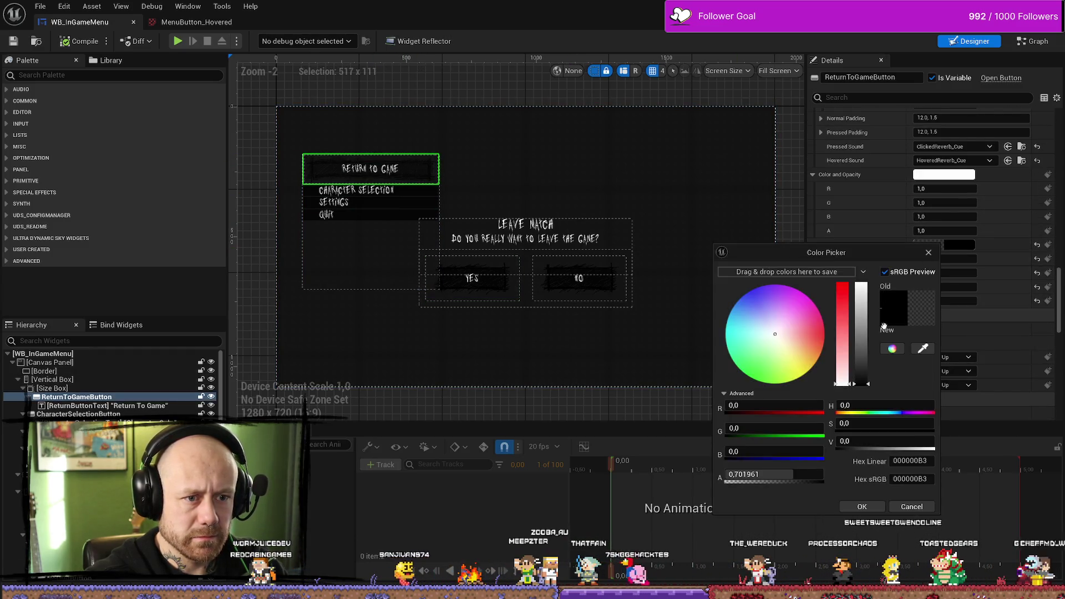
left_click_drag(859, 347, 860, 284)
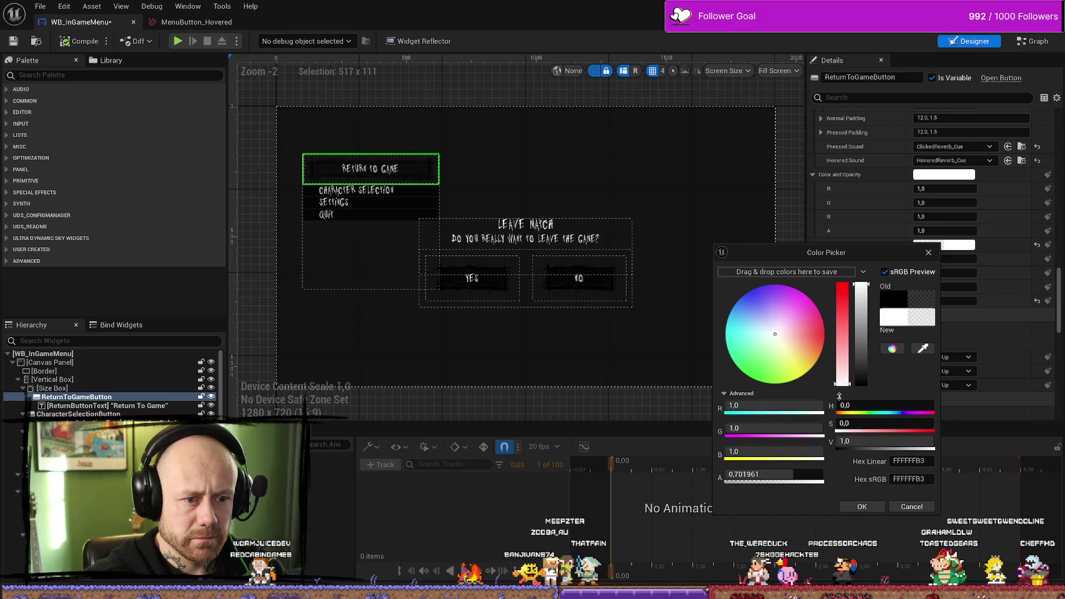
left_click(863, 507)
scroll(884, 237, "up", 5)
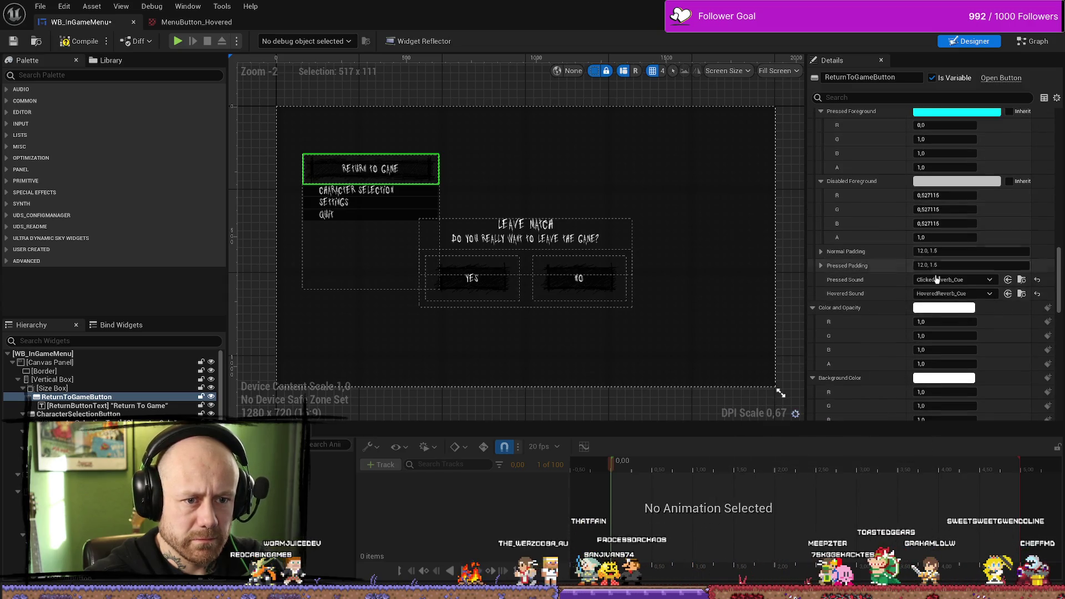
scroll(888, 280, "up", 8)
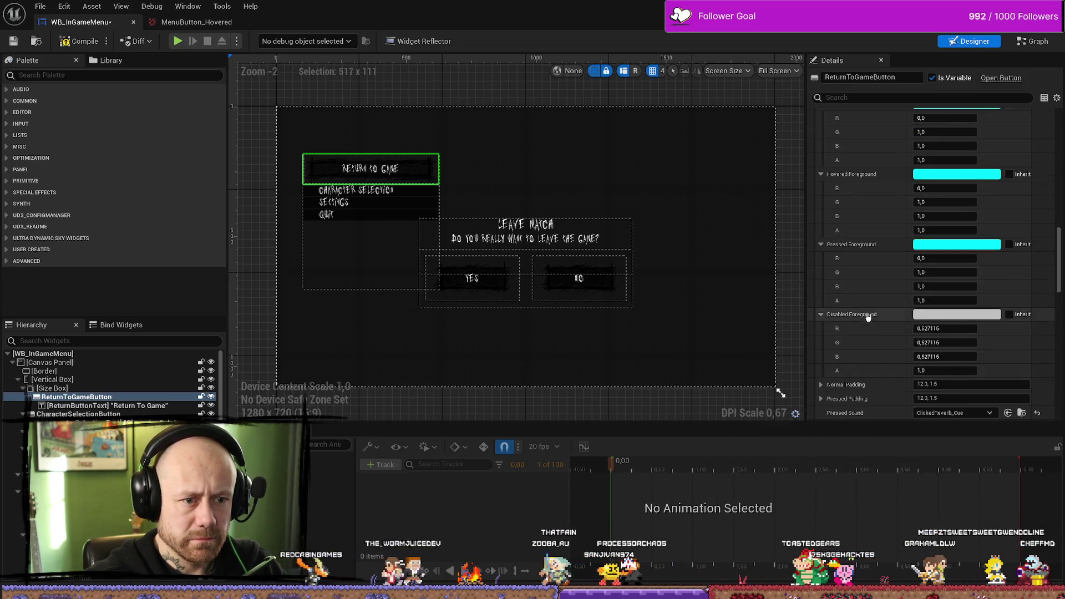
scroll(870, 312, "up", 6)
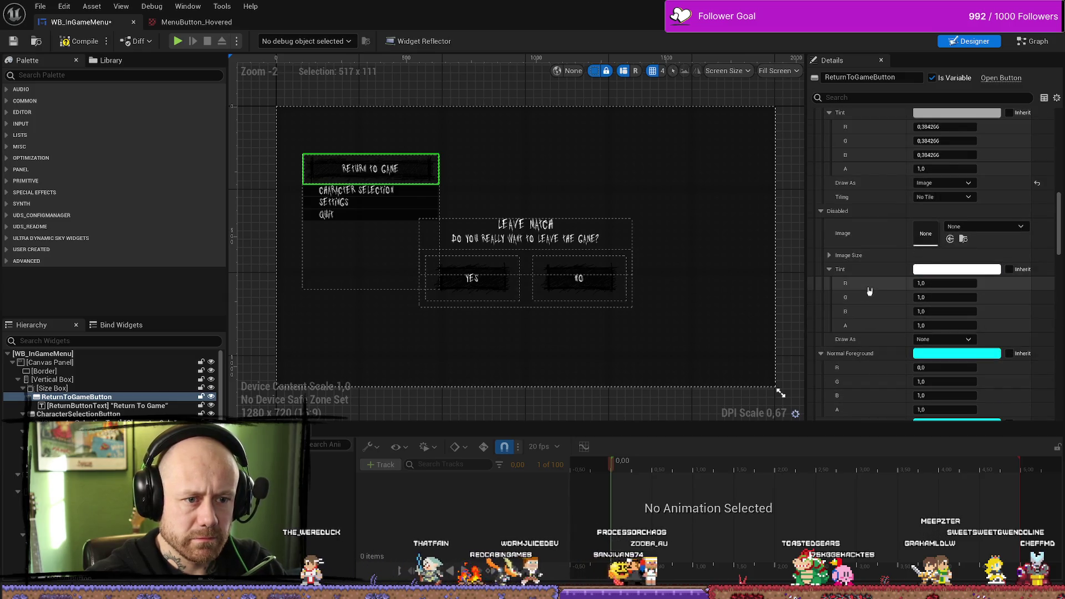
scroll(871, 289, "up", 3)
scroll(876, 285, "up", 10)
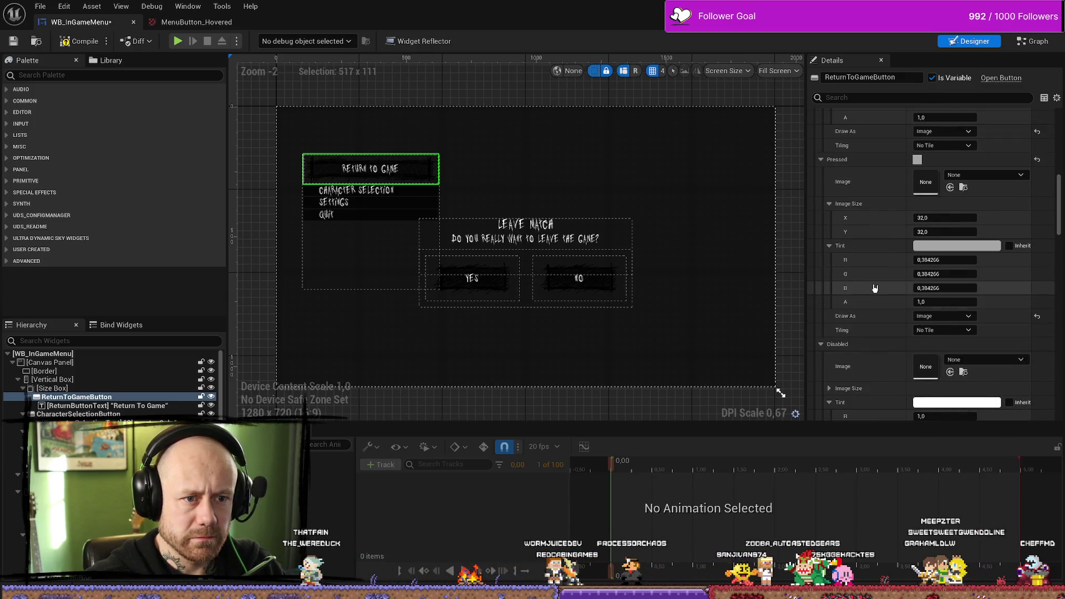
scroll(868, 285, "up", 8)
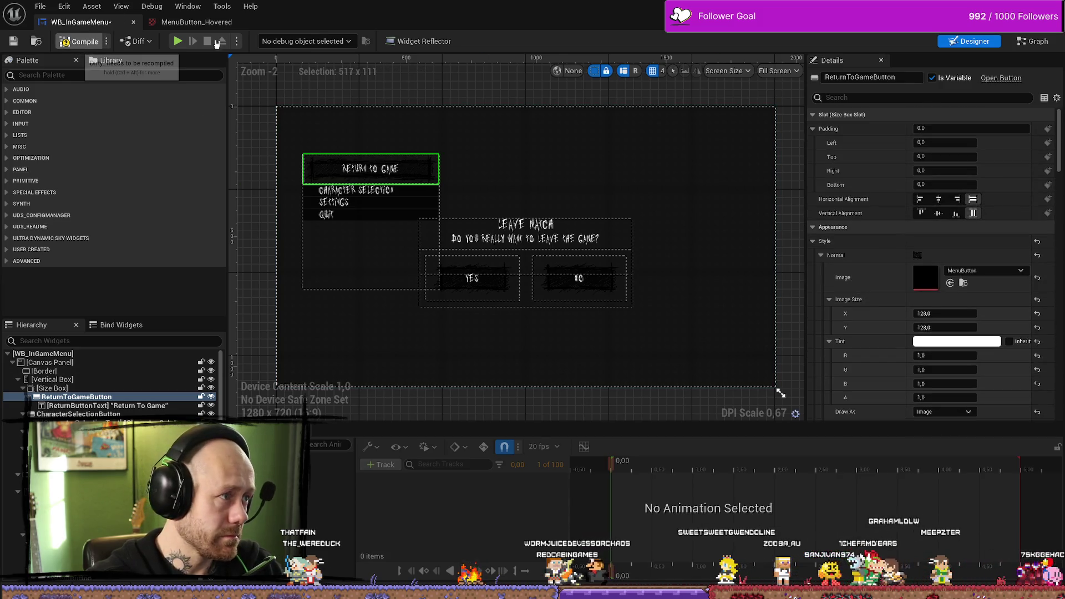
Step: Play the level, pause with Escape, choose Return to Game, then stop play
key("alt+Tab")
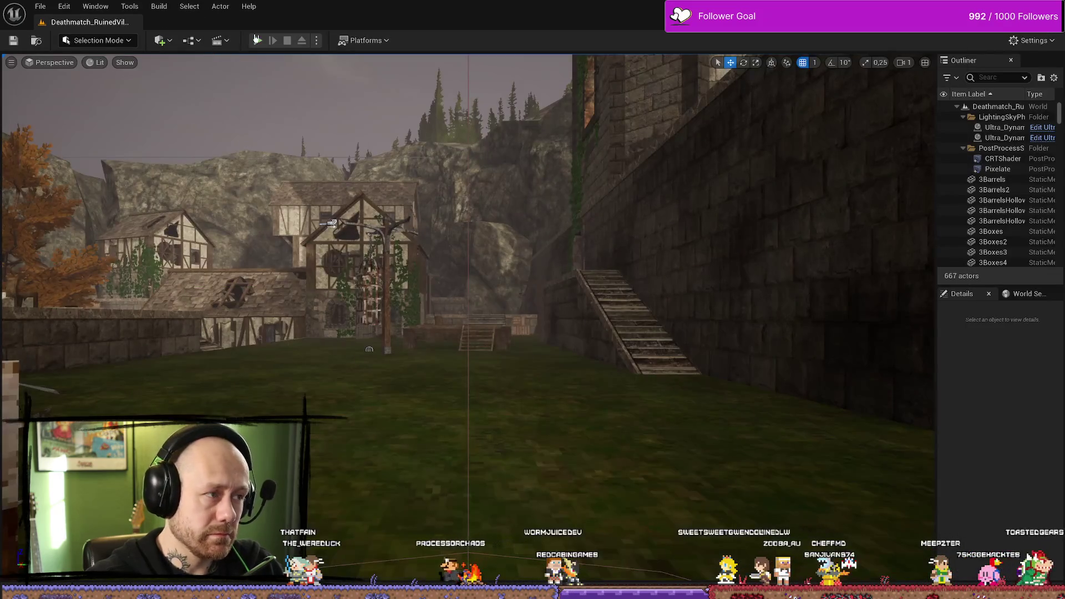
left_click(257, 40)
key("Escape")
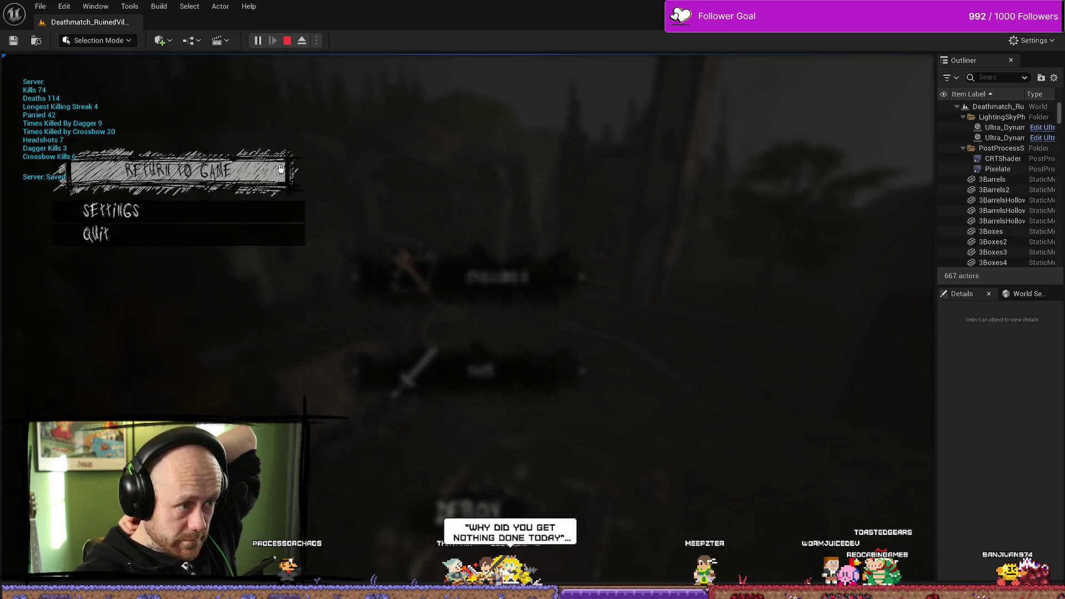
left_click(262, 172)
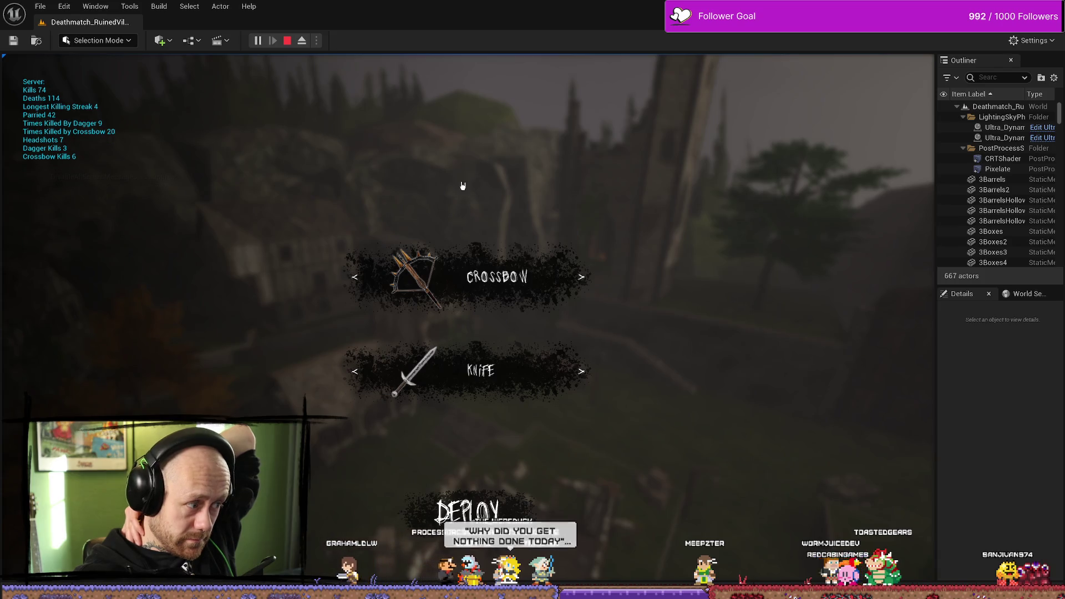
key("Escape")
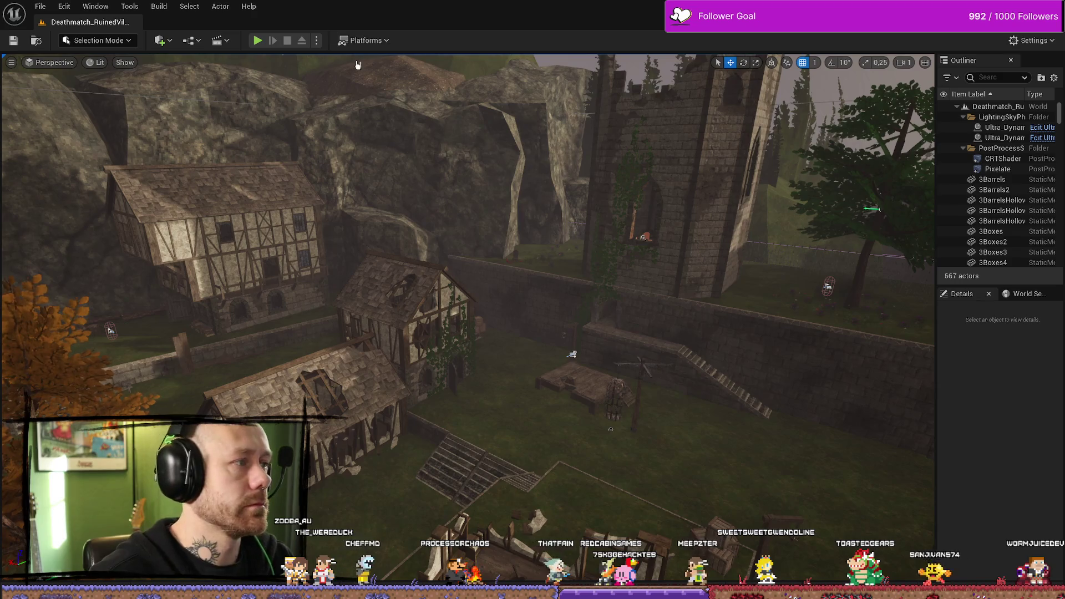
Step: Browse the MyStuff/UI textures in the Content Drawer, then go back to WB_InGameMenu
key("ctrl+space")
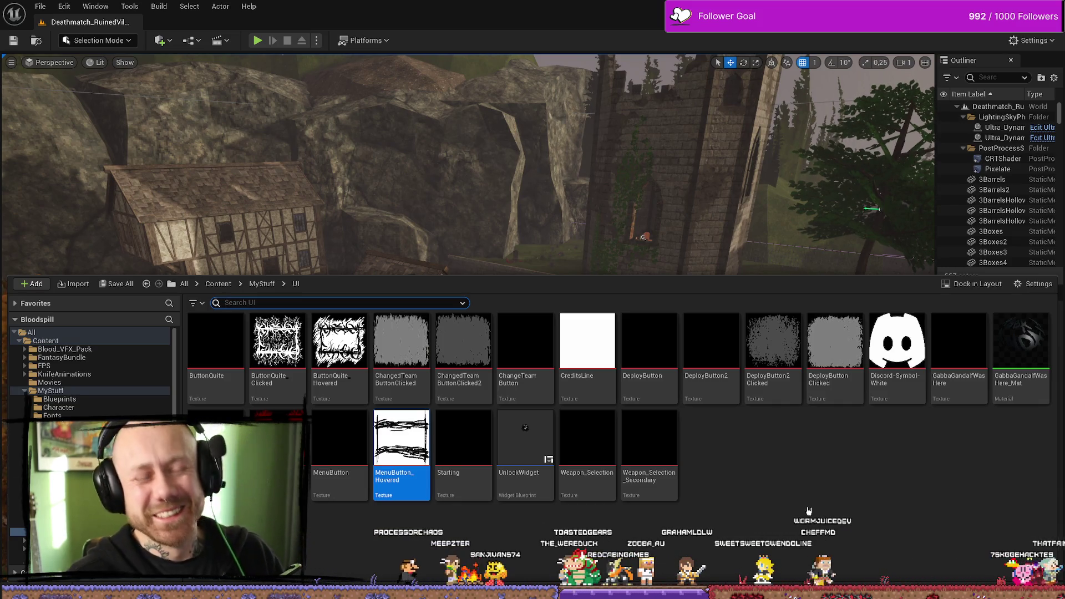
left_click_drag(693, 221, 704, 226)
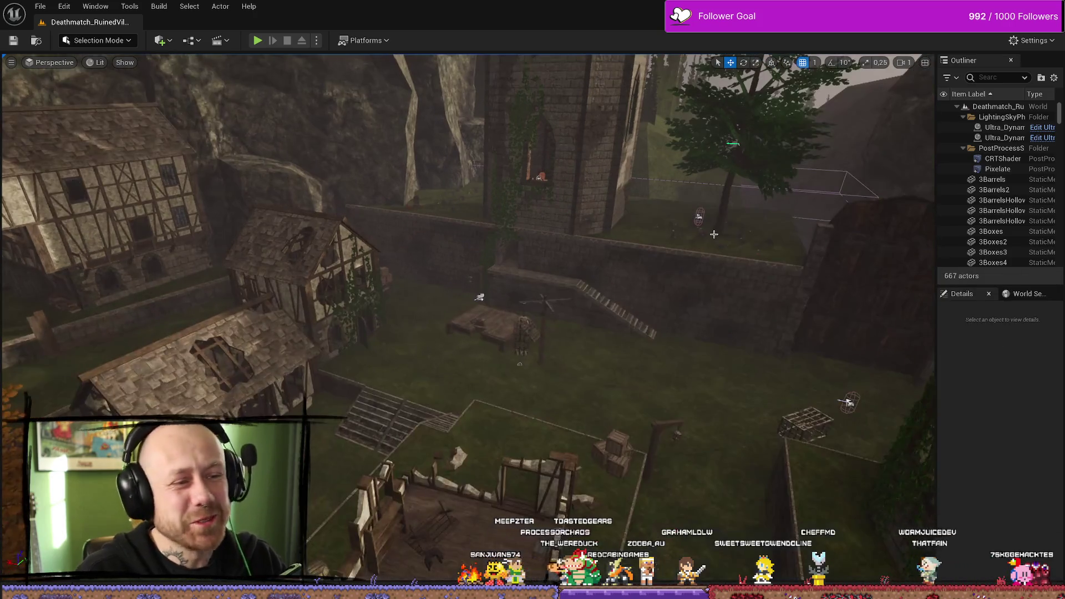
key("ctrl+space")
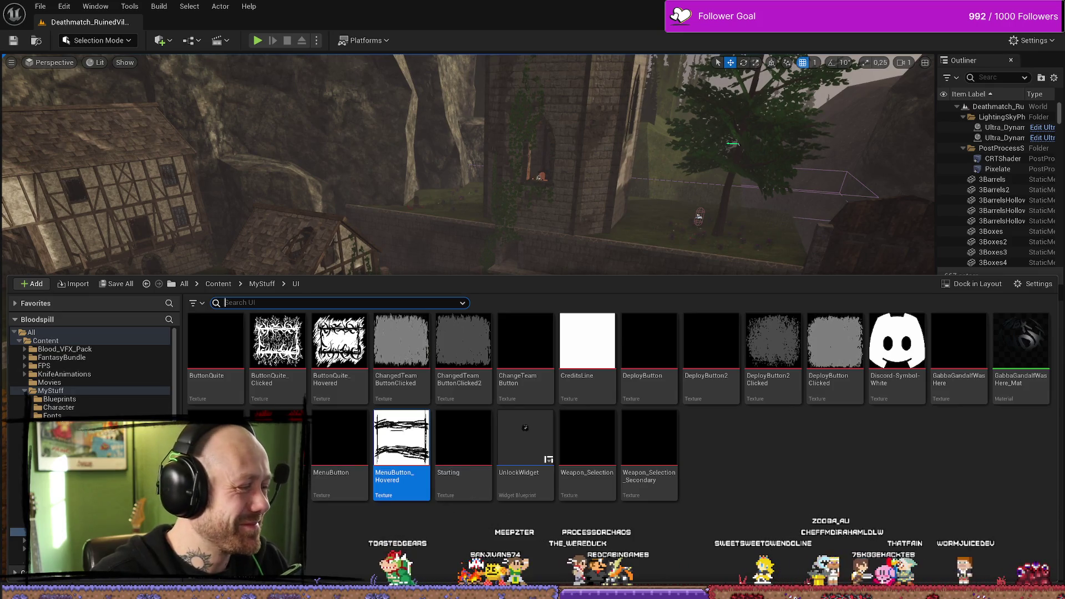
key("alt+Tab")
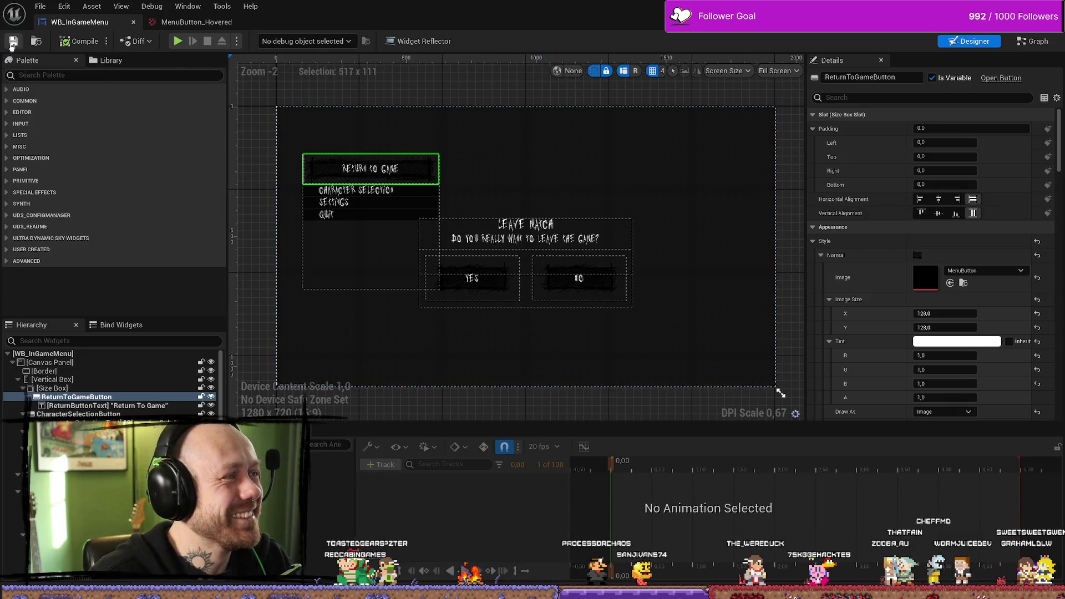
Step: Try pasting the copied size box onto Character Selection, then undo the move
left_click(220, 26)
left_click(95, 23)
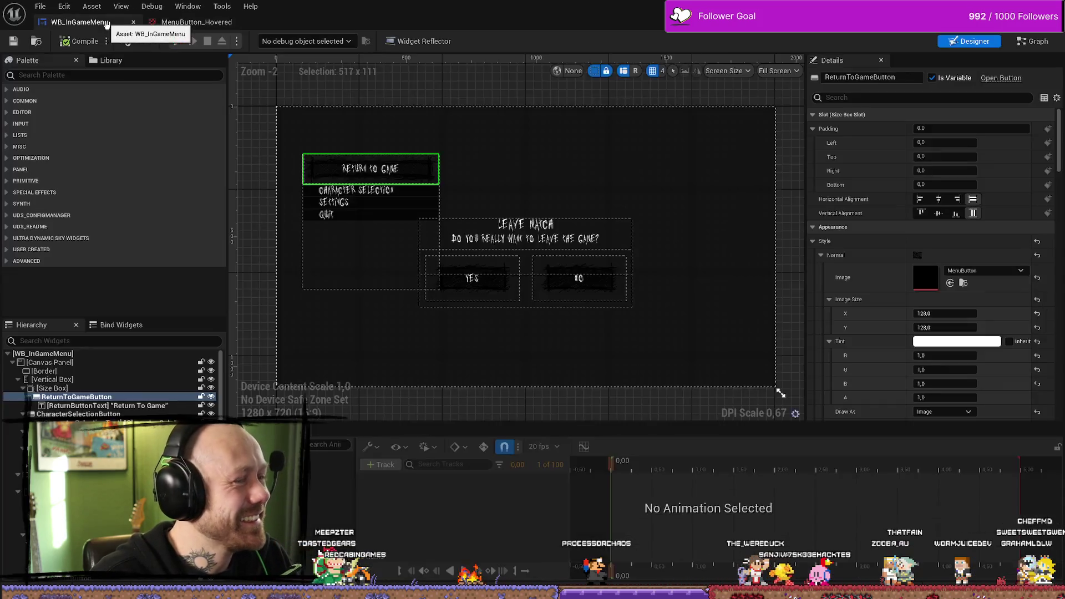
left_click(435, 193)
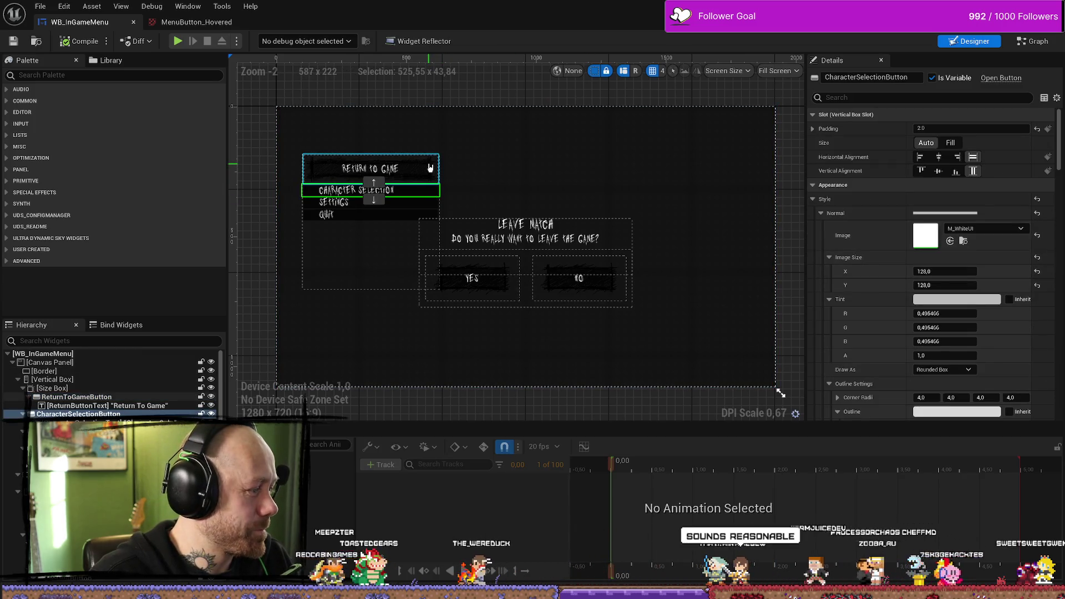
left_click(53, 389)
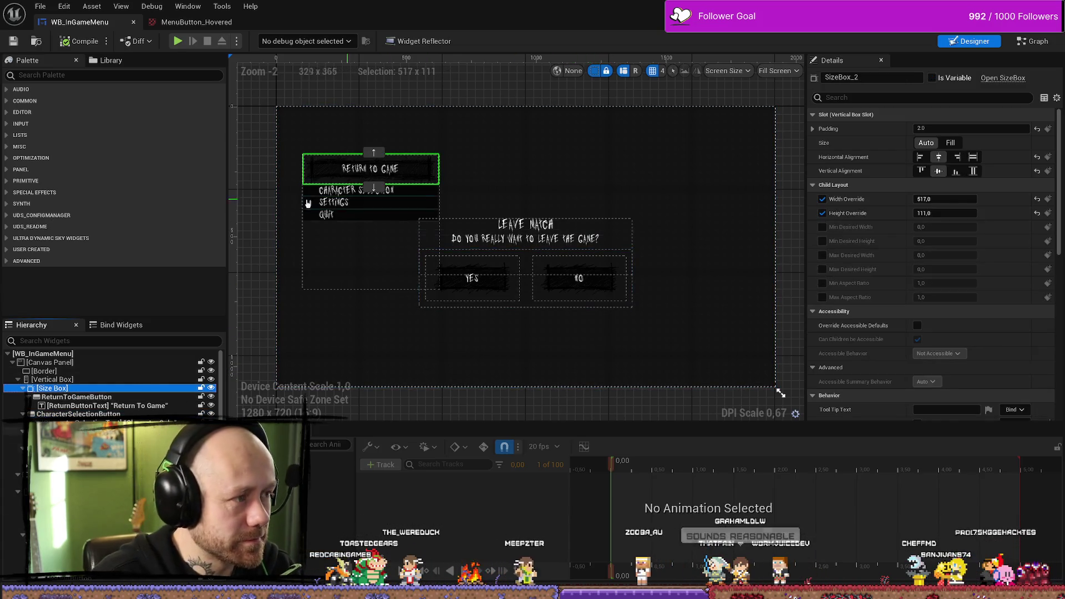
left_click(72, 413)
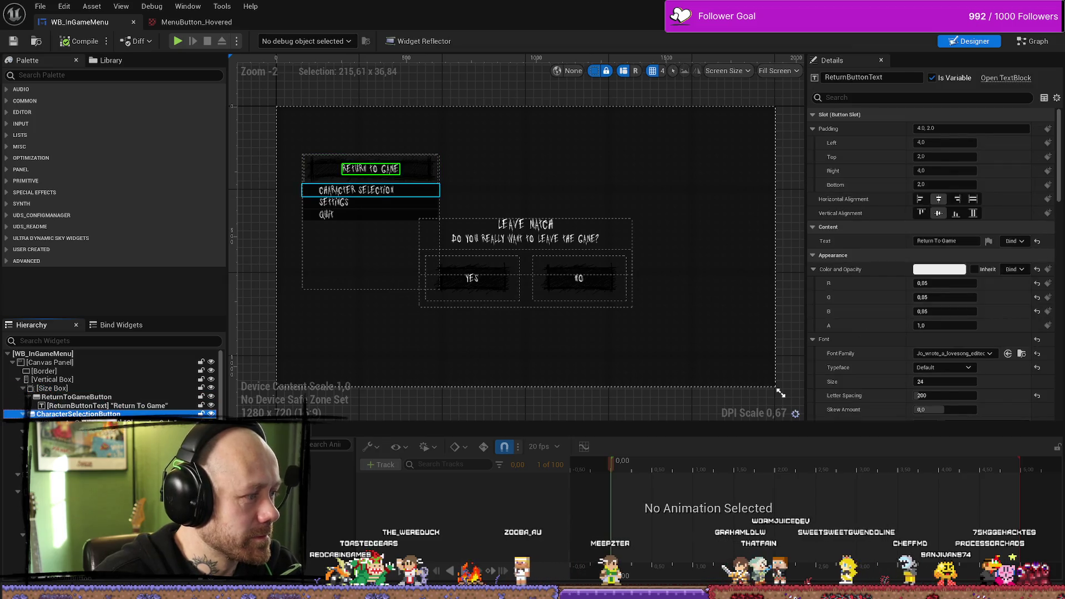
key("ctrl+v")
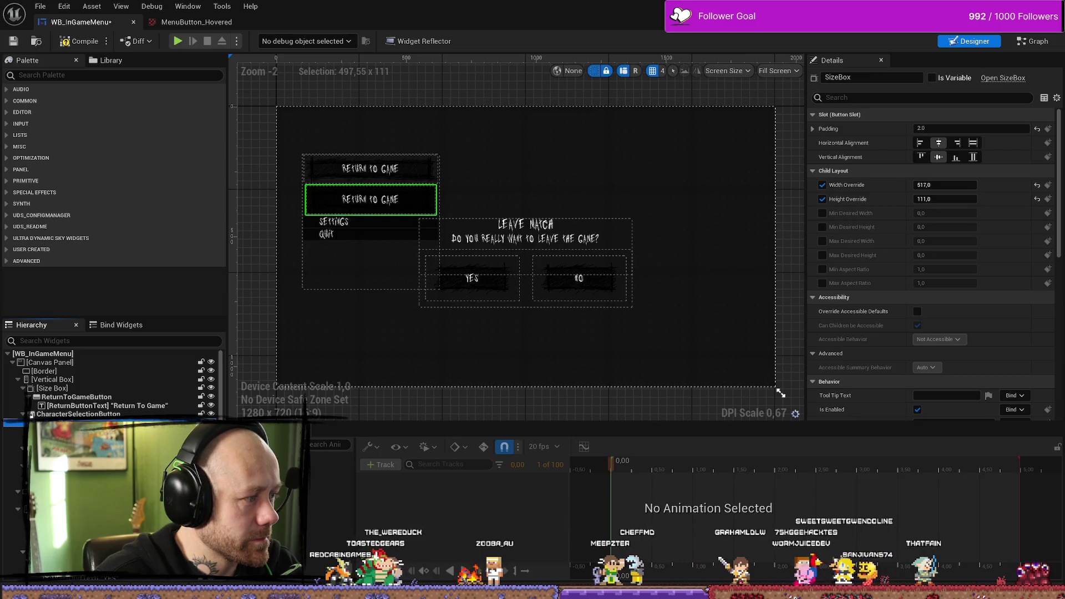
left_click_drag(66, 423, 53, 411)
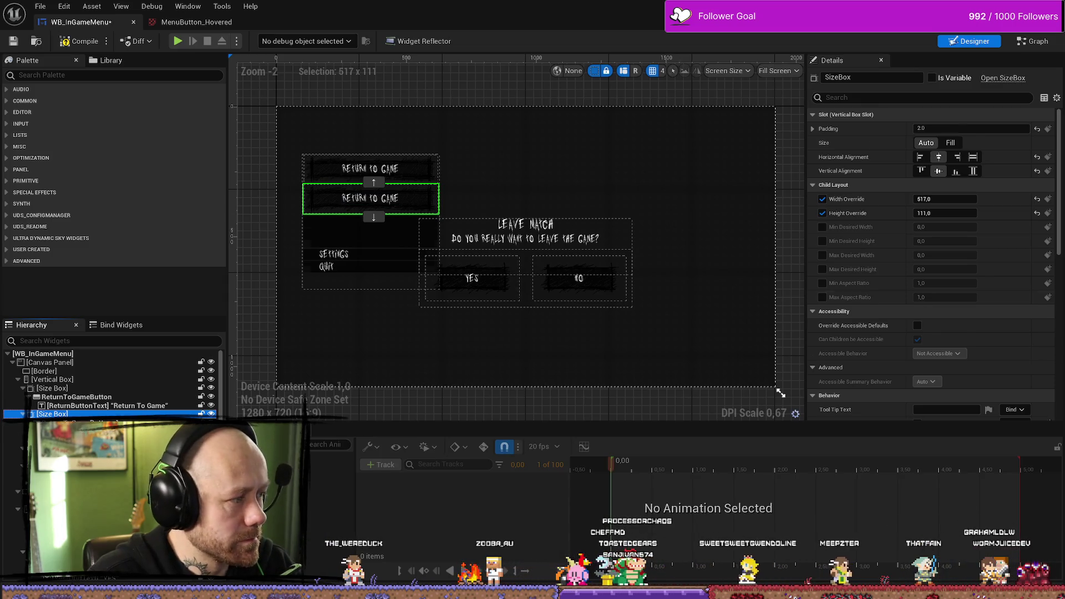
key("ctrl+z")
key("ctrl+z")
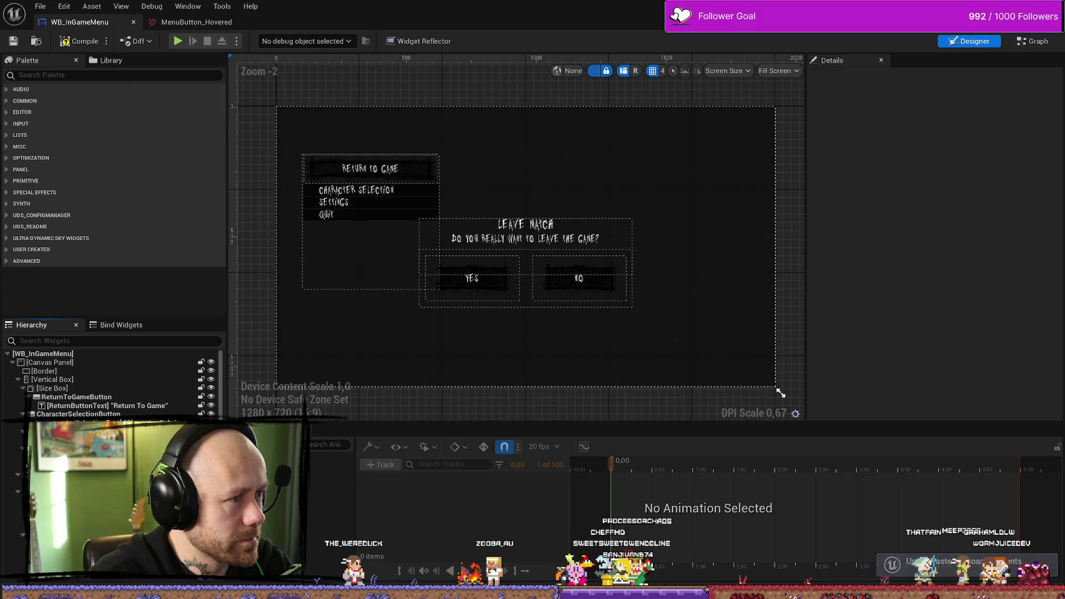
Step: Wrap the Character Selection button in a size box with width and height overrides enabled
left_click(83, 413)
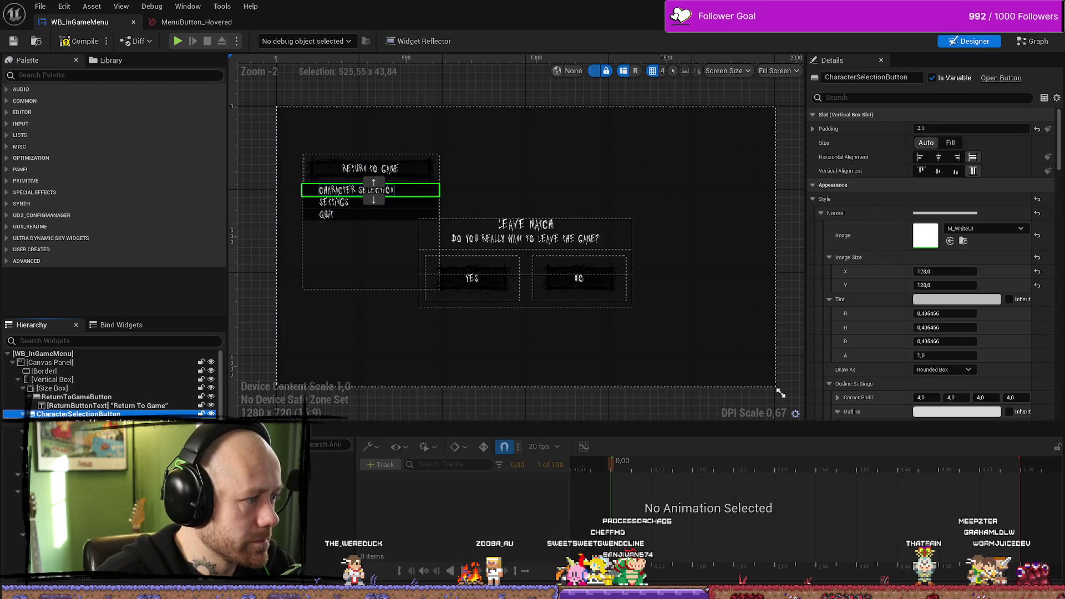
mouse_move(166, 477)
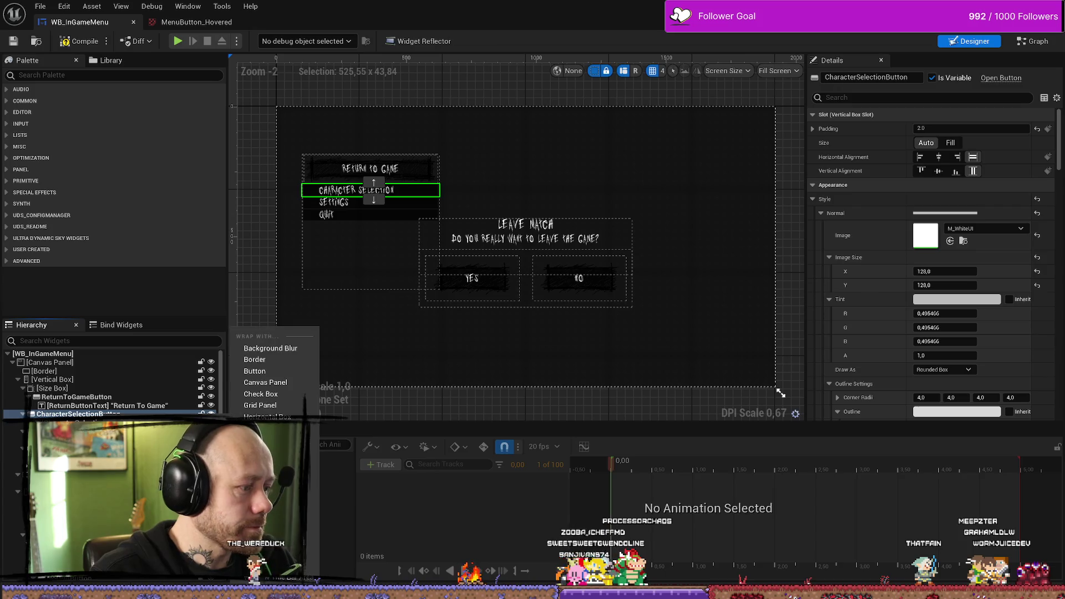
left_click(267, 507)
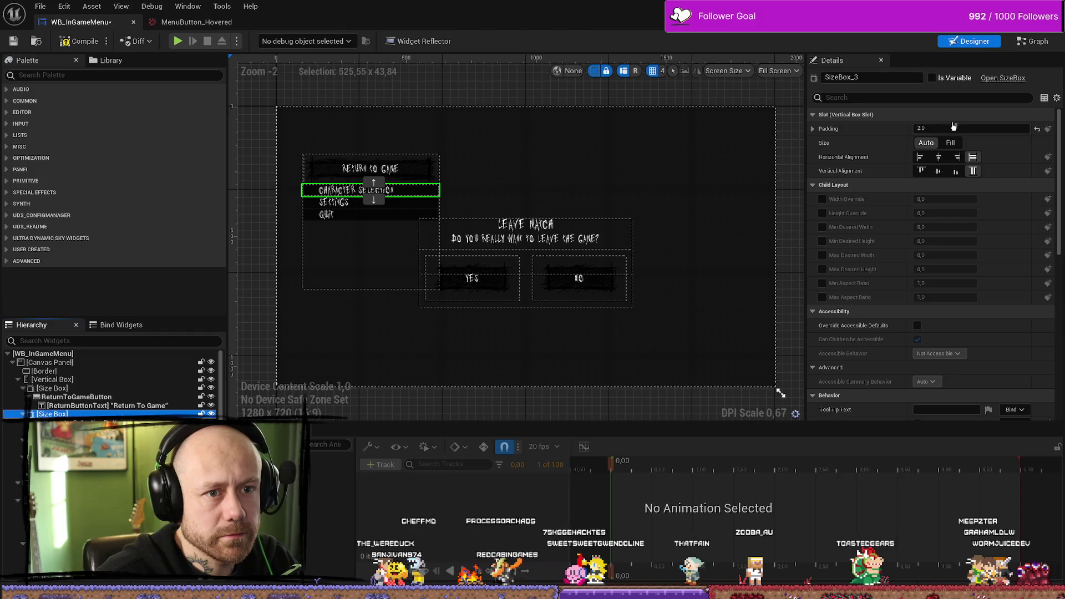
left_click(821, 199)
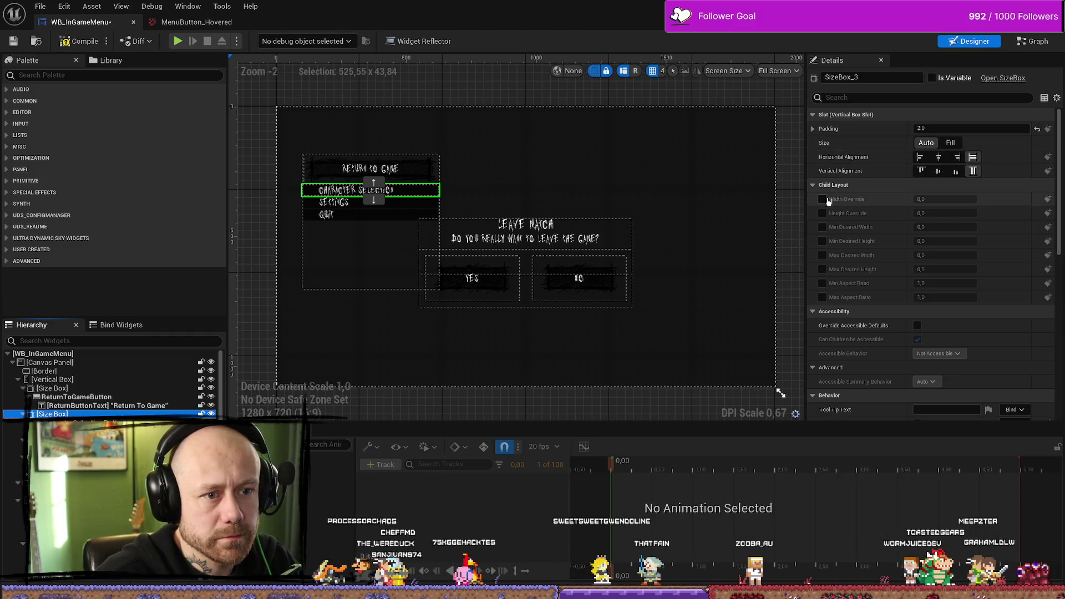
left_click(822, 213)
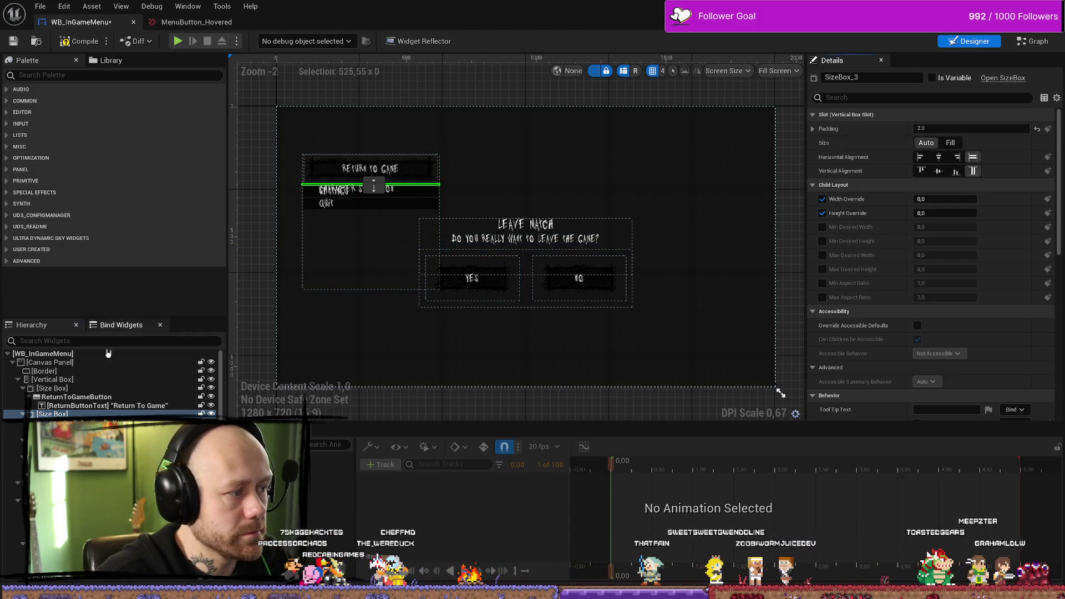
Step: Set the new size box to width 517 and height 111, matching Return To Game
left_click(52, 388)
left_click(942, 199)
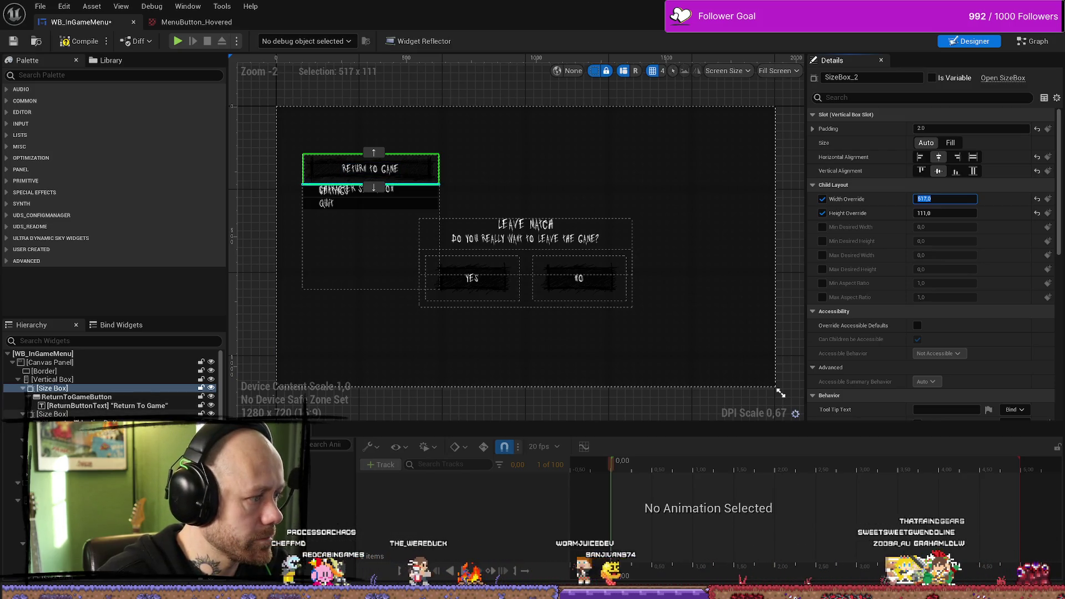
left_click(52, 413)
left_click(950, 213)
type("1")
key("Return")
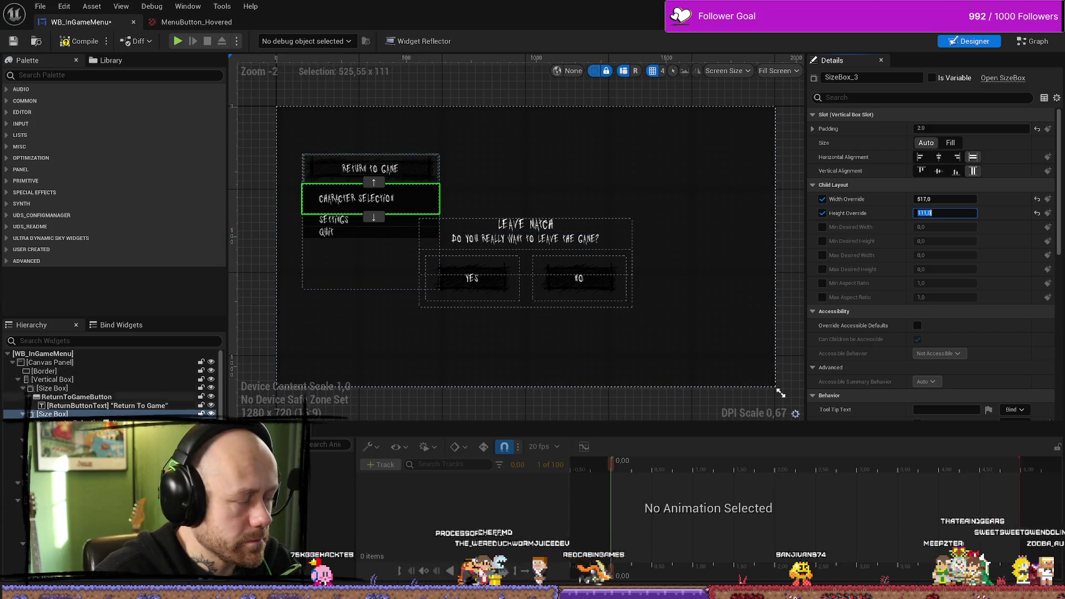
left_click(72, 423)
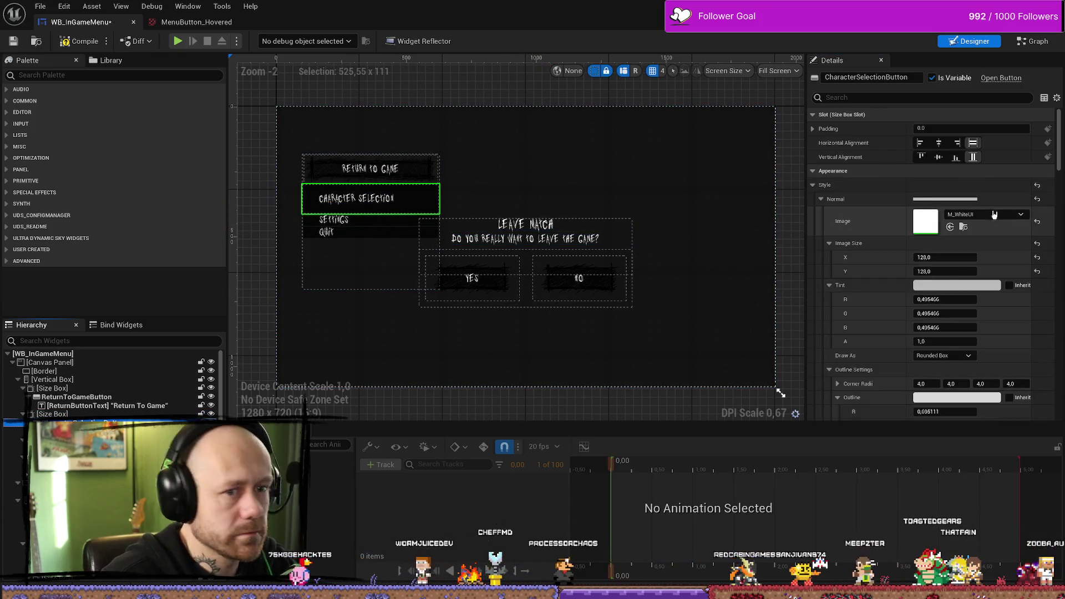
scroll(1008, 204, "down", 5)
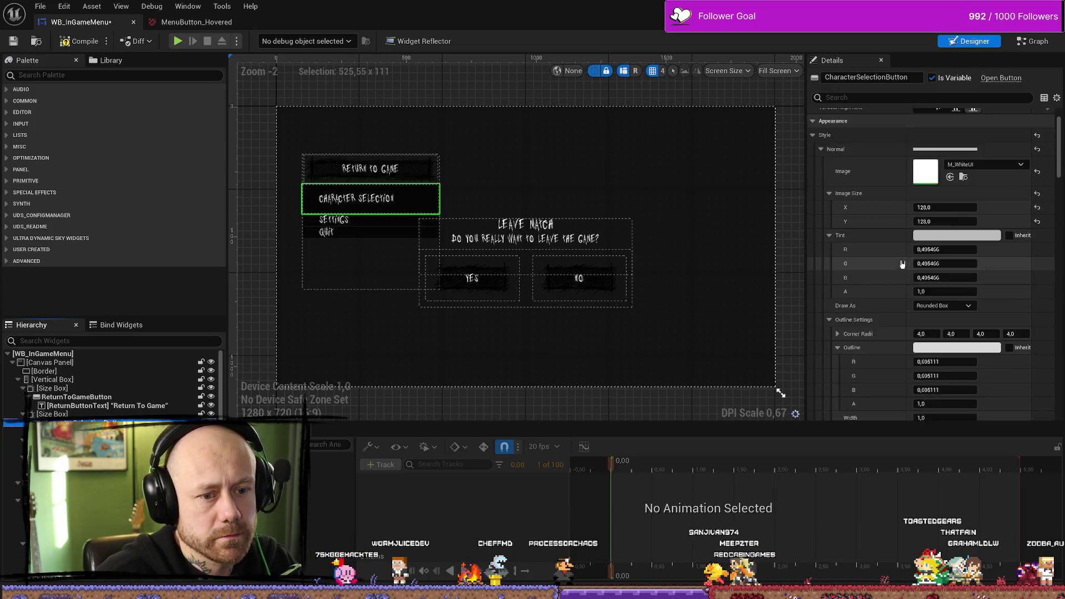
scroll(949, 268, "up", 4)
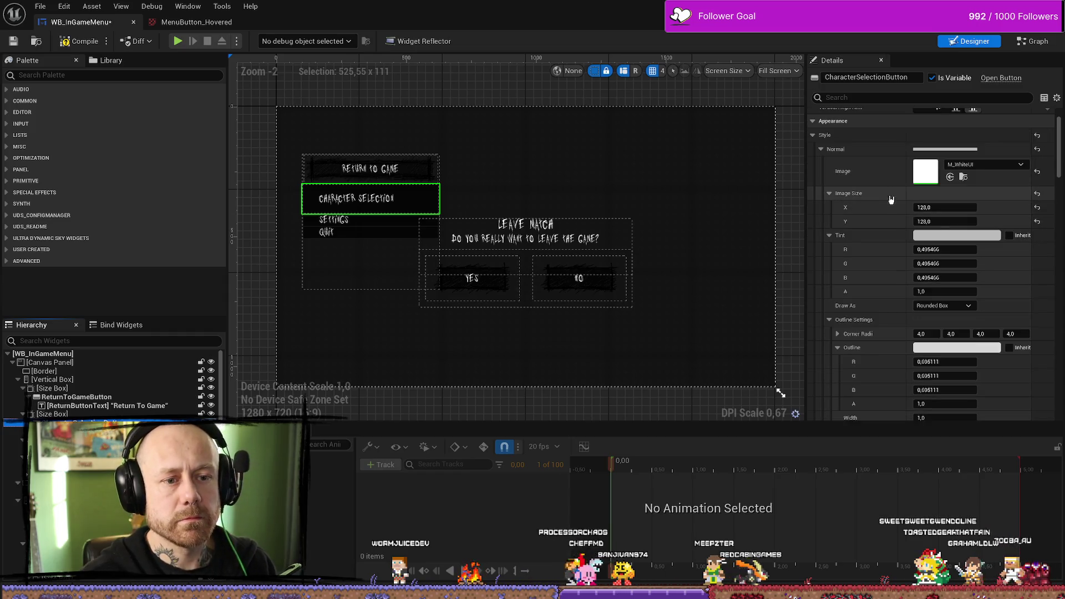
scroll(932, 205, "up", 1)
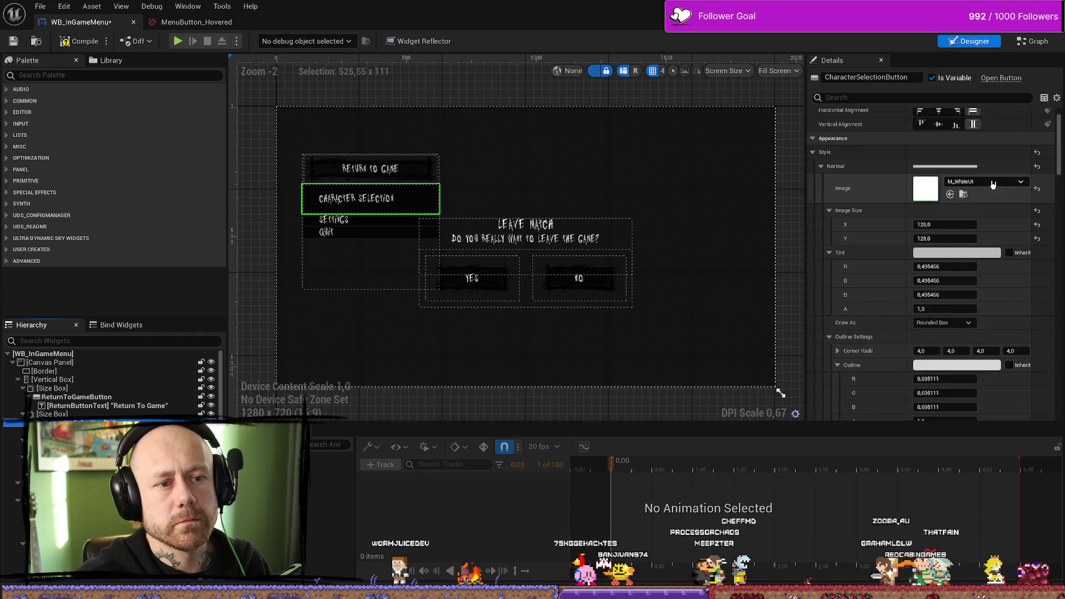
Step: Give the Normal style the MenuButton image, a pure white tint, and Draw As Image
left_click(992, 184)
type("enub")
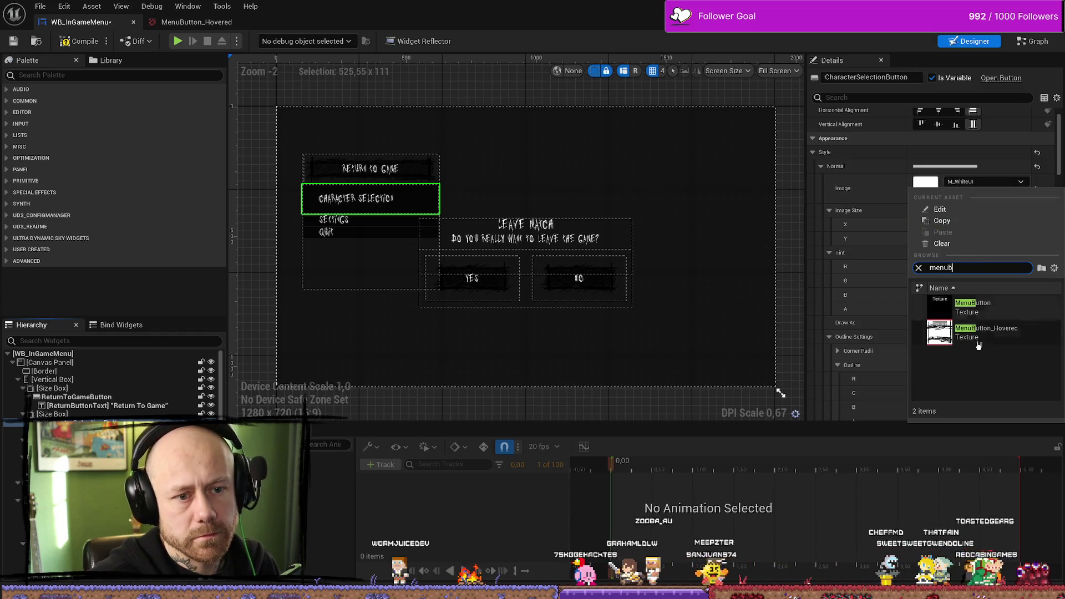
left_click(982, 306)
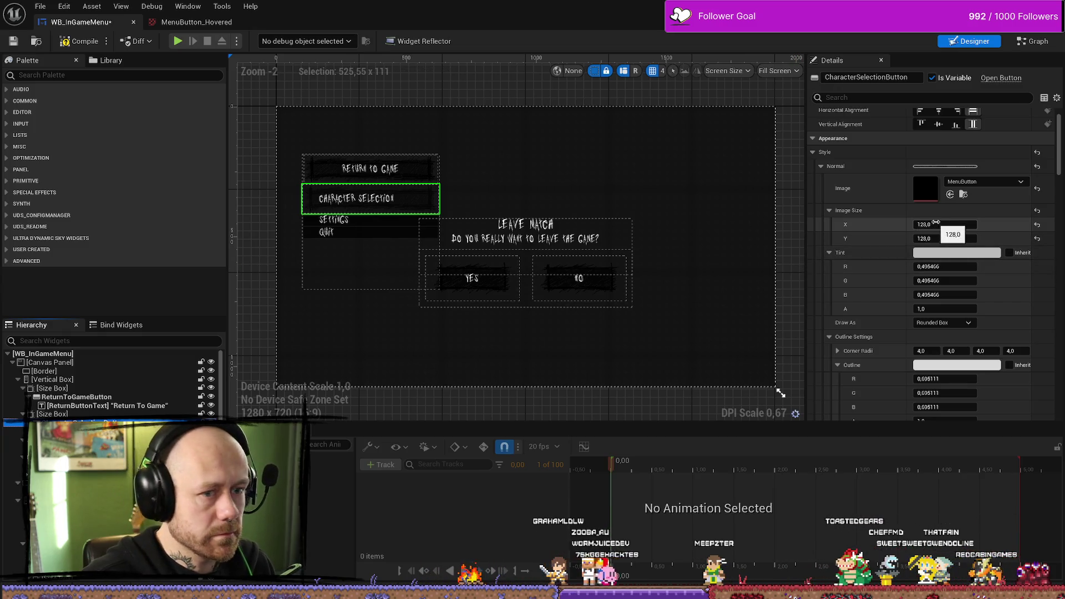
left_click(949, 253)
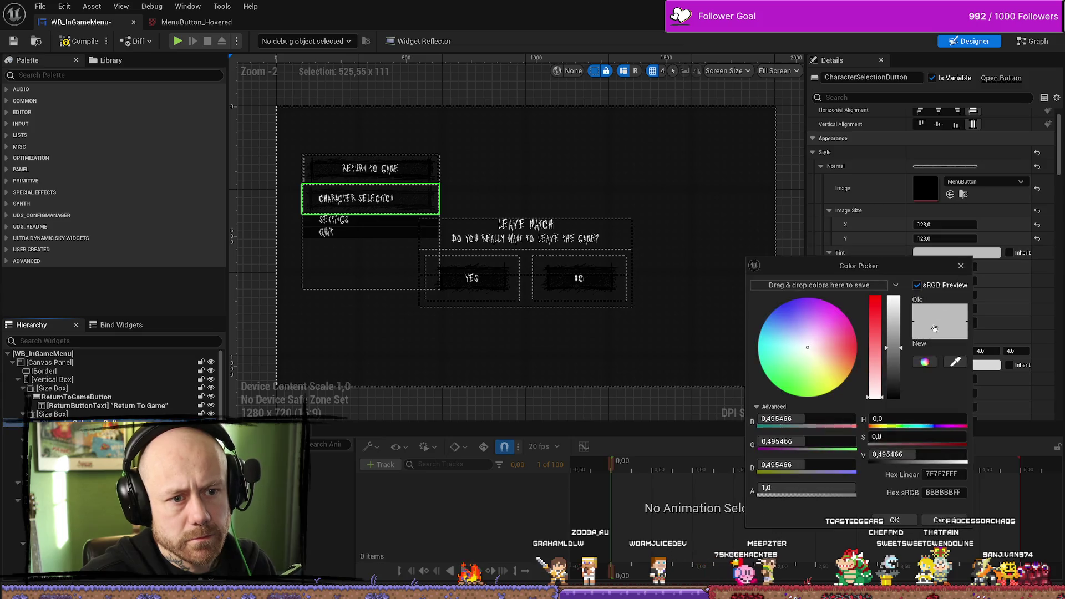
left_click_drag(897, 337, 893, 227)
left_click(943, 376)
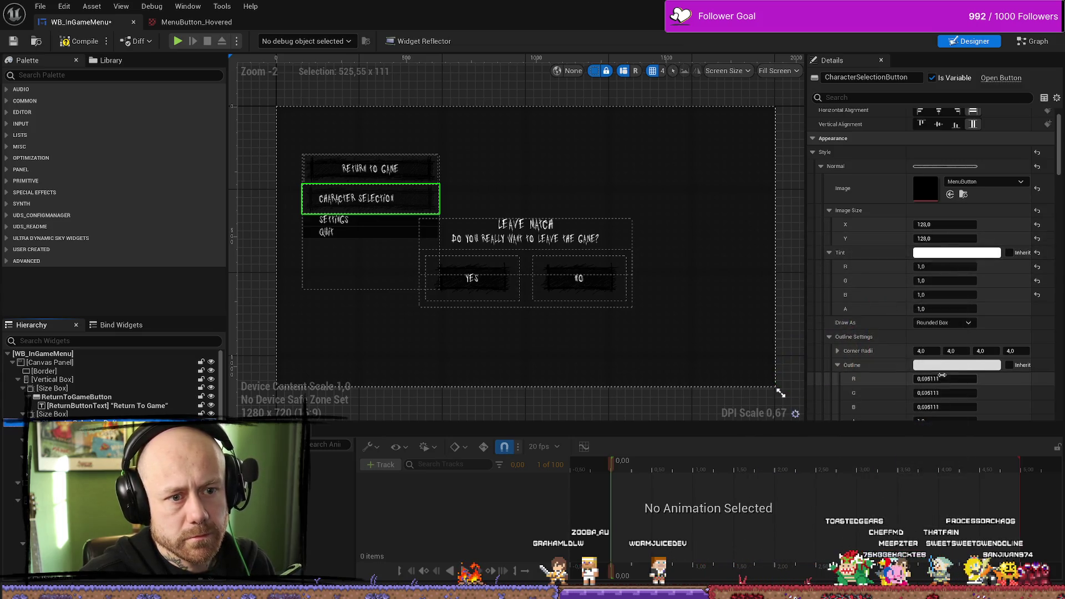
left_click(943, 322)
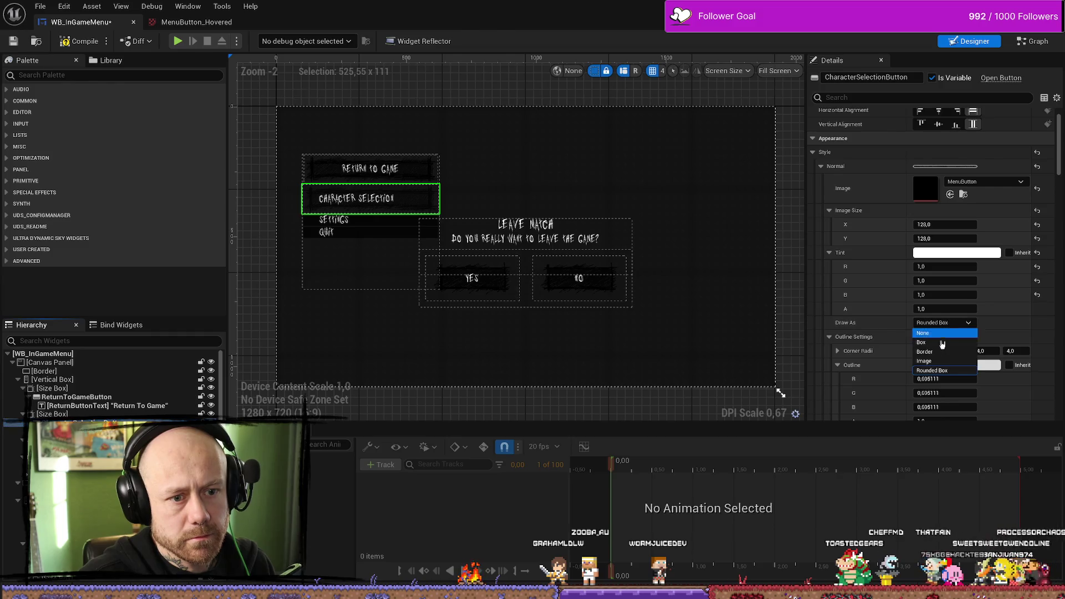
left_click(925, 360)
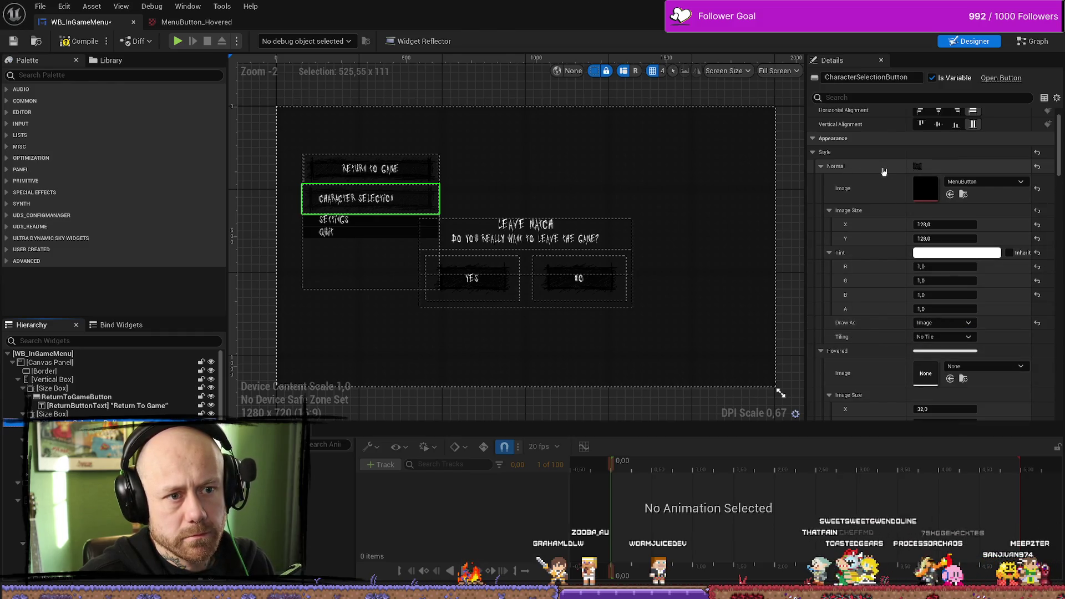
scroll(917, 254, "down", 3)
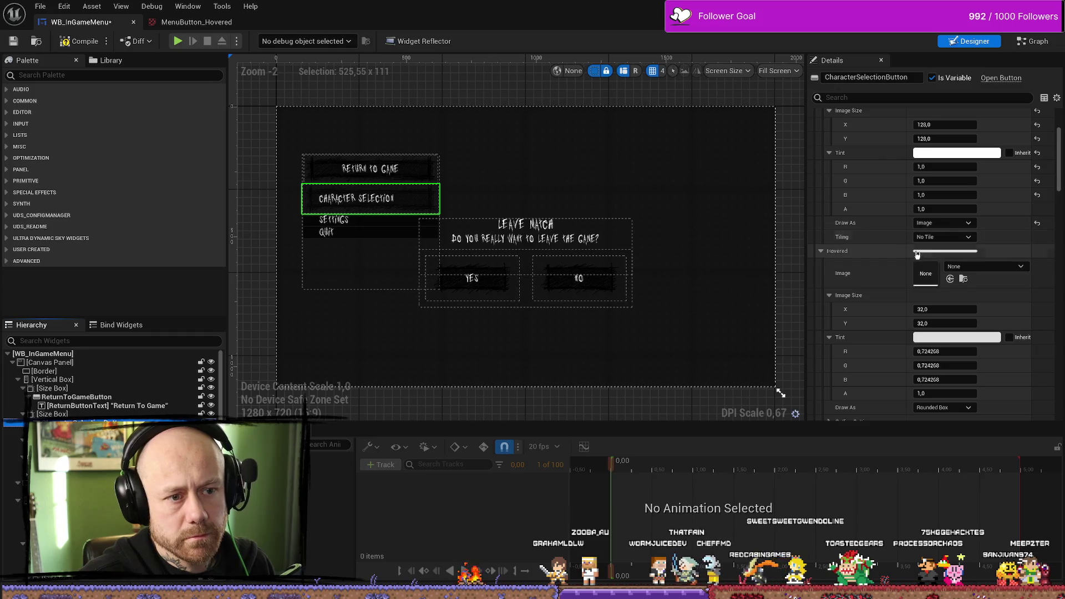
scroll(839, 250, "down", 1)
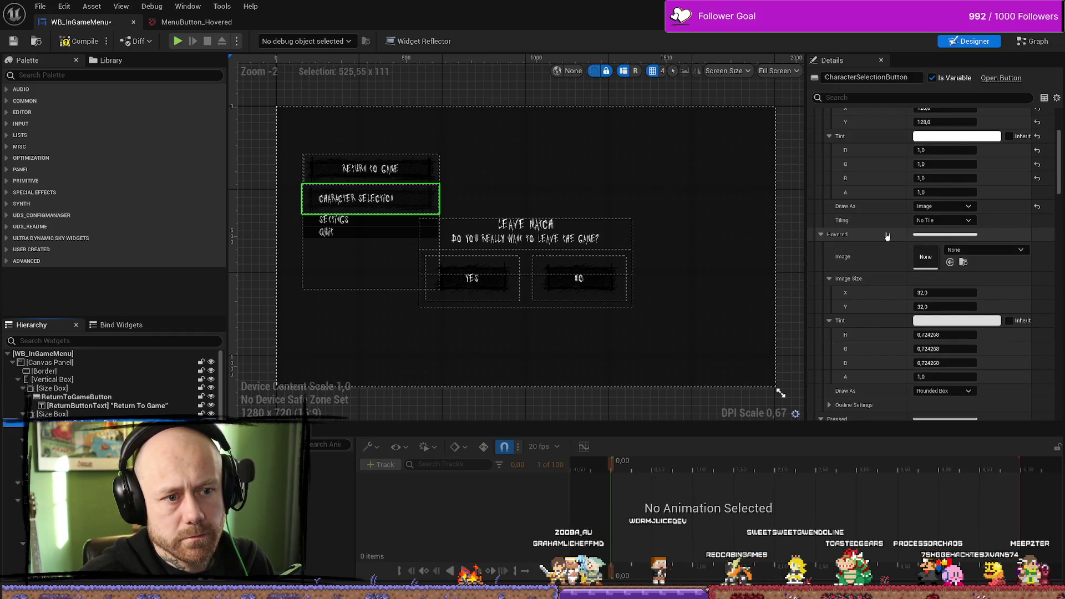
left_click(957, 320)
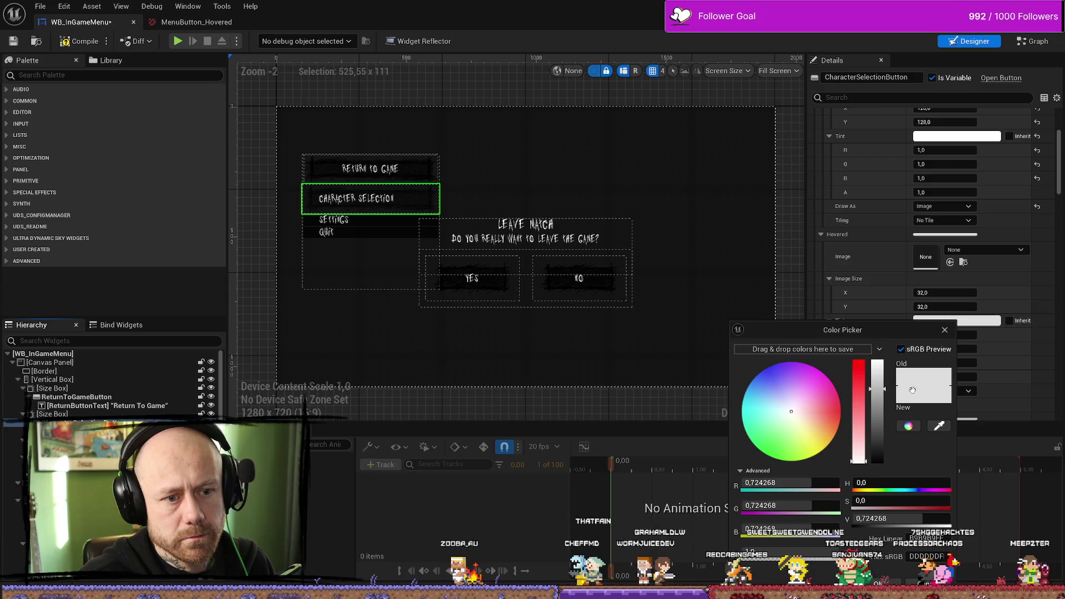
Step: Give the Character Selection button a white-tinted MenuButton_Hovered hover image, drawn as Image
left_click(945, 329)
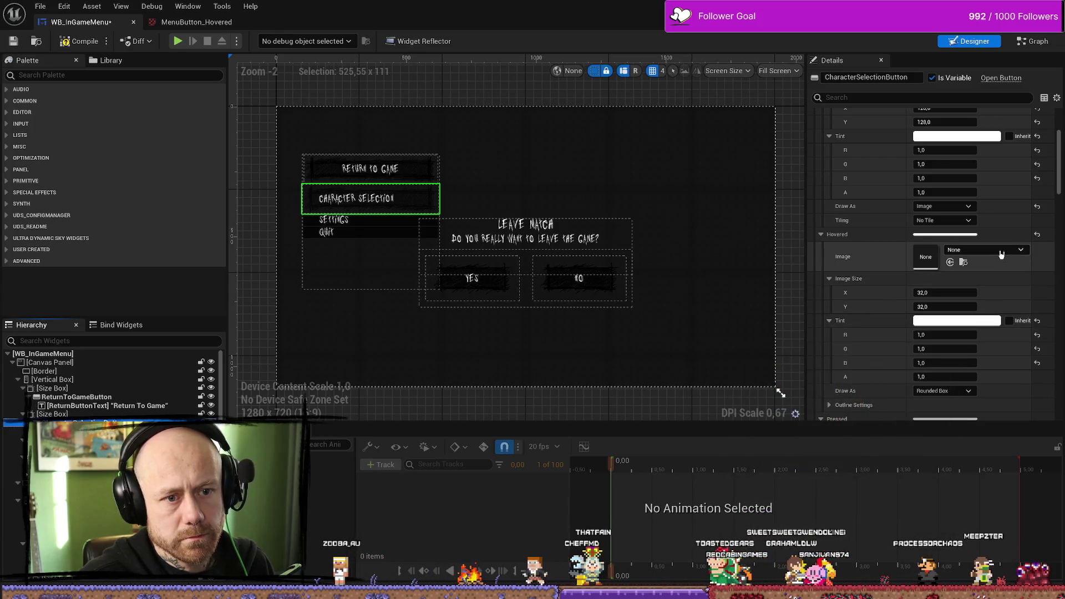
left_click(987, 250)
type("hovered")
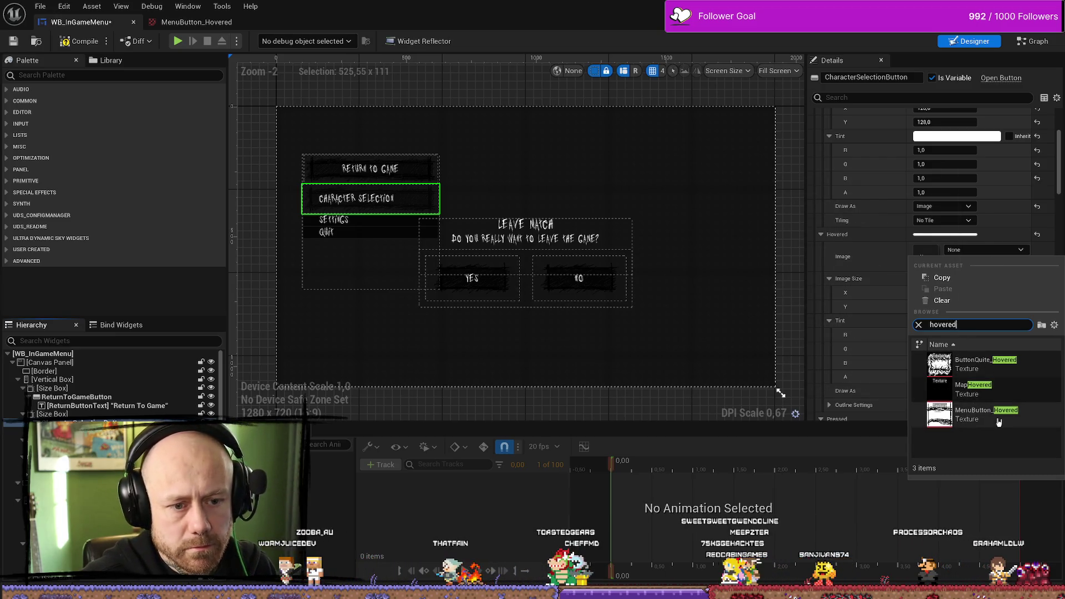
left_click(986, 414)
scroll(975, 291, "down", 3)
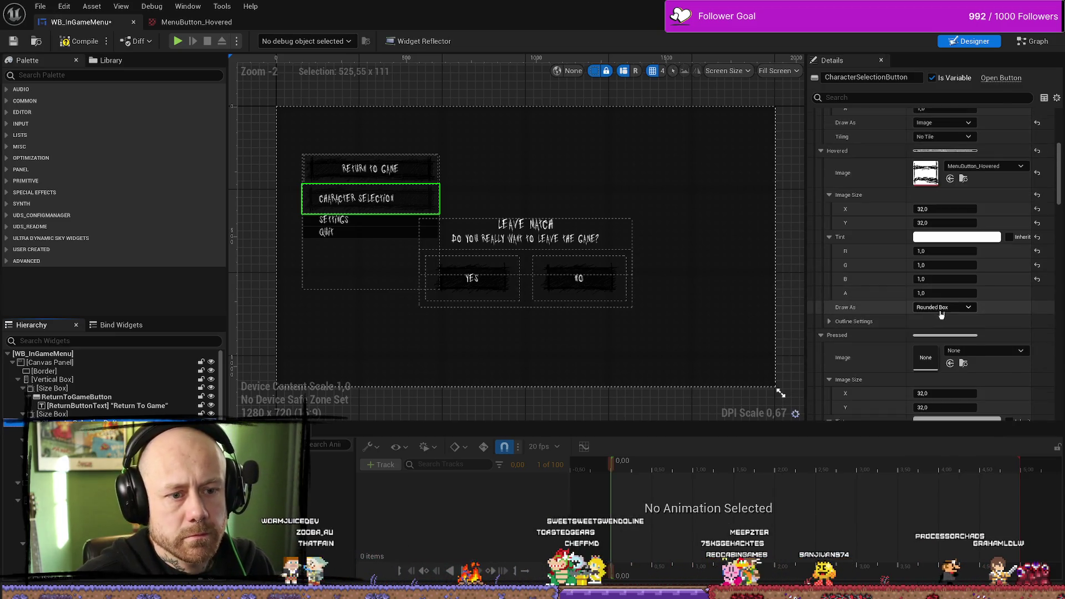
left_click(943, 306)
left_click(939, 346)
Step: Set the Character Selection button's Background Color to white
scroll(893, 297, "down", 10)
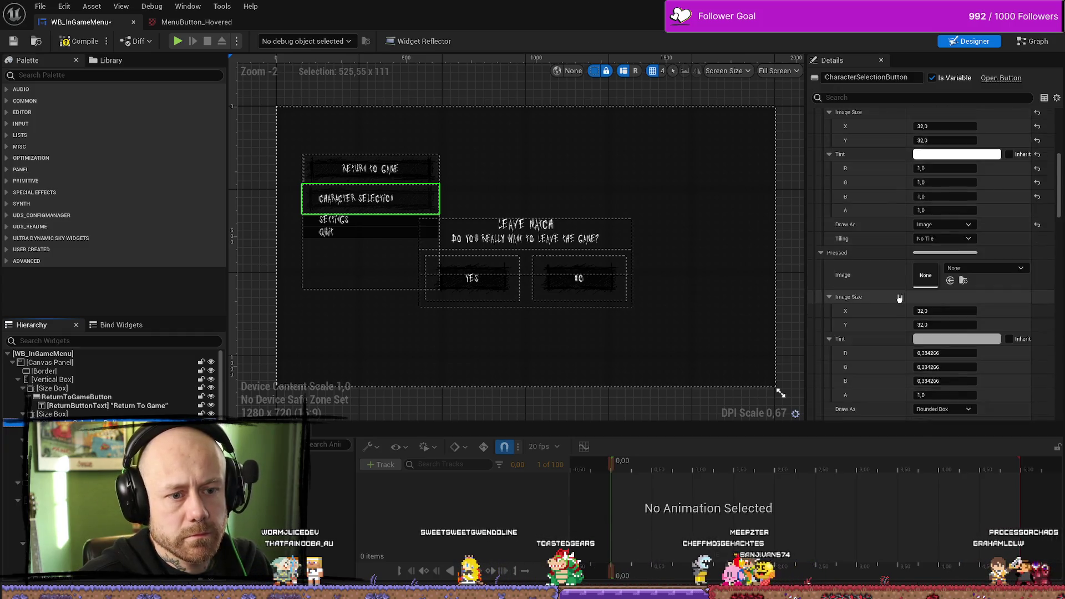
scroll(899, 298, "down", 15)
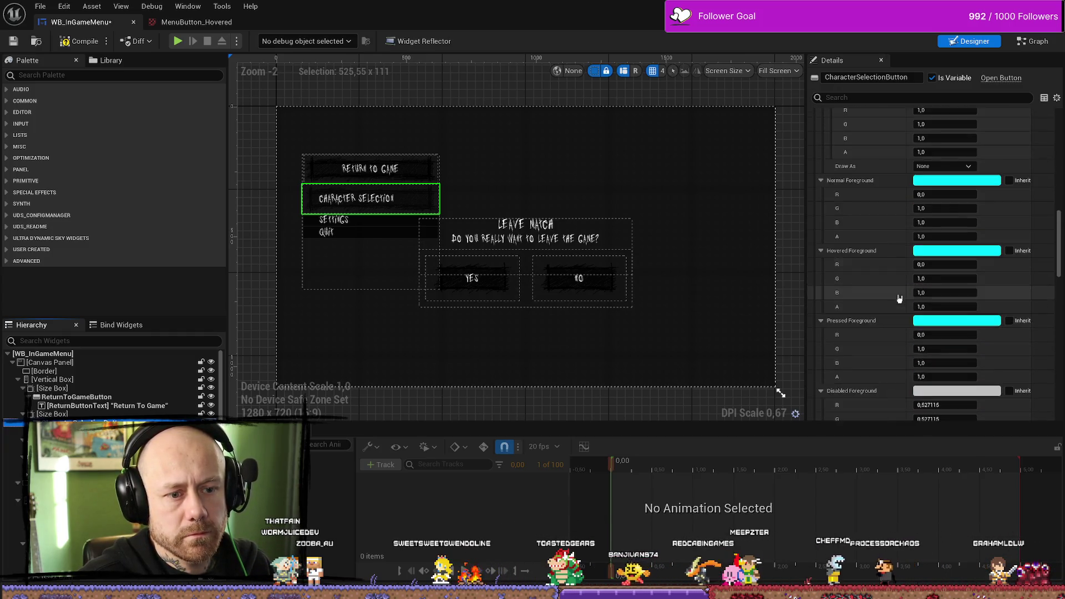
scroll(900, 298, "down", 3)
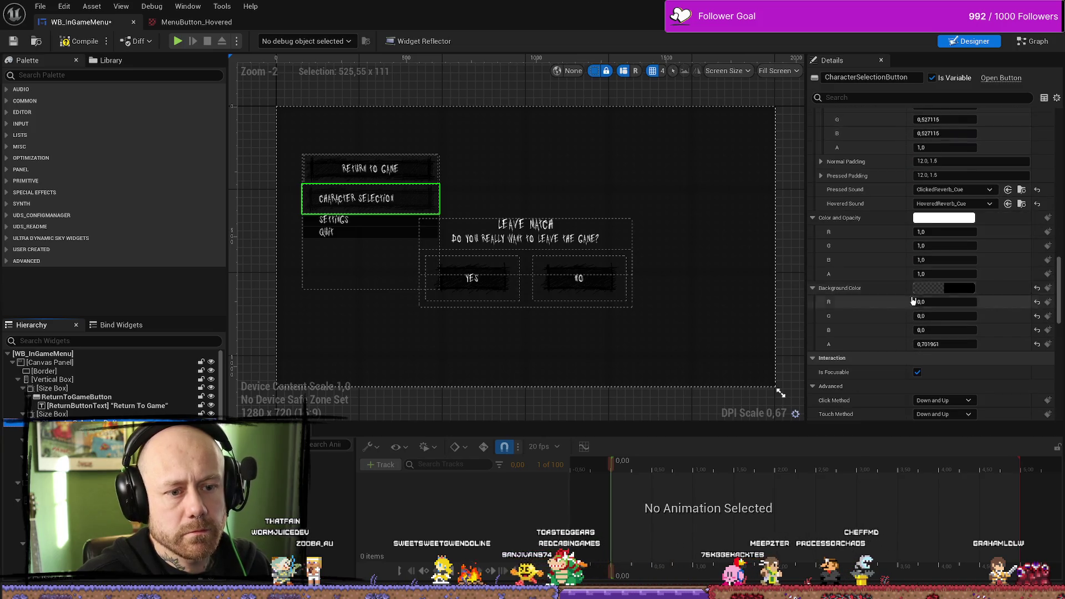
left_click(943, 289)
left_click_drag(868, 424, 862, 330)
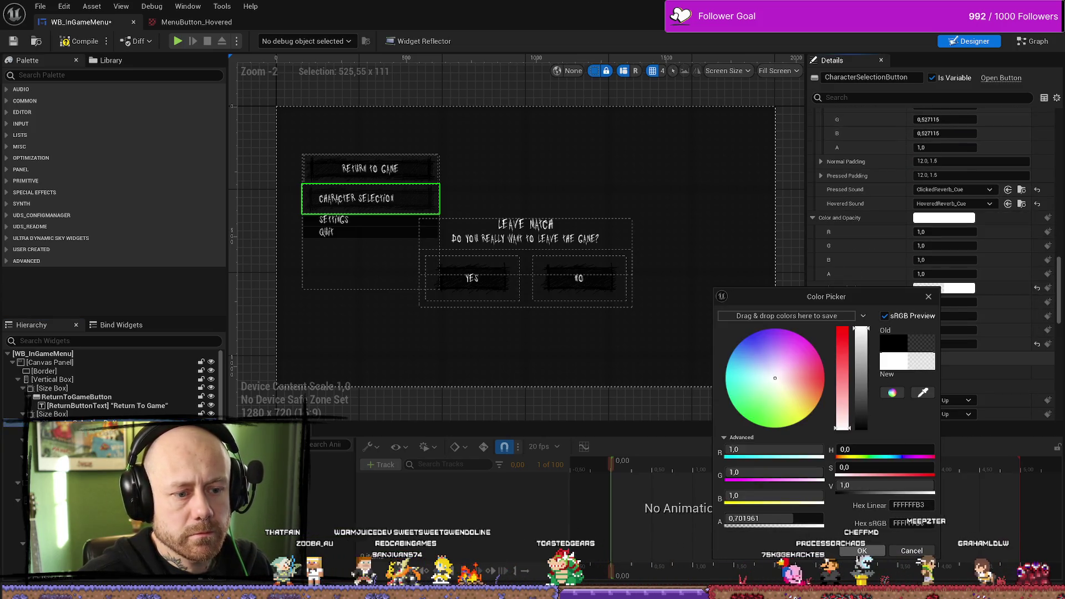
left_click(862, 550)
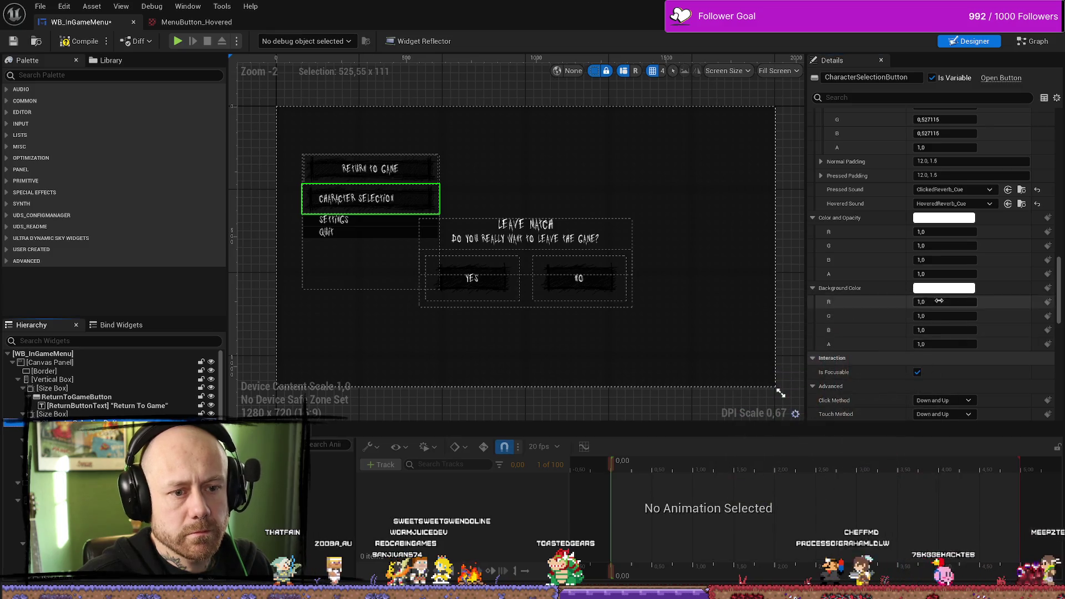
scroll(914, 298, "down", 5)
scroll(914, 298, "down", 10)
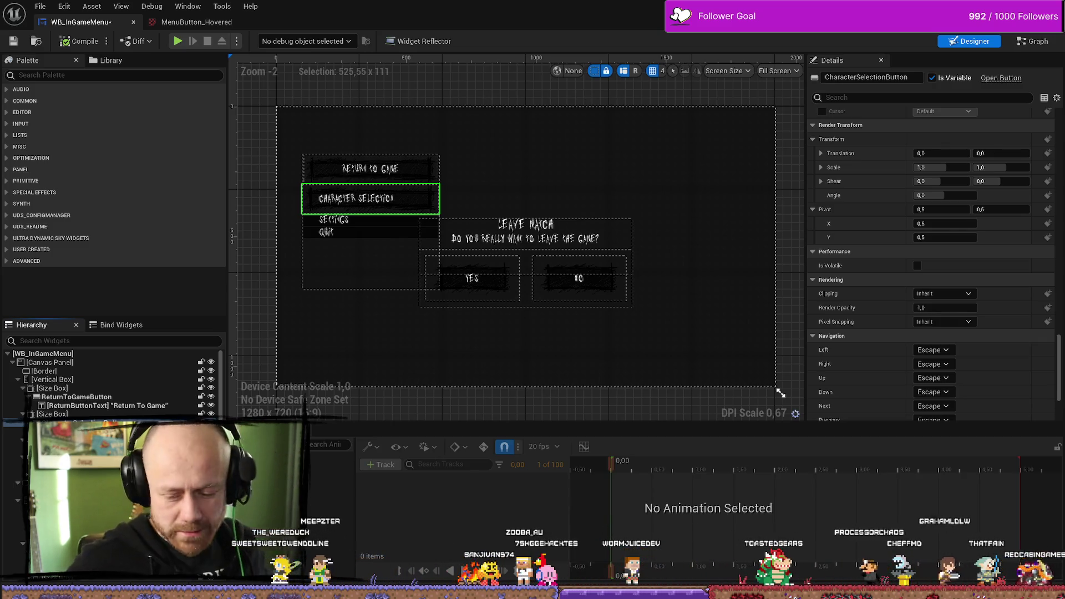
Step: Center the Character Selection size box horizontally and vertically in its slot
left_click(542, 161)
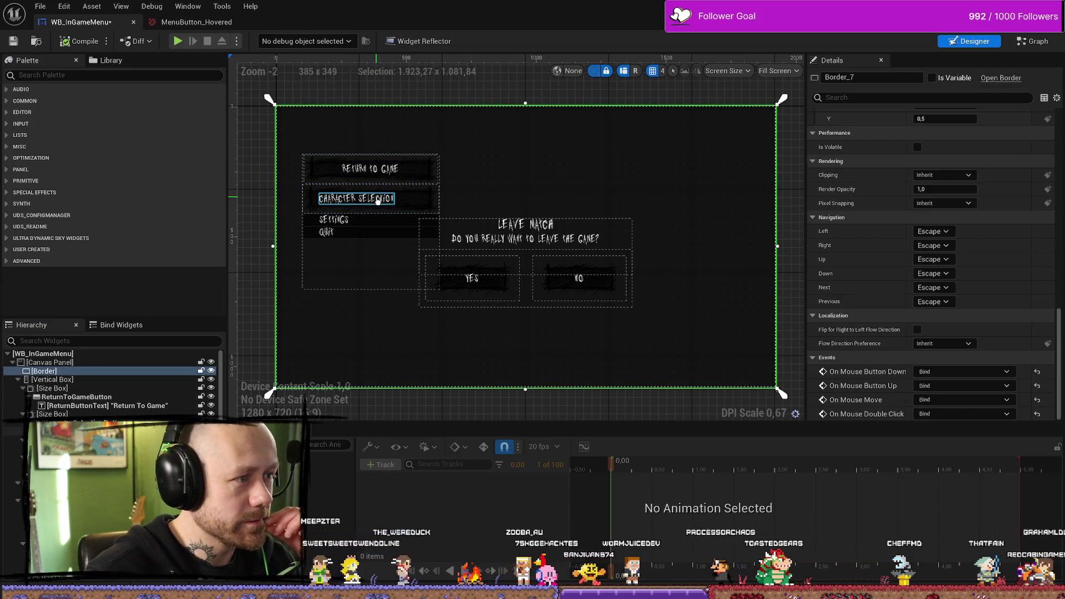
left_click(377, 201)
scroll(368, 209, "up", 5)
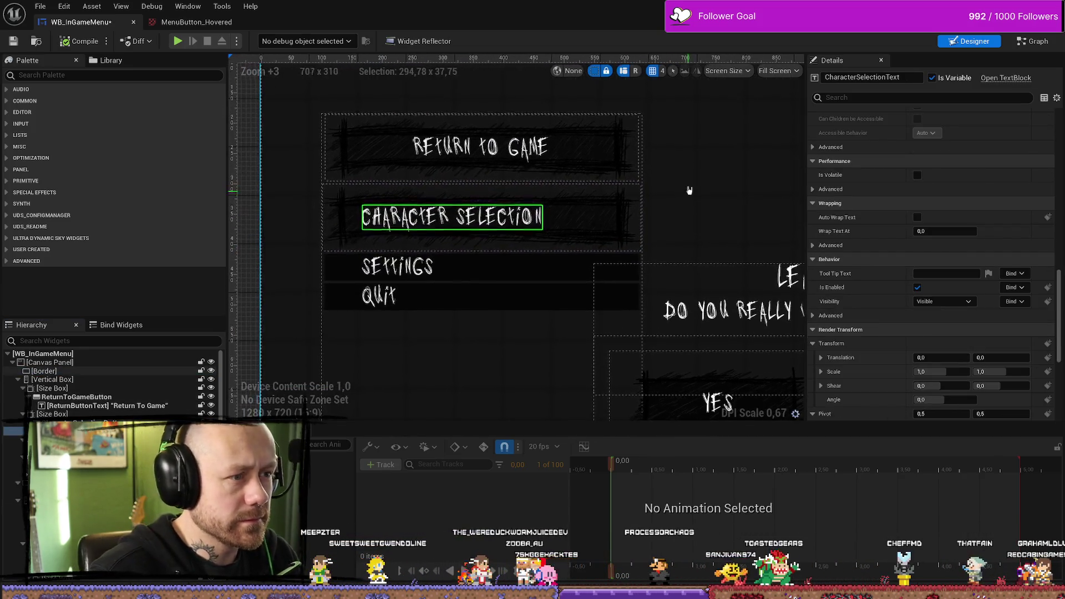
left_click(368, 207)
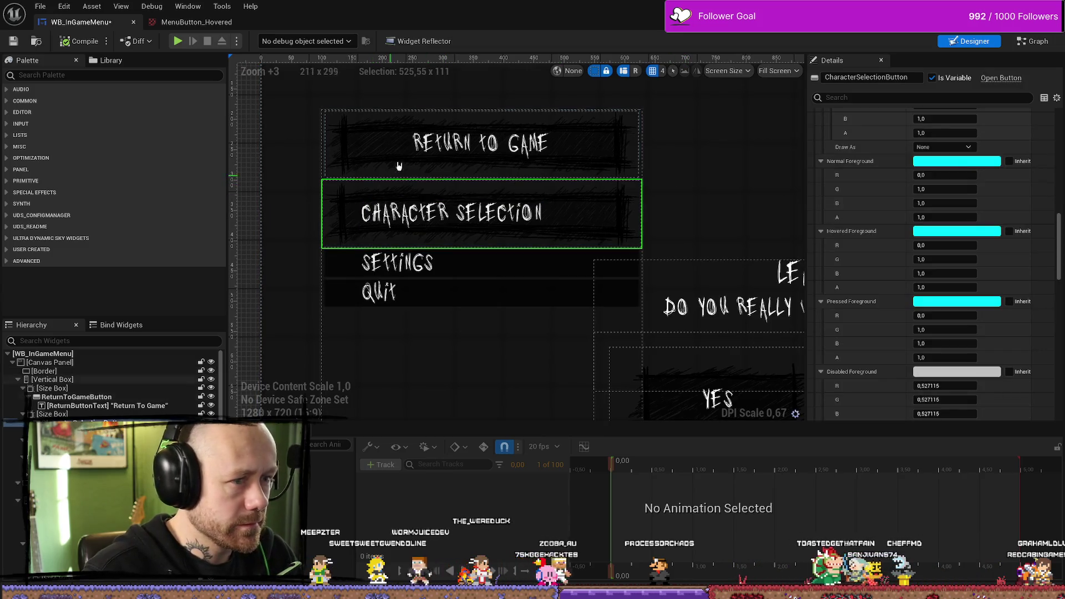
scroll(918, 254, "up", 15)
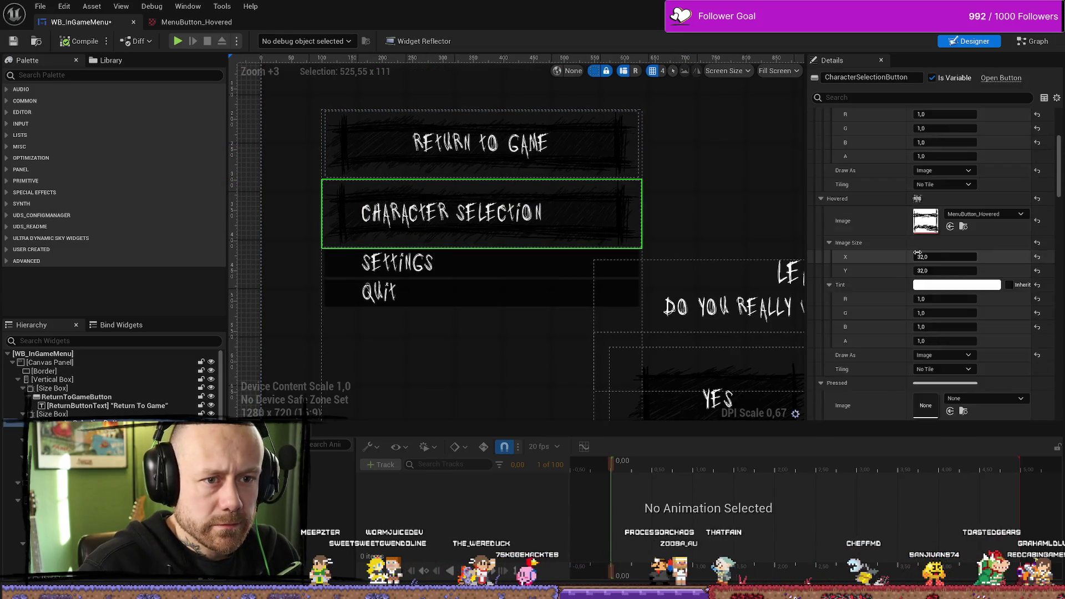
scroll(918, 254, "up", 2)
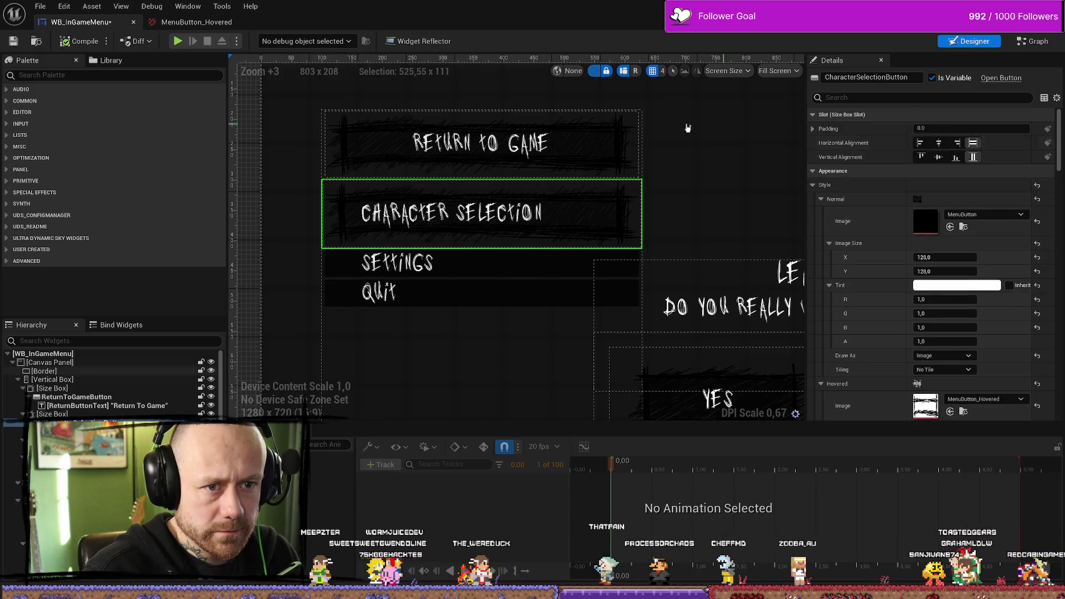
left_click(614, 142)
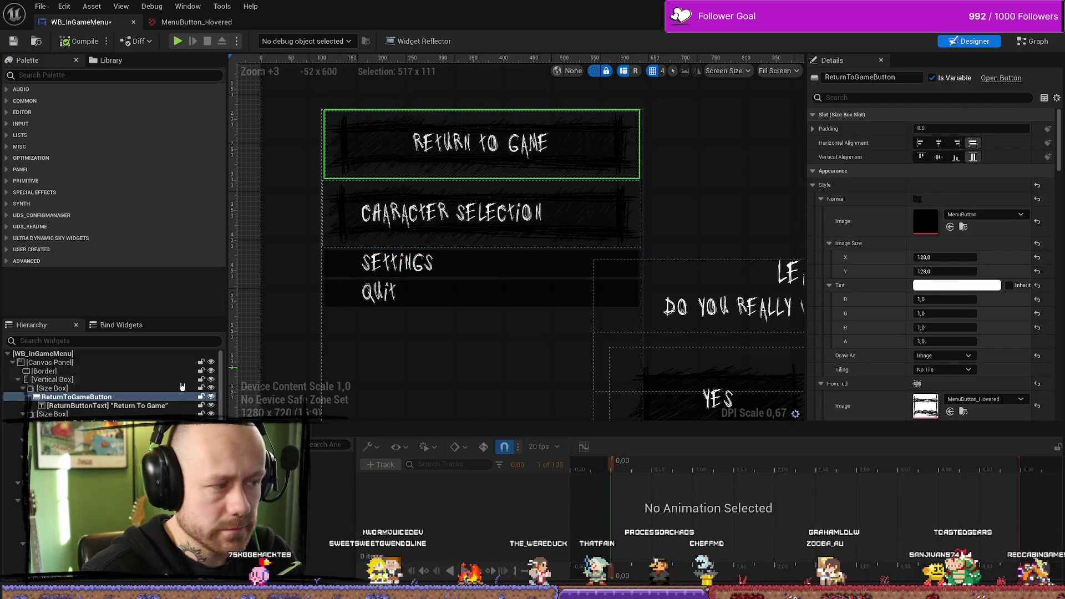
left_click(477, 216)
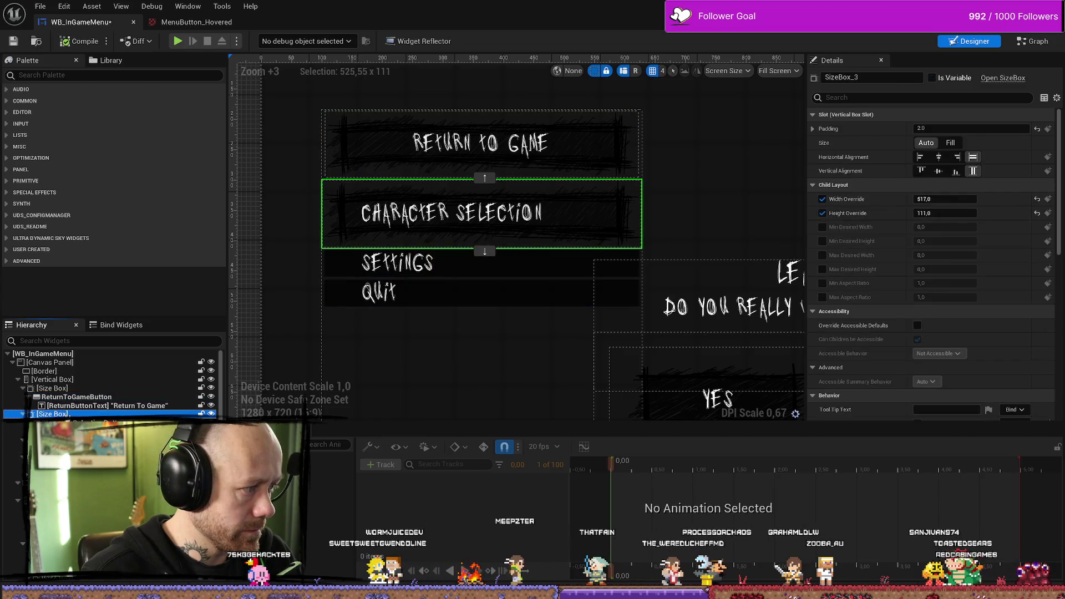
left_click(938, 157)
left_click(939, 172)
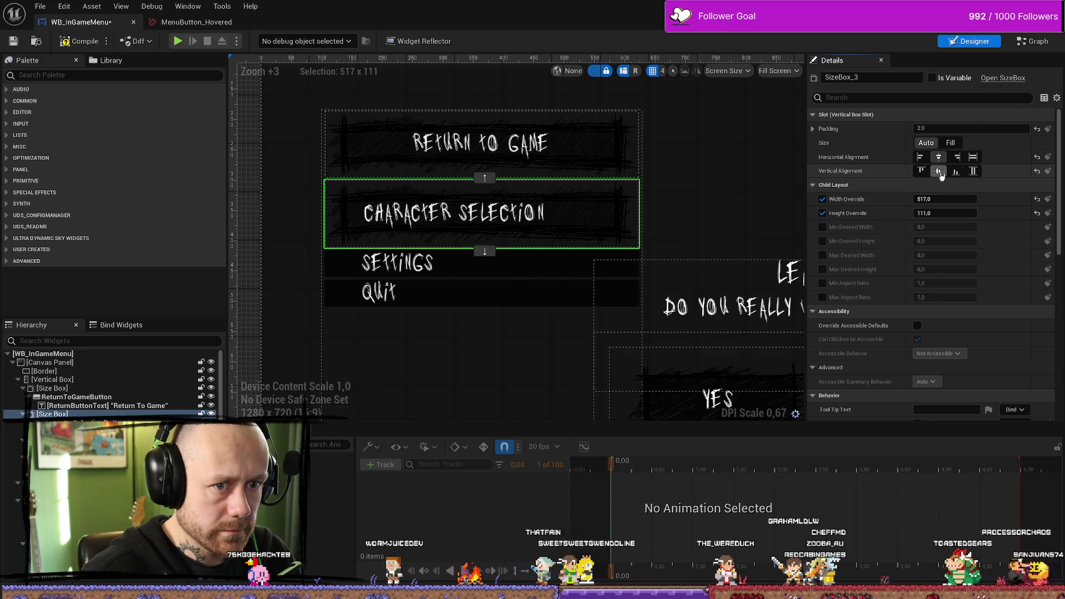
Step: Center the Character Selection label horizontally and reset its left padding to default
left_click(700, 181)
left_click(455, 213)
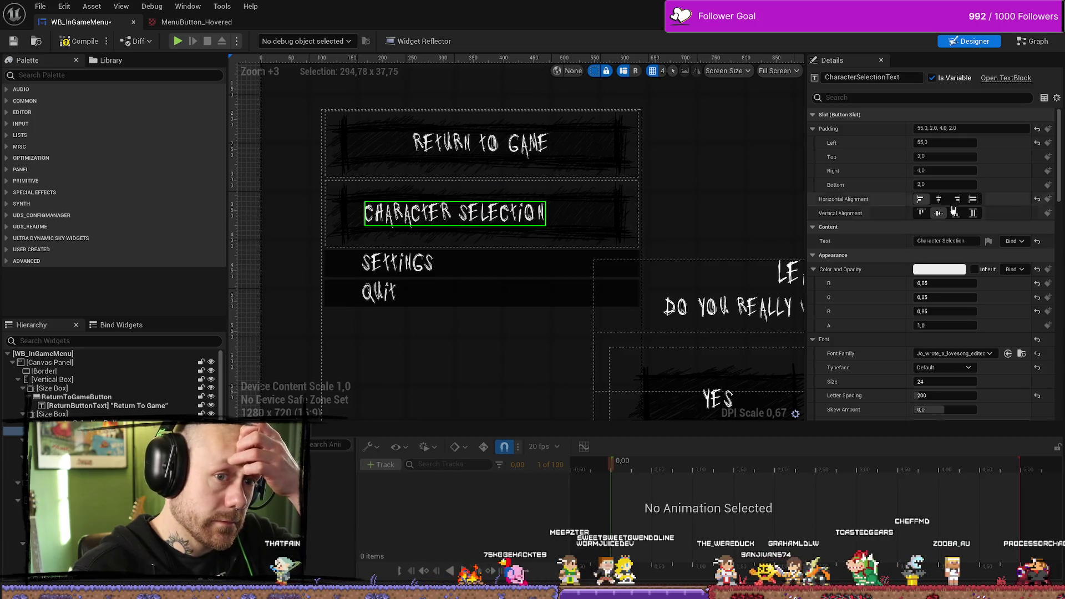
left_click(938, 201)
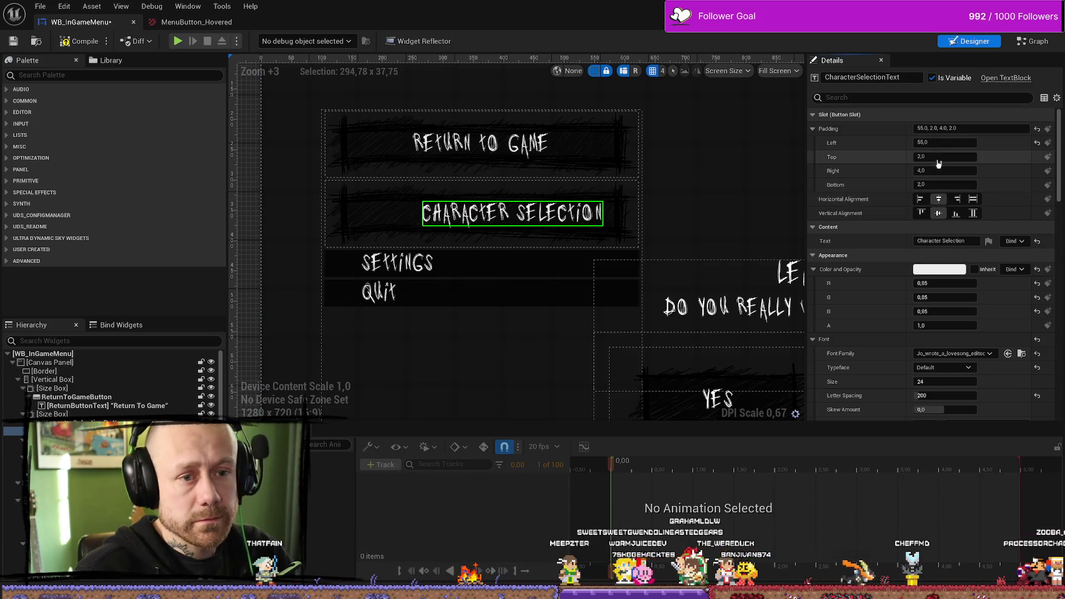
left_click(1037, 142)
left_click(733, 165)
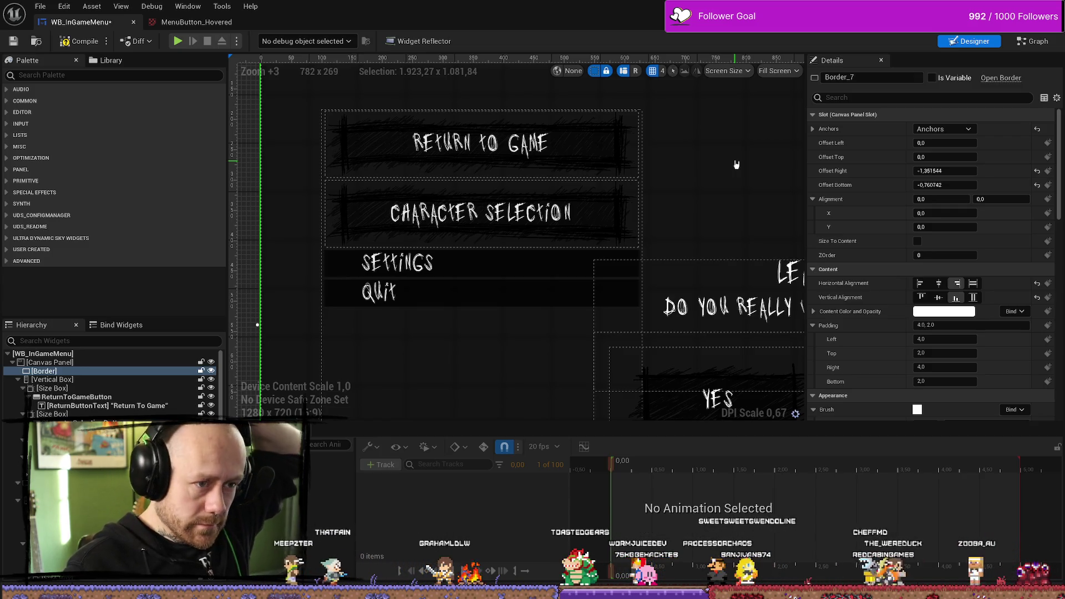
left_click(500, 267)
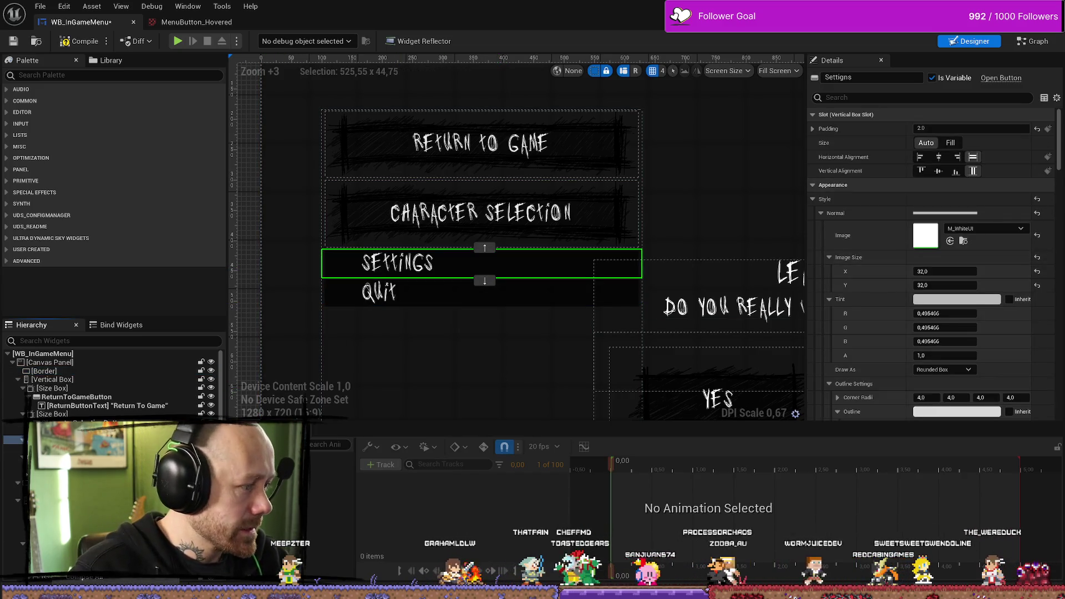
Step: Wrap the Settings button in a centered Size Box with a 517 × 111 size override
right_click(180, 439)
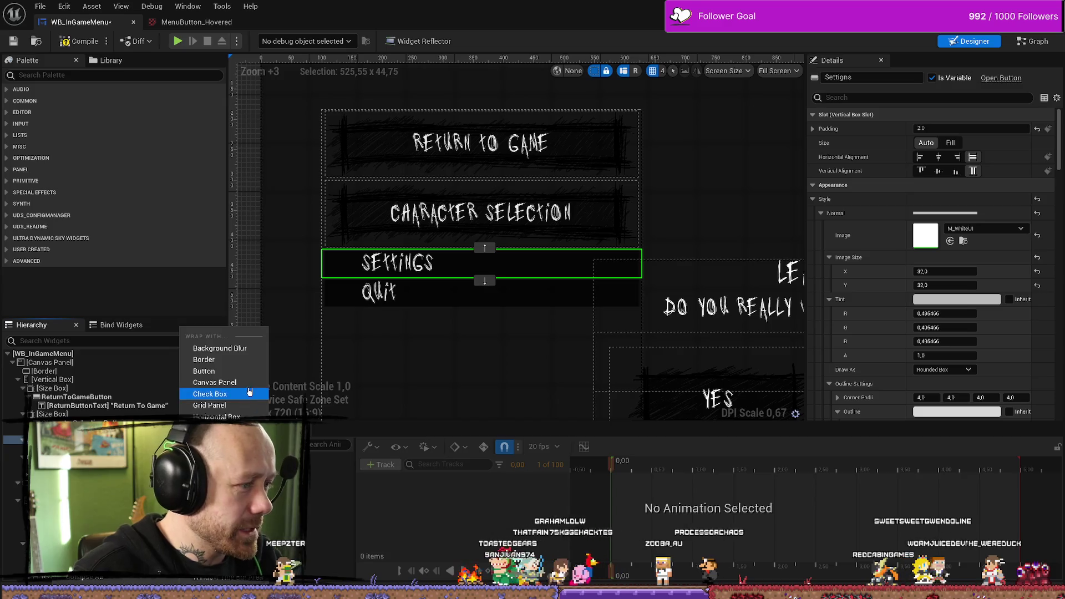
left_click(210, 496)
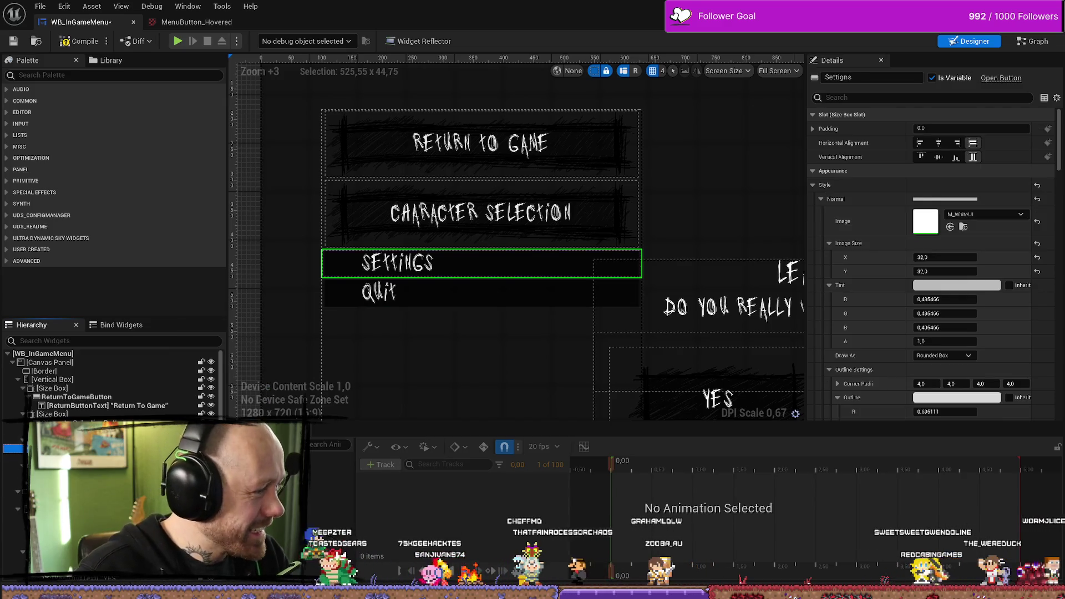
left_click(939, 171)
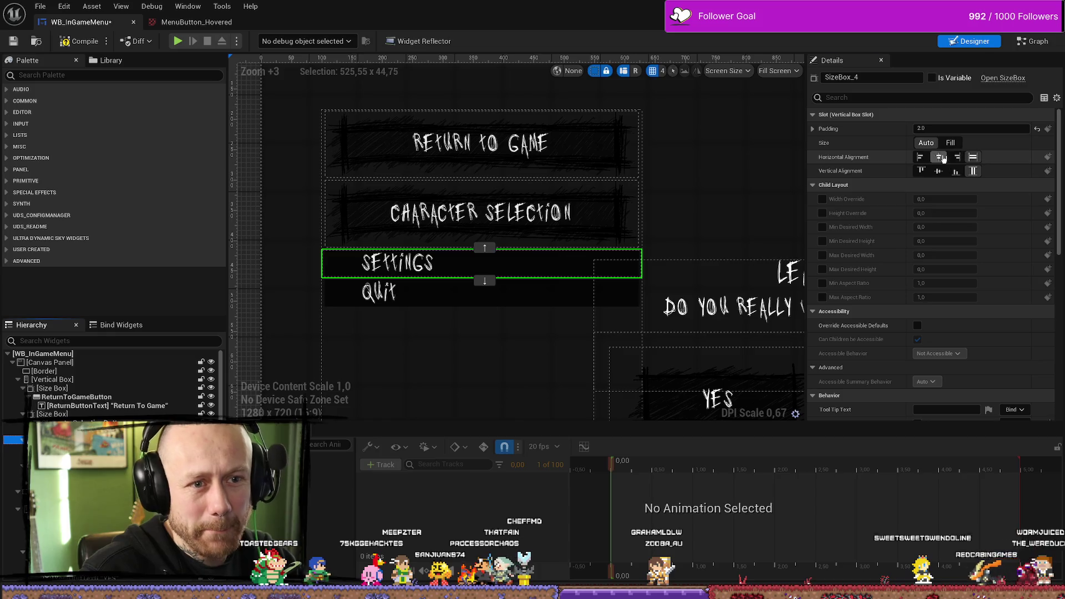
left_click(938, 157)
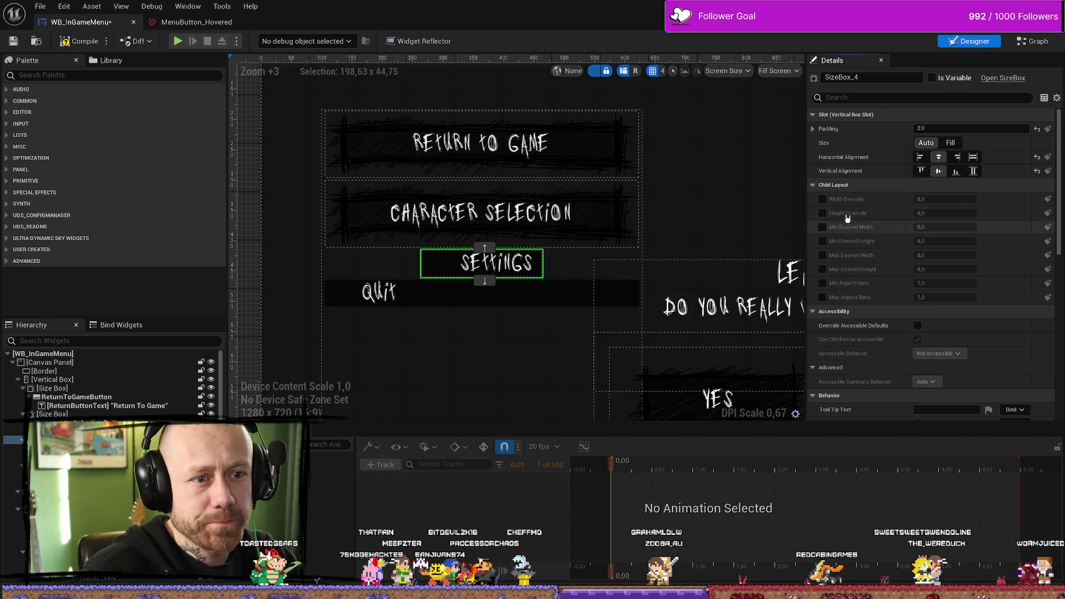
left_click(823, 201)
left_click(635, 298)
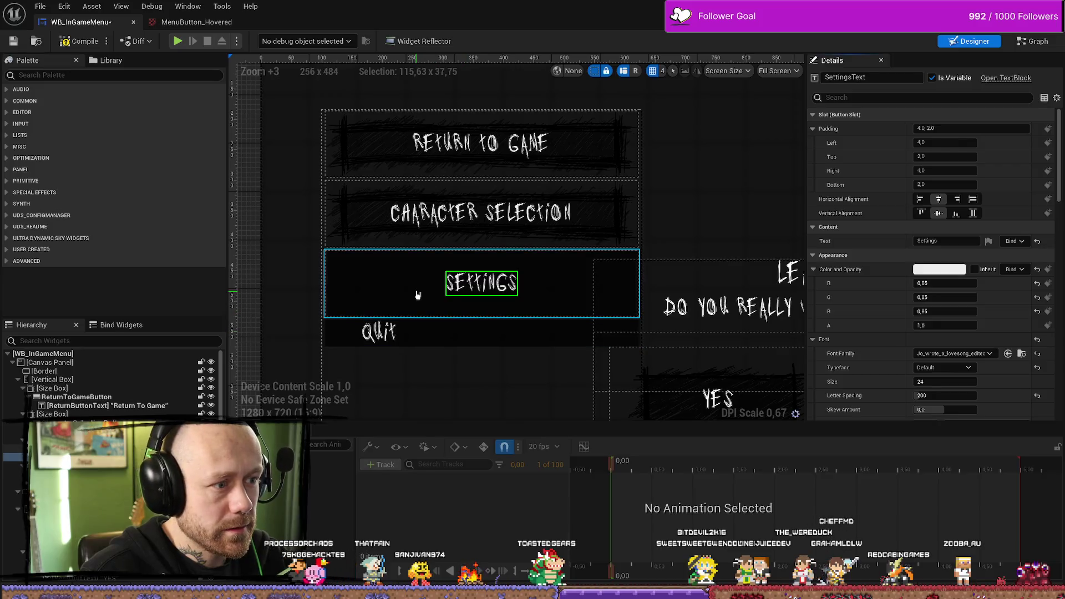
left_click(992, 223)
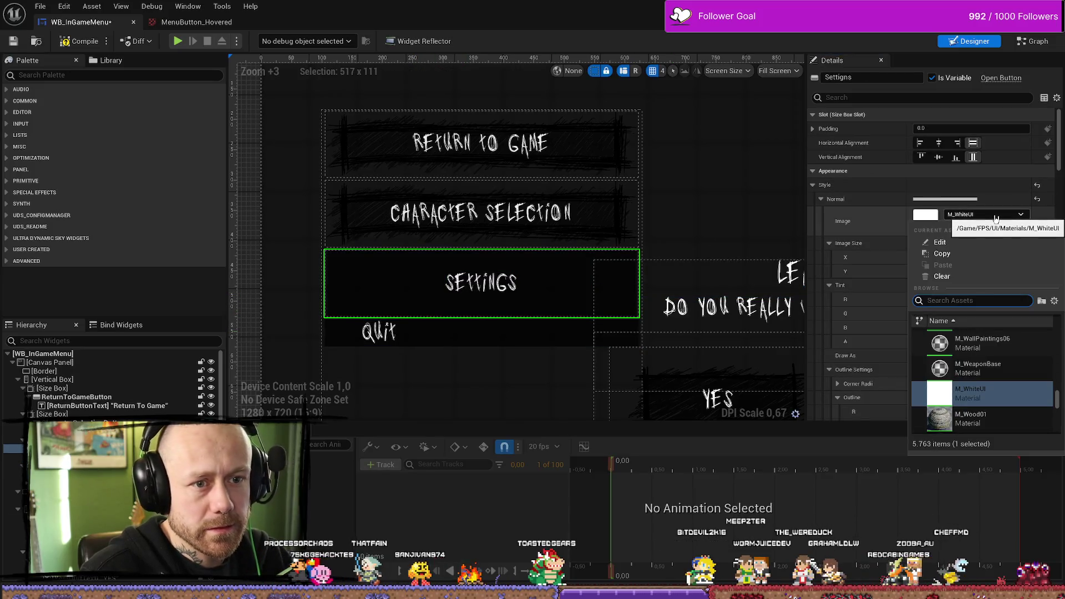
Step: Set the Settings button's Normal style image to the MenuButton texture
type("menu")
key("Down")
key("Down")
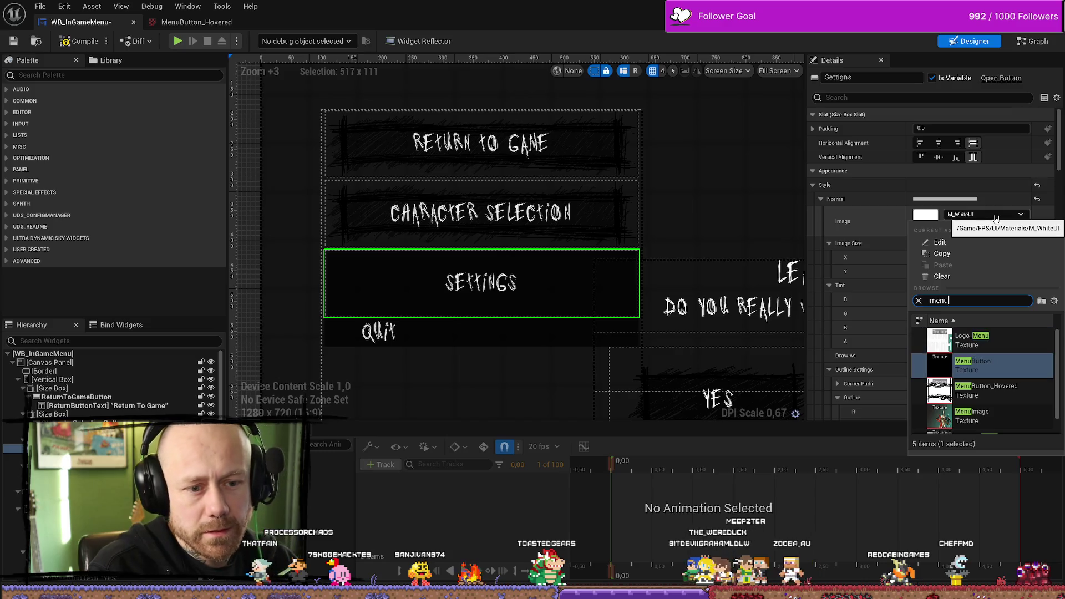
key("Return")
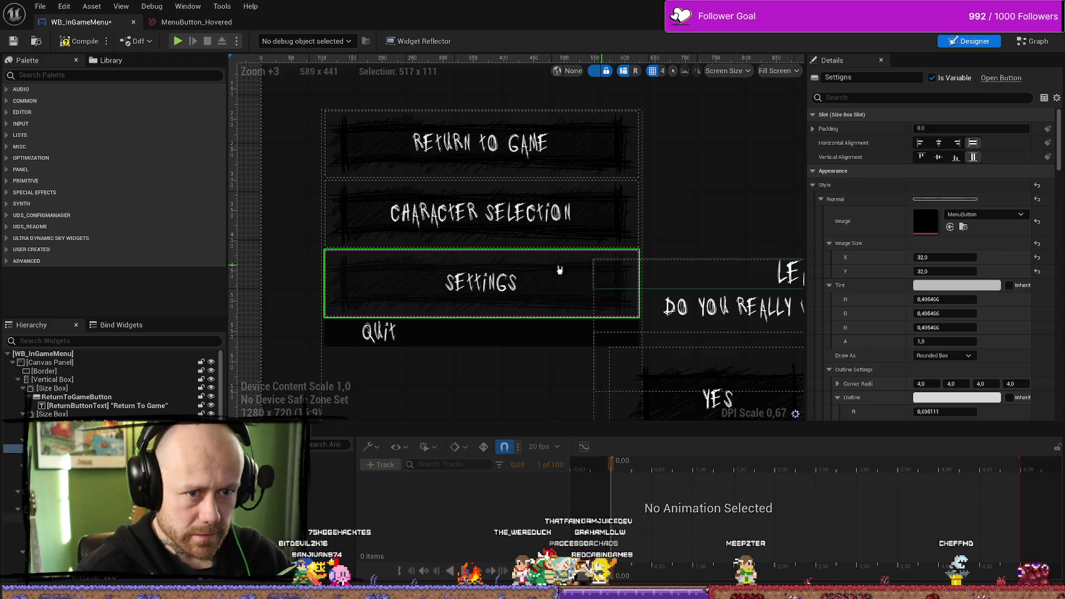
left_click(56, 440)
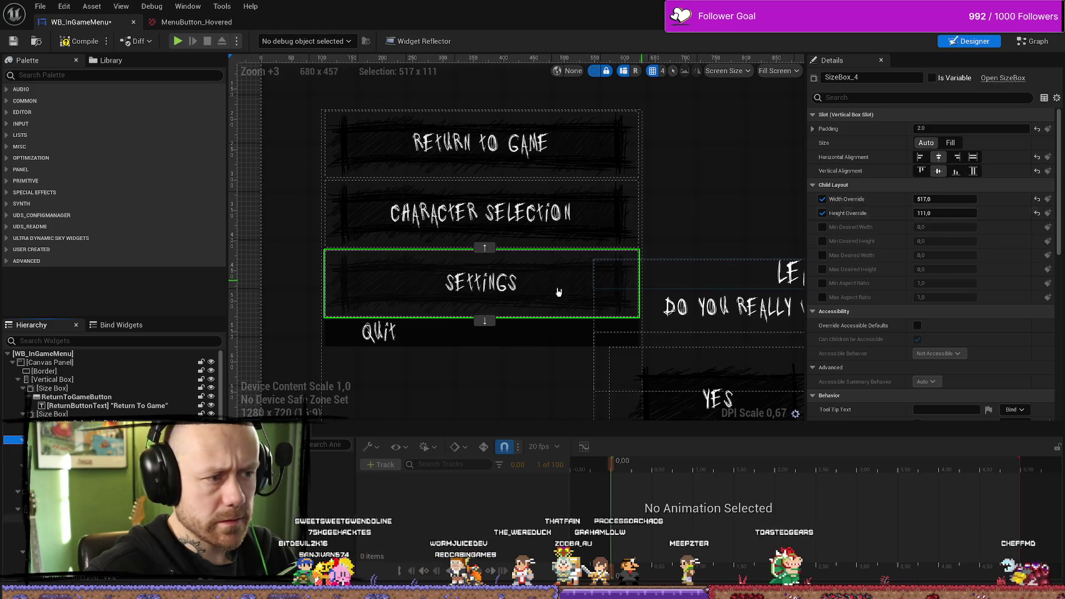
left_click(708, 183)
Step: Pan and zoom the canvas to frame the Settings and Quit buttons
scroll(479, 276, "down", 3)
scroll(432, 357, "up", 7)
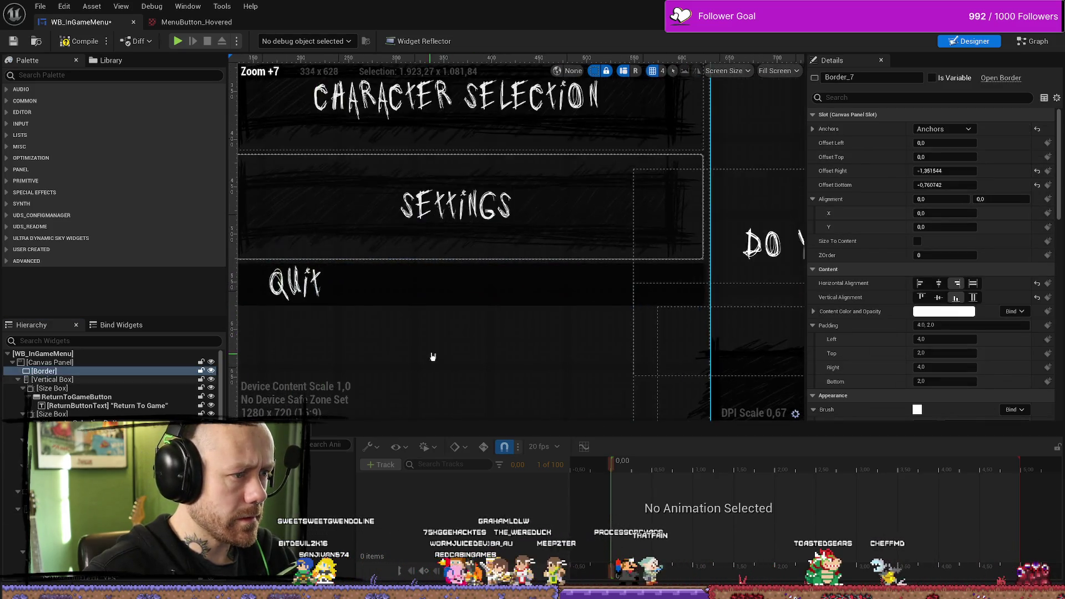
mouse_move(457, 353)
left_mouse_down()
mouse_move(612, 343)
mouse_move(595, 439)
mouse_move(465, 407)
mouse_move(474, 398)
left_mouse_up()
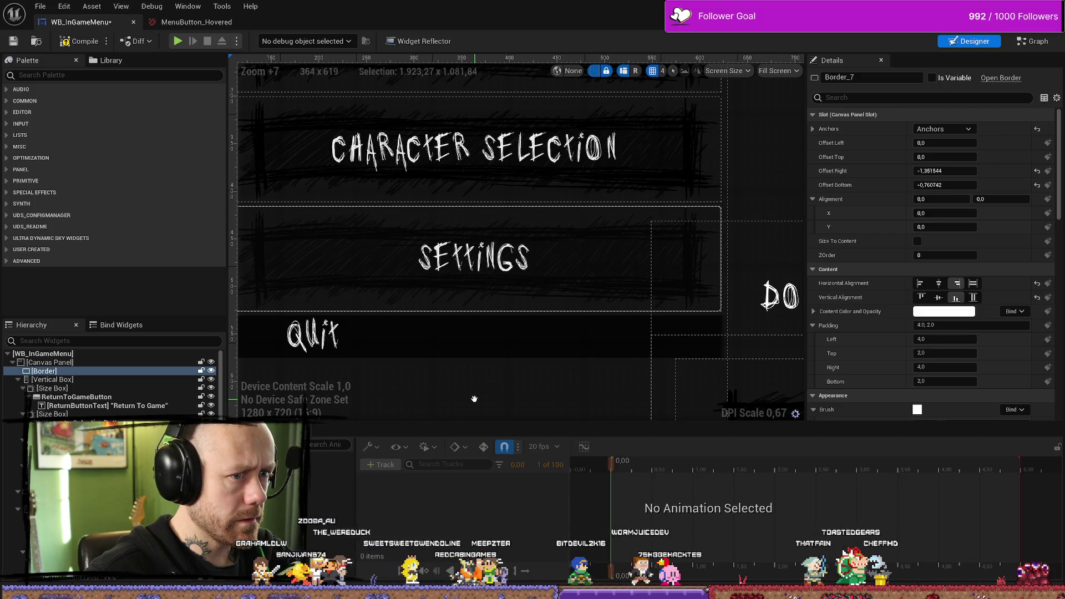
left_click_drag(474, 398, 597, 398)
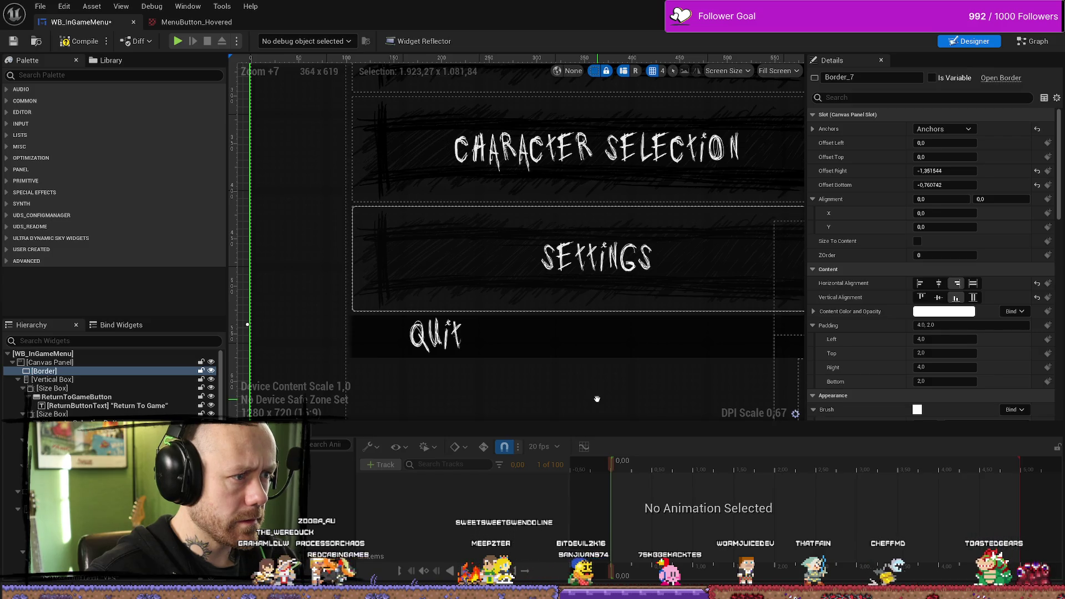
left_click_drag(597, 399, 595, 397)
scroll(461, 366, "down", 4)
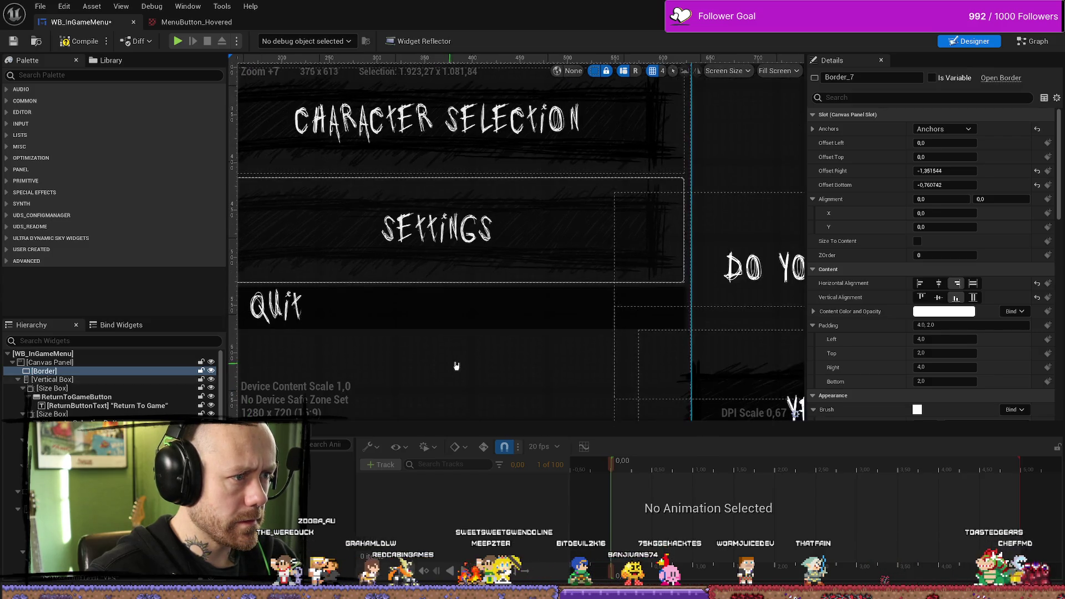
scroll(471, 355, "up", 2)
scroll(935, 200, "down", 4)
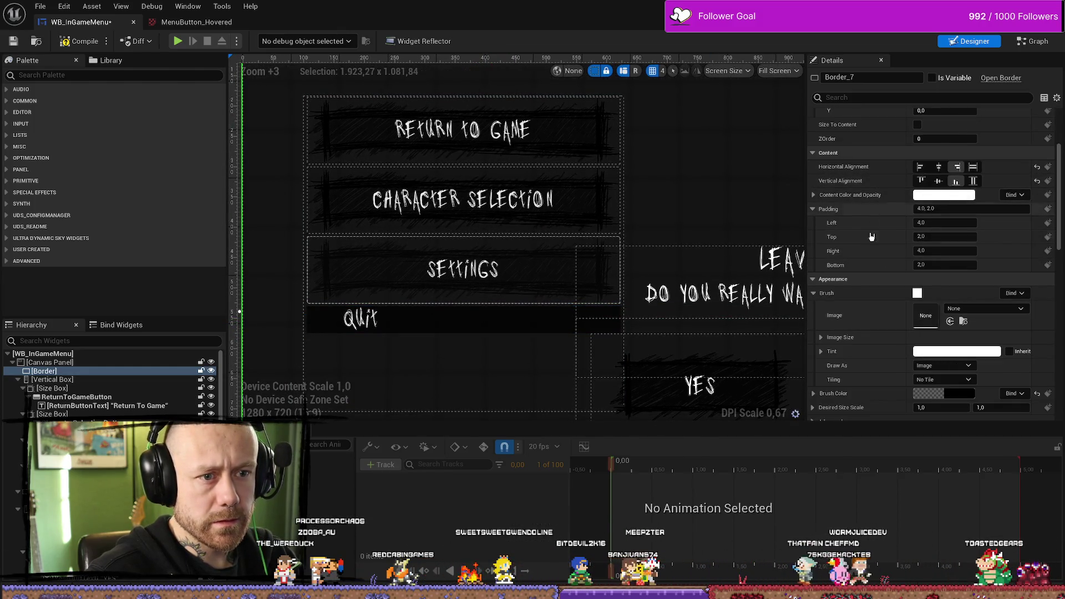
scroll(943, 233, "down", 2)
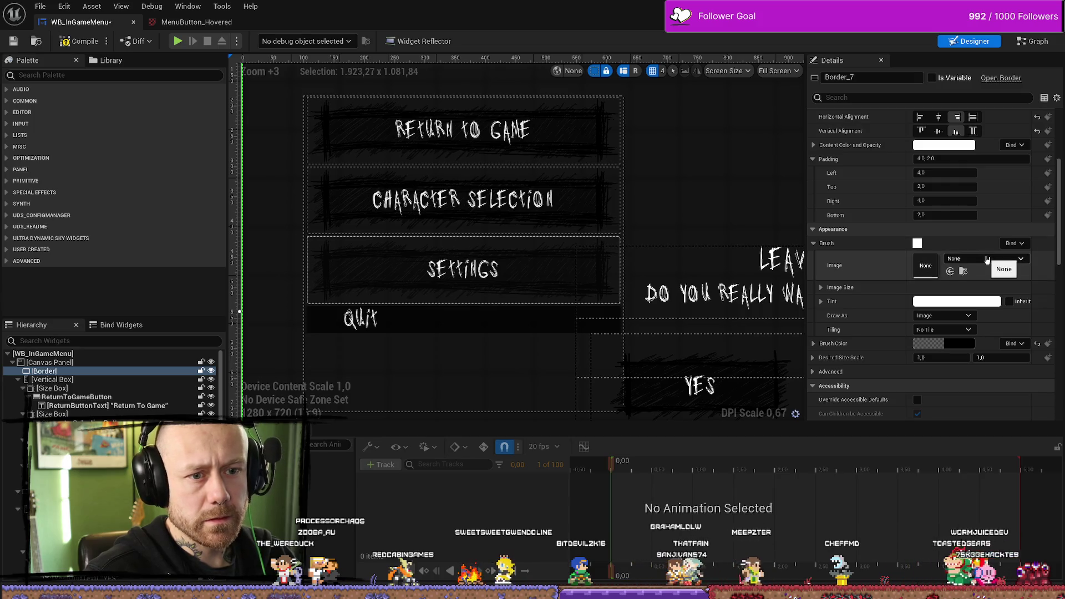
Step: Inspect Border_7's Brush Image asset list without changing it, then select the Settings button
left_click(968, 259)
key("Escape")
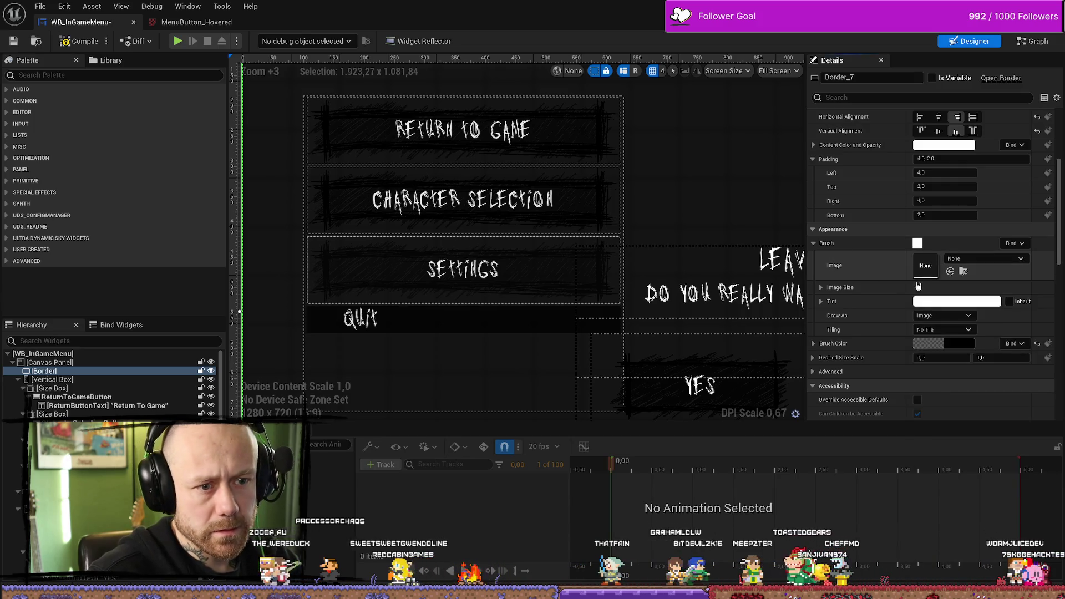
scroll(861, 289, "up", 6)
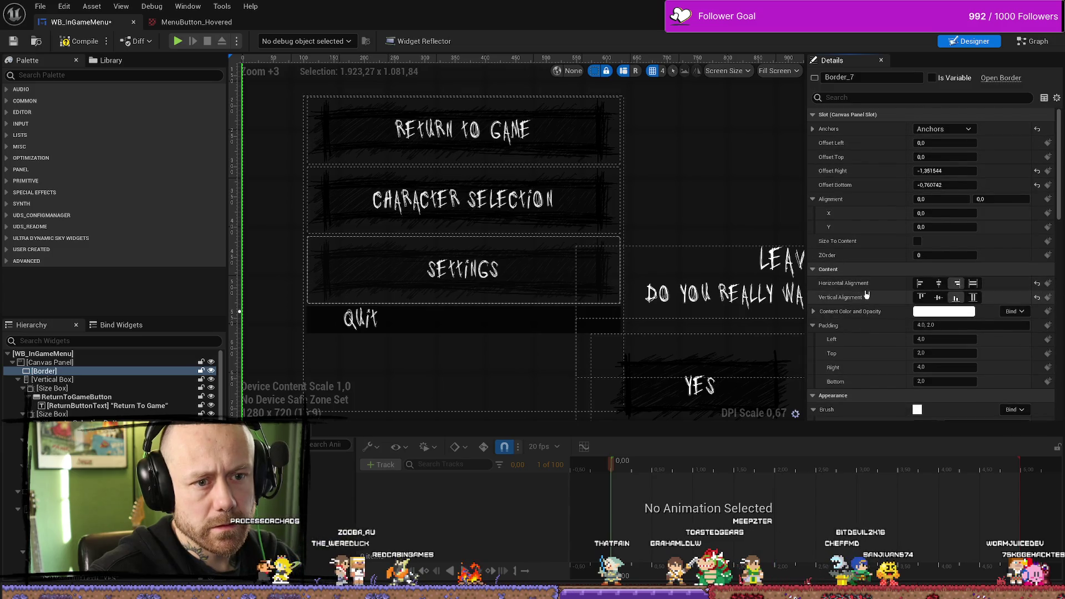
scroll(861, 289, "down", 10)
left_click(549, 272)
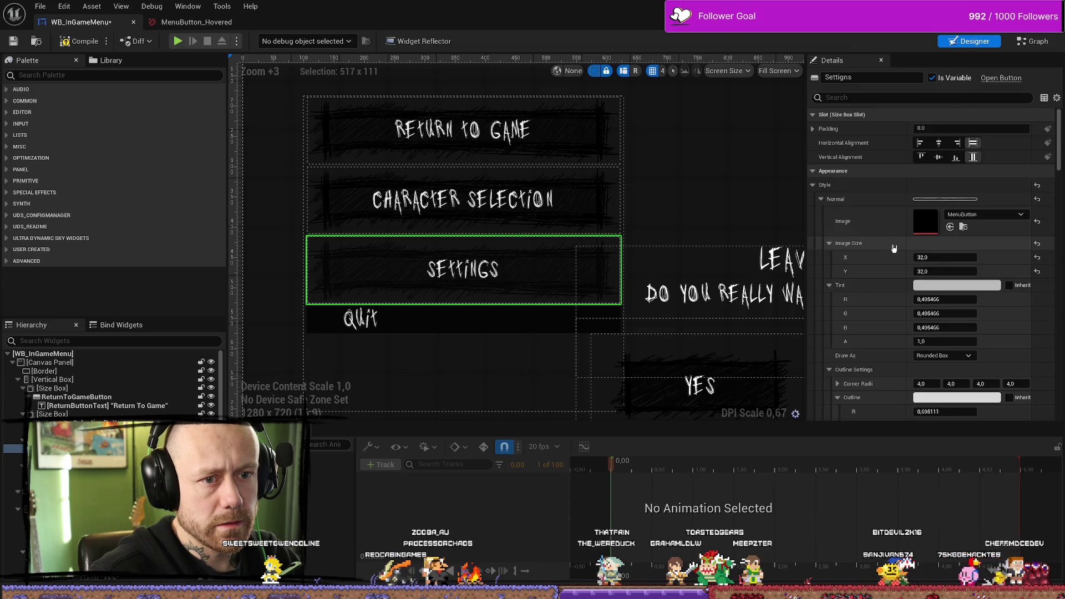
Step: Tint the Settings button's Normal style white and draw it as Image
scroll(891, 248, "down", 3)
left_click(956, 218)
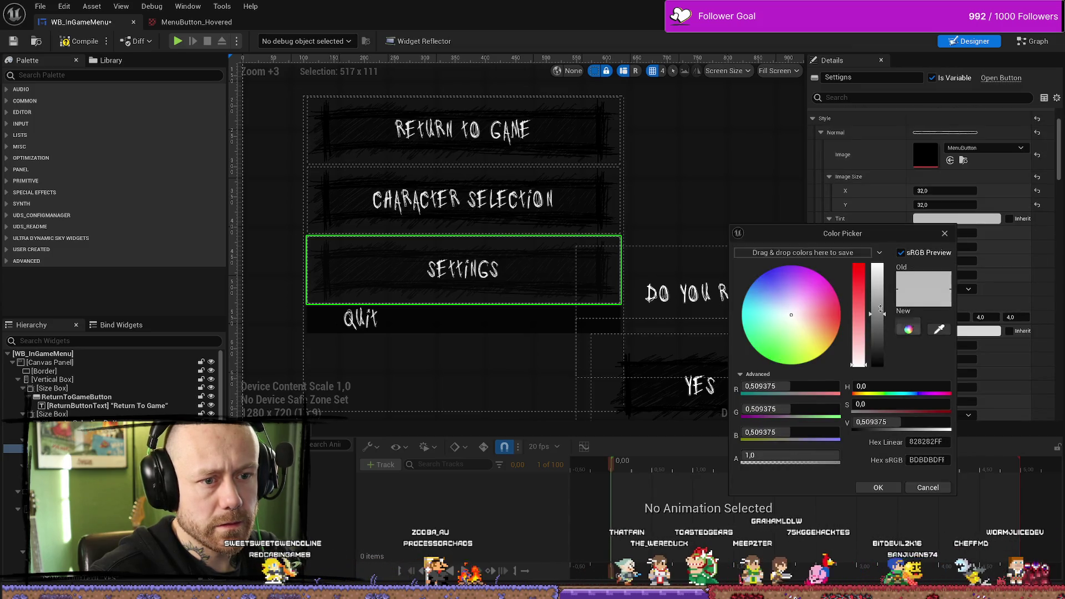
left_click_drag(890, 294, 878, 265)
left_click(918, 218)
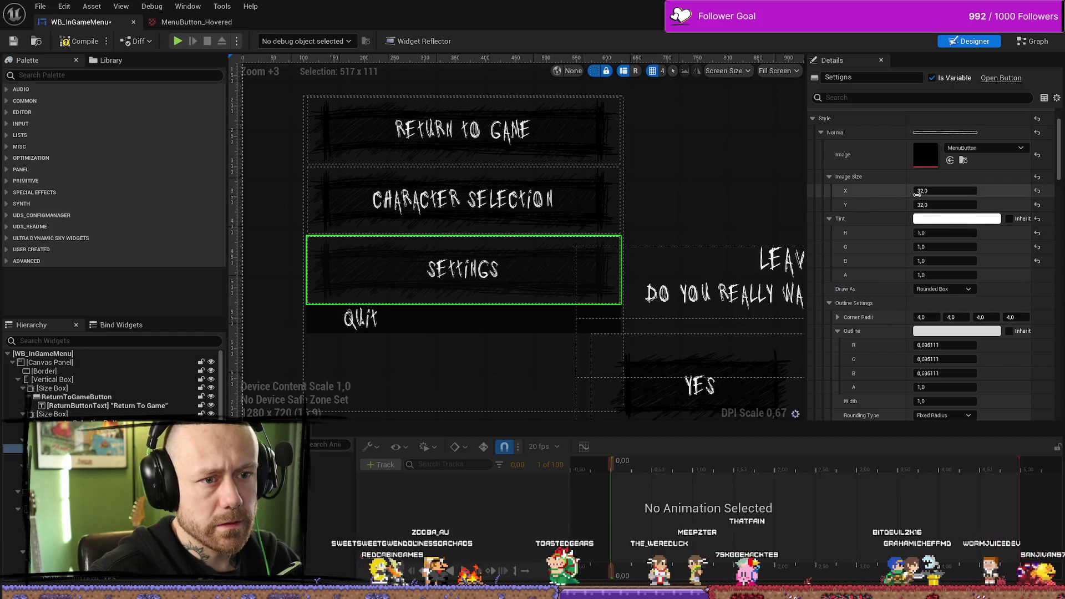
left_click(960, 289)
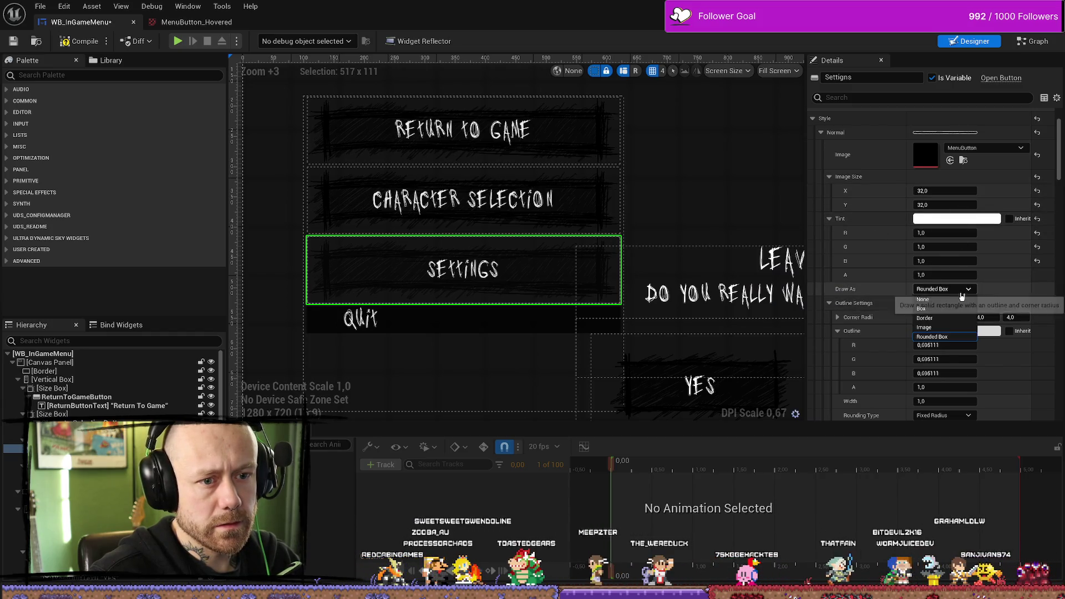
left_click(936, 327)
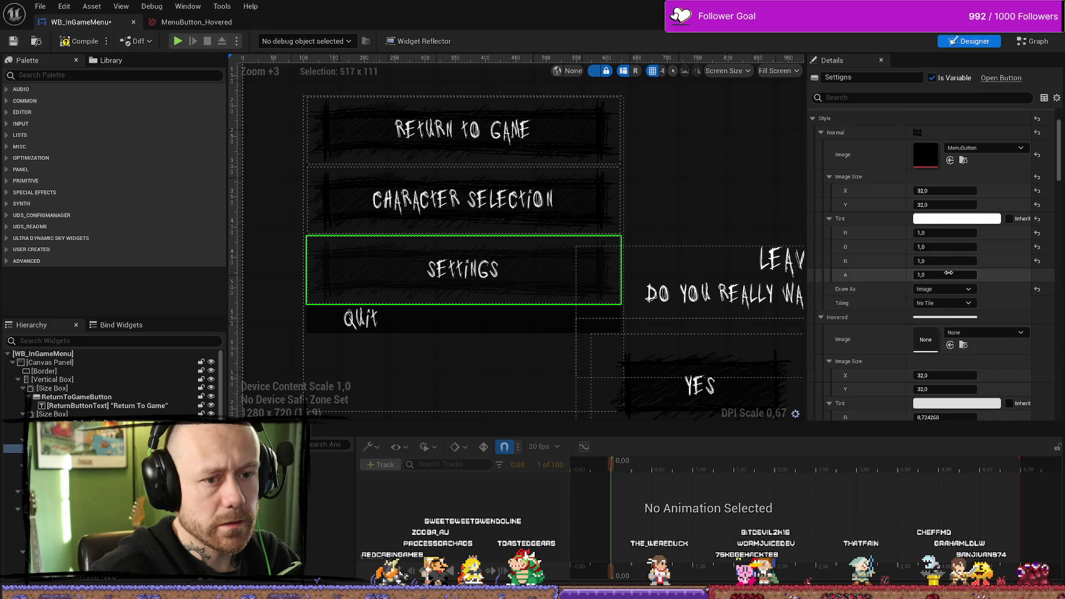
Step: Give the Settings button a white-tinted MenuButton_Hovered hover image, drawn as Image
scroll(921, 266, "down", 4)
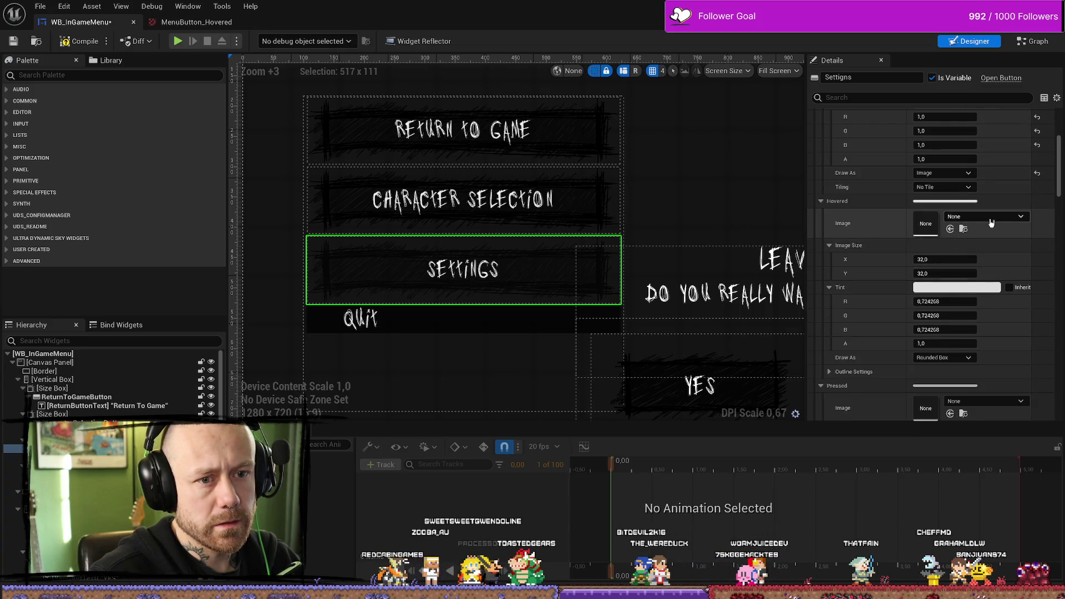
left_click(996, 217)
type("nuh")
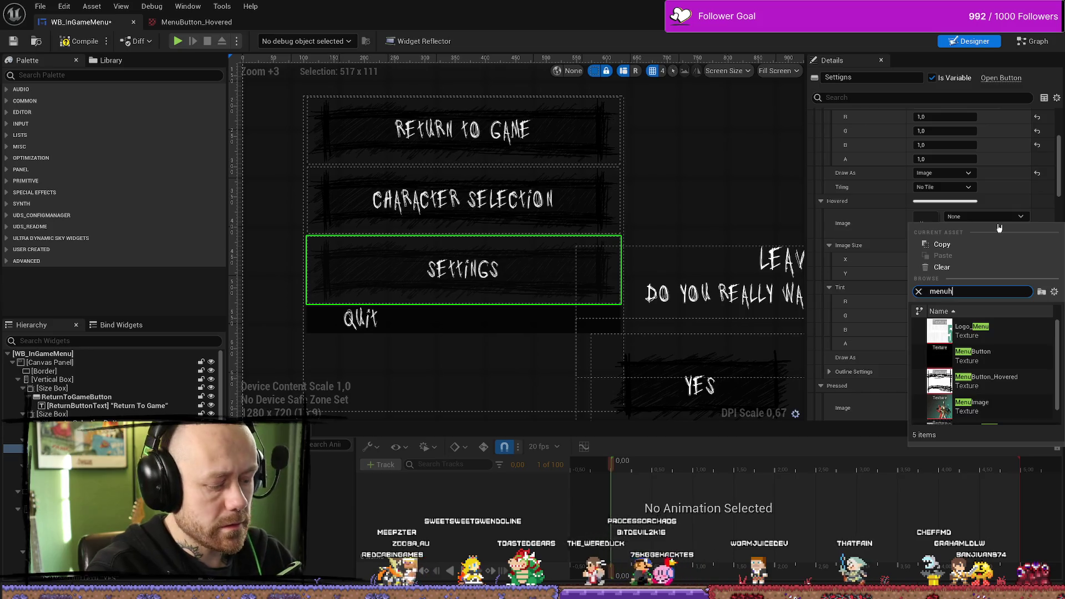
key("BackSpace")
key("BackSpace")
key("BackSpace")
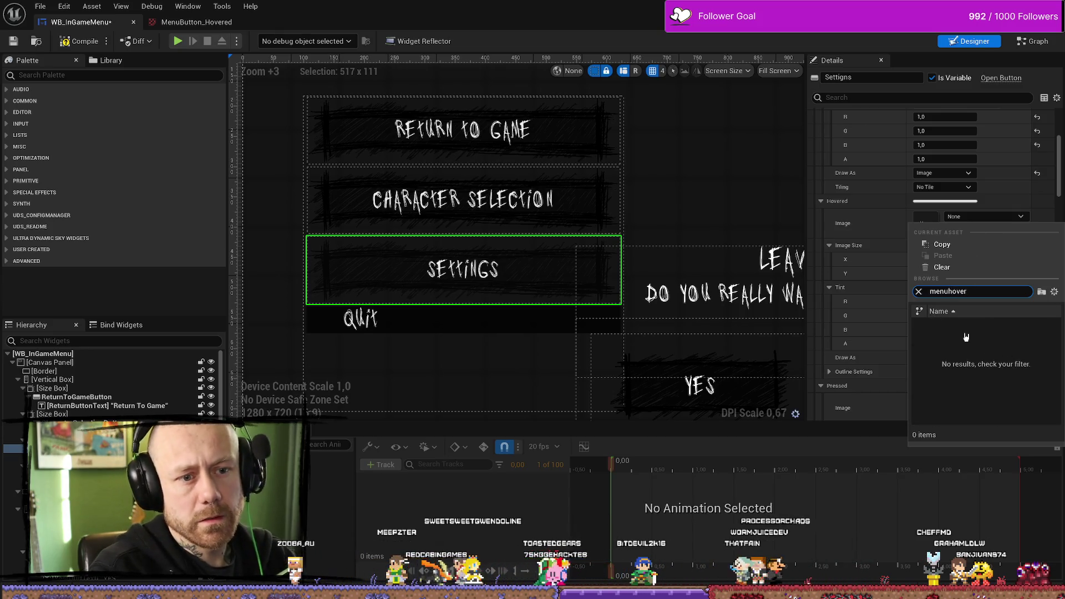
key("BackSpace")
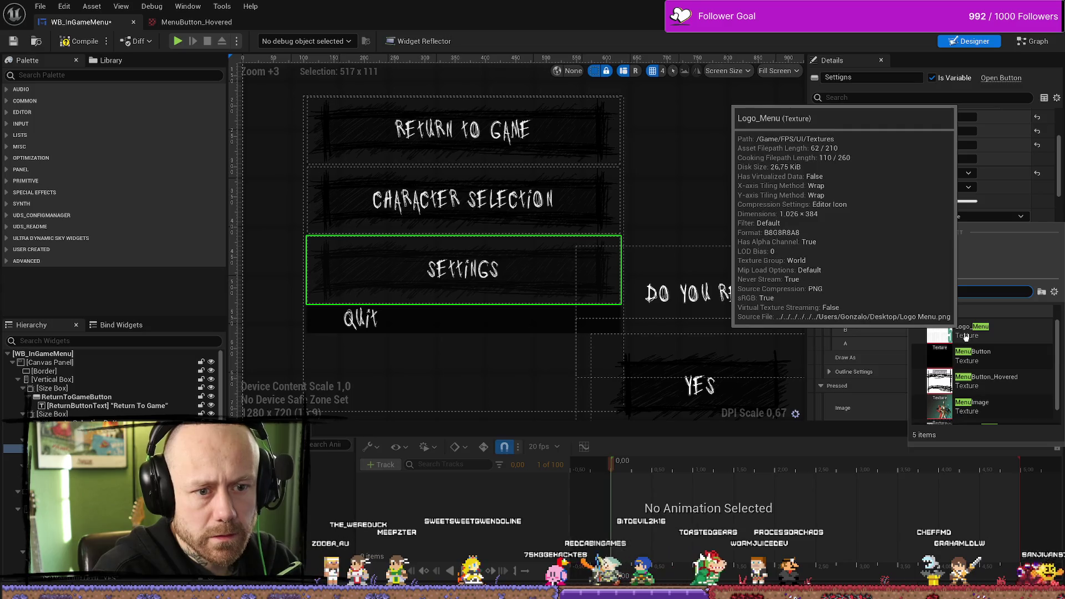
left_click(1009, 392)
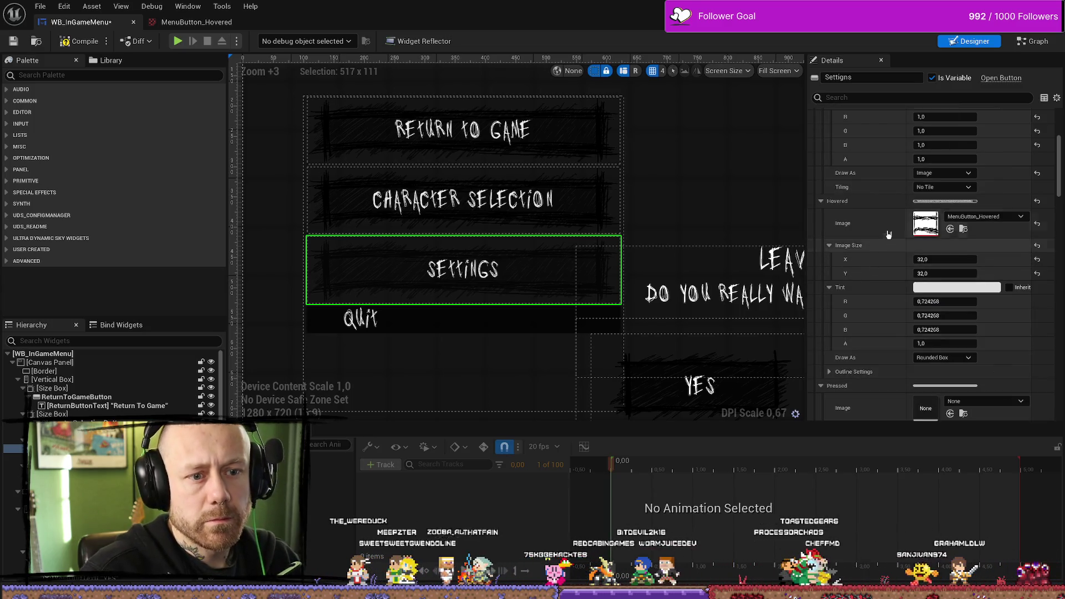
left_click(950, 288)
left_click_drag(868, 343, 868, 299)
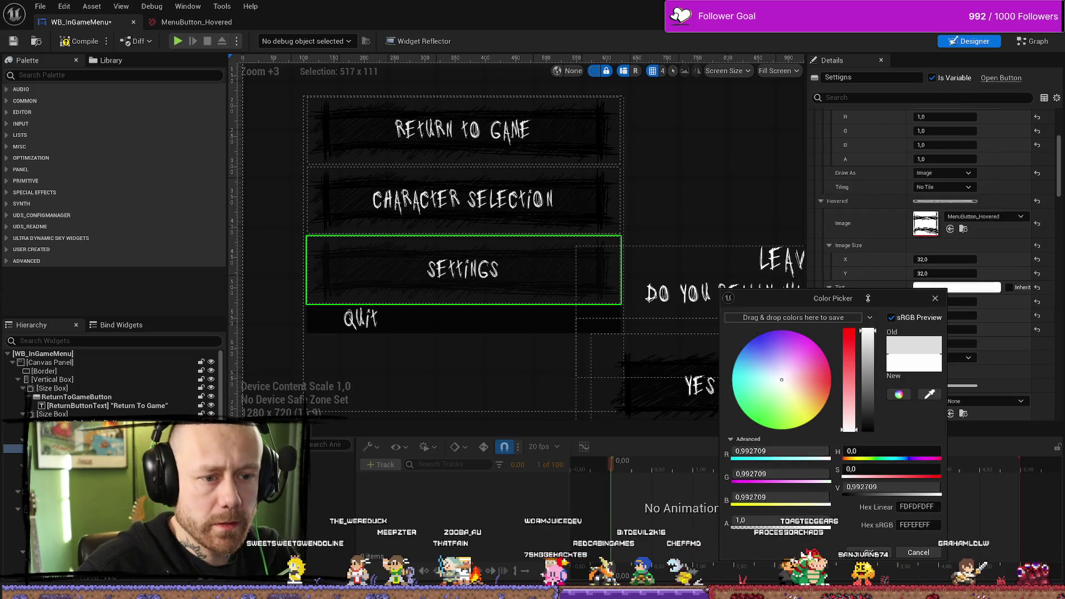
left_click(869, 552)
left_click(942, 357)
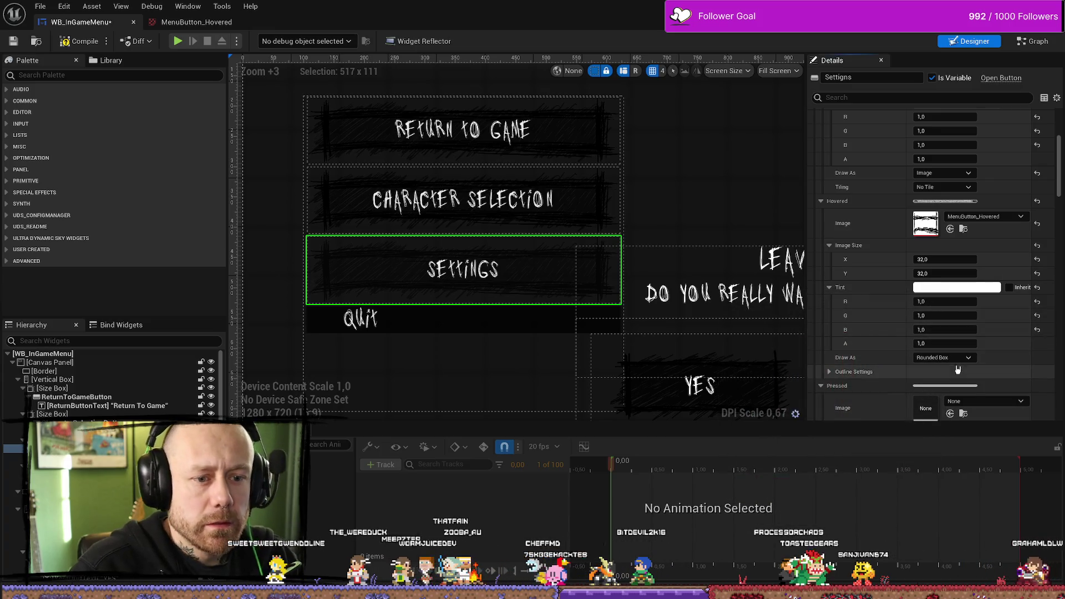
left_click(925, 395)
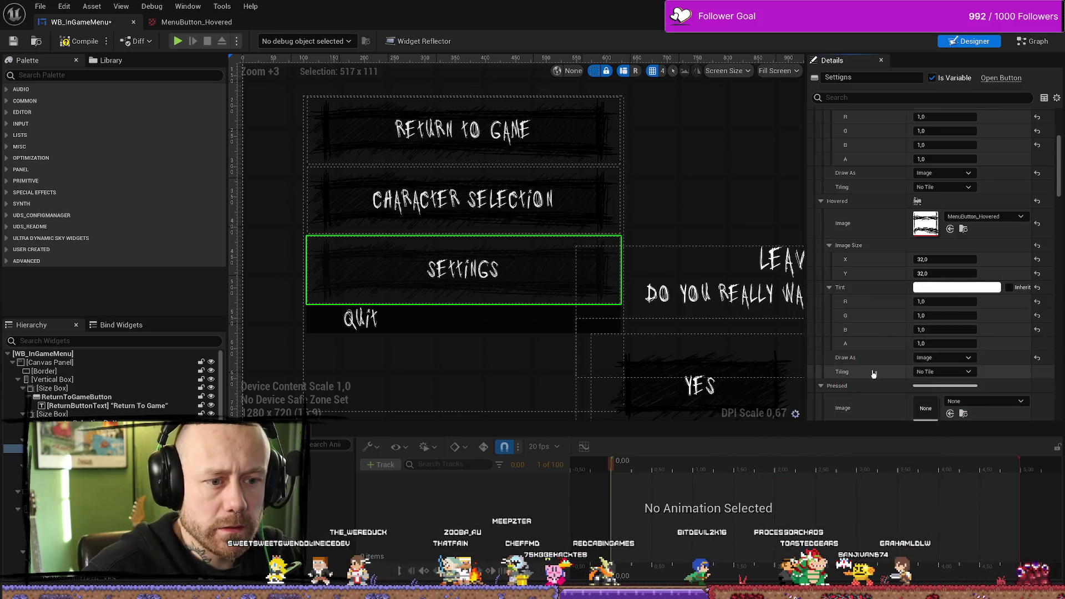
Step: Set the Settings button's Pressed style to draw as Image
scroll(851, 352, "down", 2)
scroll(852, 352, "down", 6)
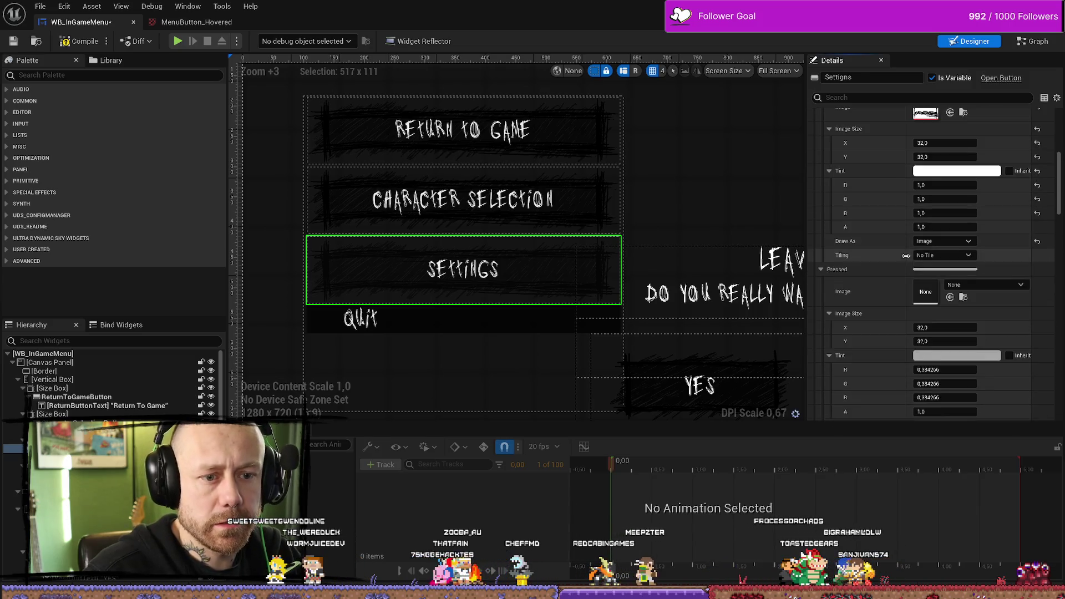
scroll(931, 261, "down", 3)
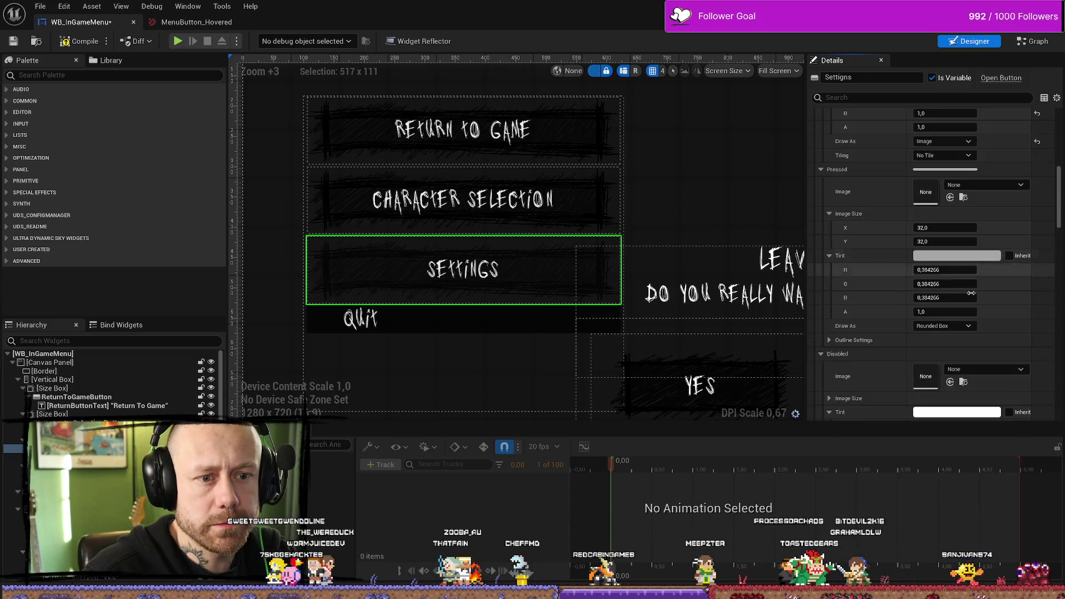
left_click(963, 327)
left_click(943, 366)
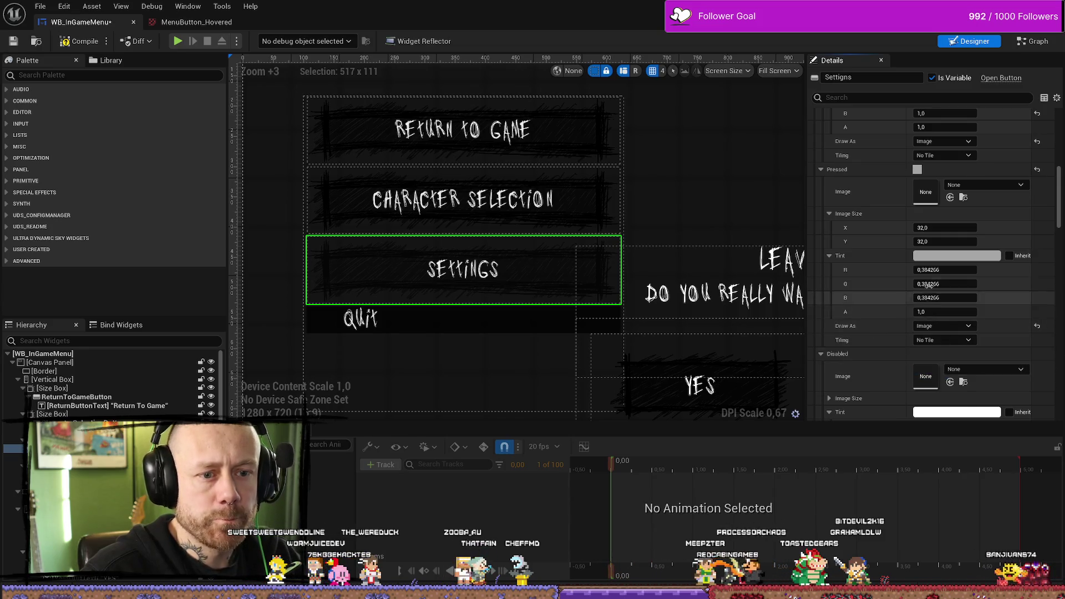
Step: Set the Settings button's Background Color to fully opaque white
scroll(937, 286, "down", 10)
scroll(936, 286, "down", 15)
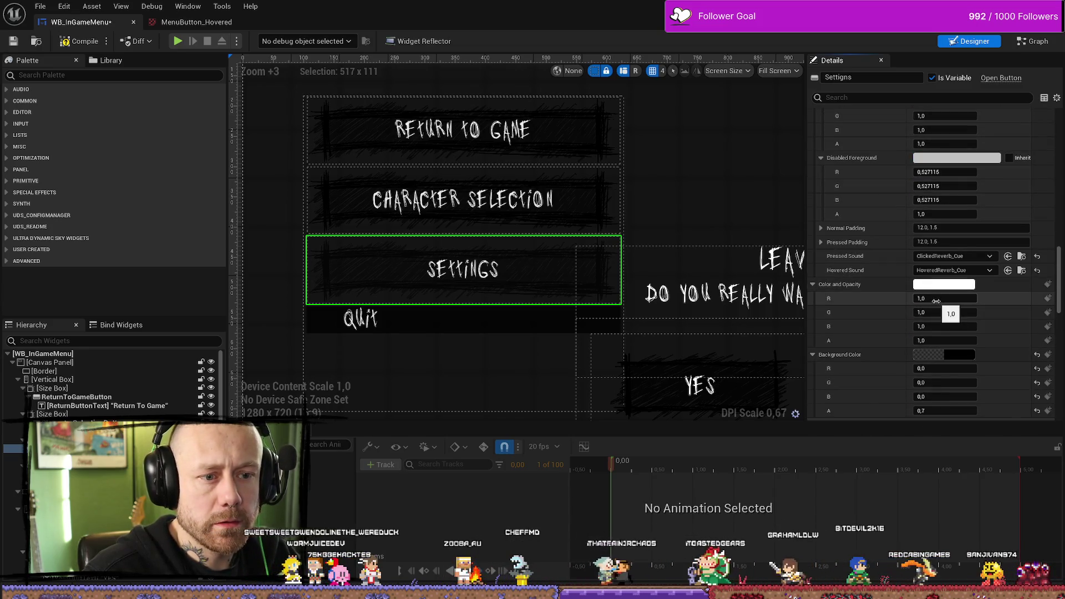
left_click(943, 355)
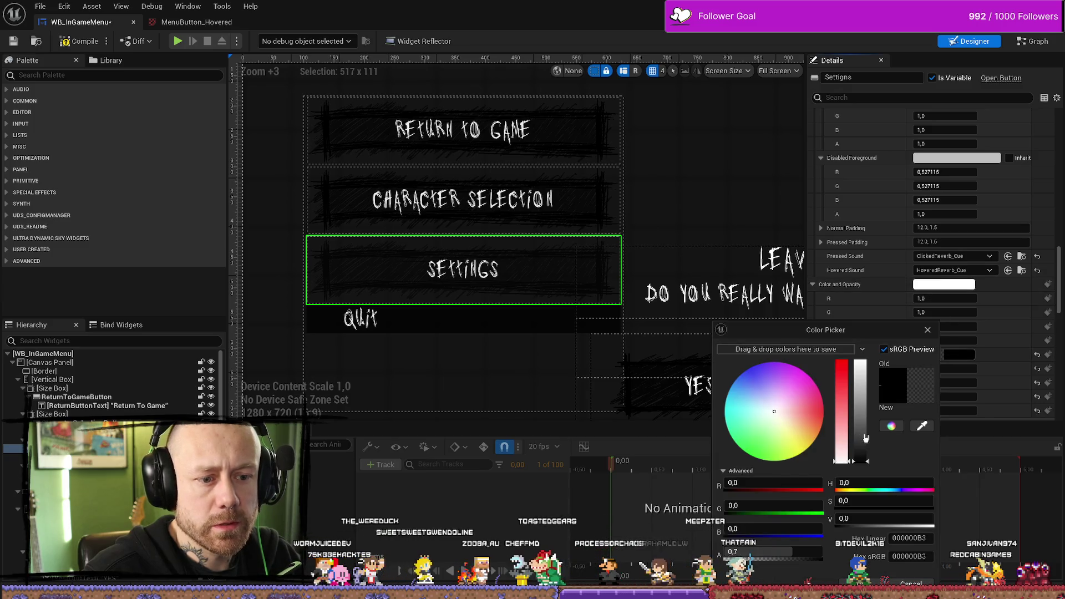
left_click_drag(865, 438, 860, 362)
left_click_drag(776, 552, 821, 552)
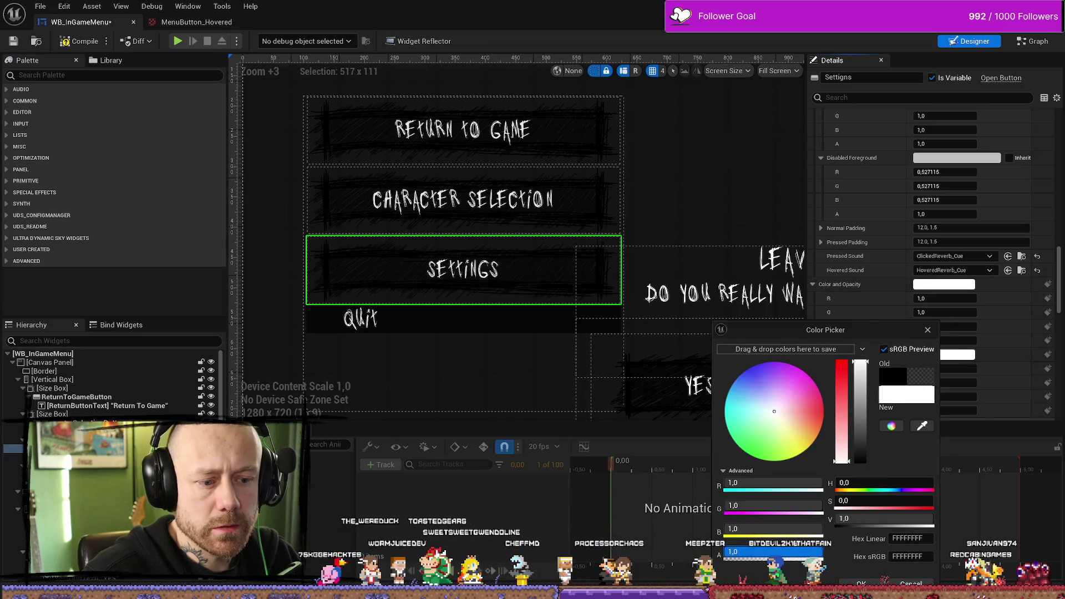
left_click(852, 581)
left_click(613, 210)
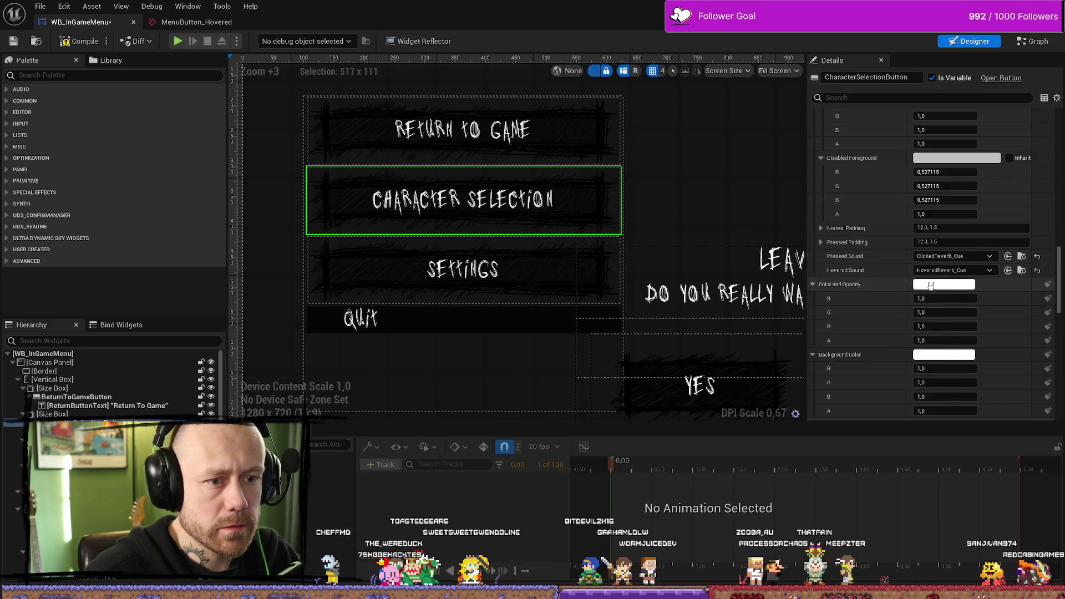
left_click(949, 361)
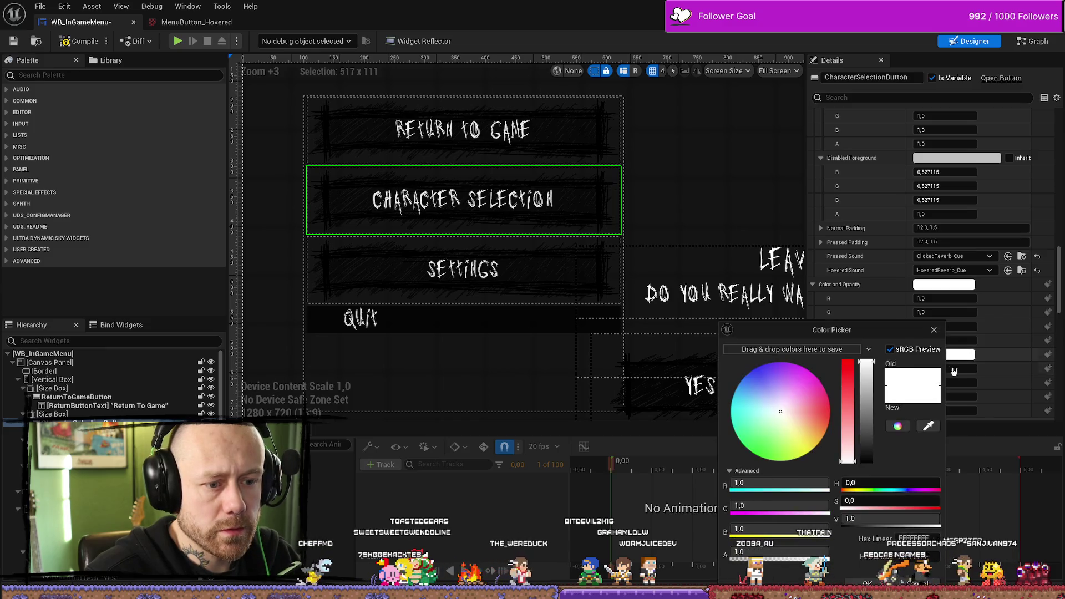
Step: Set the Quit button's slot Horizontal and Vertical Alignment to Fill, keeping Size on Auto
left_click(483, 349)
left_click(491, 332)
scroll(490, 332, "down", 3)
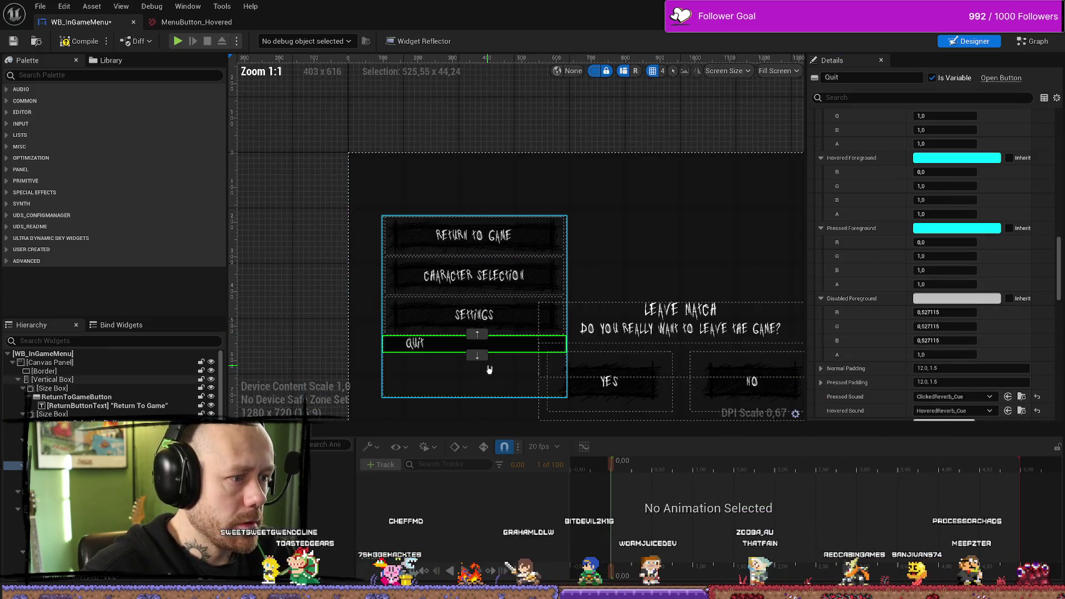
scroll(488, 360, "up", 3)
scroll(440, 320, "down", 3)
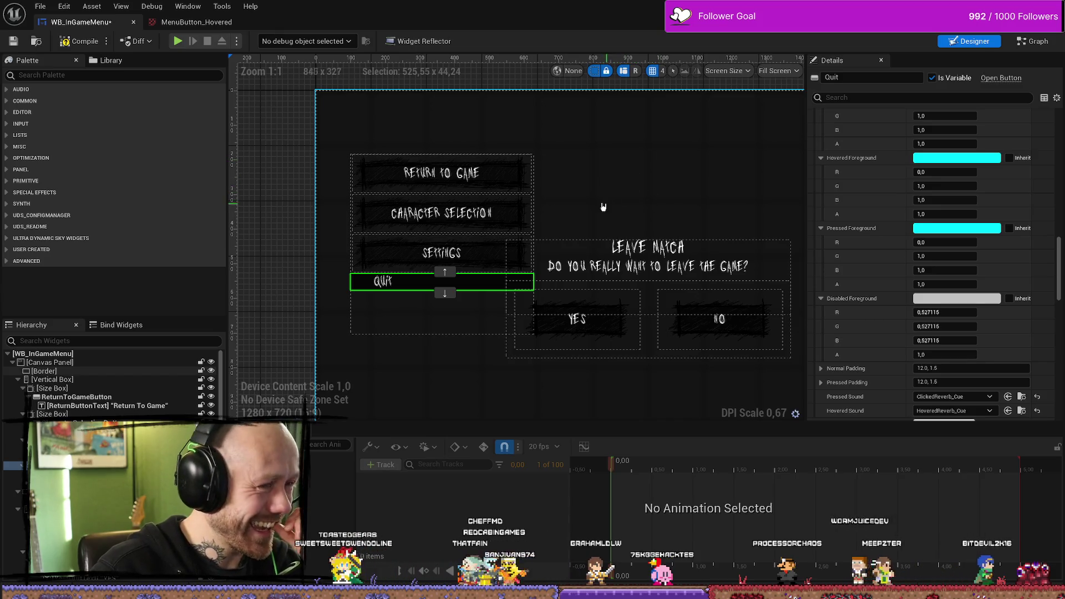
scroll(906, 185, "up", 10)
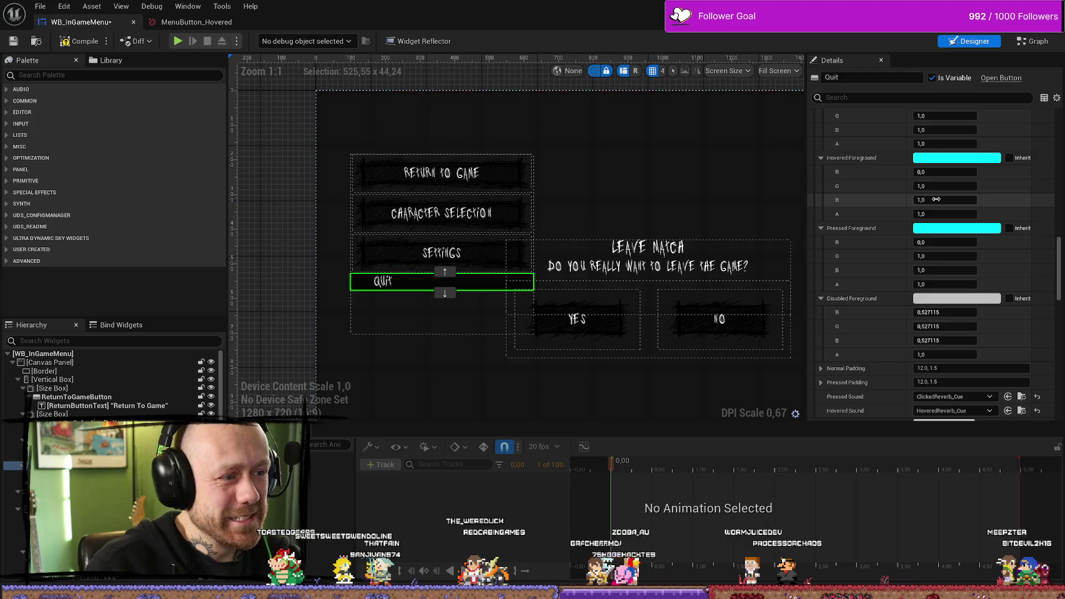
scroll(937, 203, "up", 5)
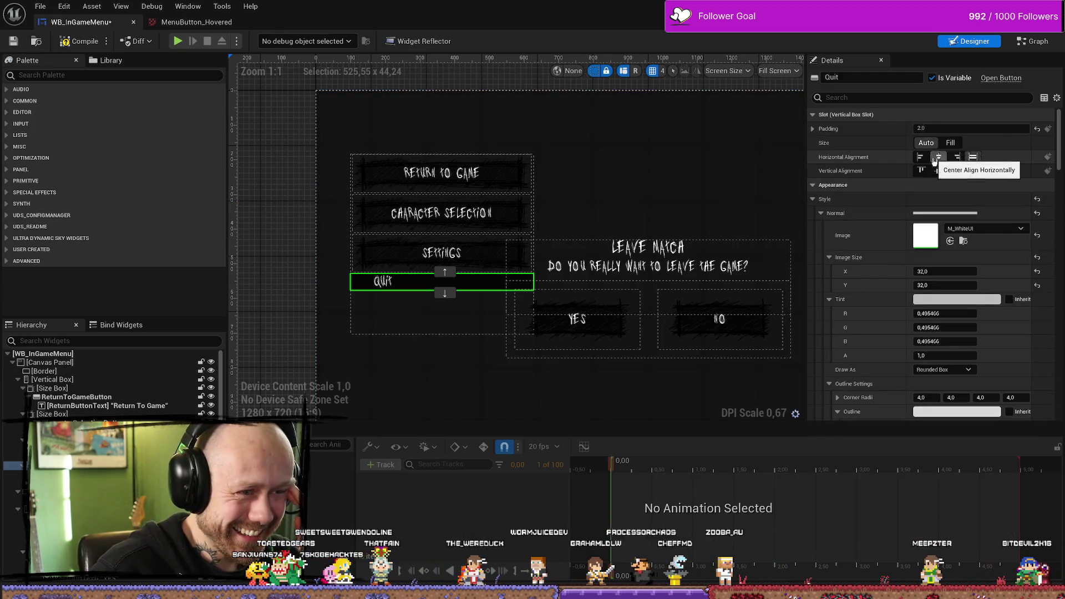
scroll(440, 289, "up", 3)
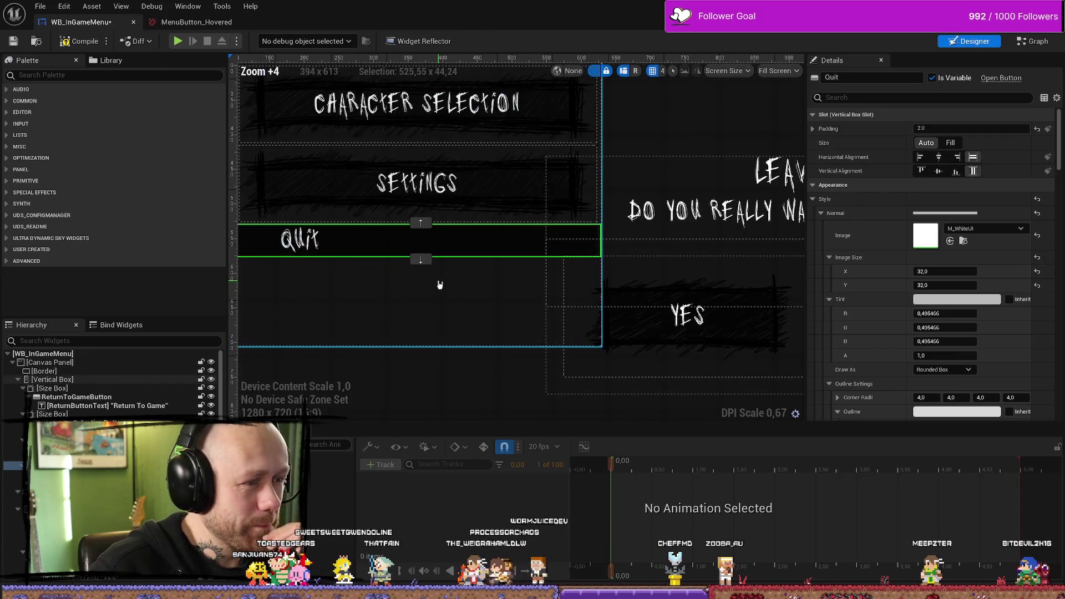
left_click(938, 157)
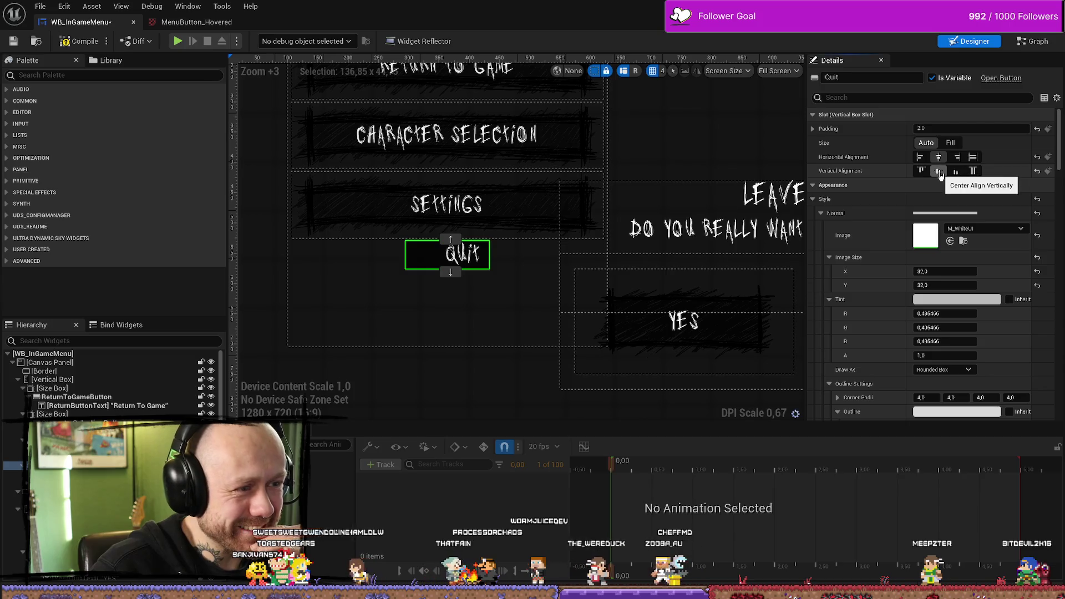
left_click(827, 129)
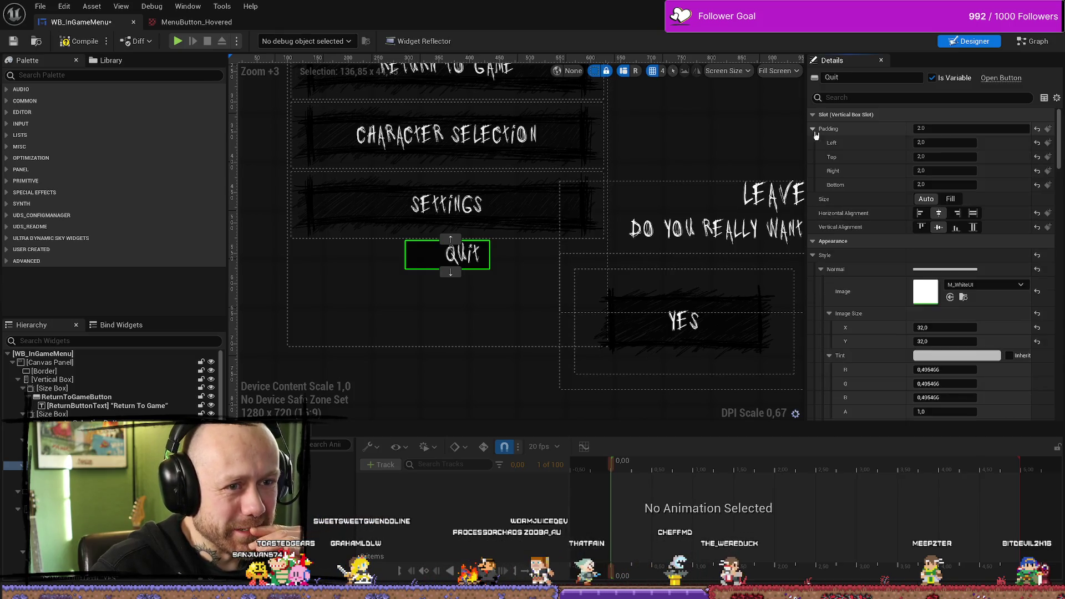
left_click(950, 198)
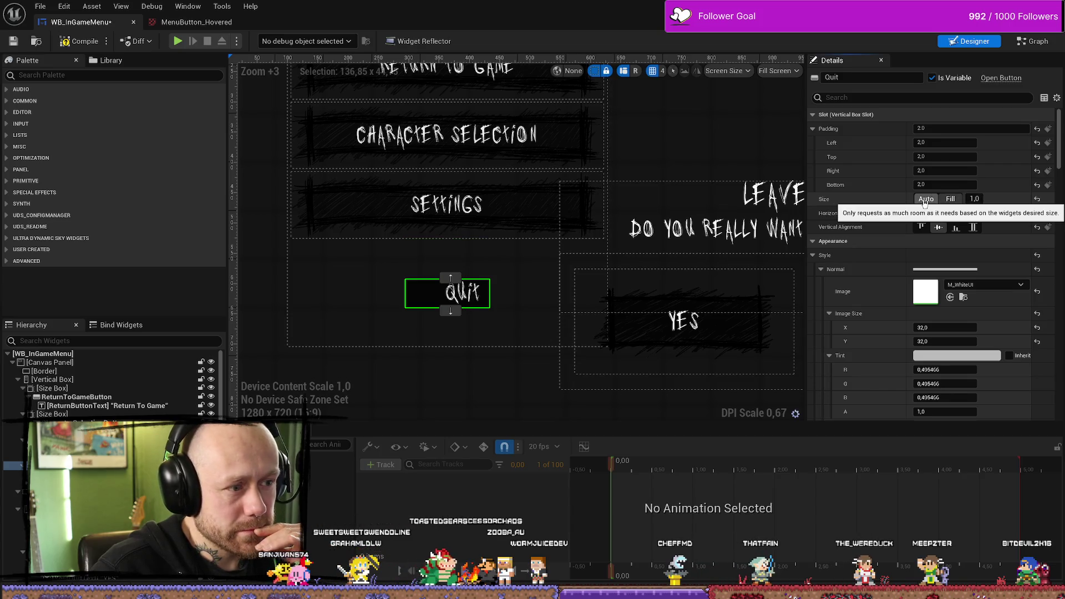
left_click(925, 199)
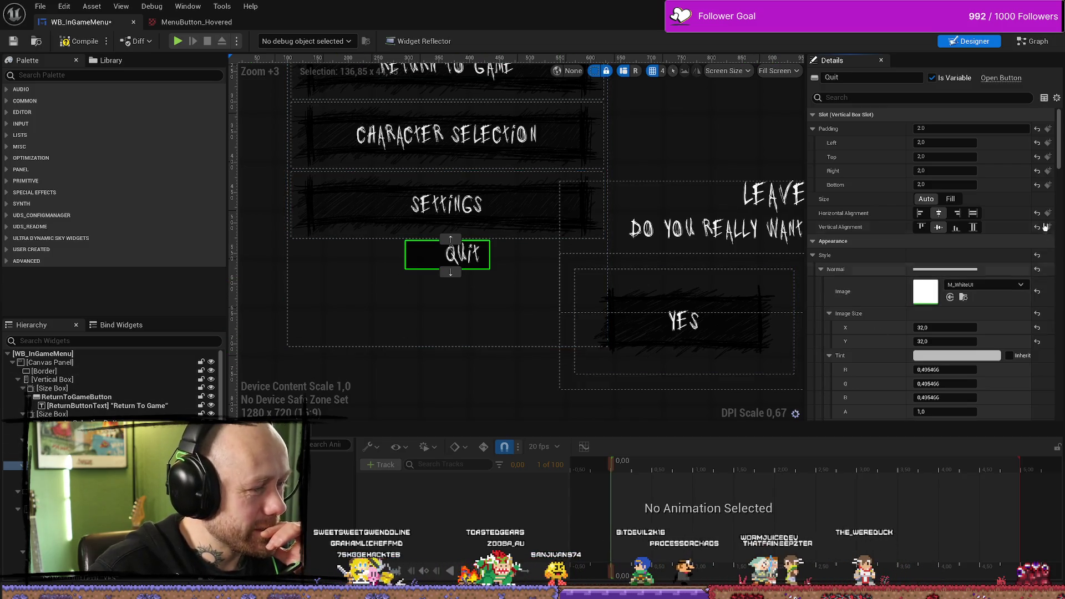
left_click(973, 213)
left_click(972, 227)
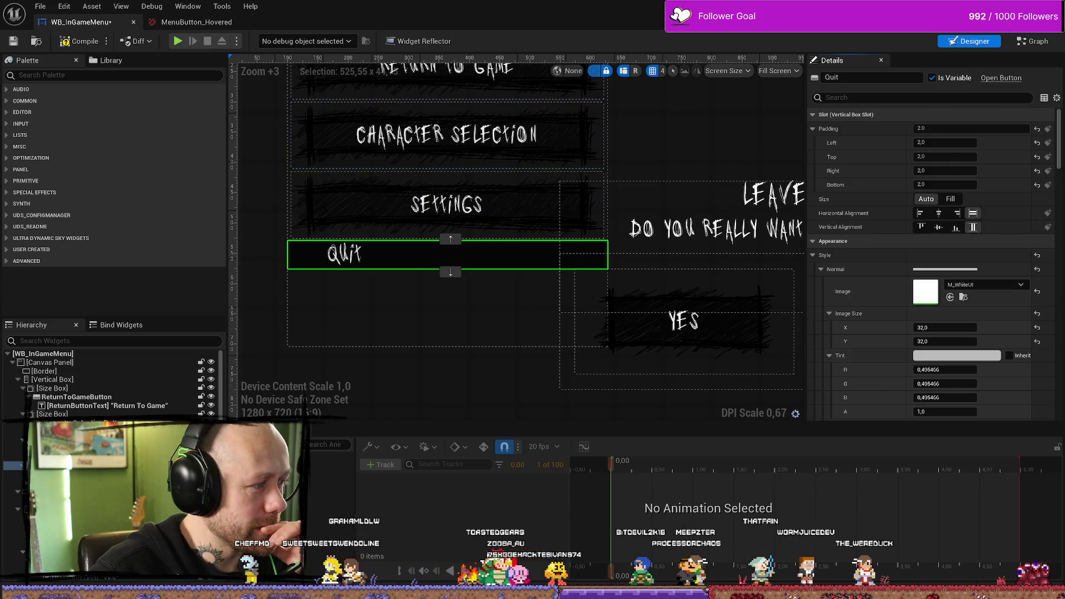
Step: Wrap the Quit button in a Size Box, SizeBox_5, and set its slot Size to Fill
right_click(56, 311)
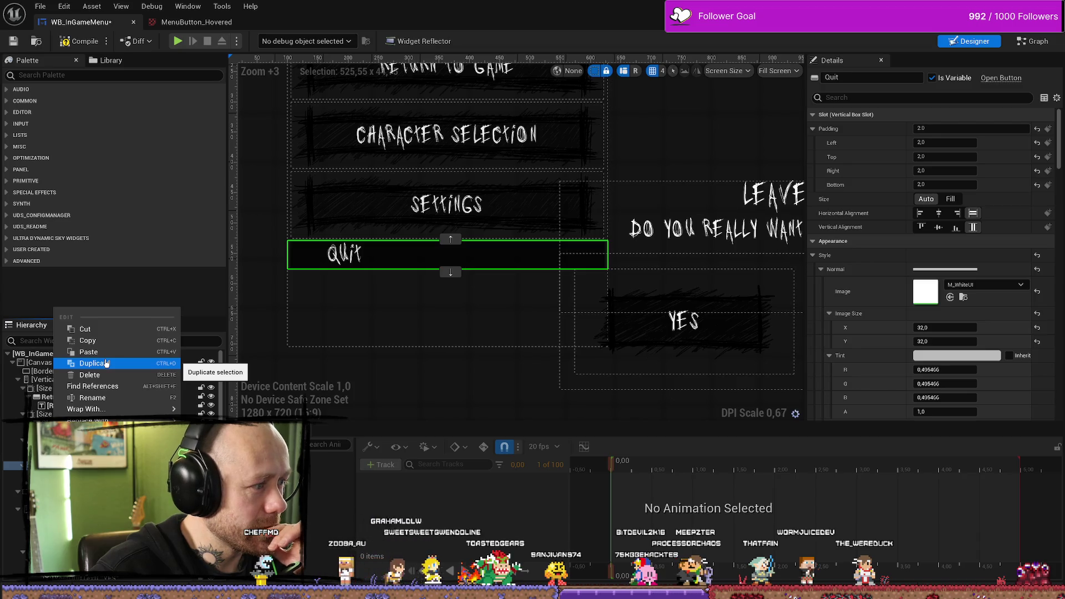
mouse_move(94, 409)
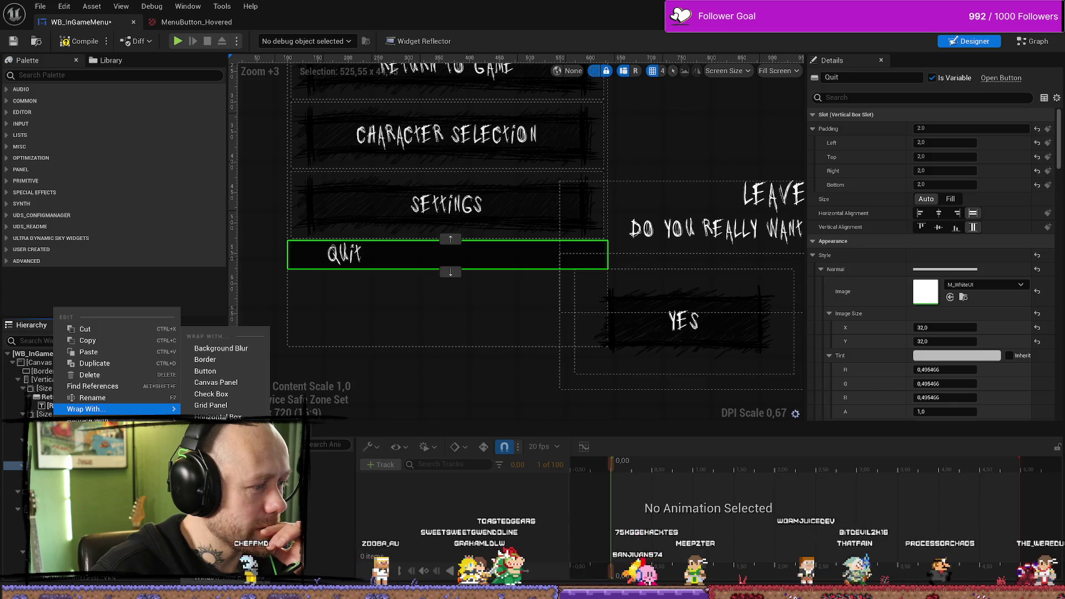
left_click(206, 370)
left_click(449, 258)
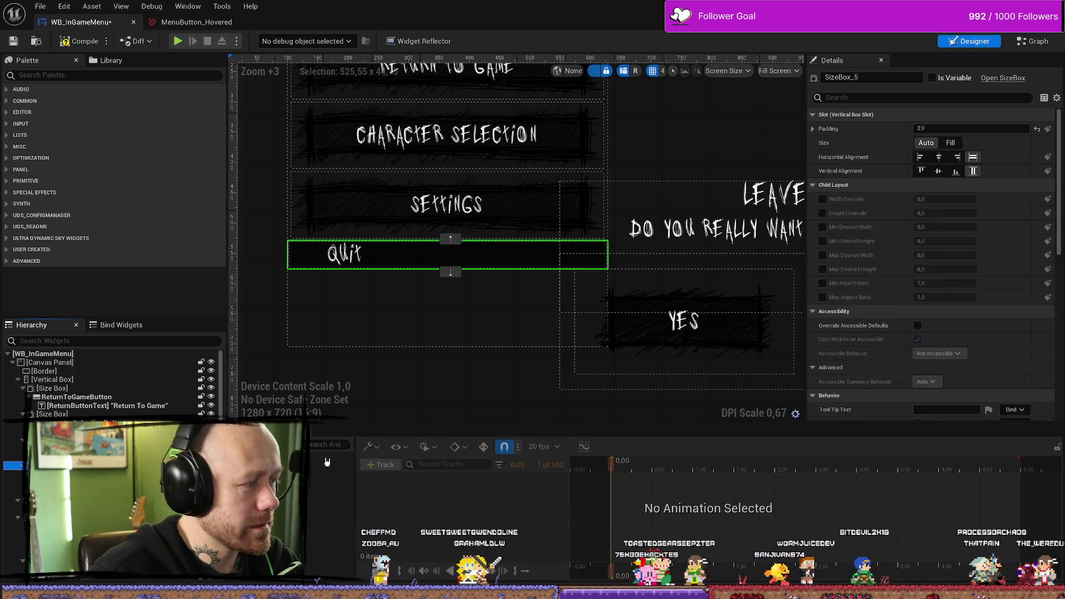
left_click(950, 143)
left_click(347, 274)
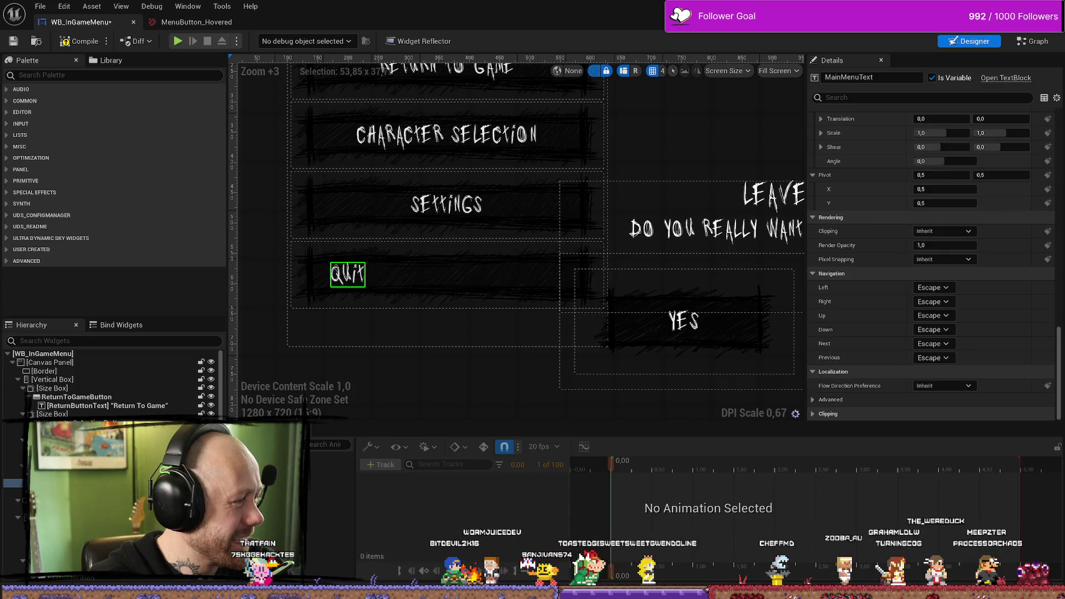
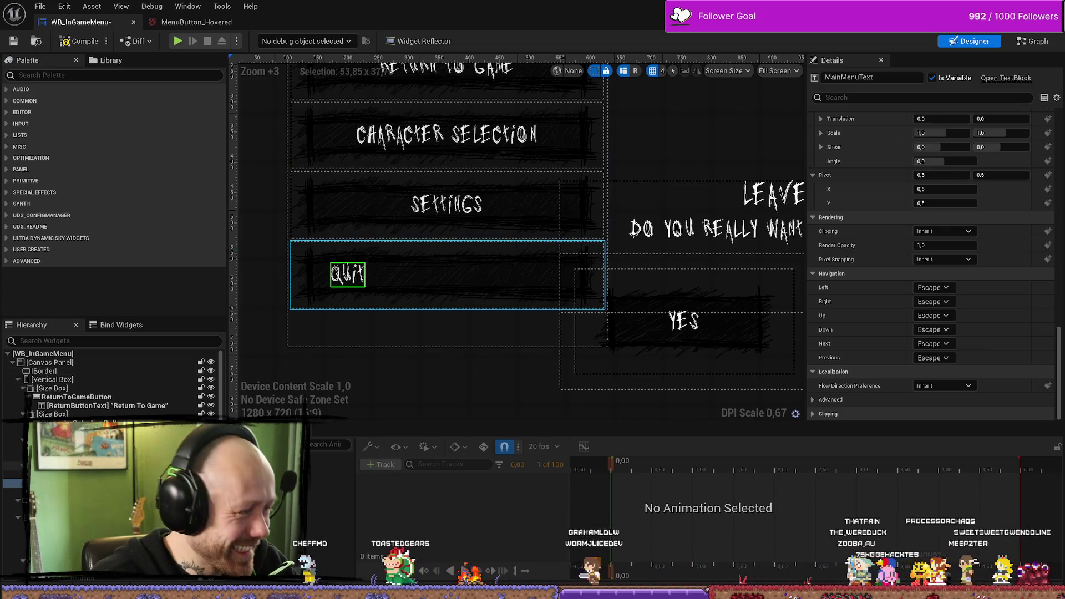
Step: Center the Quit text horizontally on its button and reset its left padding to the default 4, 2
left_click(354, 294)
left_click(348, 274)
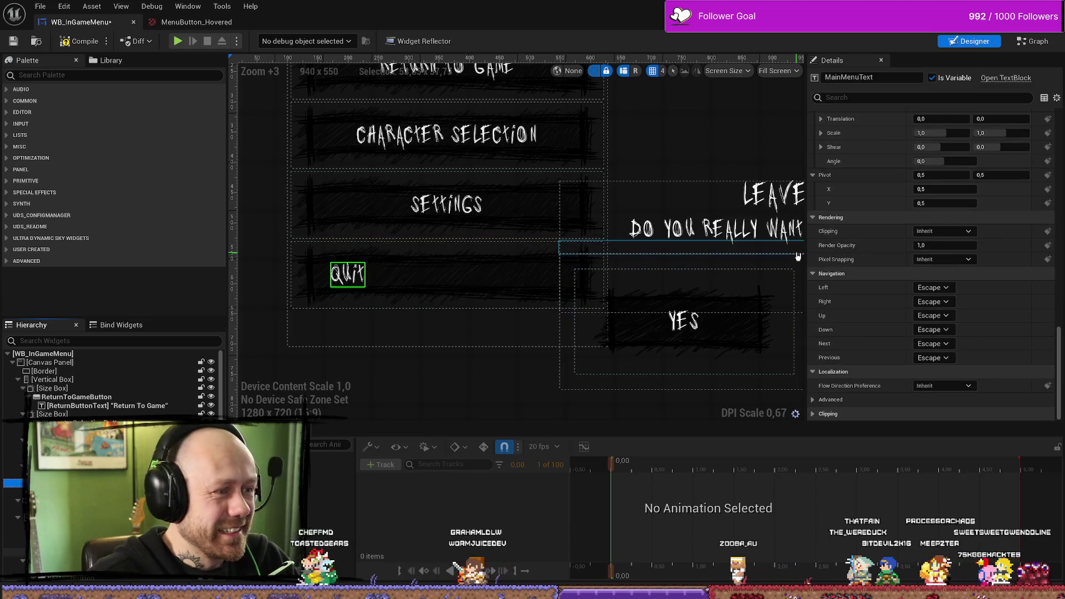
scroll(973, 177, "up", 15)
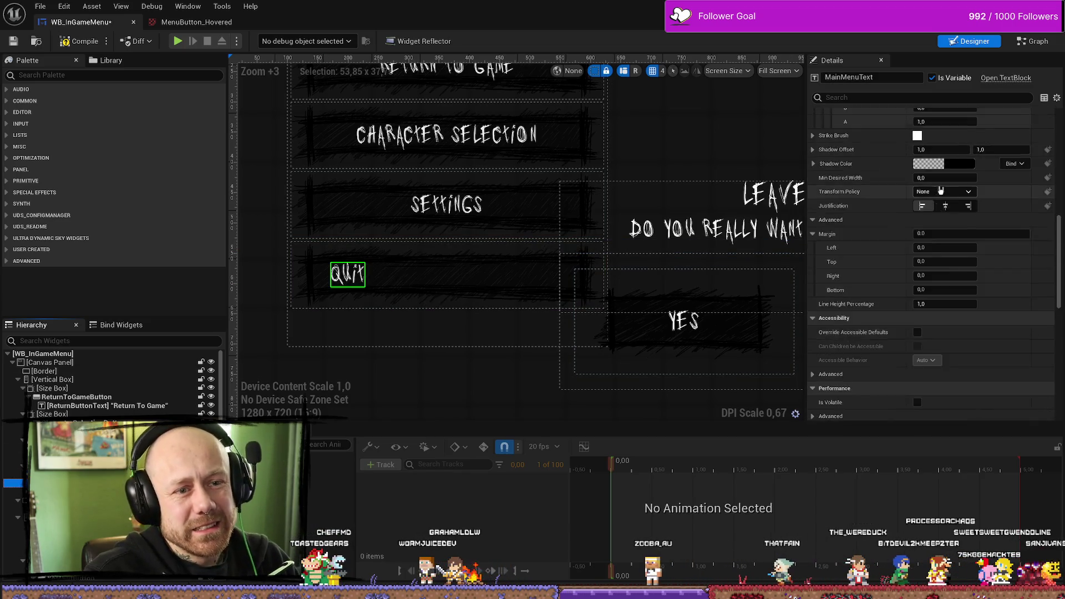
scroll(941, 193, "up", 5)
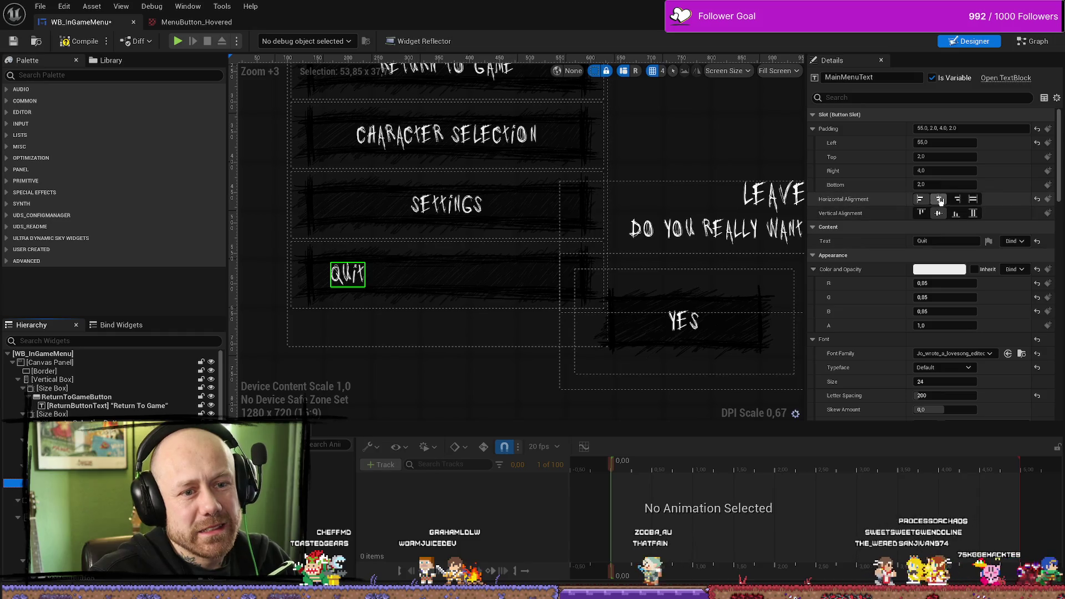
left_click(938, 200)
left_click(1036, 143)
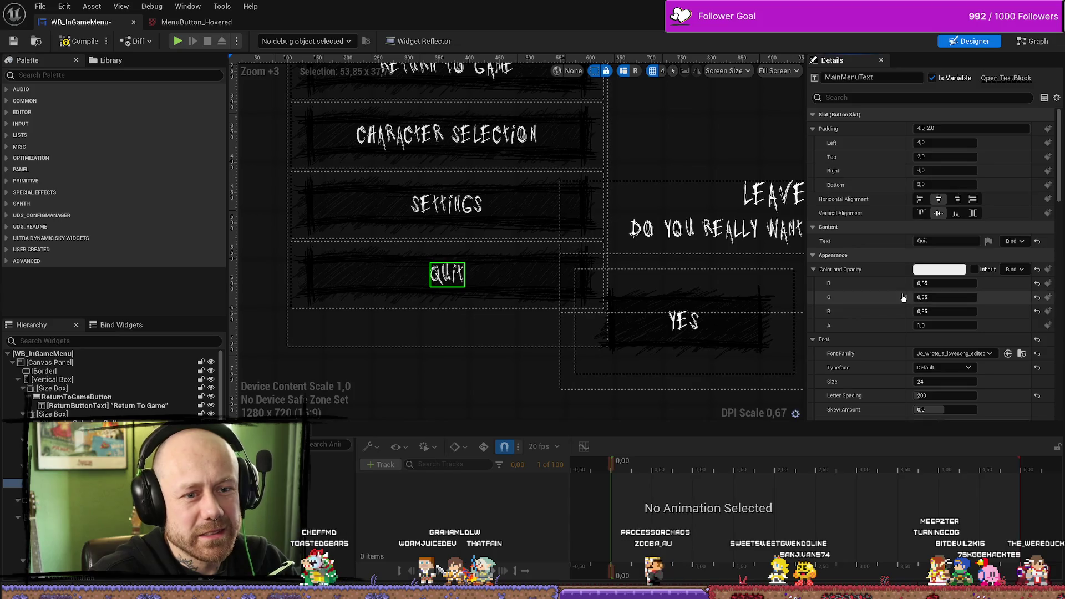
scroll(859, 311, "down", 5)
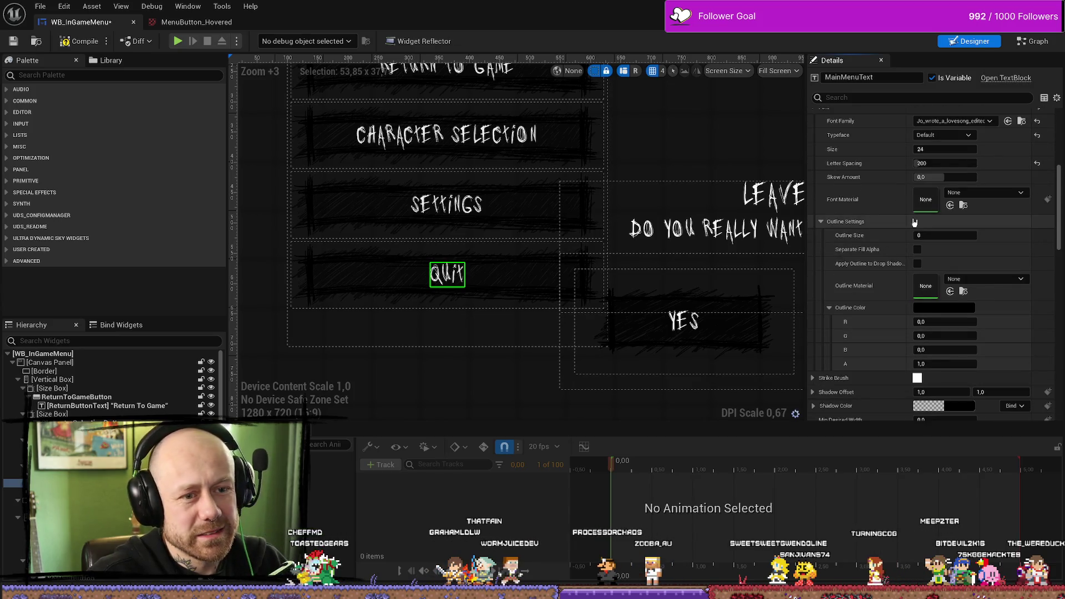
scroll(888, 289, "down", 10)
scroll(921, 255, "up", 10)
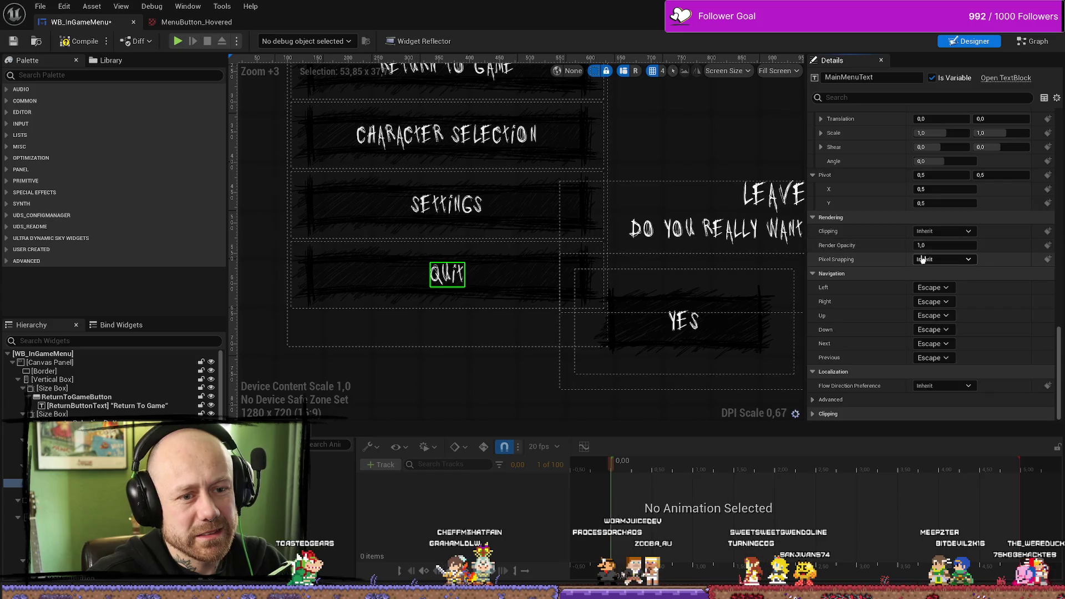
scroll(918, 272, "up", 4)
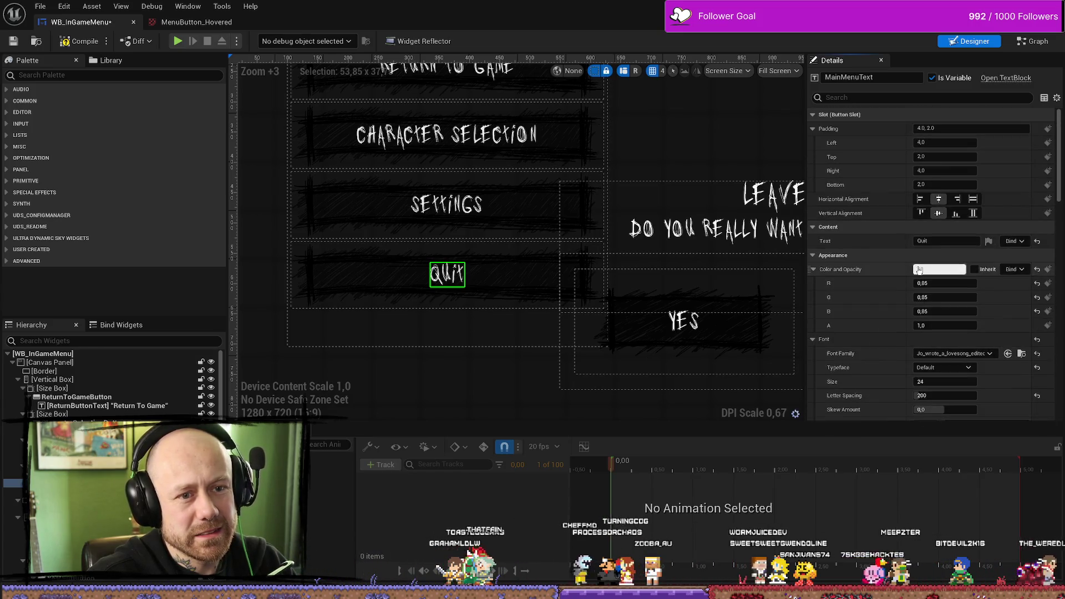
left_click(653, 149)
scroll(654, 150, "down", 10)
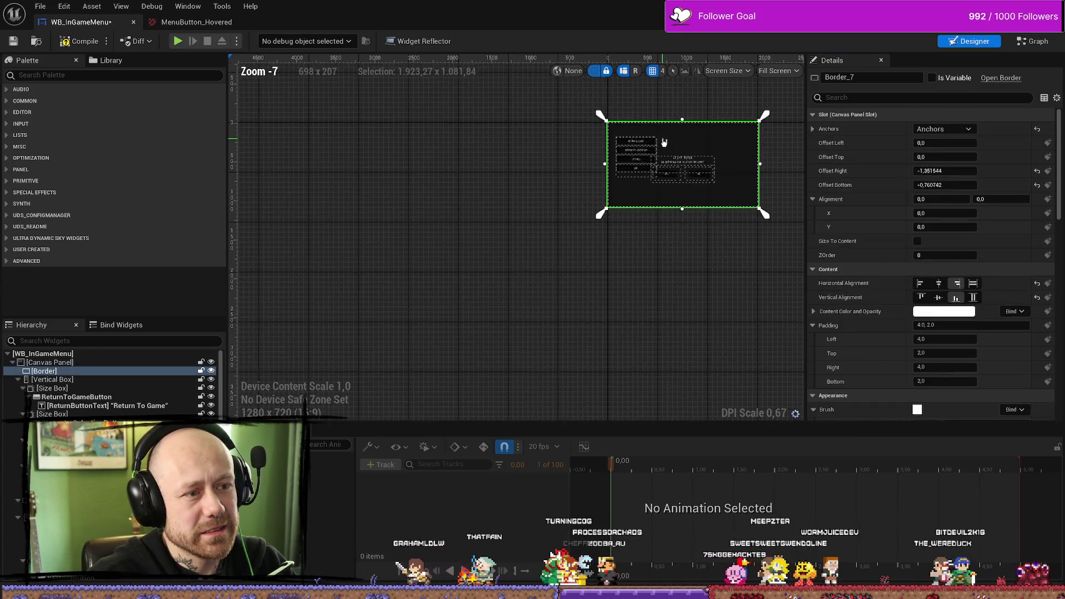
scroll(637, 172, "up", 5)
scroll(636, 178, "up", 3)
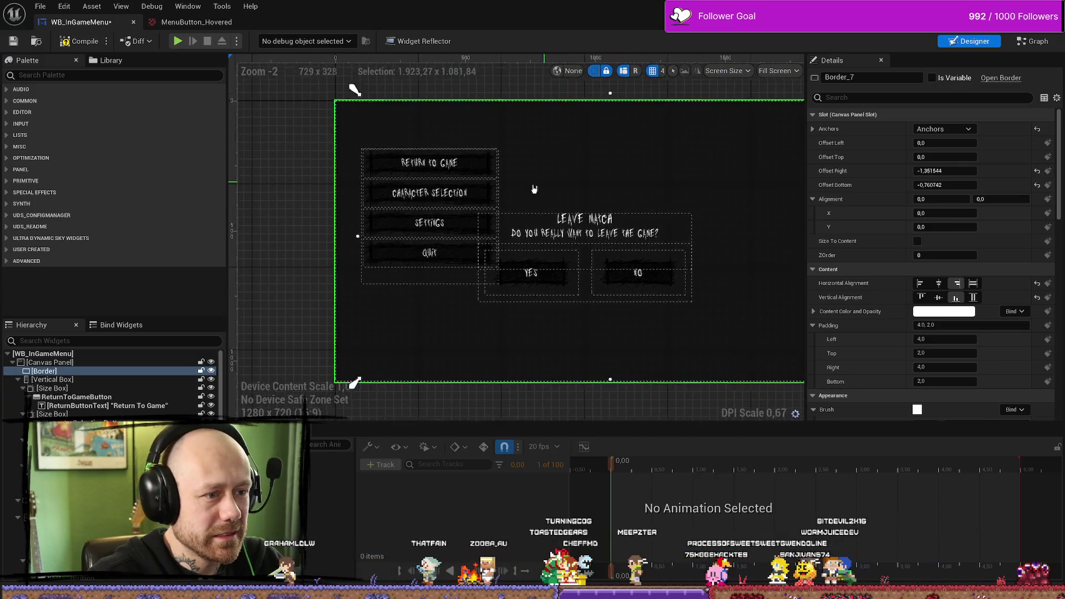
left_click(499, 224)
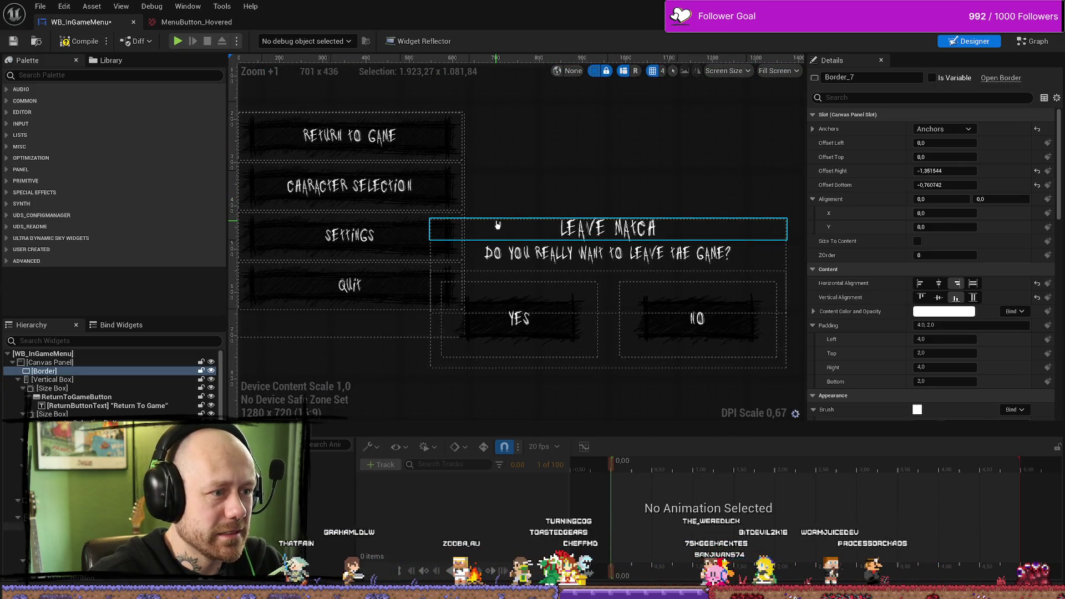
scroll(522, 200, "down", 5)
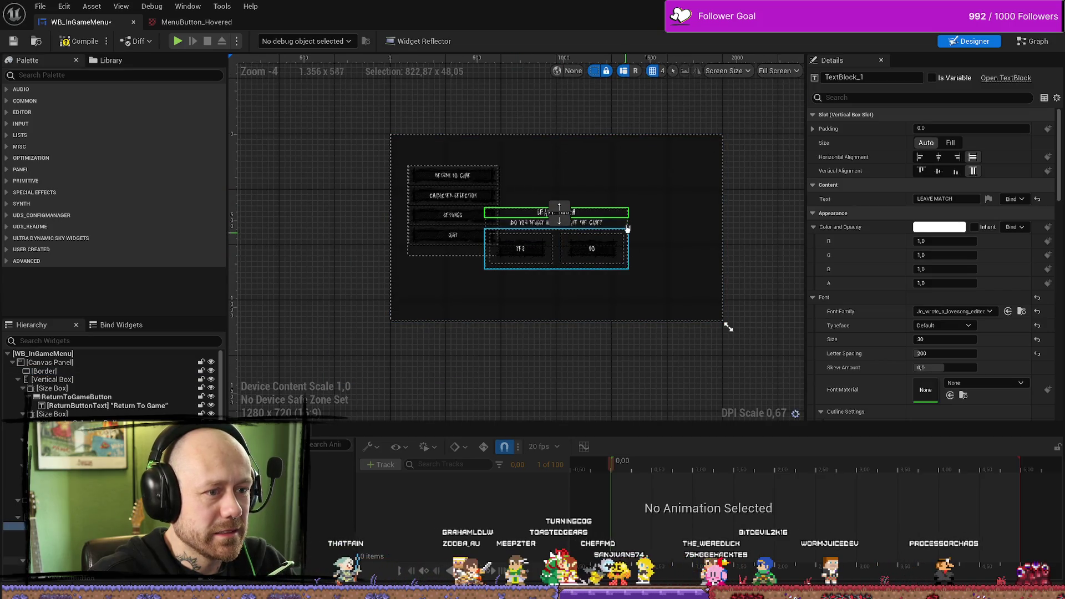
left_click(560, 213)
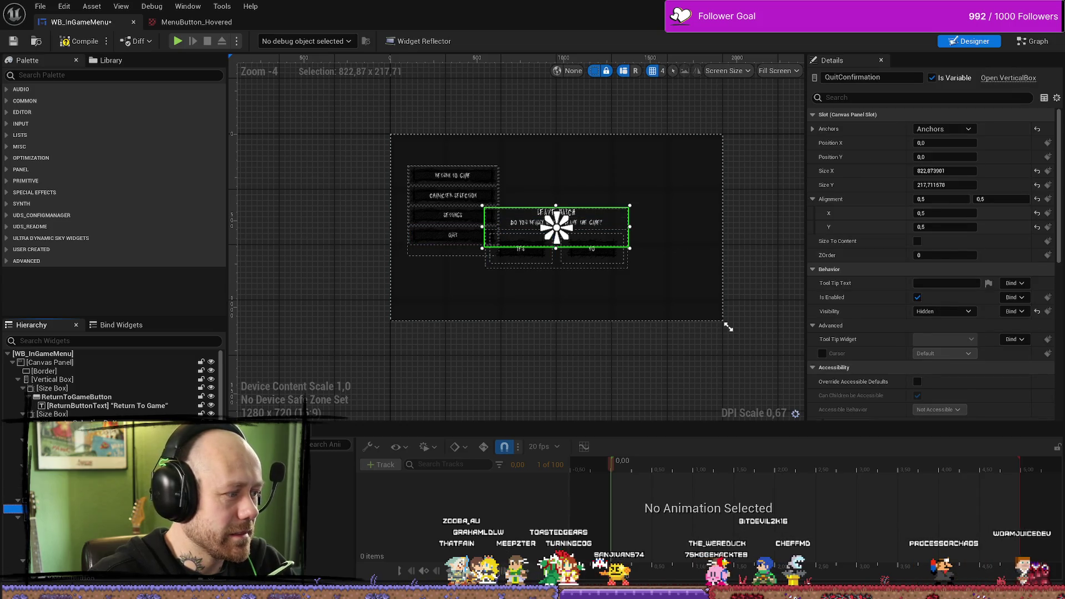
left_click(22, 501)
left_click(22, 517)
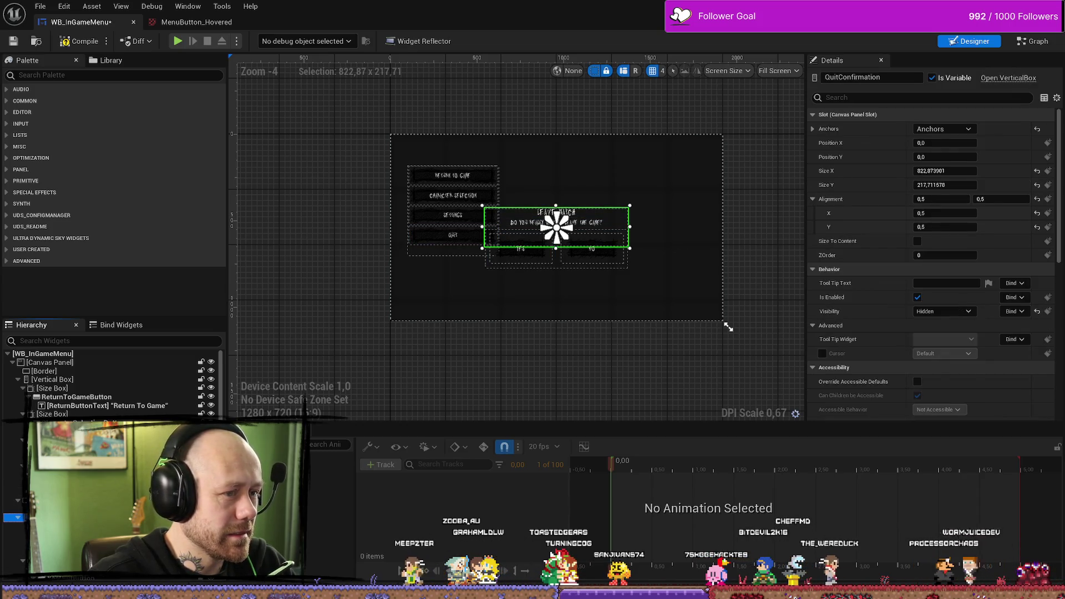
left_click(506, 270, "ctrl")
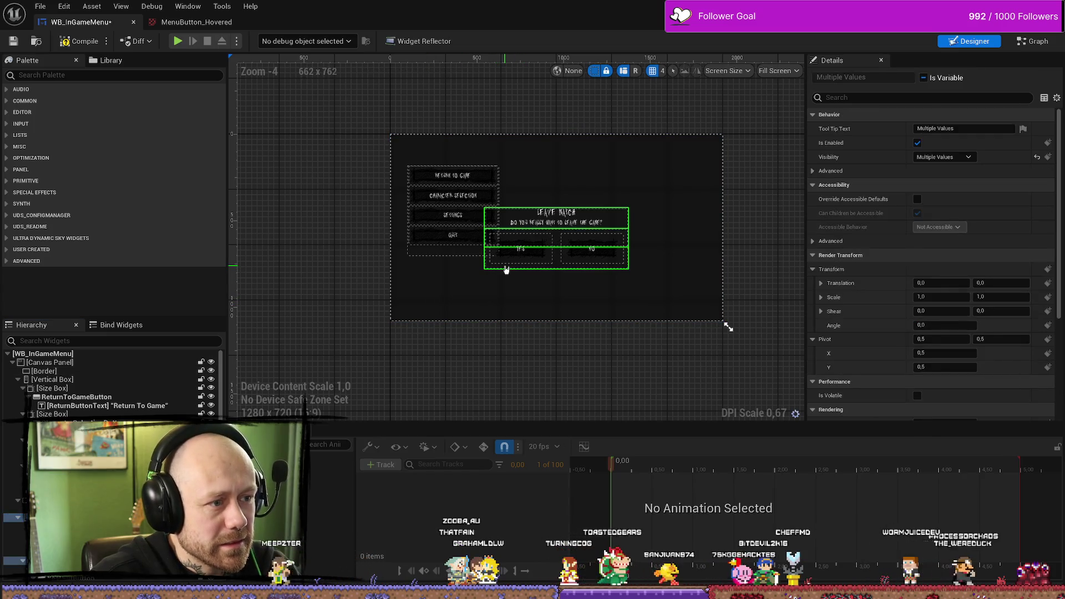
scroll(578, 257, "up", 4)
scroll(493, 180, "down", 2)
scroll(592, 281, "down", 4)
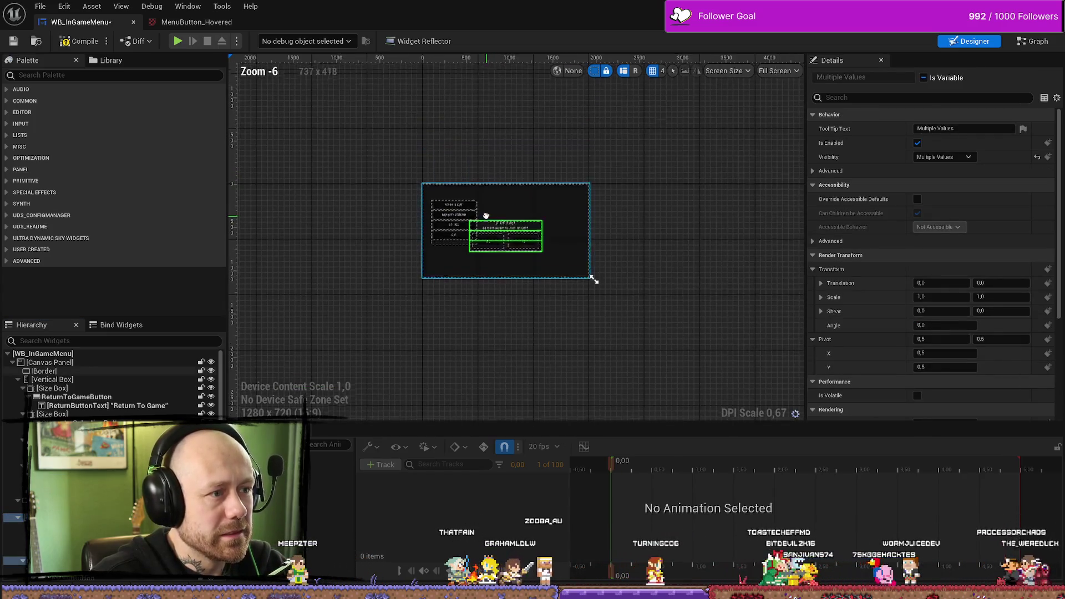
scroll(515, 198, "up", 7)
left_click(515, 198)
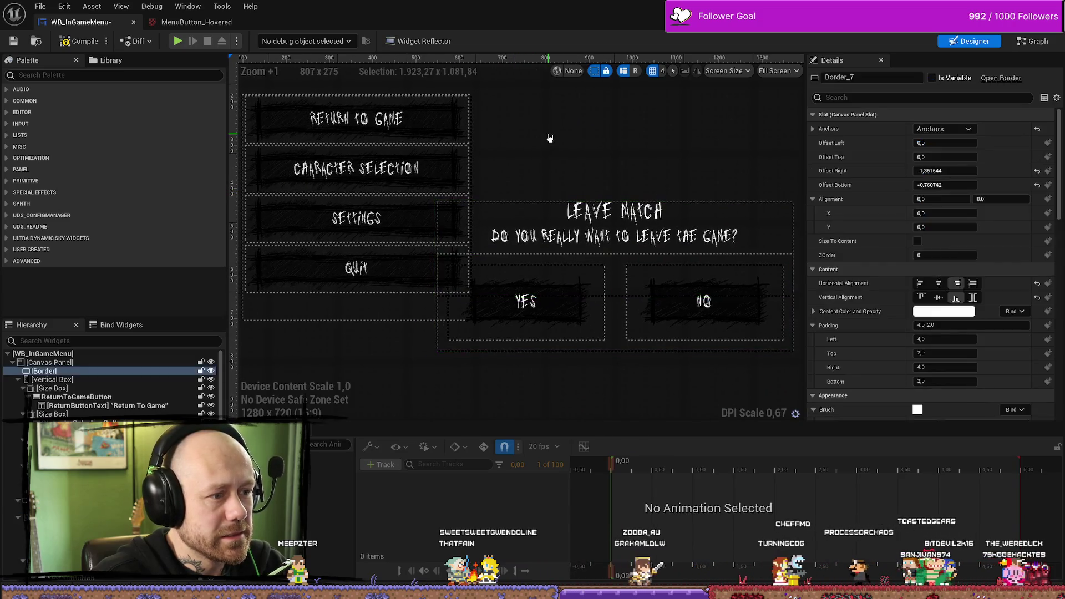
scroll(445, 205, "down", 3)
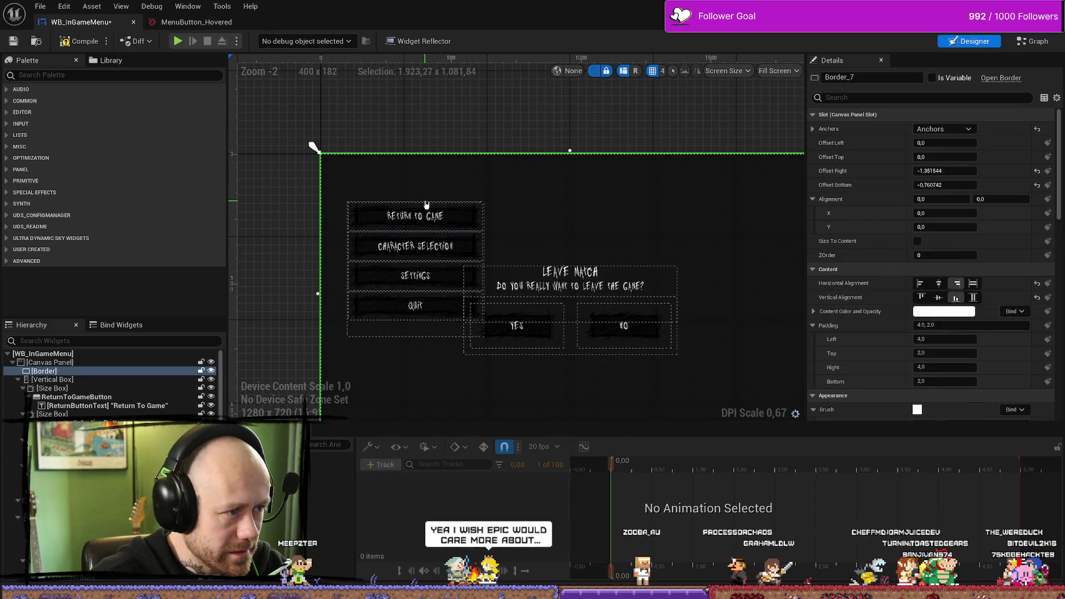
left_click(393, 202)
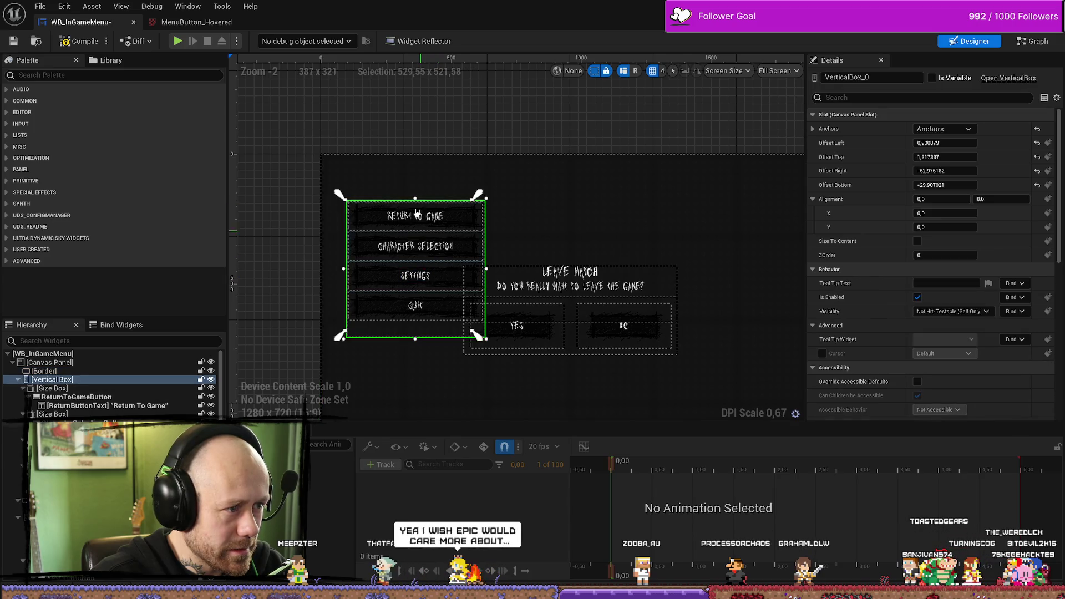
Step: Select the vertical box holding the pause menu buttons in the widget hierarchy
left_click(345, 233)
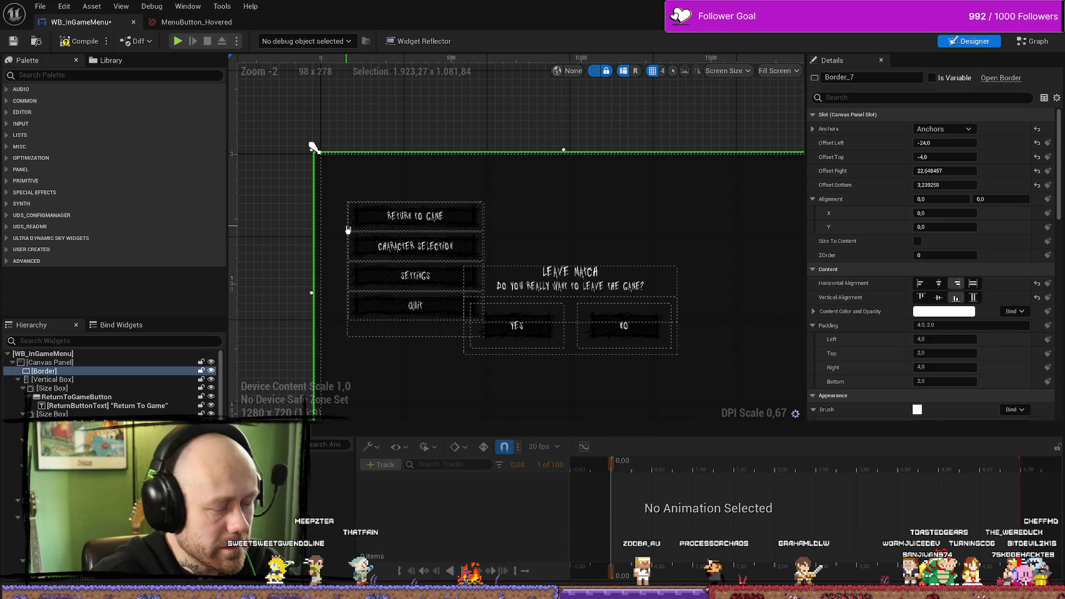
left_click(371, 209)
left_click(366, 222)
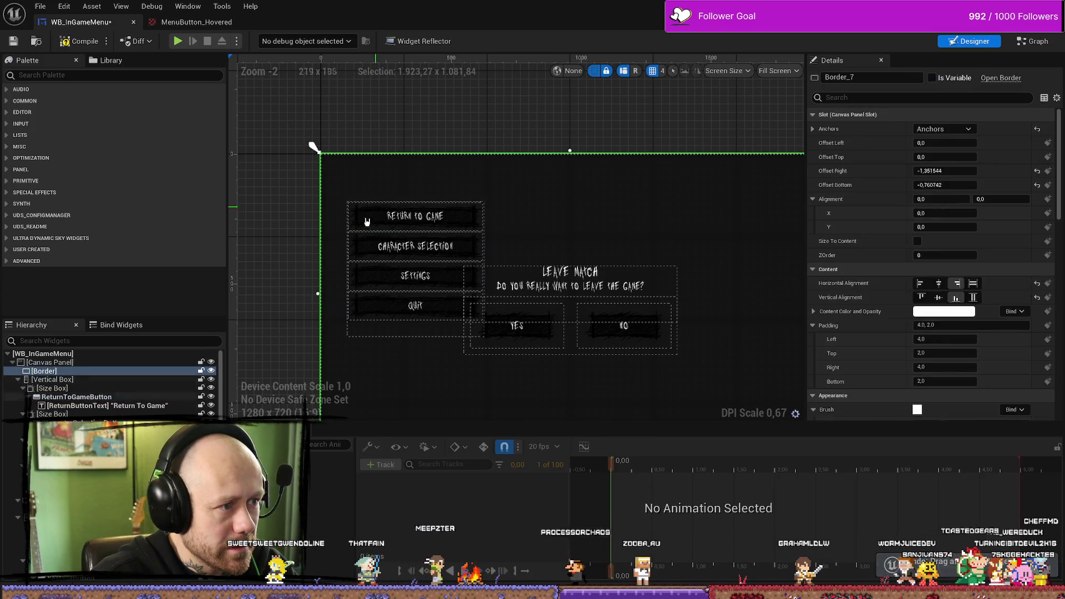
left_click(76, 396)
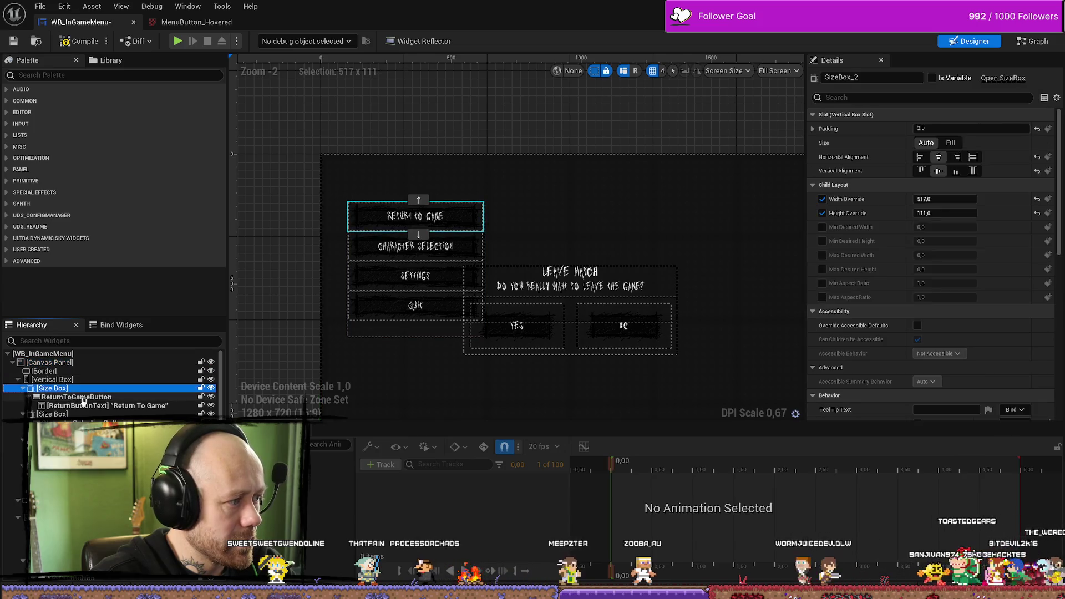
left_click(52, 379)
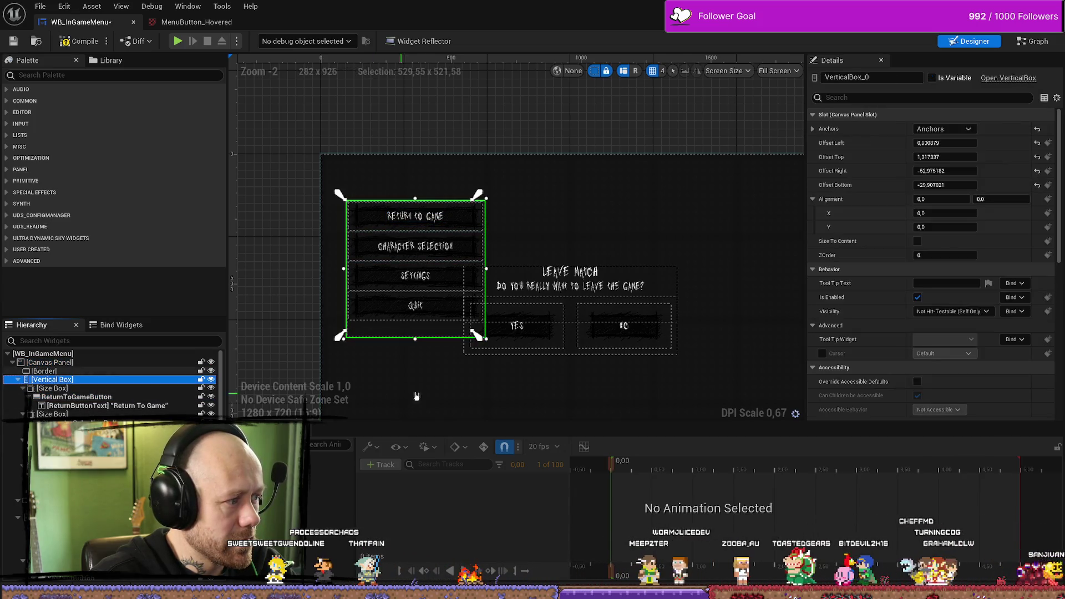
key("Left")
key("Left")
key("Left")
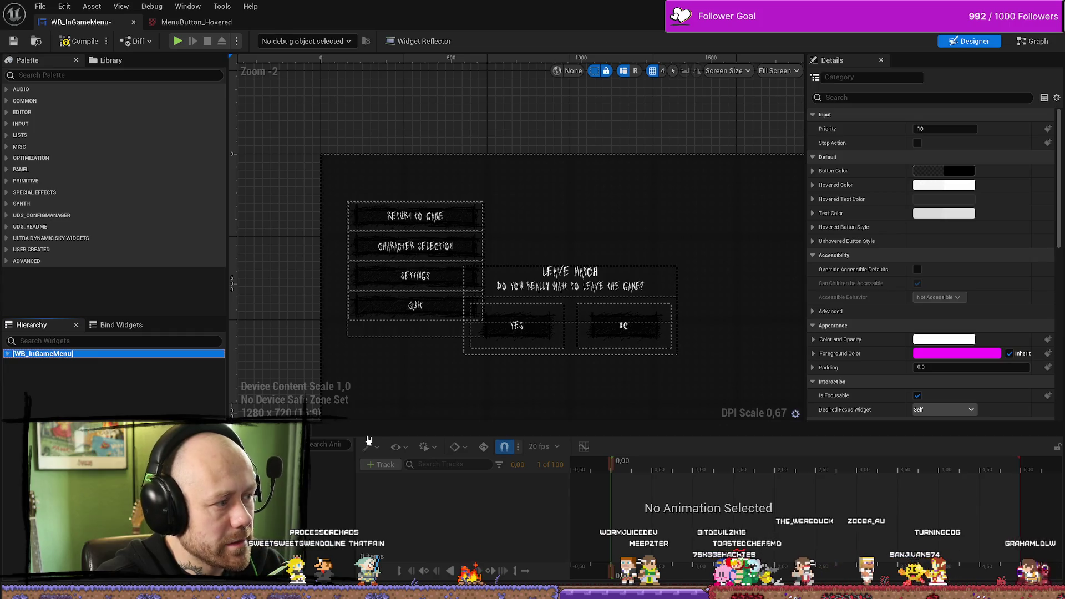
key("Right")
key("Down")
key("Down")
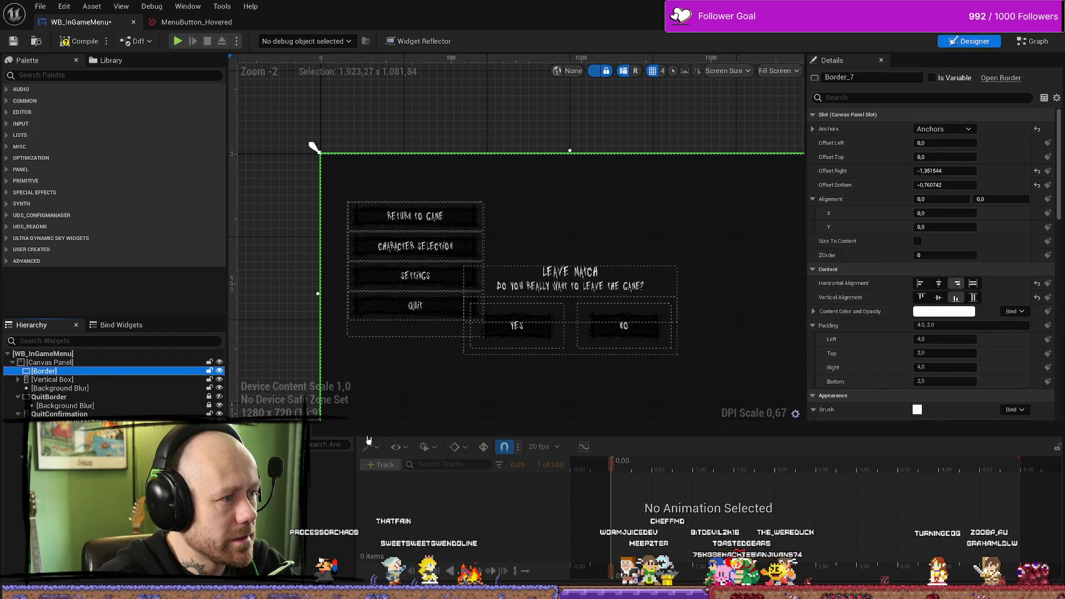
left_click(58, 379)
key("Right")
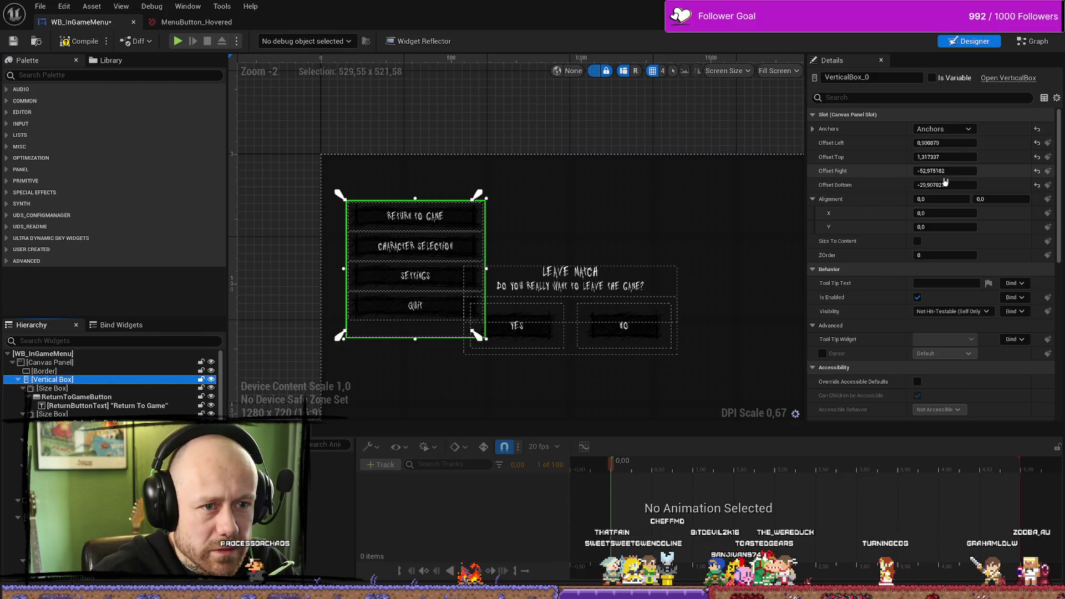
Step: Give the vertical box a new anchor preset and reset its X and Y position to 0
left_click(1037, 158)
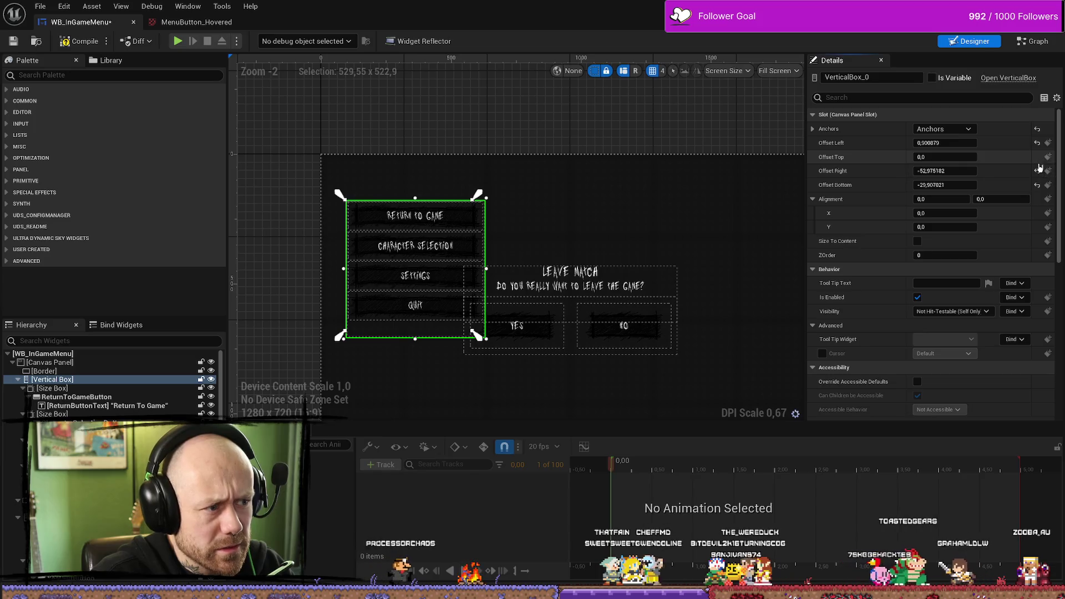
left_click(1037, 172)
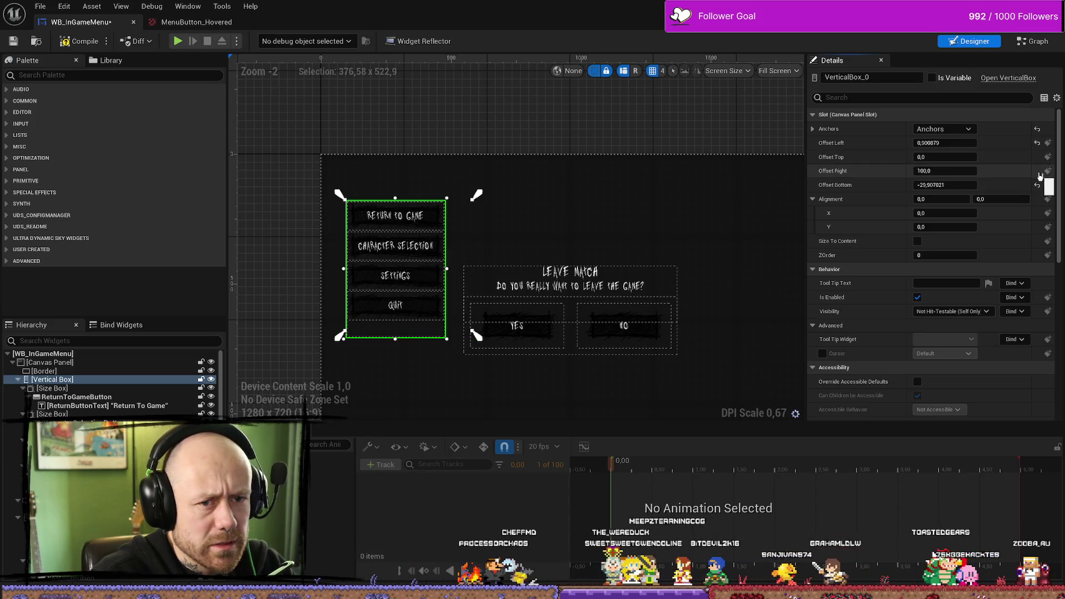
key("ctrl+z")
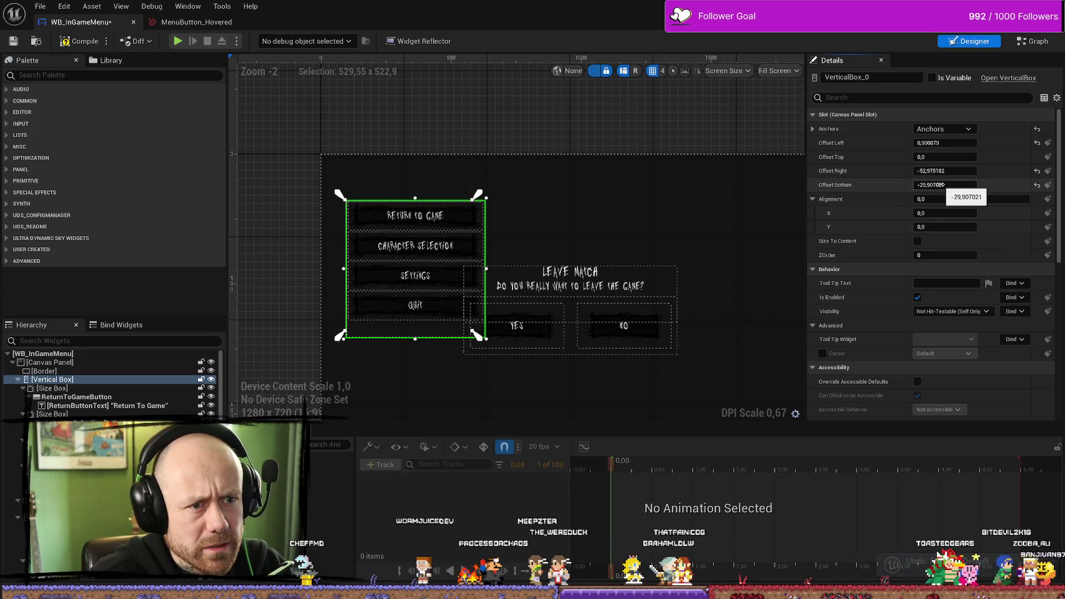
left_click(943, 128)
left_click(976, 196)
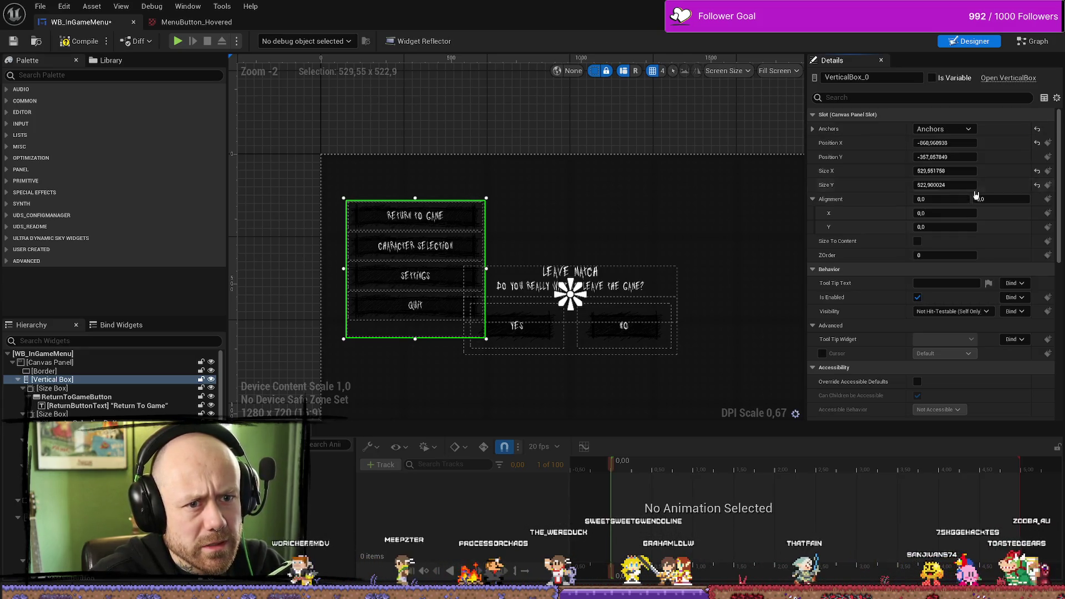
left_click(1036, 143)
left_click(1038, 158)
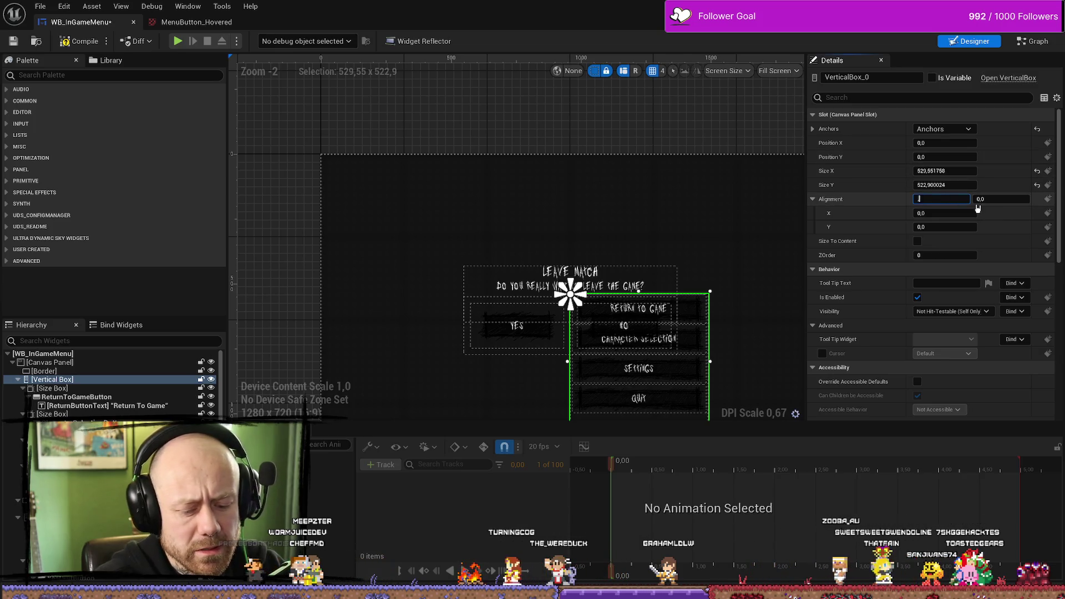
Step: Set the box alignment to 0.5/0.5, narrow it, slide it to the left side, and compile
type("0.5")
key("Tab")
type("0.5")
key("Return")
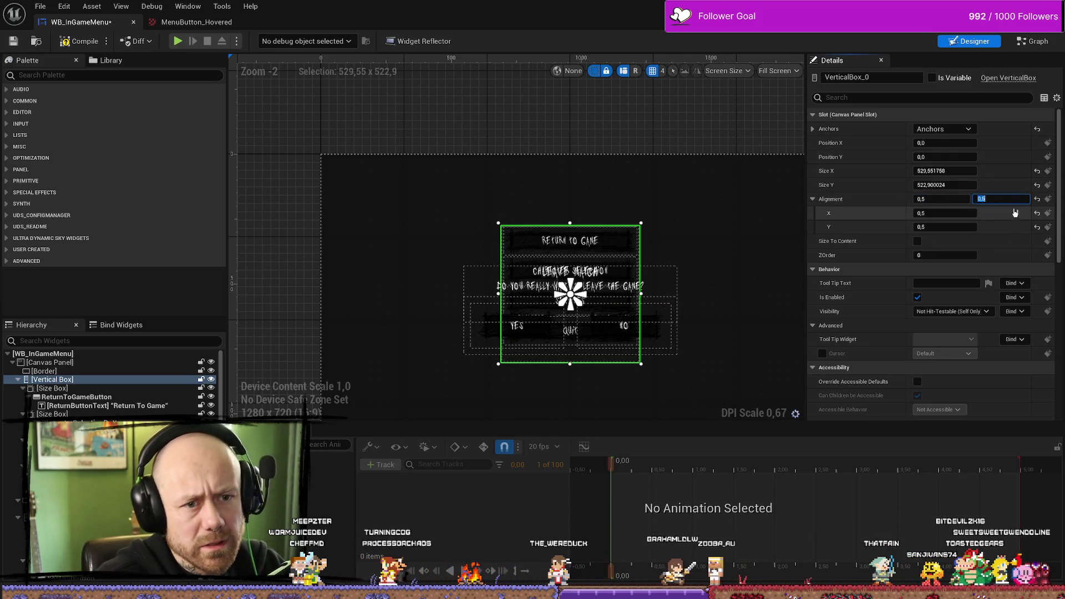
mouse_move(953, 172)
left_mouse_down()
mouse_move(921, 172)
mouse_move(985, 178)
left_mouse_up()
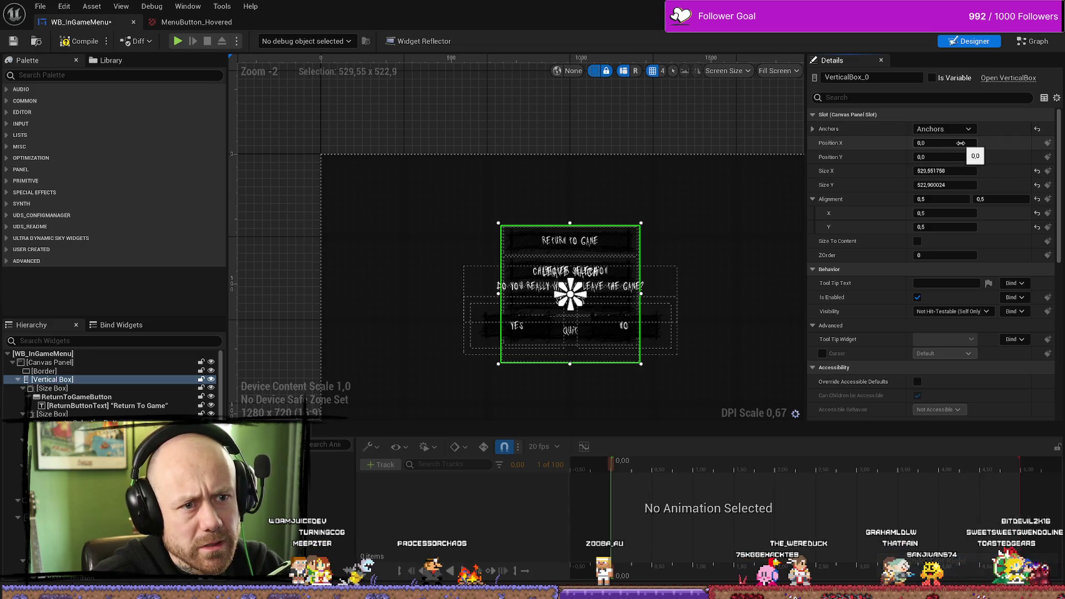
mouse_move(945, 142)
left_mouse_down()
mouse_move(898, 143)
mouse_move(930, 143)
mouse_move(944, 157)
mouse_move(923, 157)
mouse_move(946, 143)
left_mouse_up()
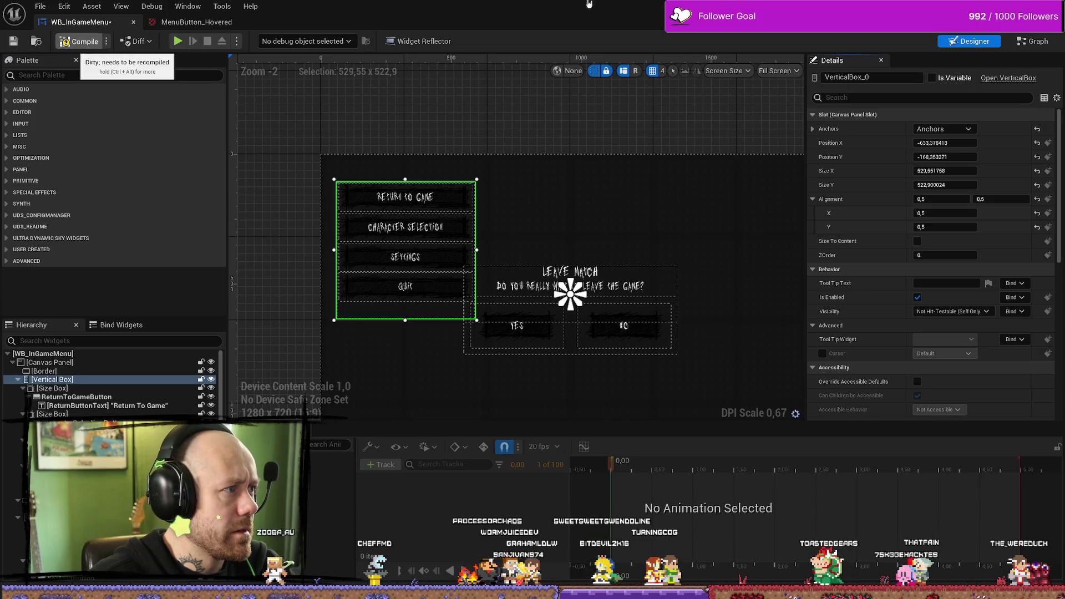
left_click(77, 41)
Step: Play the level and test the pause menu's Return To Game and Quit > No buttons
key("alt+Tab")
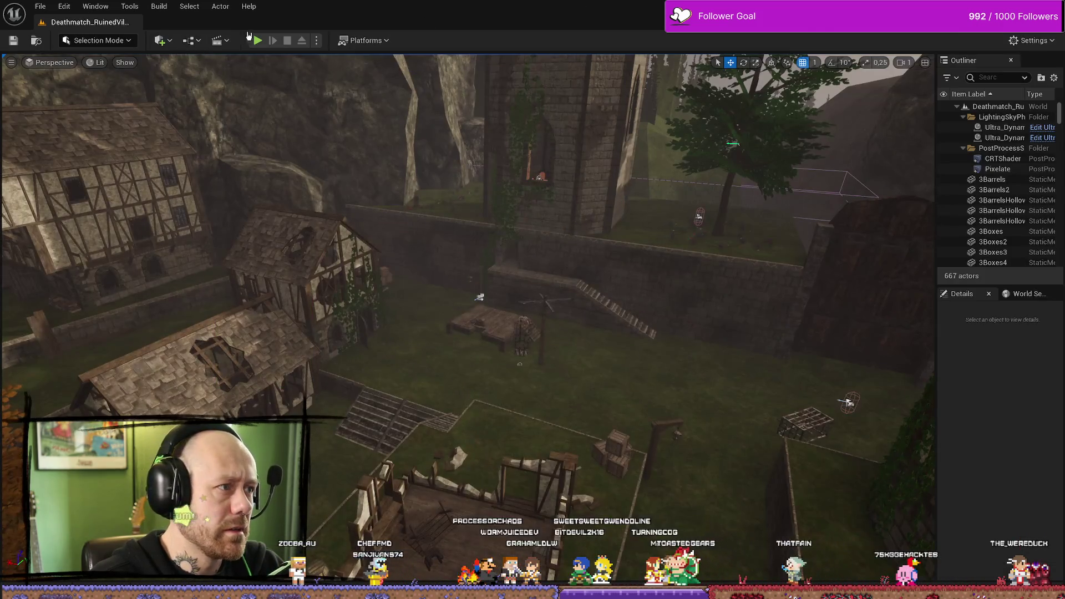
key("alt+p")
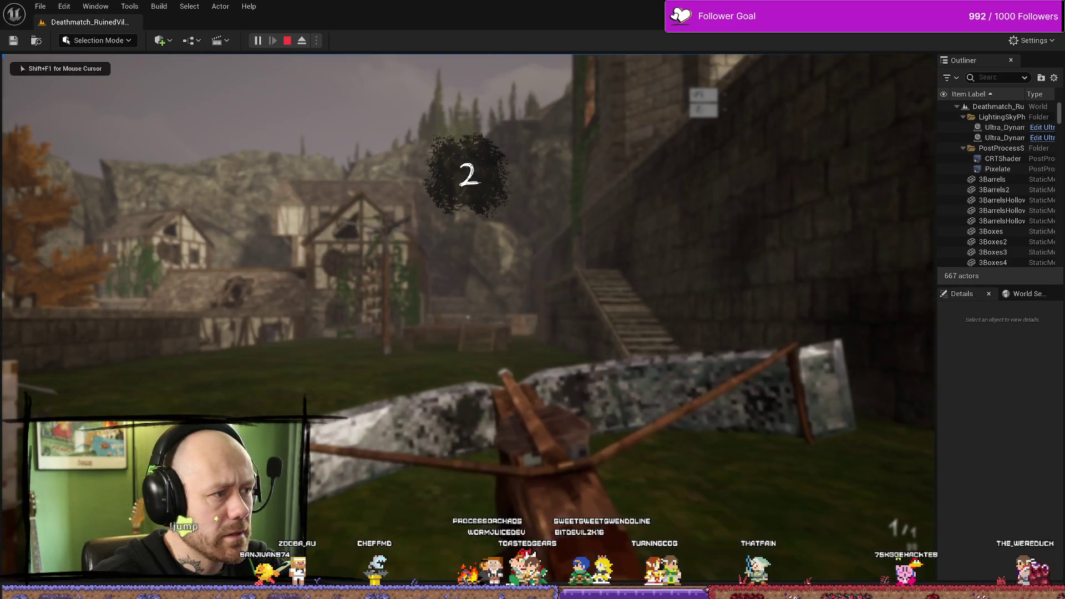
key("p")
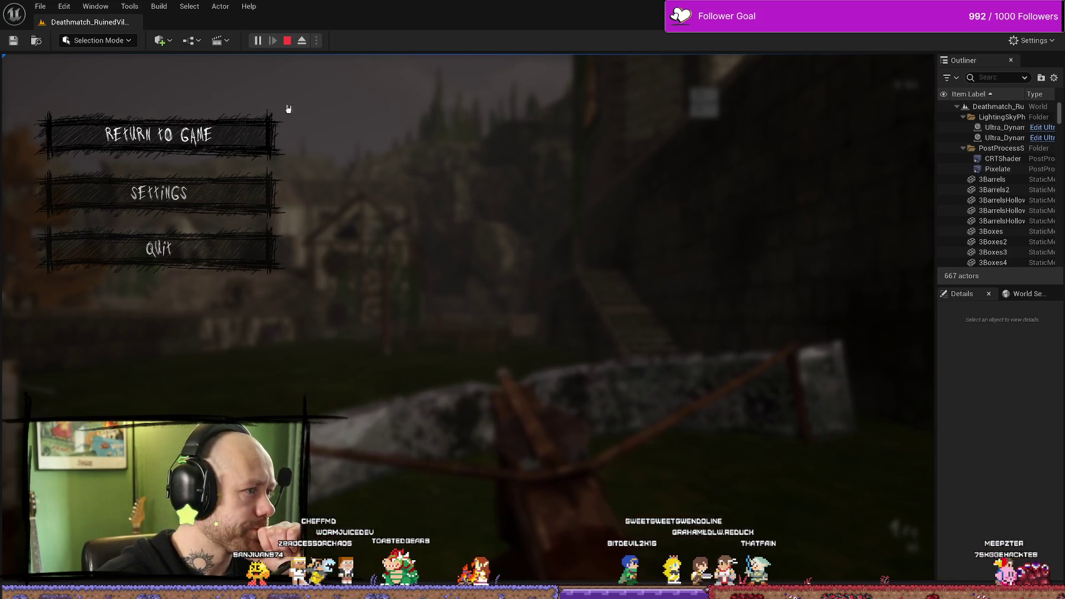
left_click(169, 138)
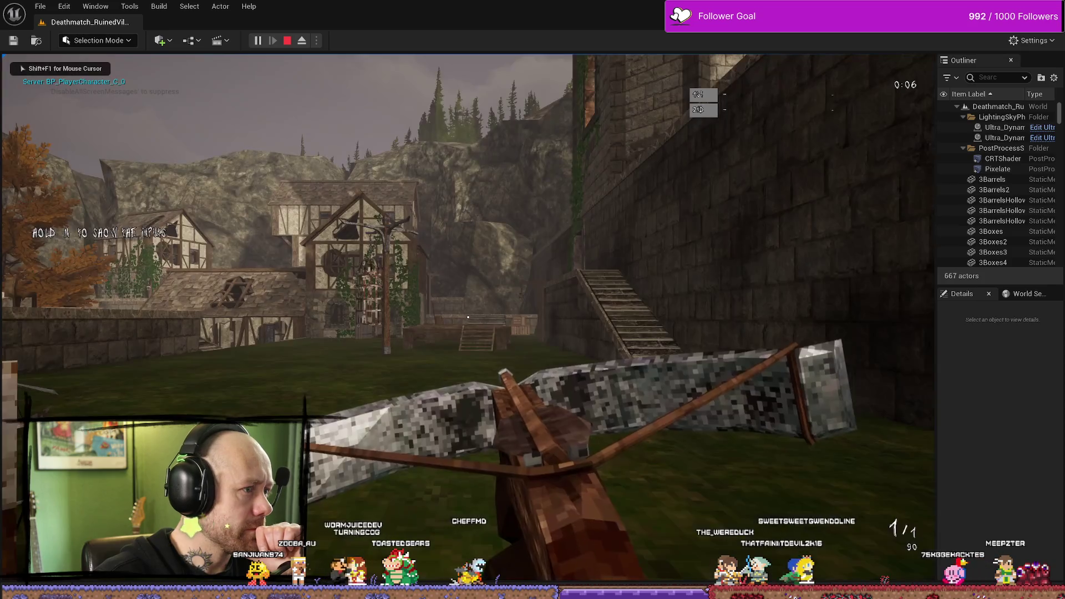
key("Escape")
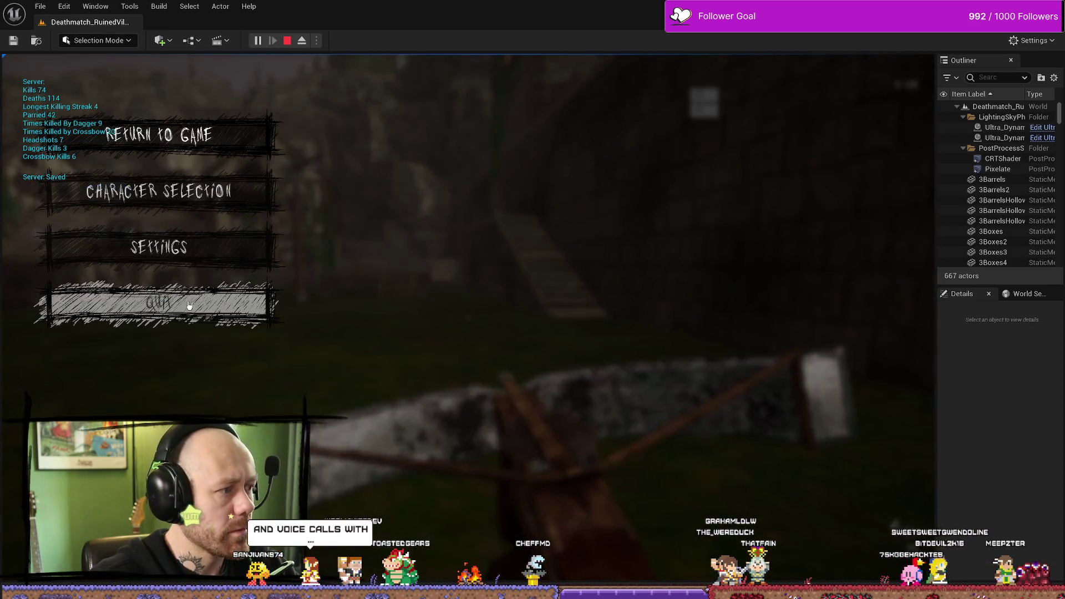
left_click(190, 132)
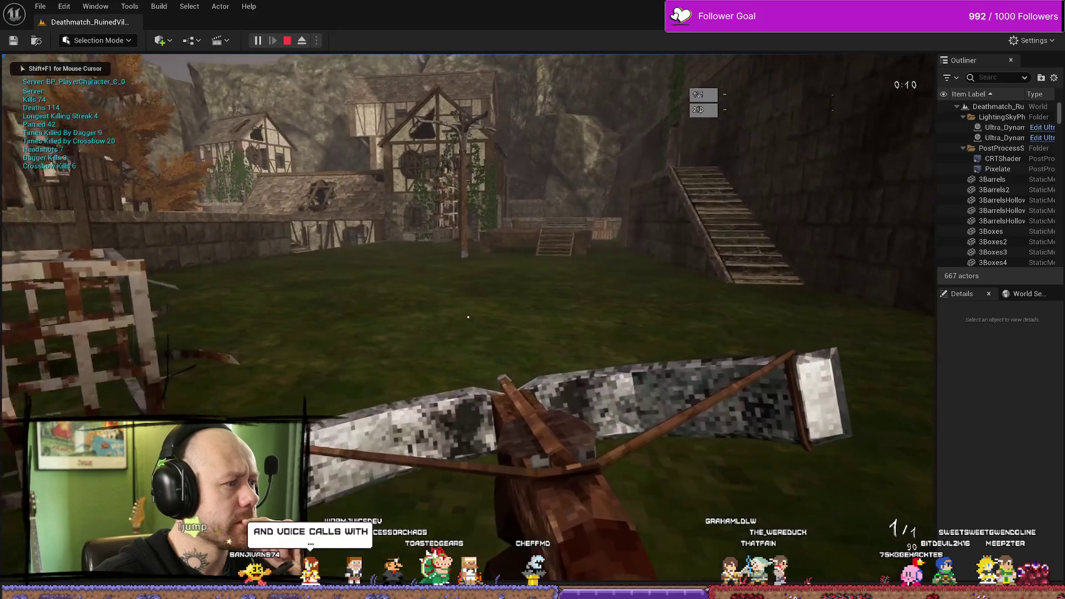
key("Escape")
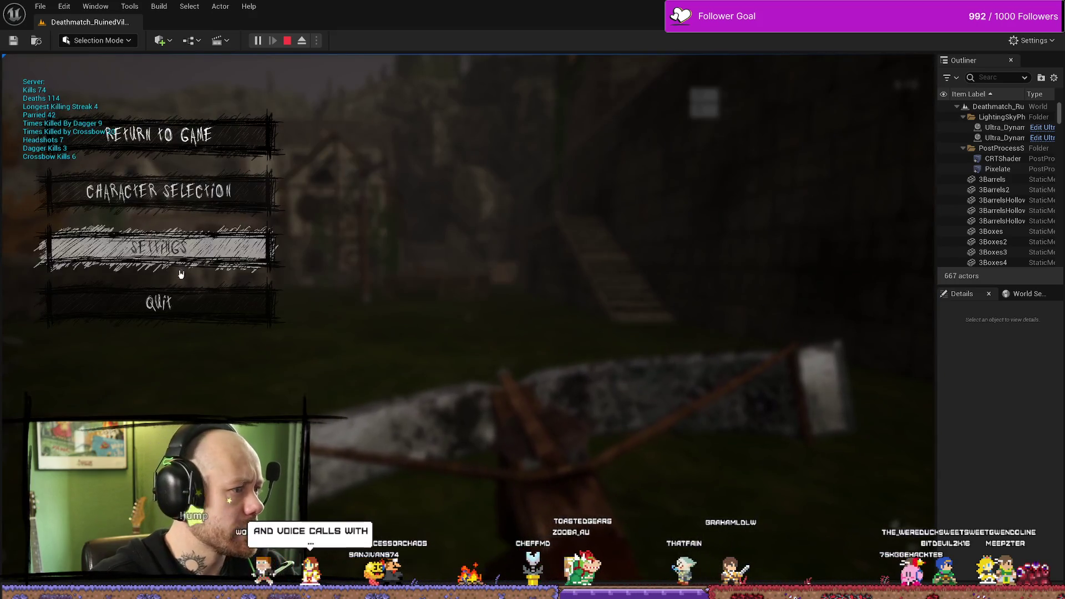
left_click(179, 307)
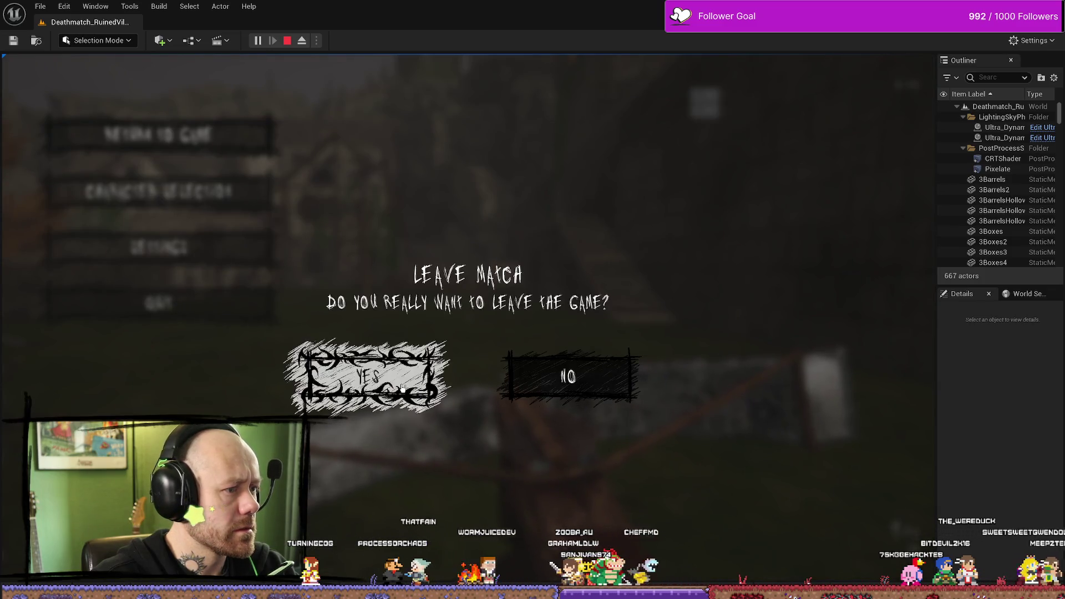
left_click(614, 379)
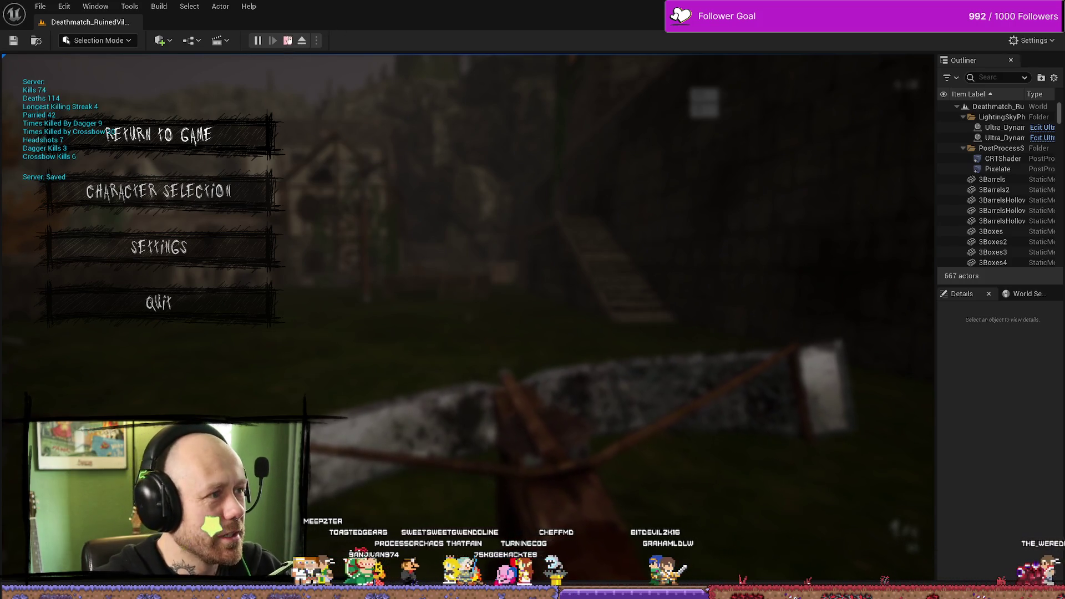
Step: Restart play, deploy into the match, retest Return To Game, then stop the session
left_click(287, 40)
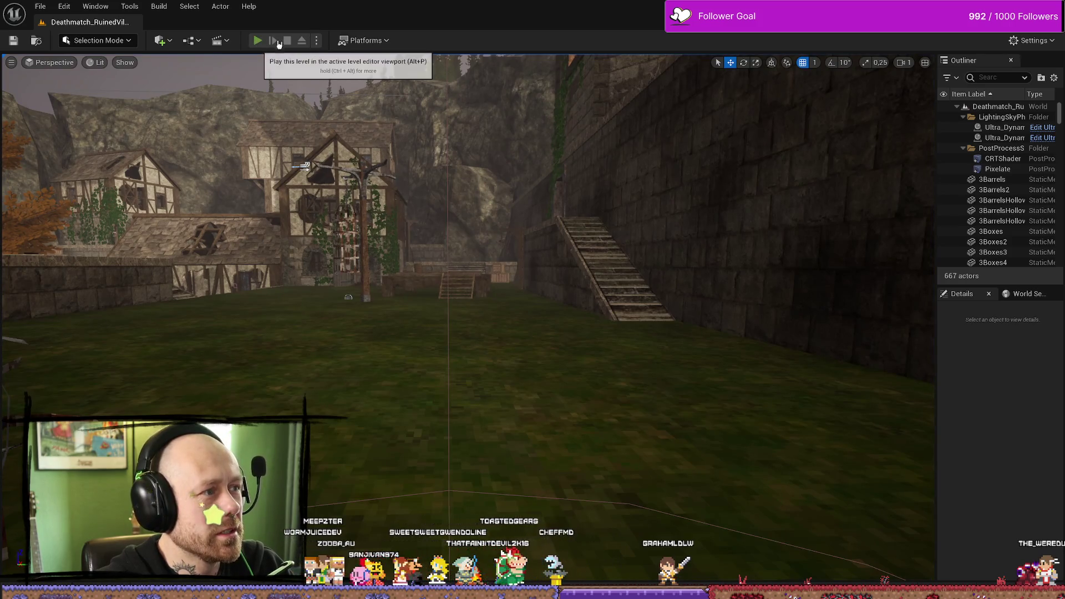
left_click(258, 40)
left_click(467, 513)
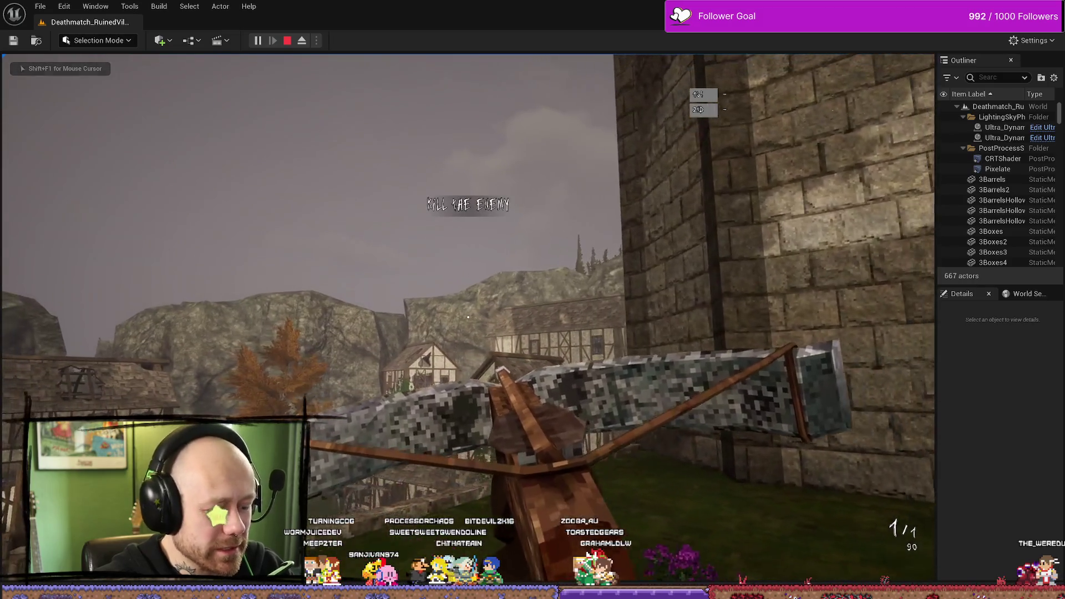
key("Escape")
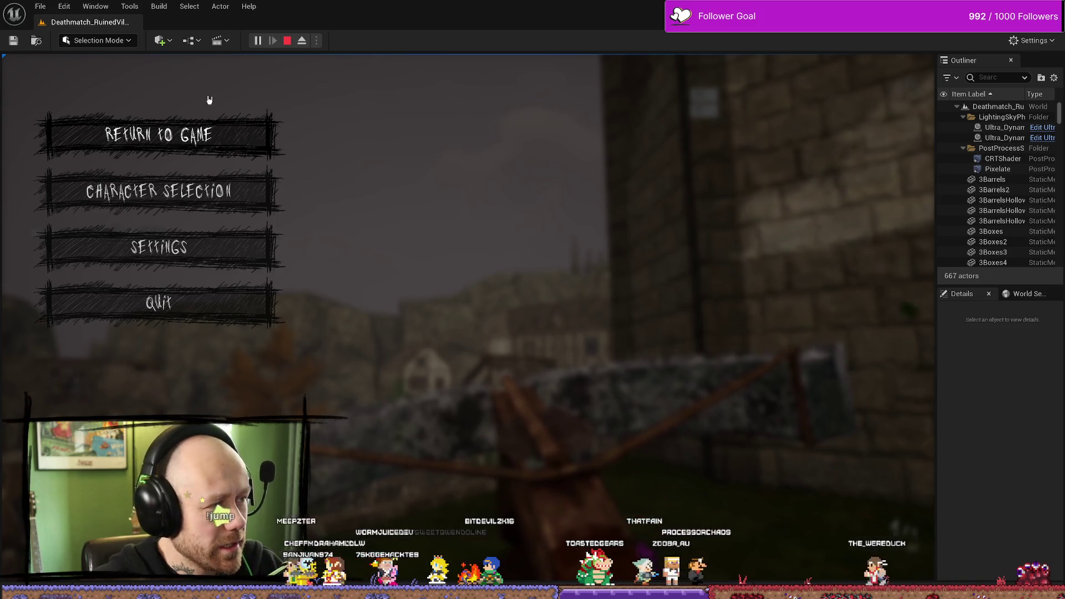
left_click(158, 135)
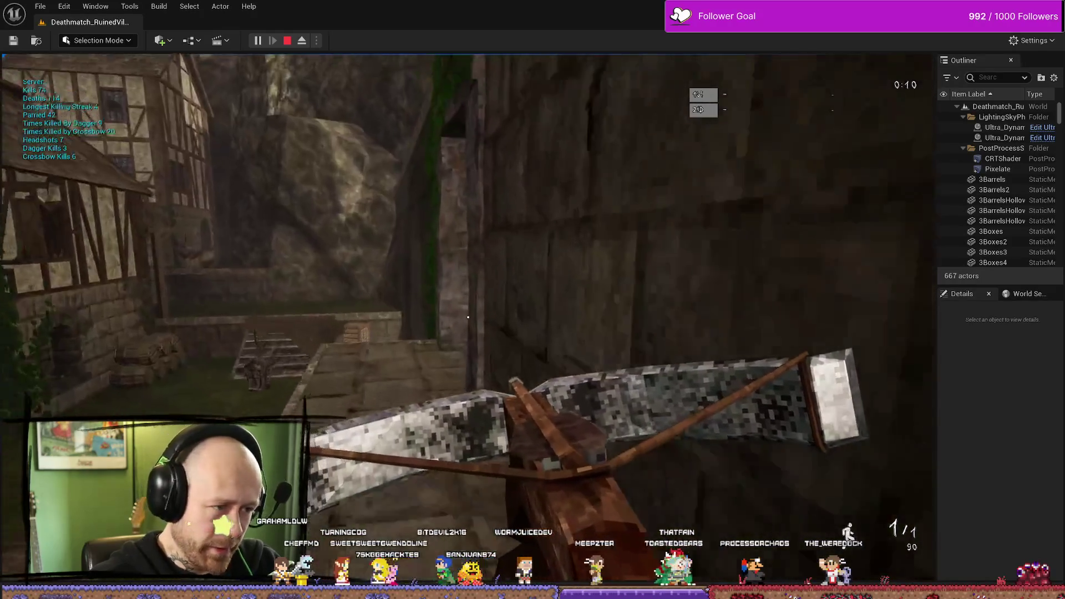
key("Escape")
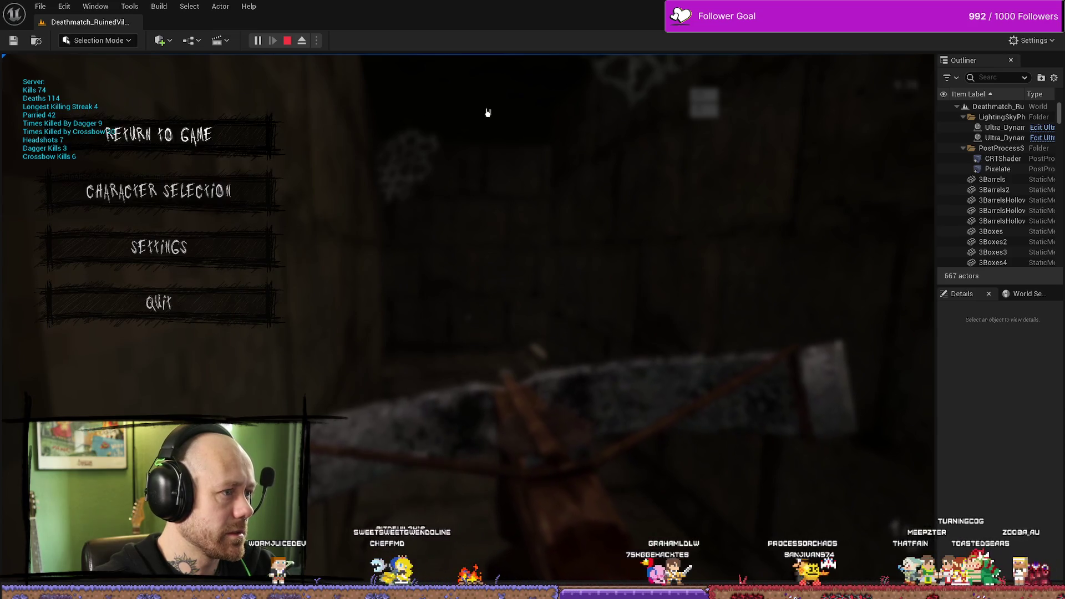
key("Escape")
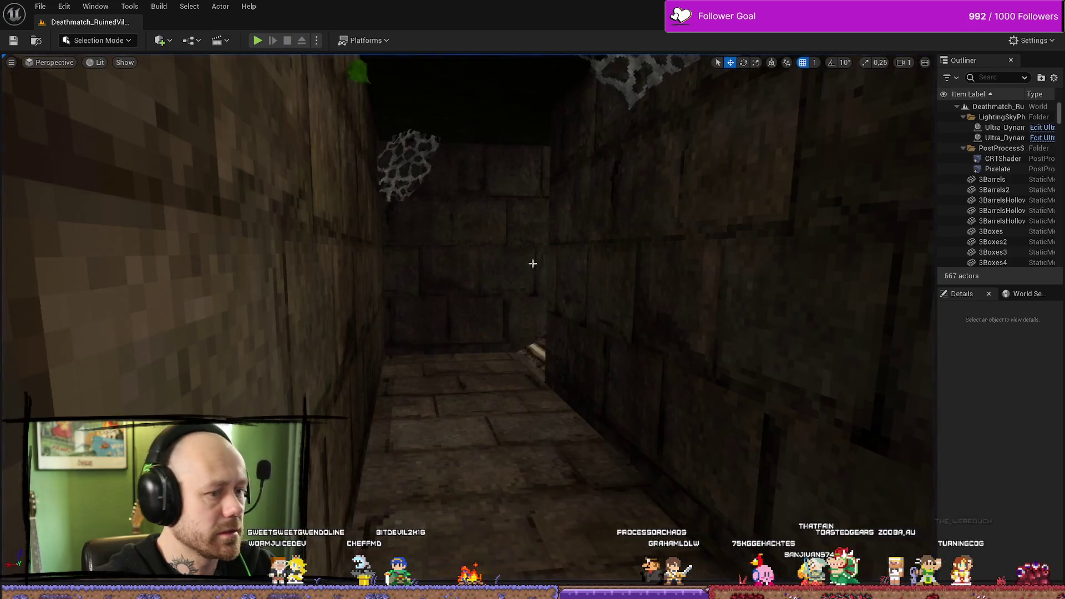
Step: Inspect the MyStuff/UI button textures in the content browser, then return to the WB_InGameMenu editor
key("ctrl+space")
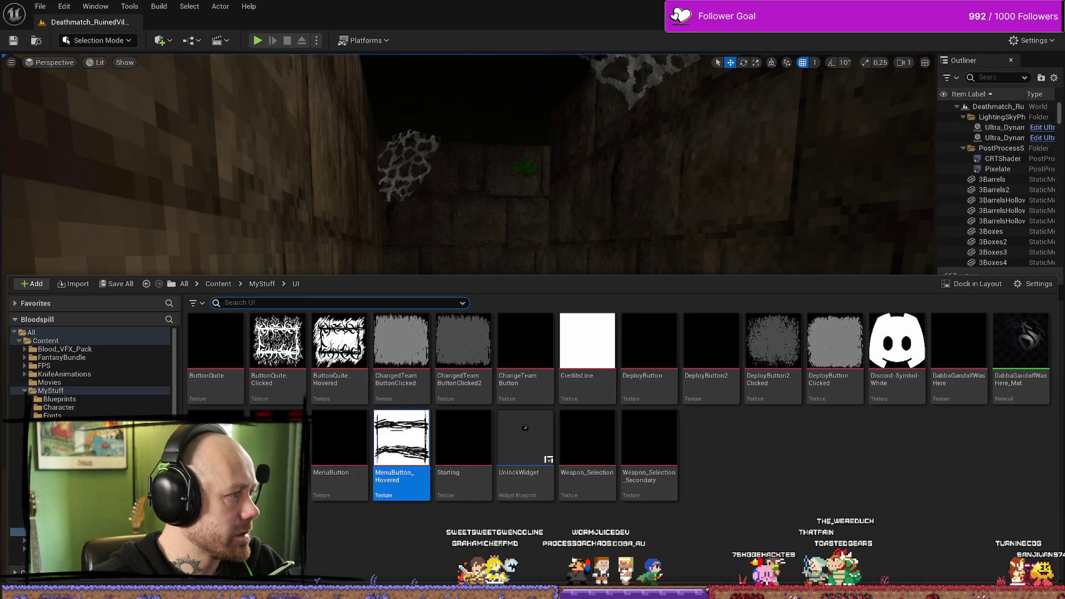
left_click(836, 455)
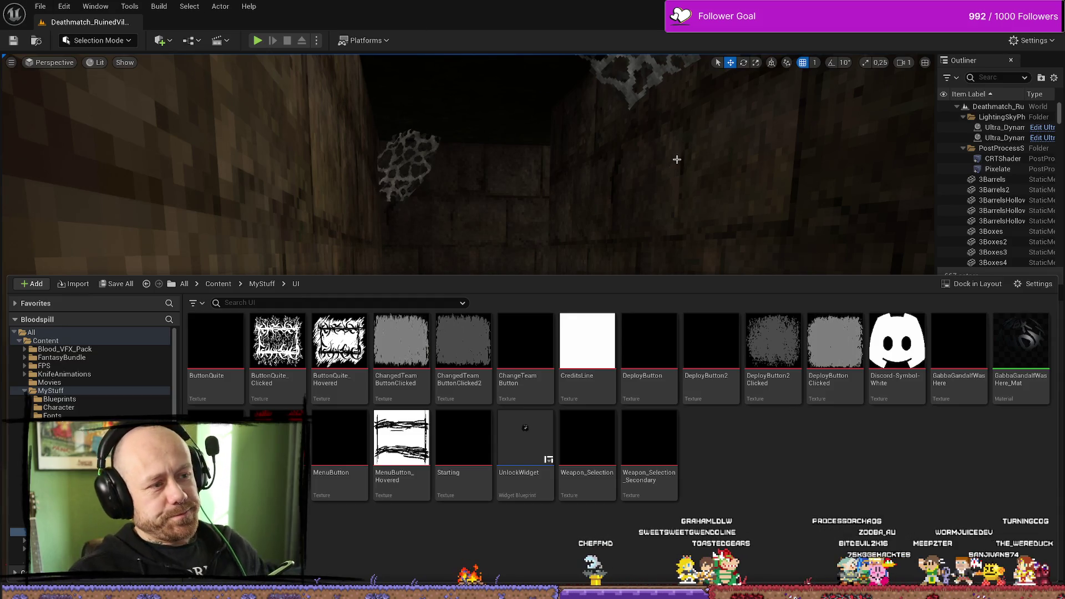
mouse_move(725, 247)
left_mouse_down()
mouse_move(729, 204)
mouse_move(644, 209)
left_mouse_up()
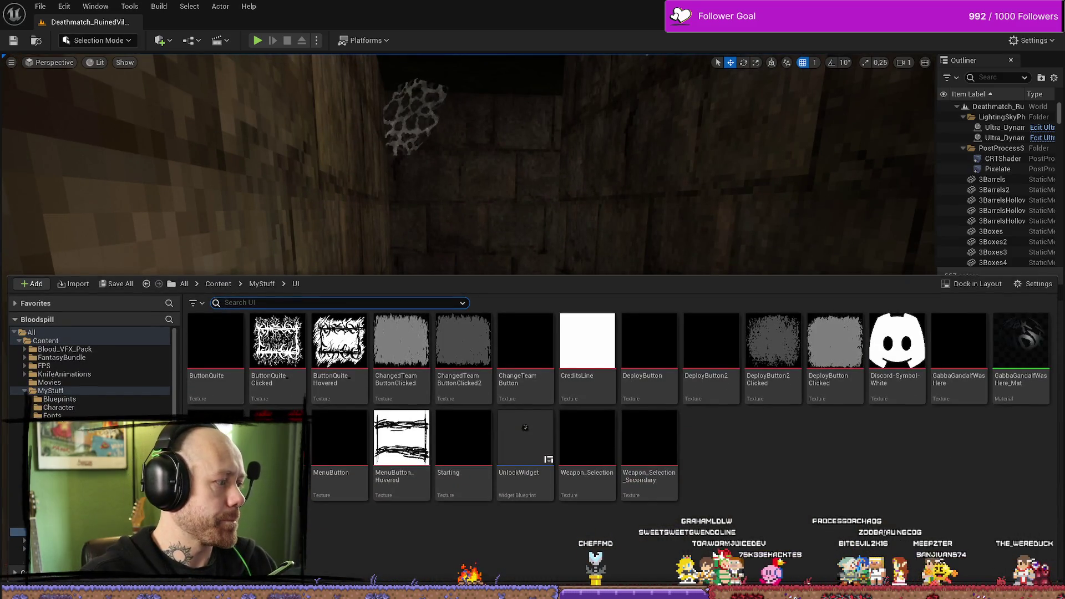
key("alt+Tab")
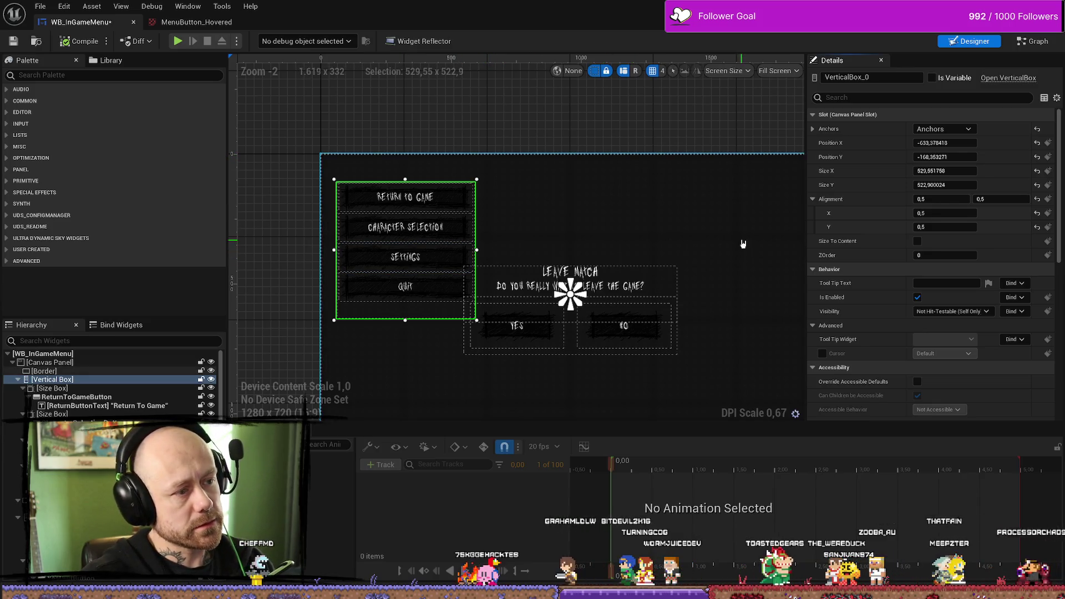
Step: In the event graph, select the Button Set Text node pair and delete the old Settings hover calls
left_click(1036, 43)
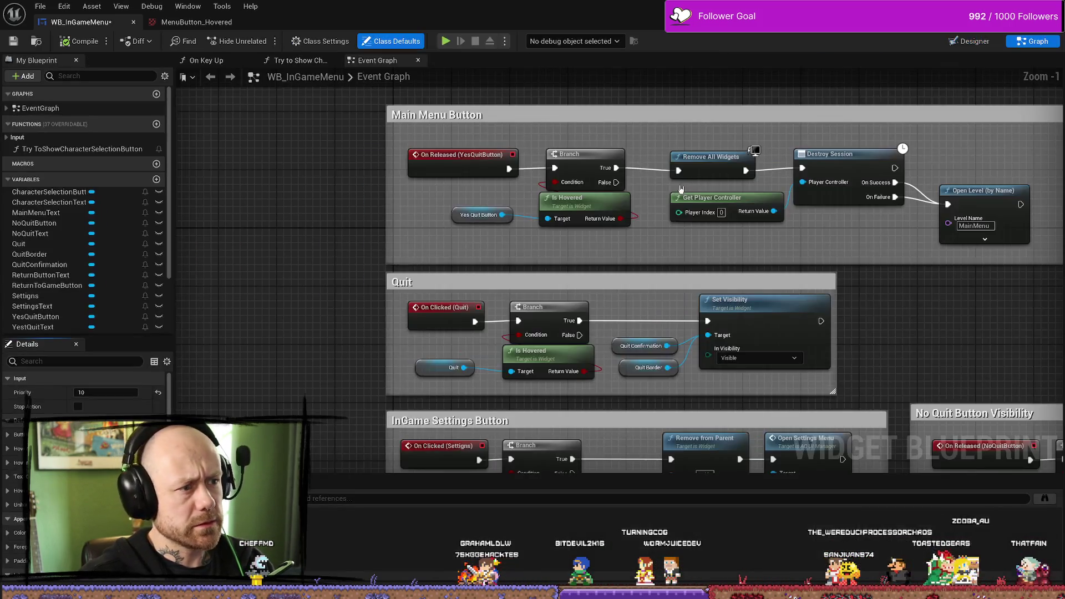
scroll(673, 208, "down", 10)
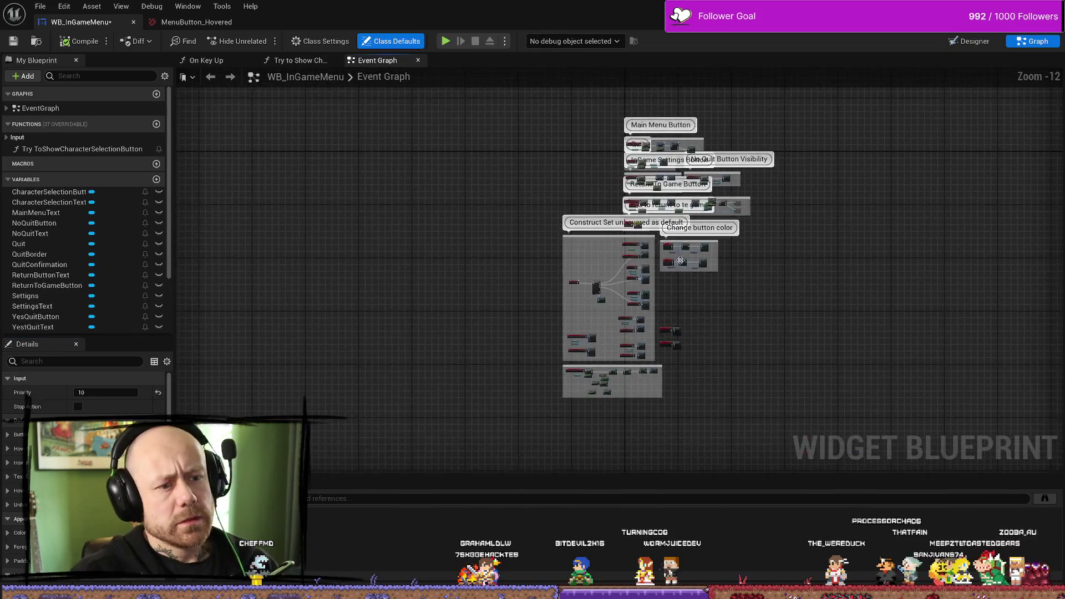
scroll(668, 228, "up", 10)
left_click_drag(492, 261, 636, 191)
scroll(615, 266, "down", 4)
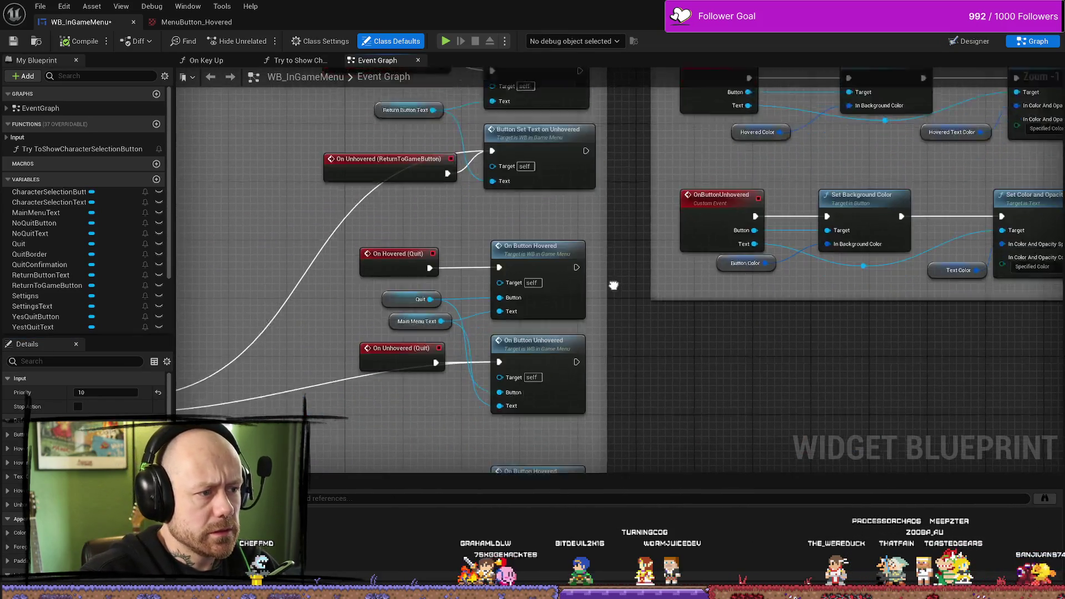
scroll(637, 205, "up", 4)
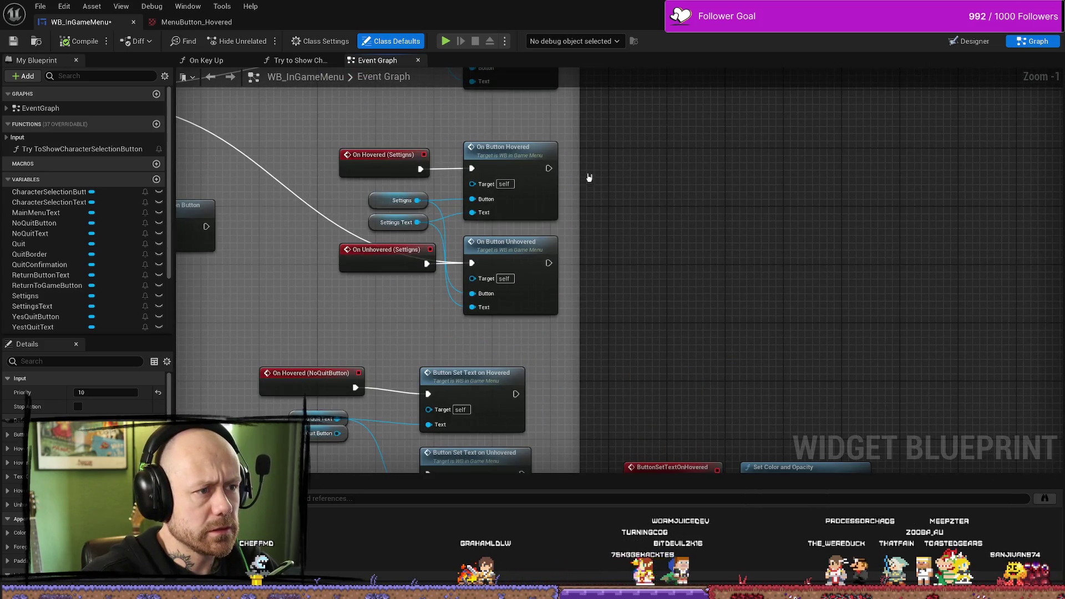
left_click_drag(589, 178, 601, 245)
scroll(601, 244, "down", 1)
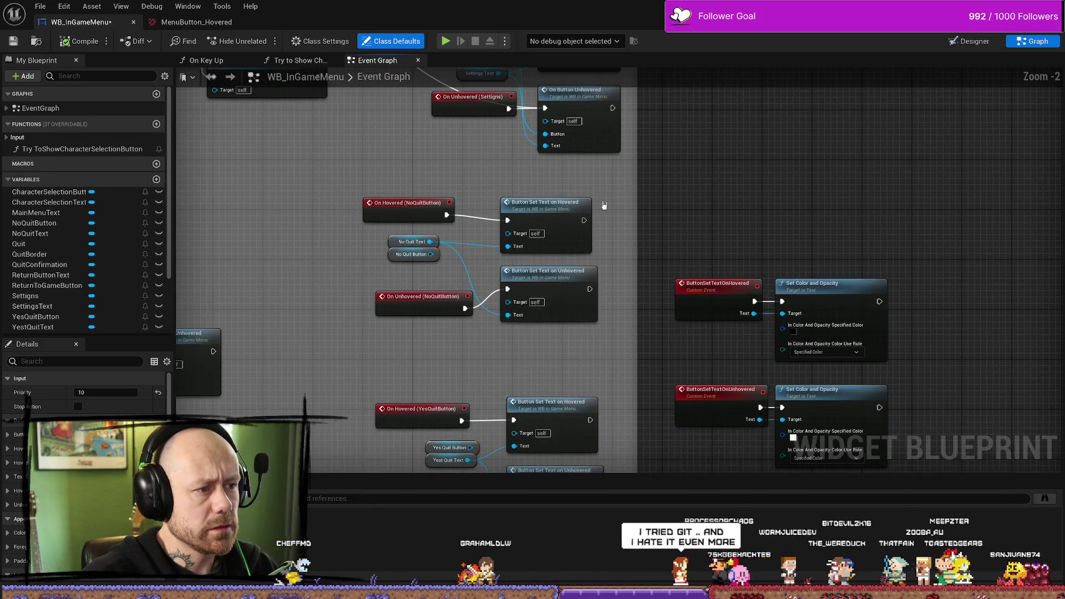
left_click_drag(604, 205, 623, 208)
left_click_drag(593, 322, 703, 215)
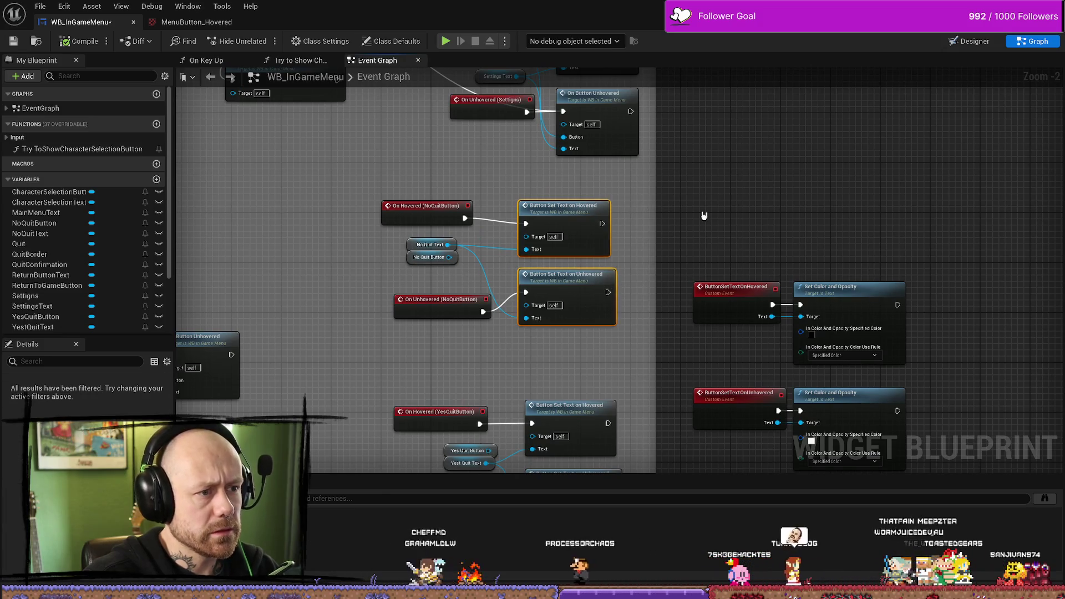
left_click_drag(602, 183, 554, 351)
left_click_drag(597, 161, 570, 300)
key("Delete")
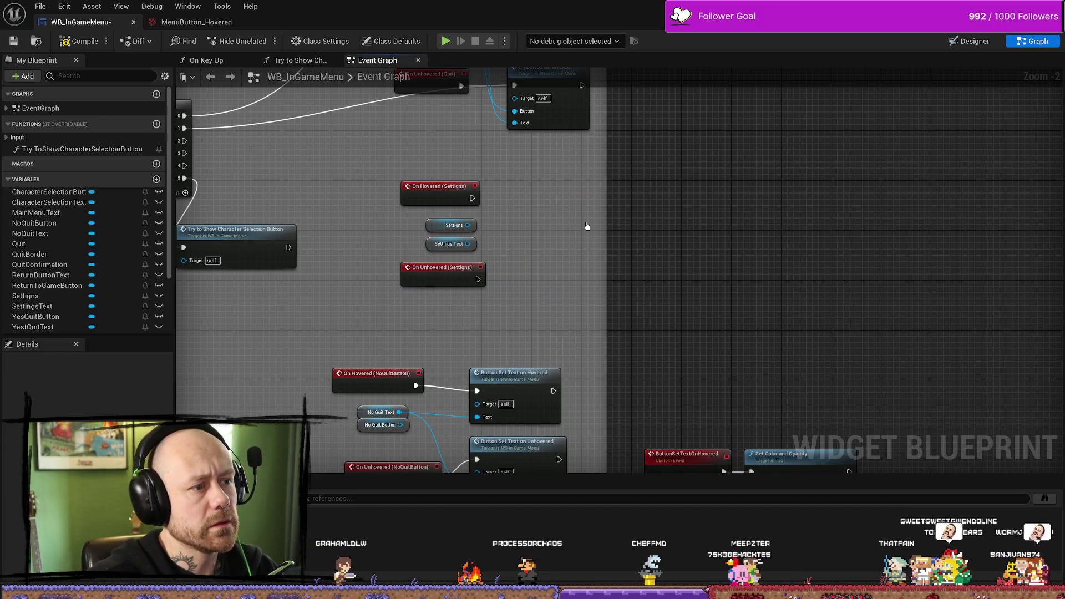
Step: Paste Set Text nodes for Settings, wiring its unhover event and Settings Text
key("ctrl+v")
mouse_move(621, 178)
left_mouse_down()
mouse_move(667, 183)
mouse_move(572, 187)
mouse_move(582, 187)
left_mouse_up()
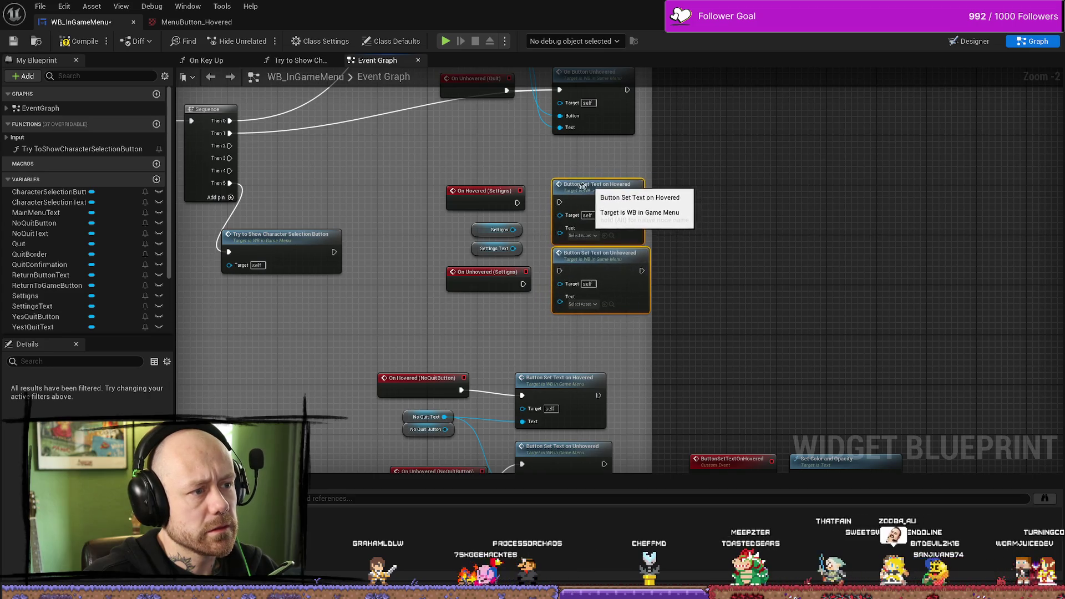
left_click_drag(523, 284, 558, 277)
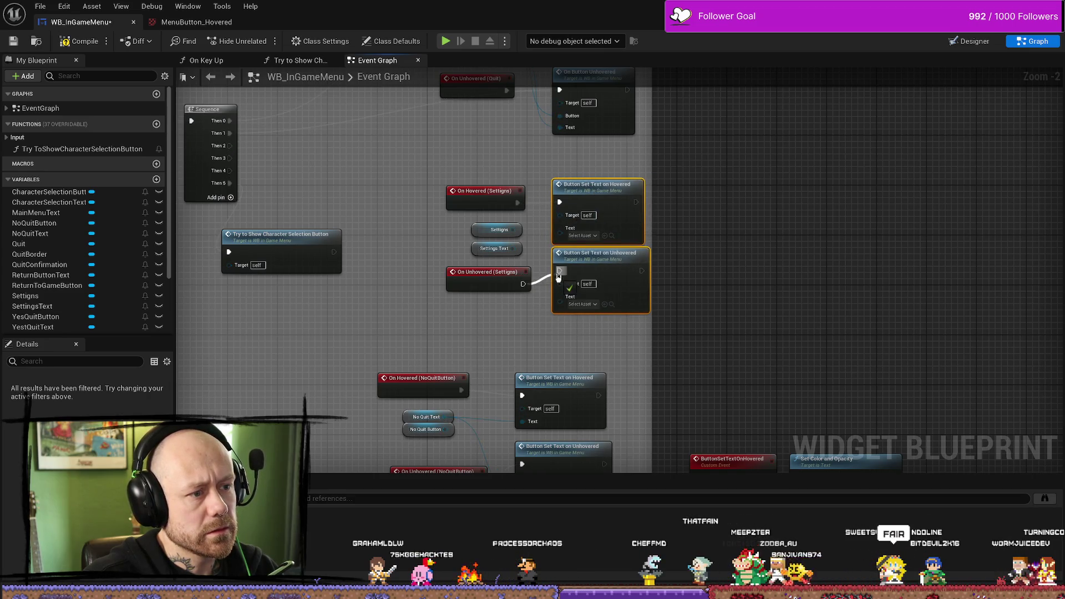
mouse_move(512, 249)
left_mouse_down()
mouse_move(558, 249)
mouse_move(560, 228)
mouse_move(559, 297)
left_mouse_up()
Step: Replace the Quit hover calls with pasted Set Text nodes wired to On Hovered and On Unhovered
left_click_drag(776, 246, 768, 445)
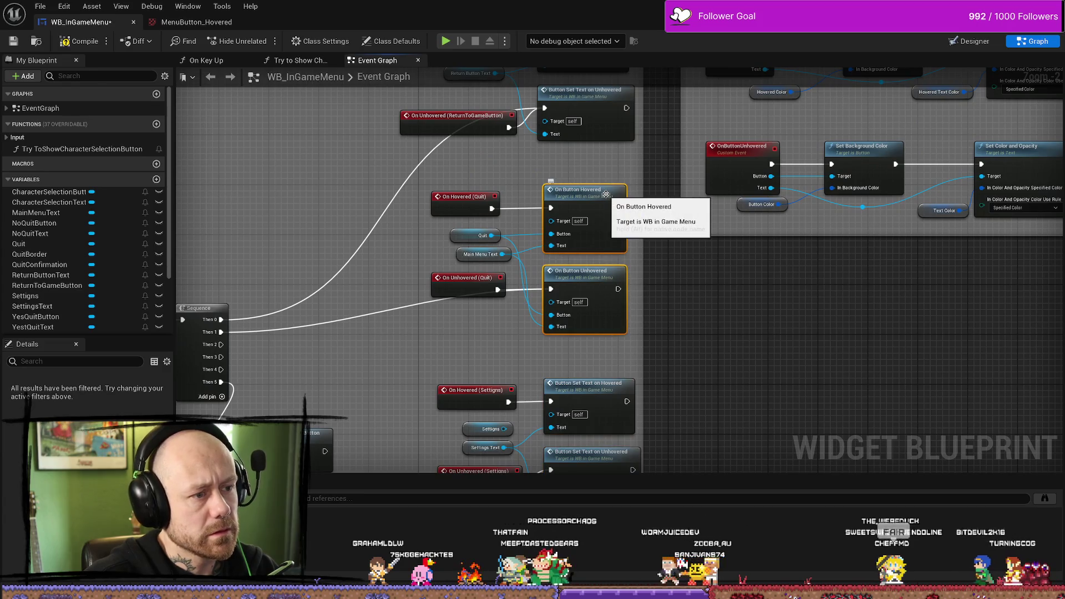
key("Delete")
key("ctrl+v")
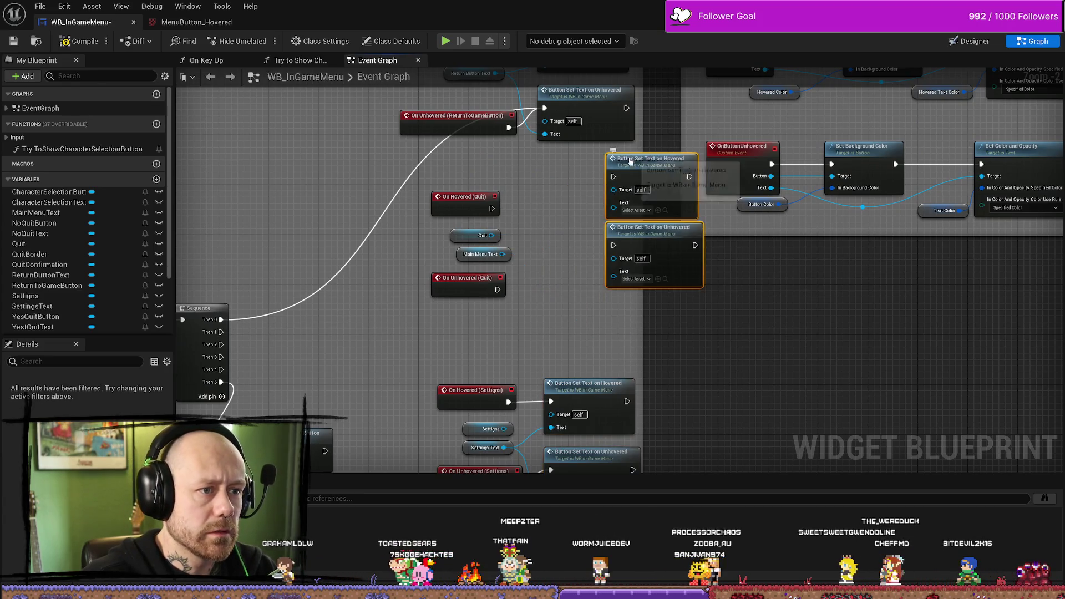
left_click_drag(631, 161, 556, 186)
left_click_drag(491, 209, 538, 202)
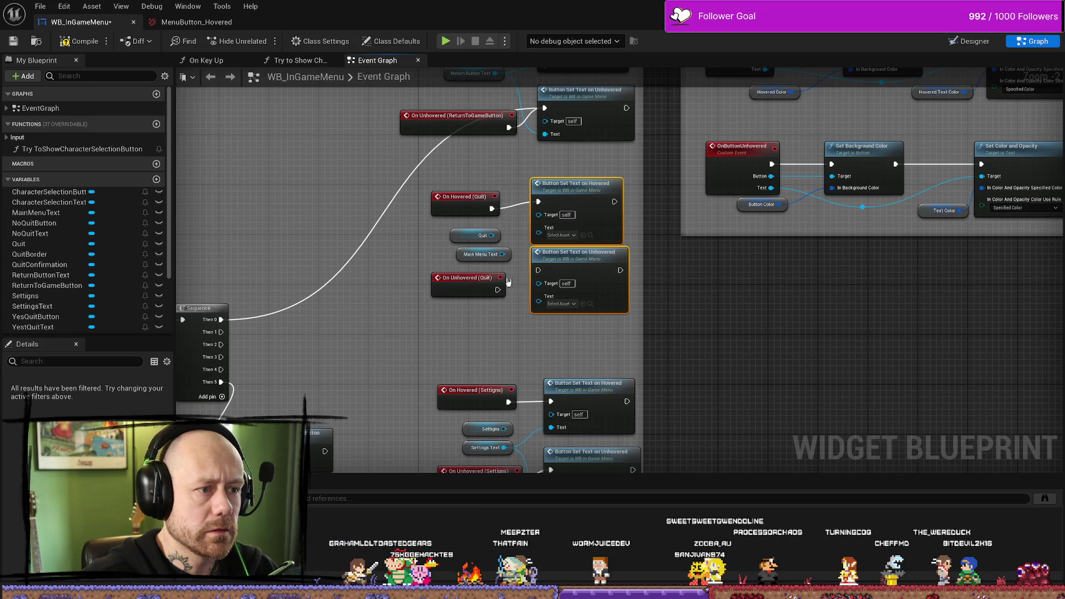
left_click_drag(497, 290, 538, 270)
Step: Wire a Set Text pair to the ReturnToGameButton hover events, feed both Return Button Text, and save
key("ctrl+v")
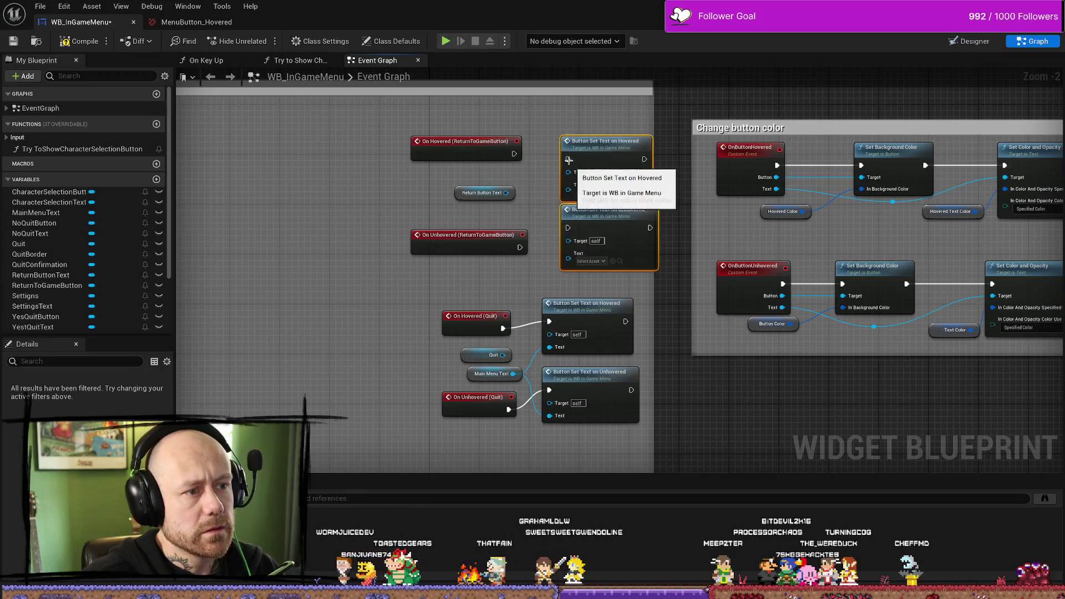
left_click_drag(514, 154, 568, 159)
left_click_drag(520, 247, 567, 228)
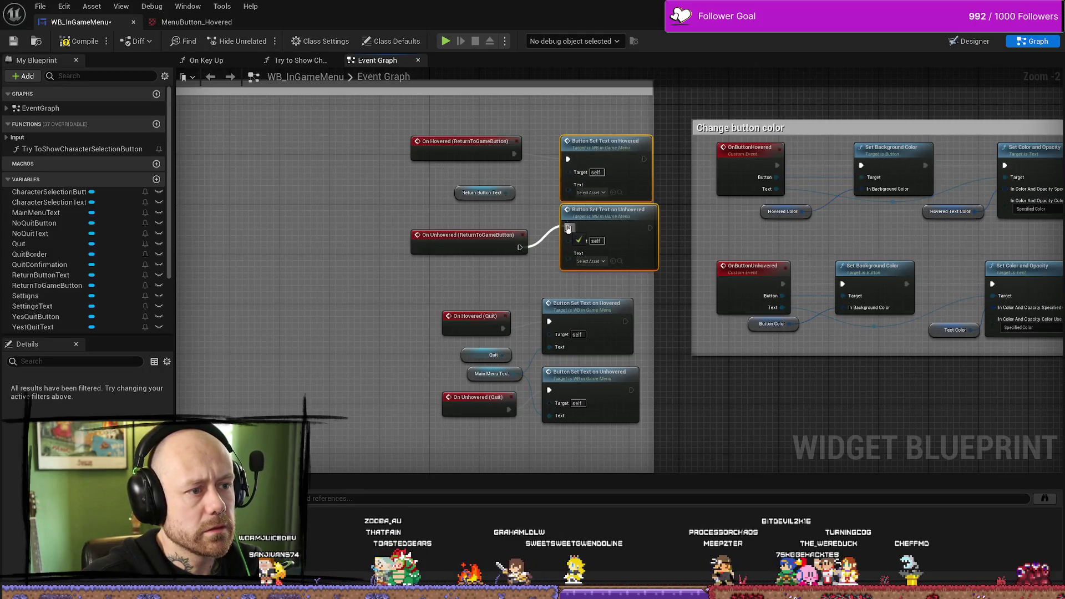
left_click_drag(616, 145, 598, 139)
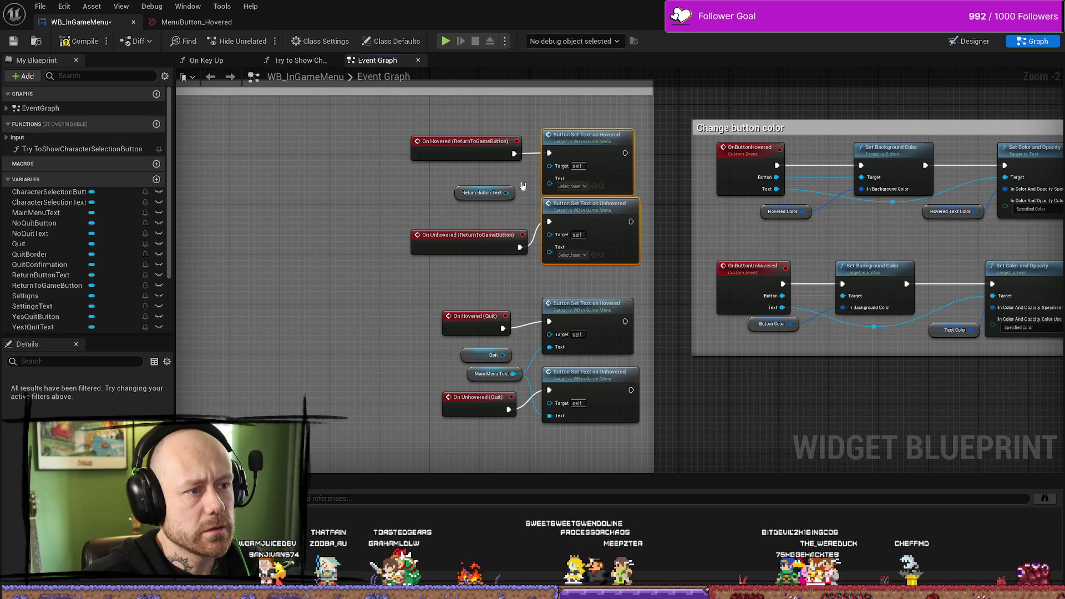
mouse_move(506, 192)
left_mouse_down()
mouse_move(549, 178)
mouse_move(528, 219)
left_mouse_up()
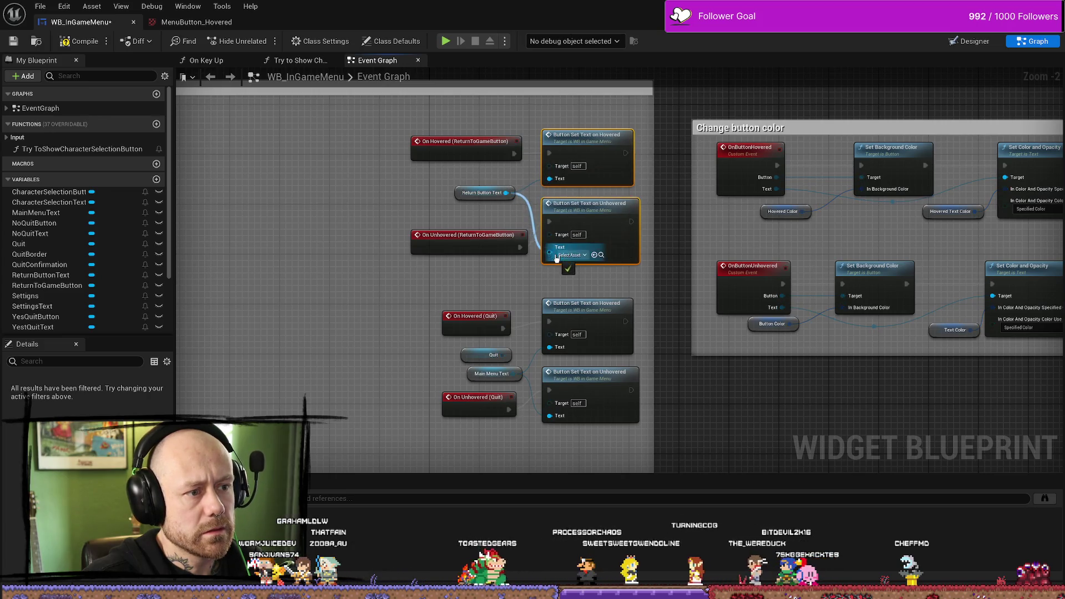
left_click_drag(556, 258, 556, 257)
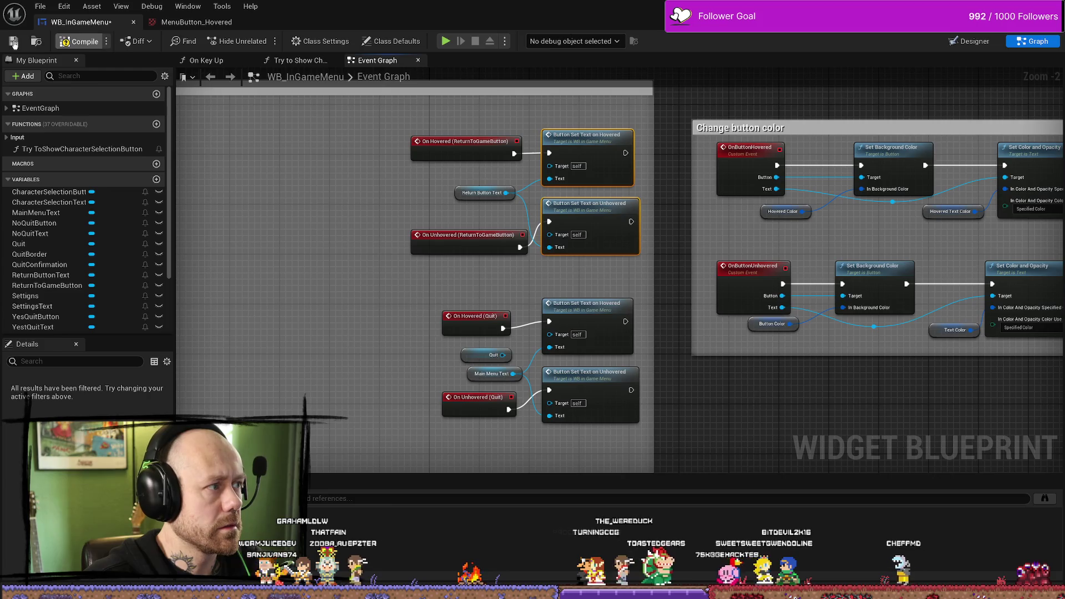
left_click(14, 42)
left_click_drag(386, 264, 394, 176)
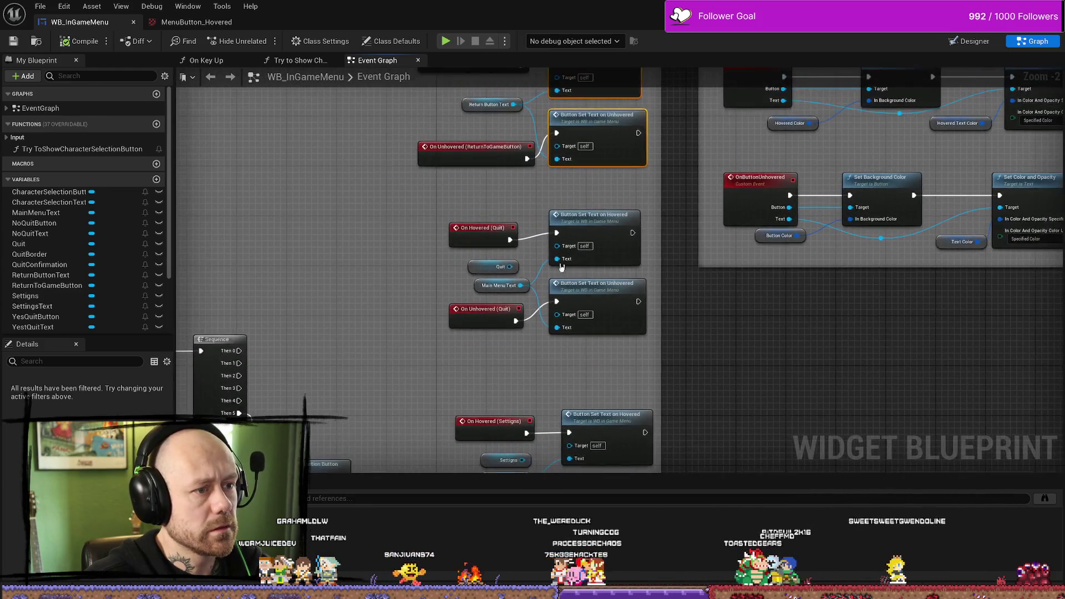
Step: Tidy the Quit, Settings and NoQuitButton node groups into aligned positions in the graph
mouse_move(441, 338)
left_mouse_down()
mouse_move(610, 224)
mouse_move(598, 225)
left_mouse_up()
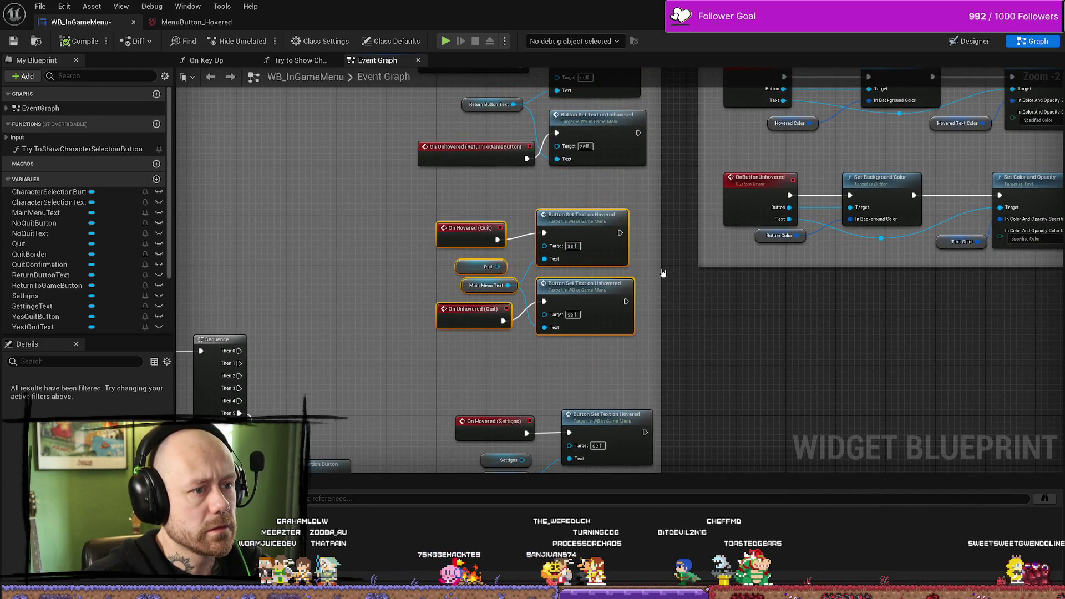
left_click_drag(664, 268, 678, 98)
left_click_drag(460, 383, 683, 233)
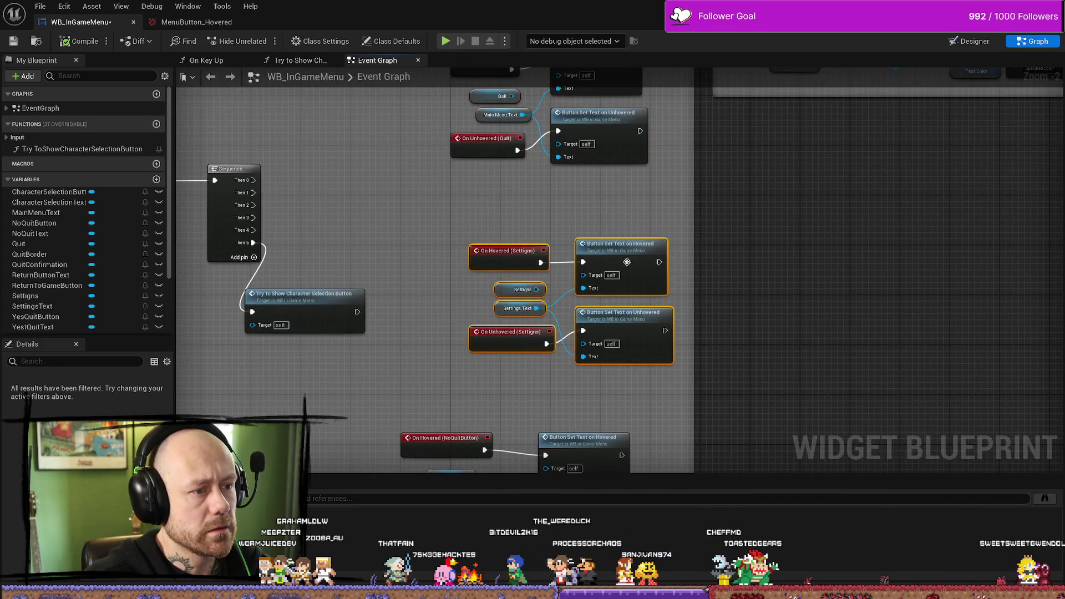
left_click_drag(627, 263, 614, 251)
left_click_drag(611, 373, 608, 208)
left_click_drag(395, 234, 472, 388)
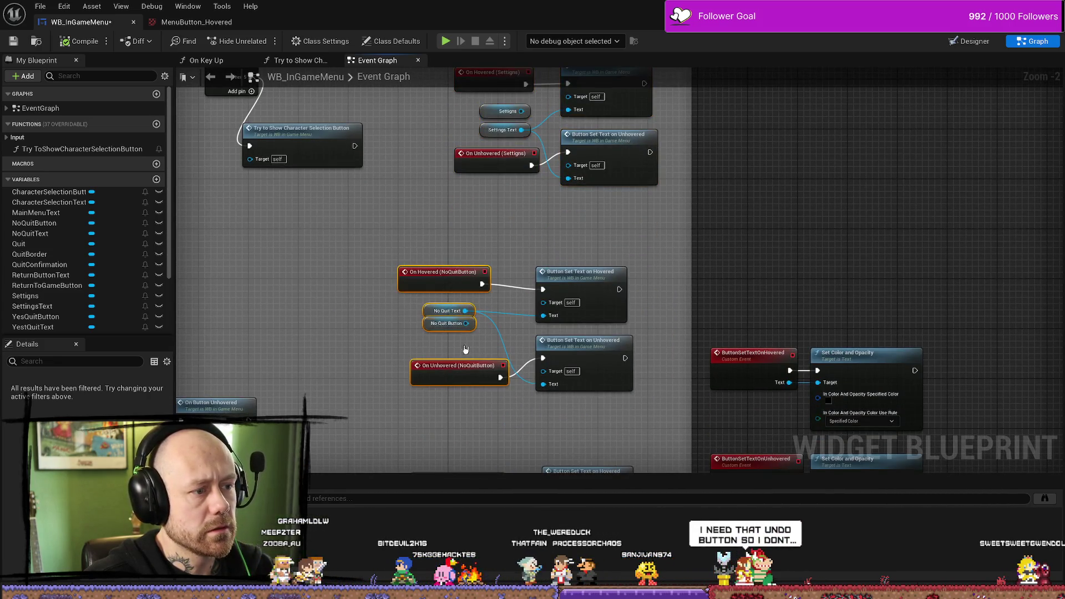
left_click_drag(449, 287, 474, 293)
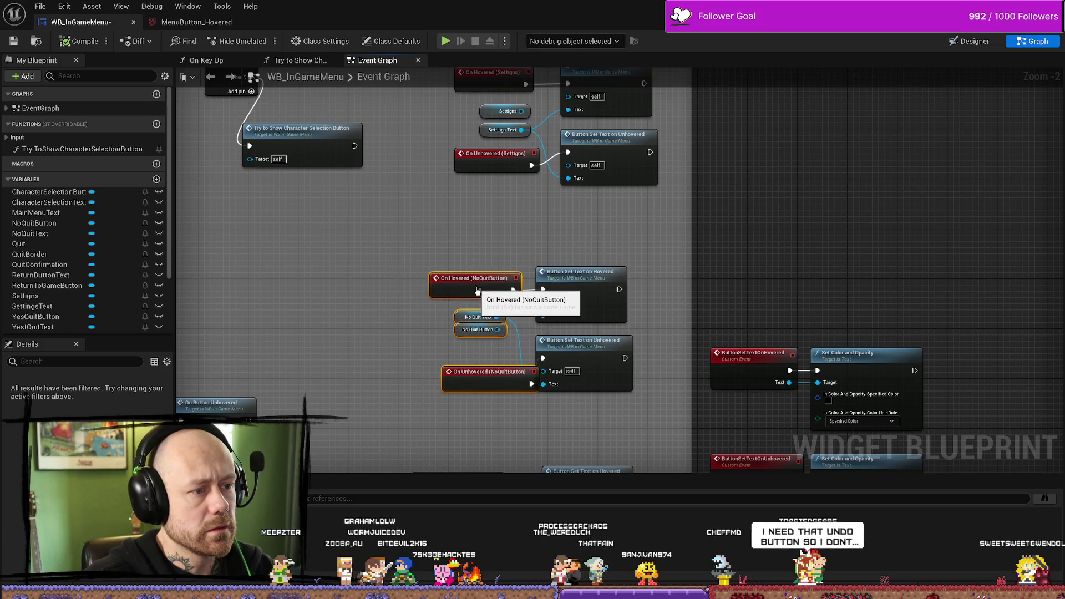
left_click(464, 377)
left_click_drag(417, 253, 526, 395)
left_click_drag(481, 298, 487, 297)
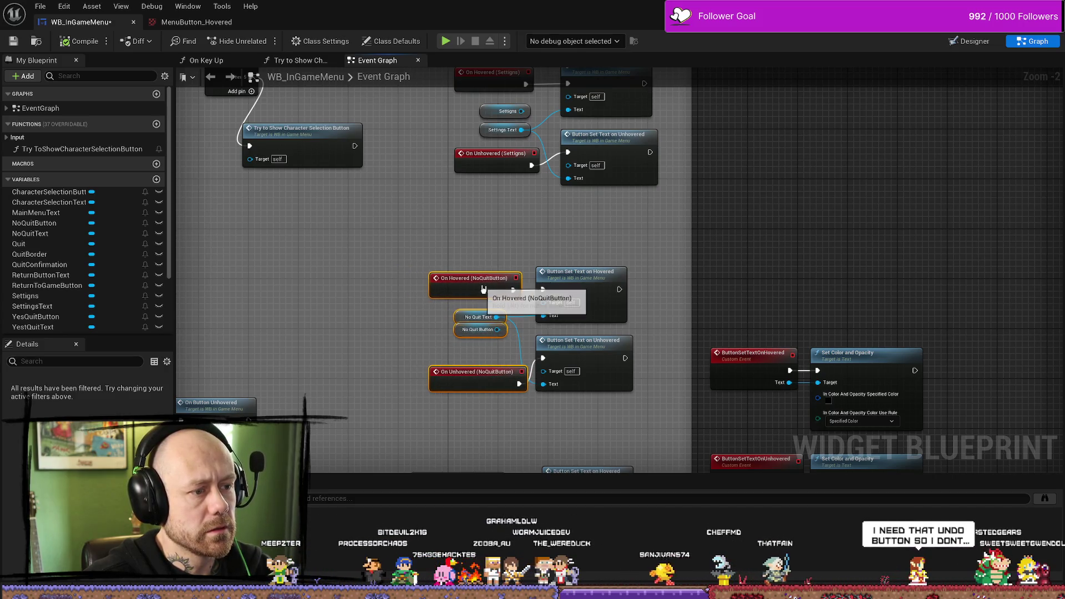
Step: Align the YesQuitButton and CharacterSelectionButton node groups in the event graph
left_click_drag(656, 269, 641, 136)
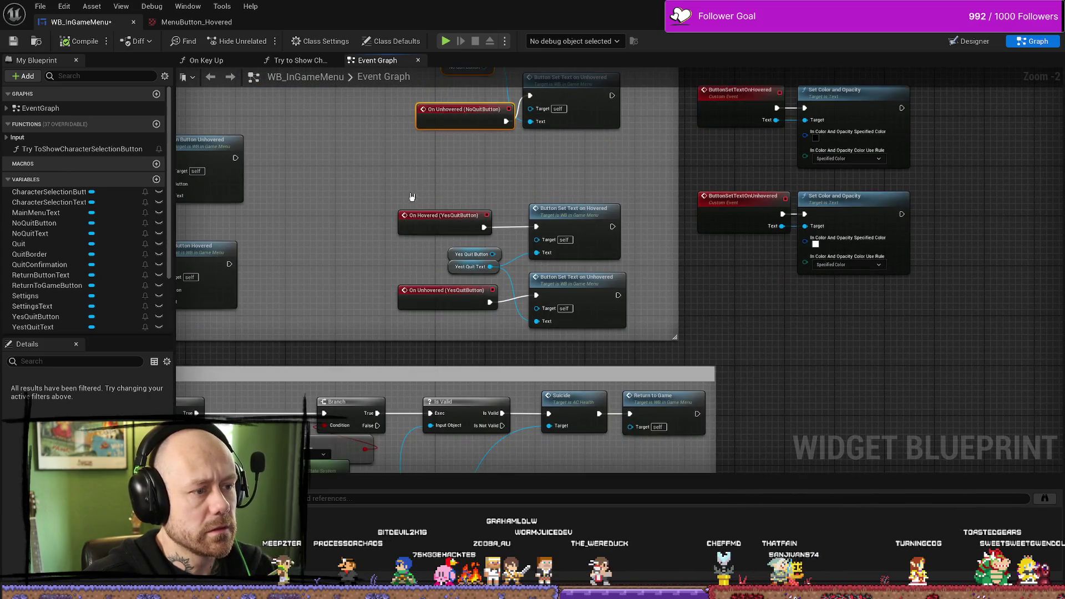
mouse_move(395, 185)
left_mouse_down()
mouse_move(478, 271)
mouse_move(496, 270)
left_mouse_up()
left_click_drag(628, 343, 435, 193)
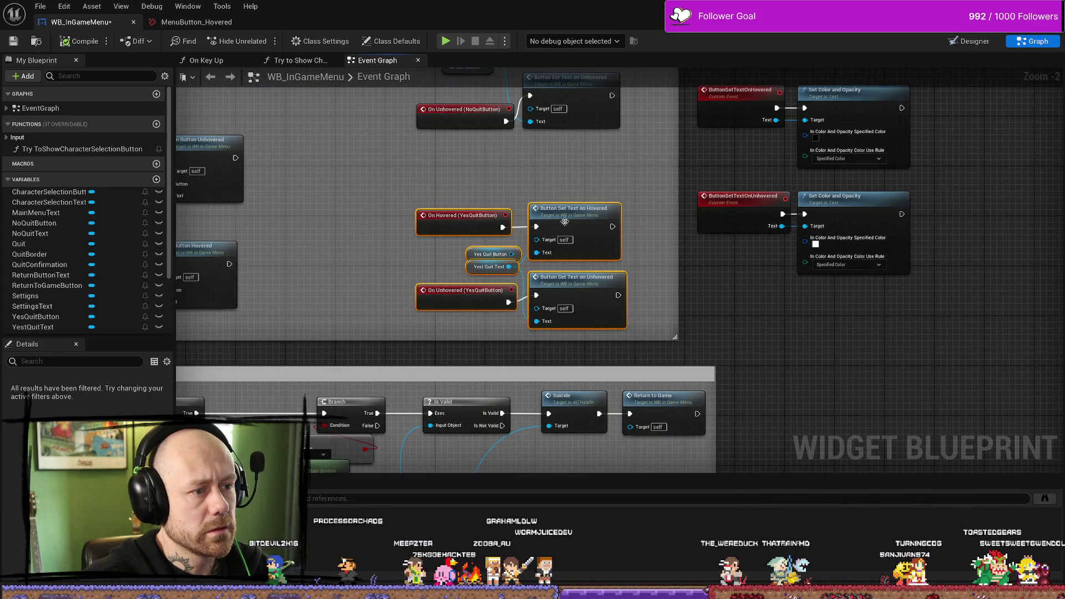
mouse_move(577, 220)
left_mouse_down()
mouse_move(577, 202)
mouse_move(755, 244)
mouse_move(994, 246)
left_mouse_up()
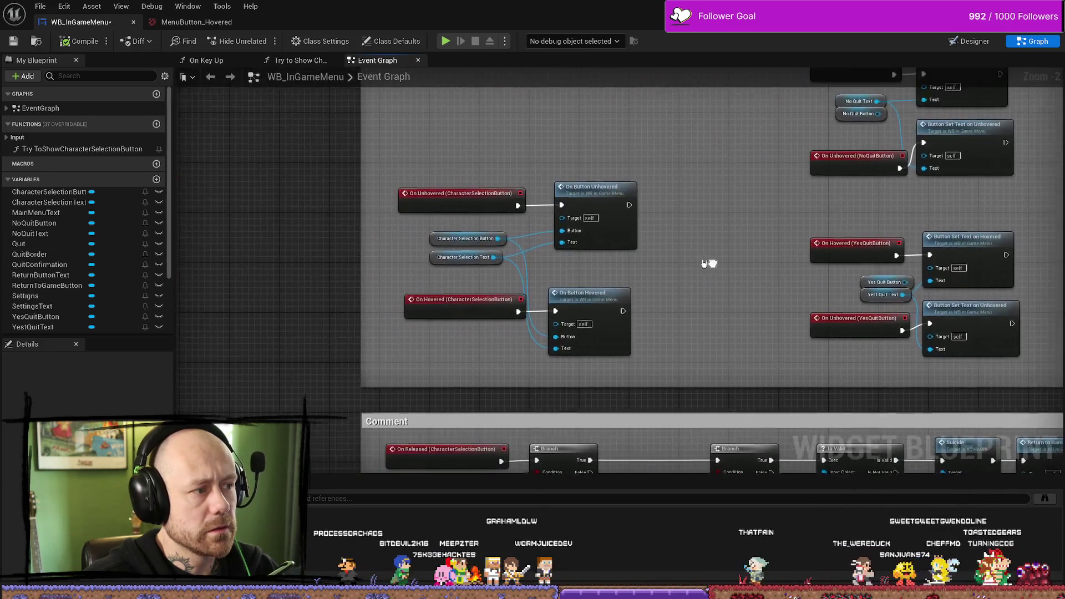
left_click_drag(668, 150, 569, 331)
left_click_drag(560, 194, 548, 194)
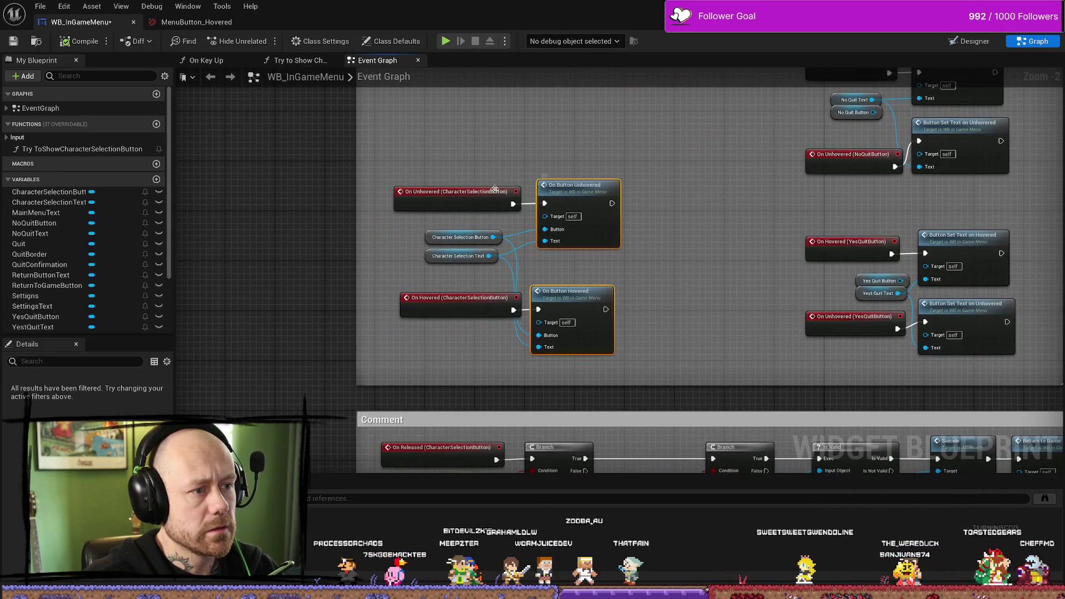
mouse_move(425, 154)
left_mouse_down()
mouse_move(460, 339)
mouse_move(428, 159)
left_mouse_up()
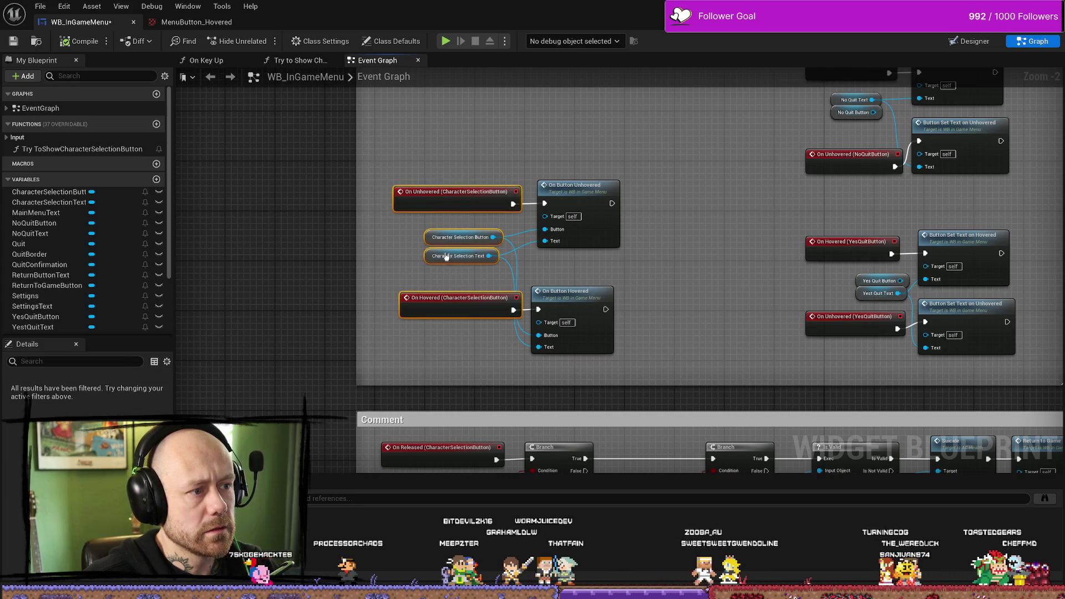
left_click(636, 261)
scroll(635, 261, "down", 1)
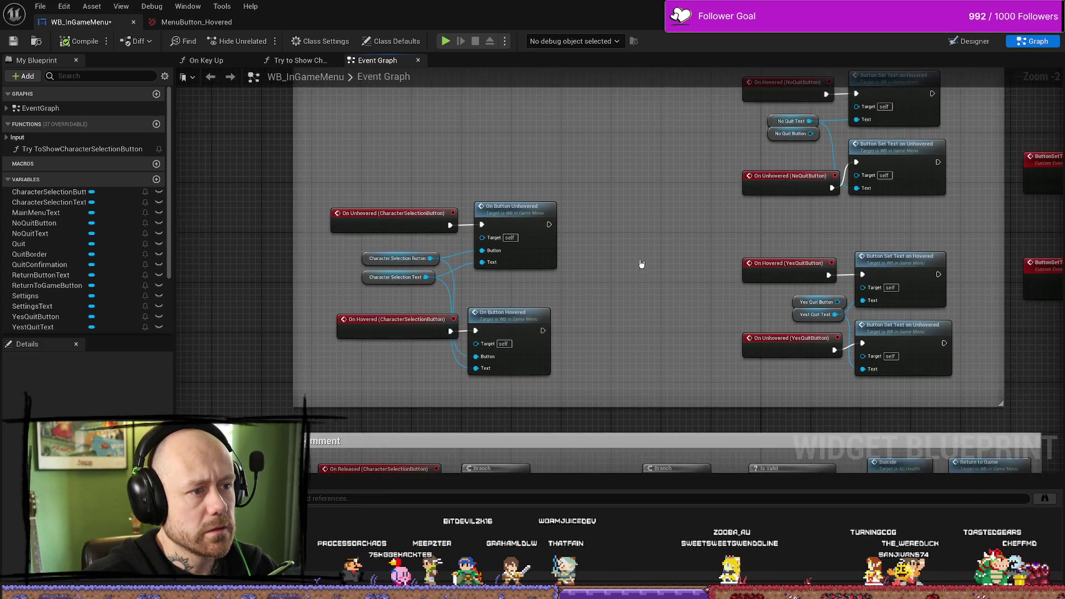
left_click_drag(659, 239, 586, 286)
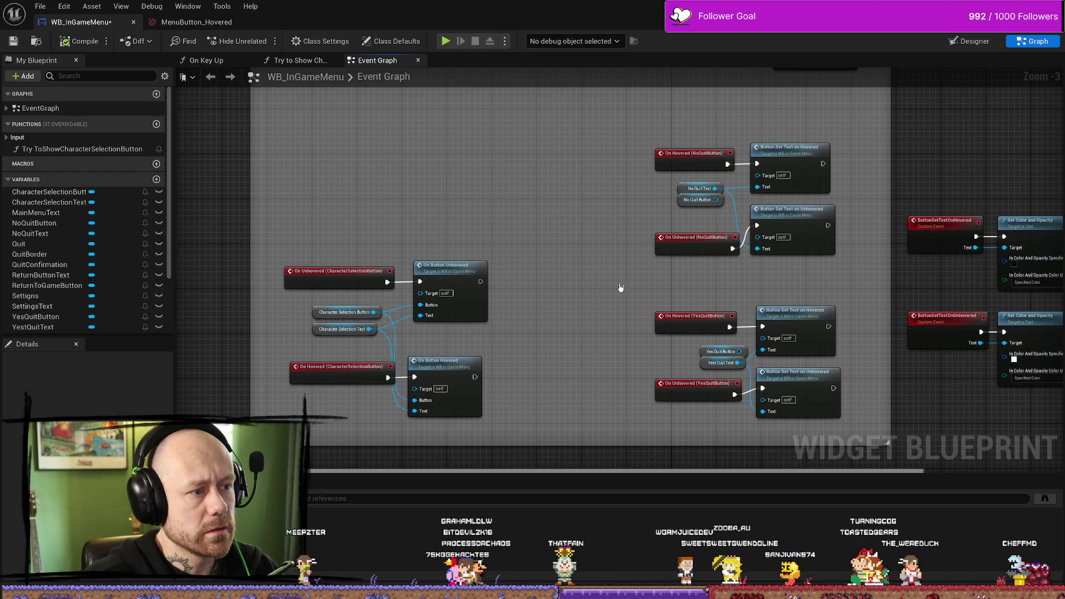
scroll(570, 319, "up", 2)
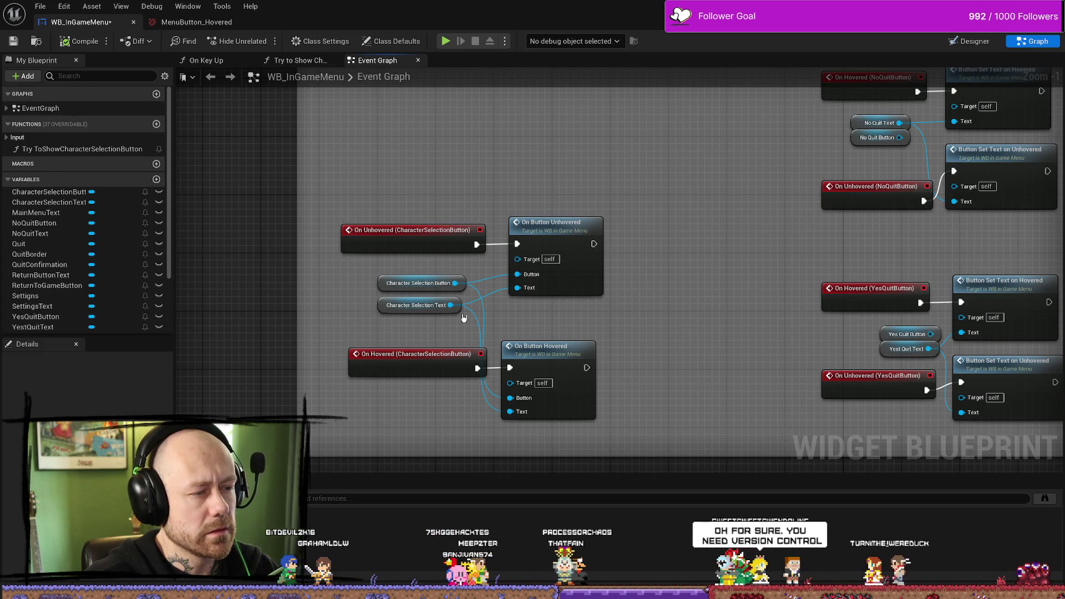
left_click(968, 40)
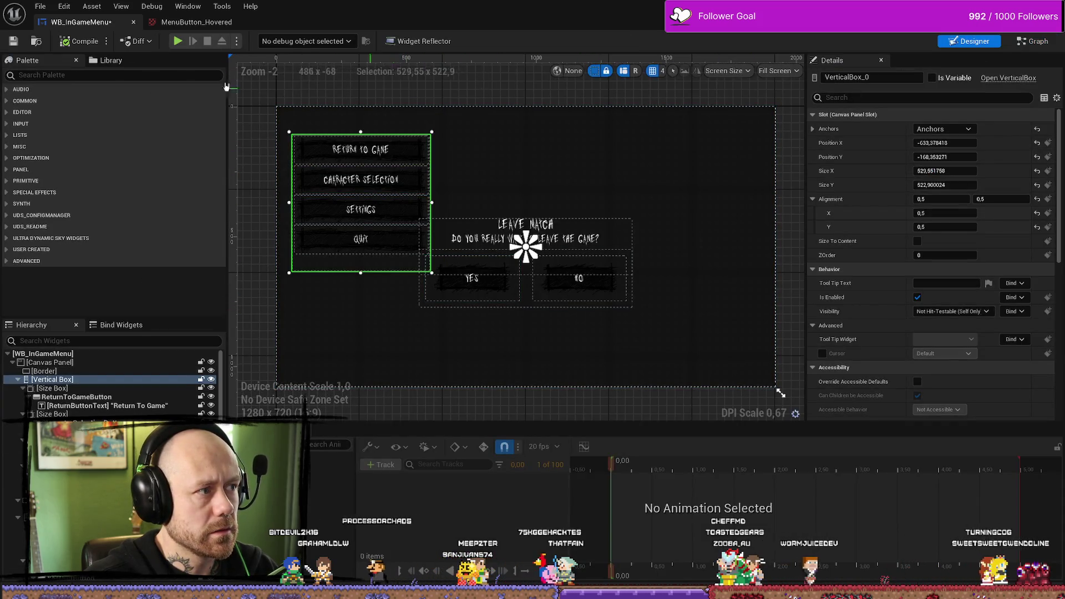
left_click(1037, 42)
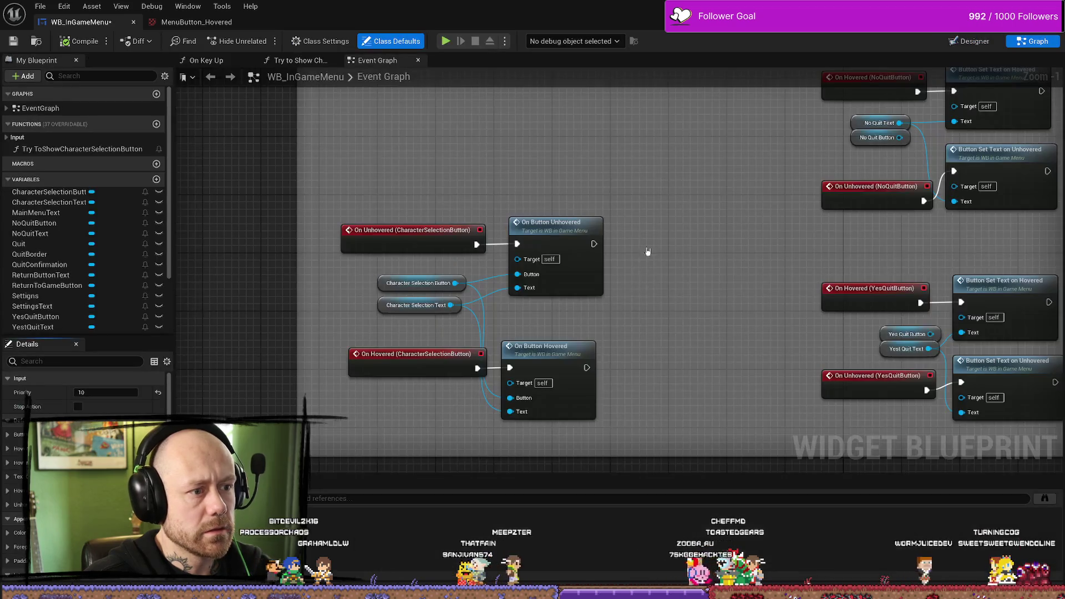
Step: Replace the CharacterSelection hover calls with a pasted Set Text pair beside Character Selection Text
key("Delete")
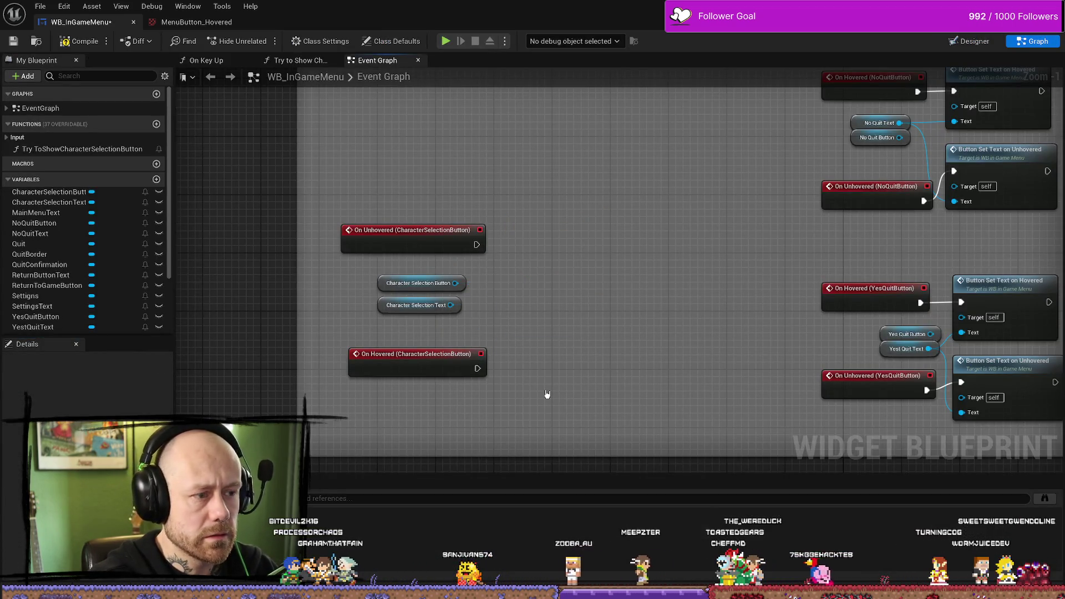
key("ctrl+v")
left_click_drag(579, 373, 572, 224)
key("ctrl+z")
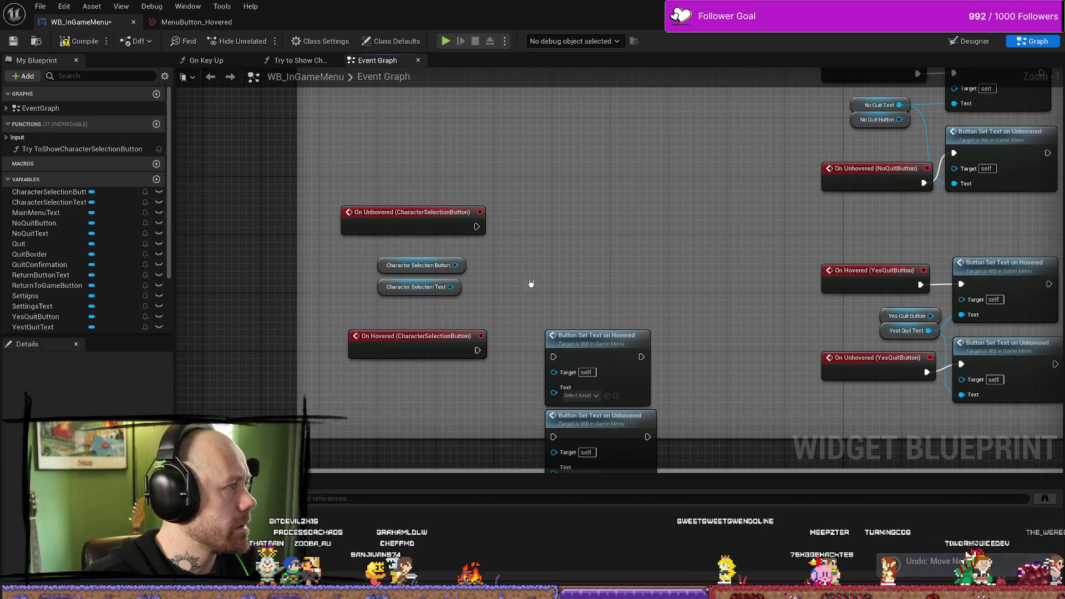
mouse_move(610, 290)
left_mouse_down()
mouse_move(585, 452)
mouse_move(605, 304)
left_mouse_up()
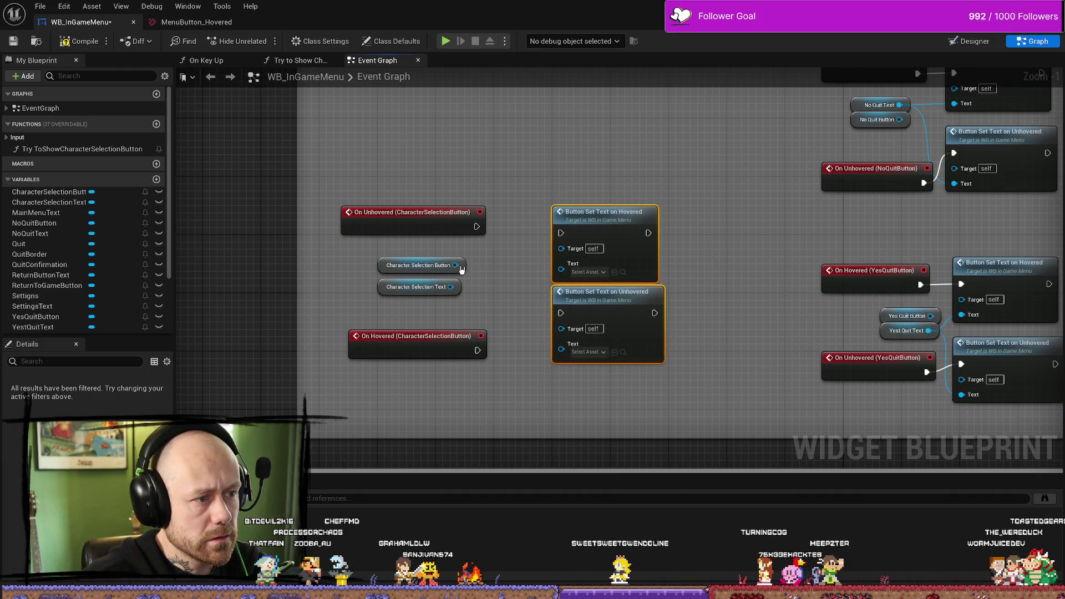
mouse_move(461, 268)
left_mouse_down()
mouse_move(563, 249)
mouse_move(562, 271)
left_mouse_up()
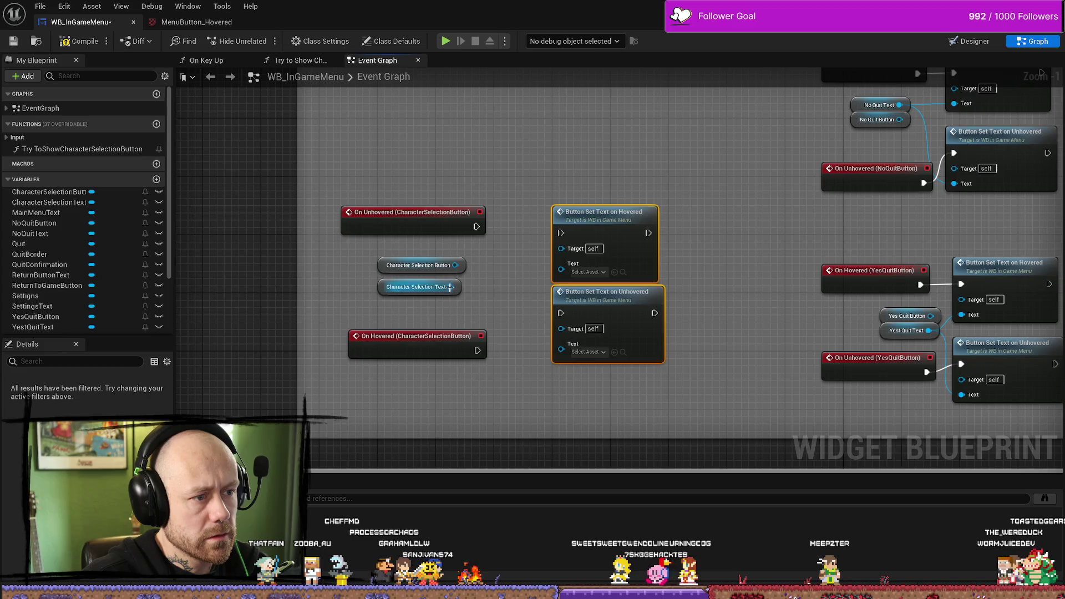
mouse_move(454, 290)
left_mouse_down()
mouse_move(584, 270)
mouse_move(452, 299)
mouse_move(559, 289)
mouse_move(562, 265)
mouse_move(547, 339)
mouse_move(560, 345)
mouse_move(559, 317)
left_mouse_up()
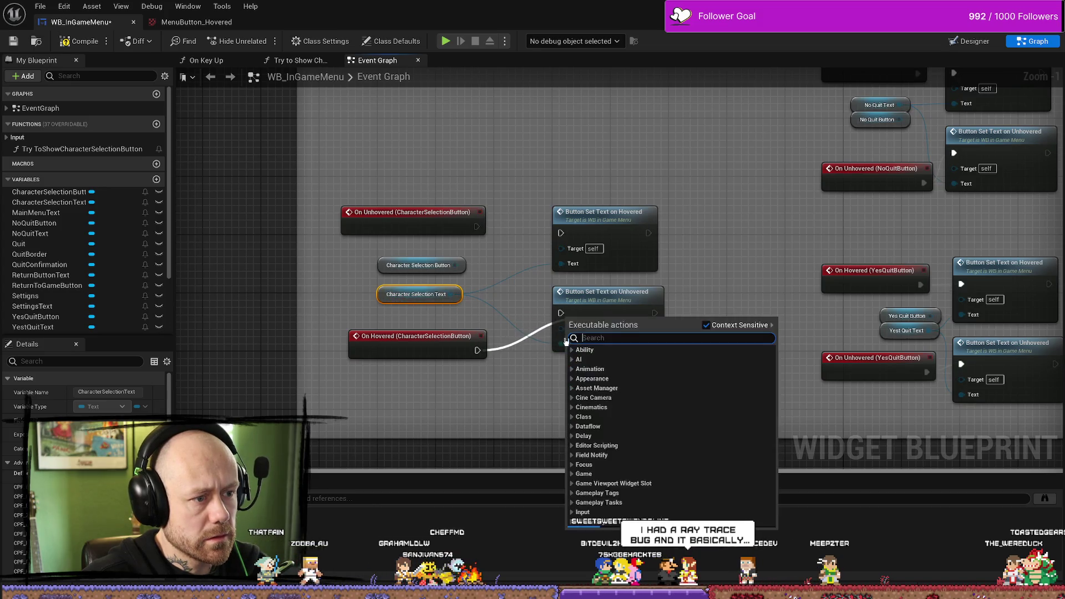
Step: Feed Character Selection Text into the unhovered setter, swap the hover exec wires, compile and save
mouse_move(476, 226)
left_mouse_down()
mouse_move(573, 236)
mouse_move(561, 233)
left_mouse_up()
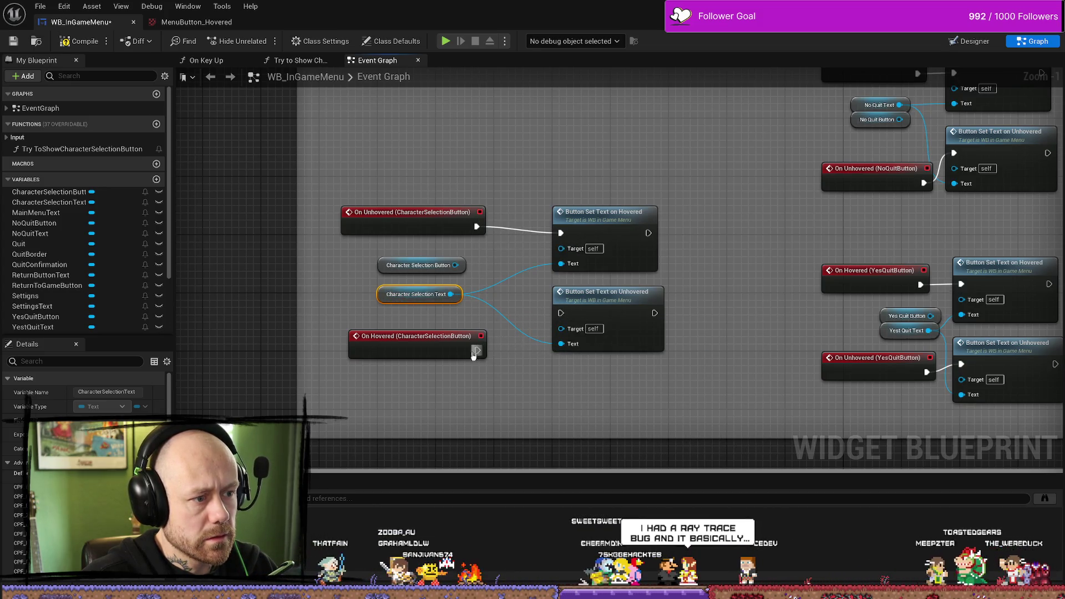
mouse_move(477, 350)
left_mouse_down()
mouse_move(554, 327)
mouse_move(561, 313)
left_mouse_up()
left_click_drag(678, 229, 638, 333)
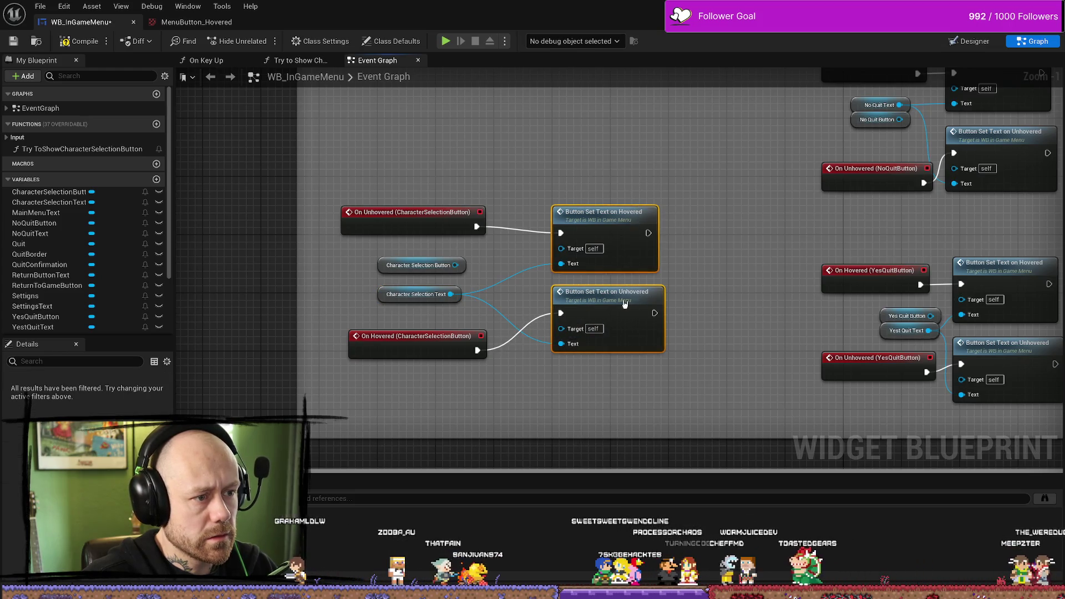
left_click_drag(610, 291, 581, 291)
left_click(65, 41)
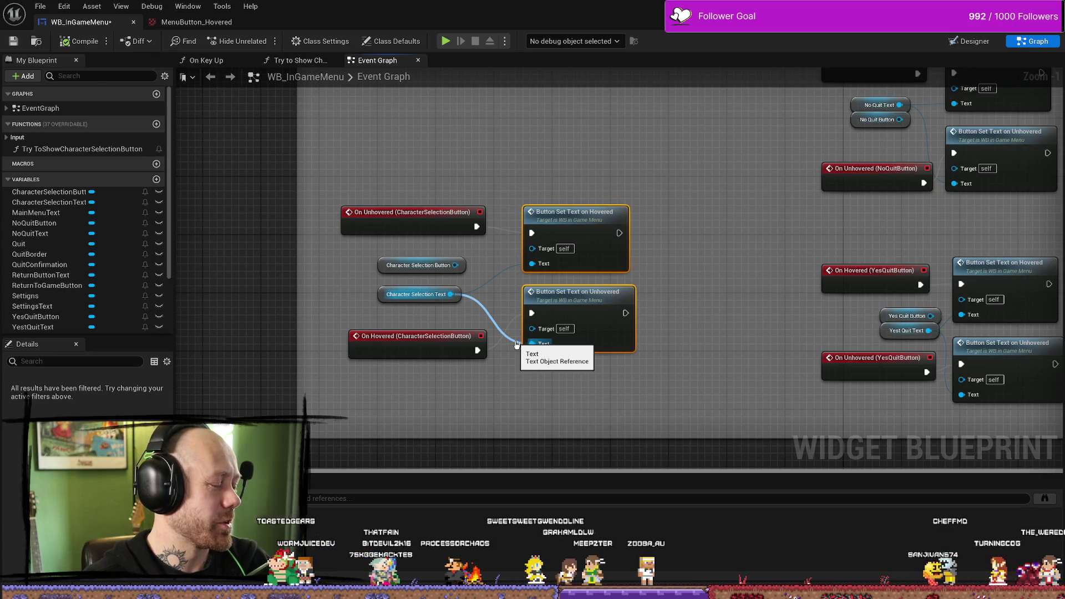
key("ctrl+s")
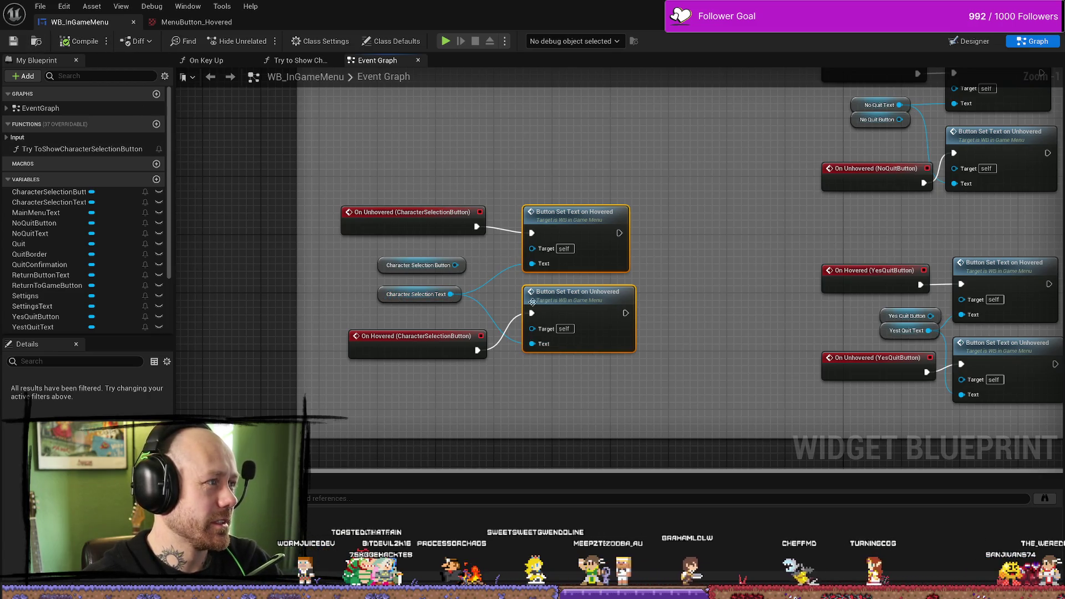
left_click_drag(790, 261, 779, 266)
scroll(779, 266, "down", 5)
scroll(686, 222, "up", 2)
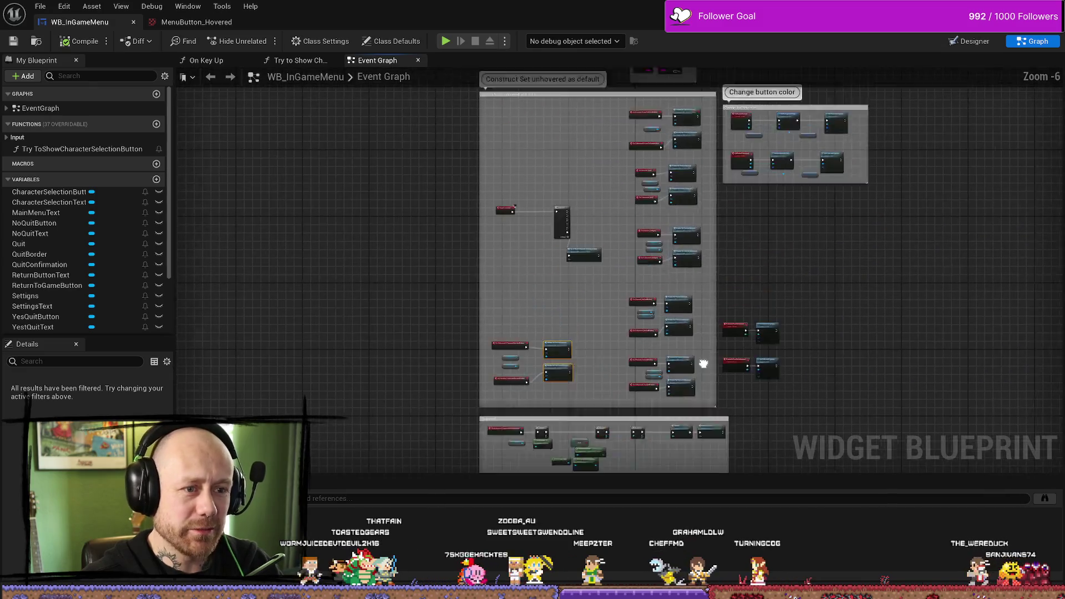
scroll(686, 221, "up", 5)
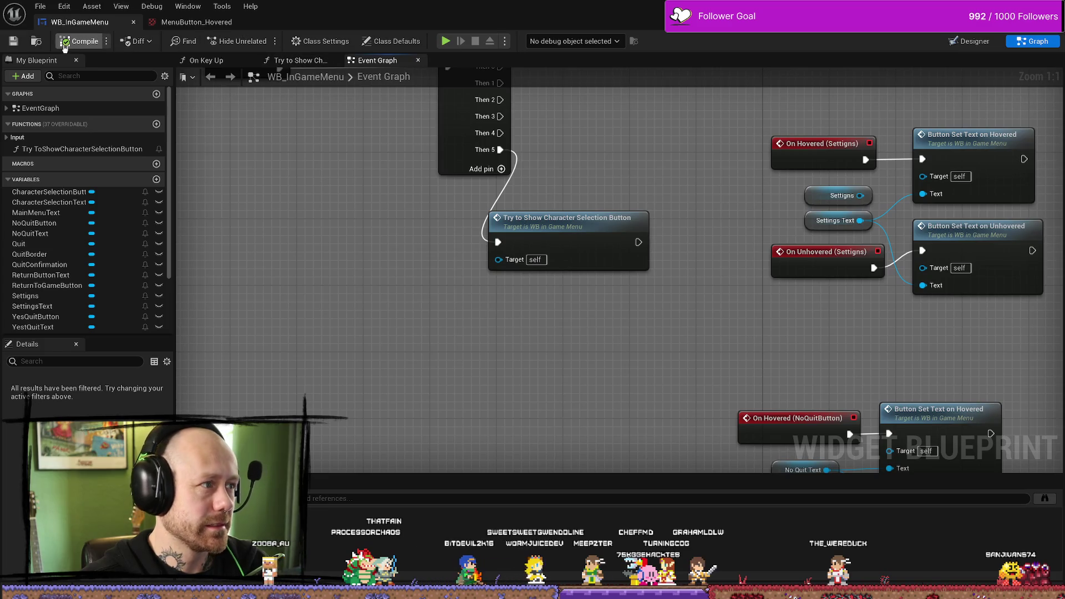
key("alt+Tab")
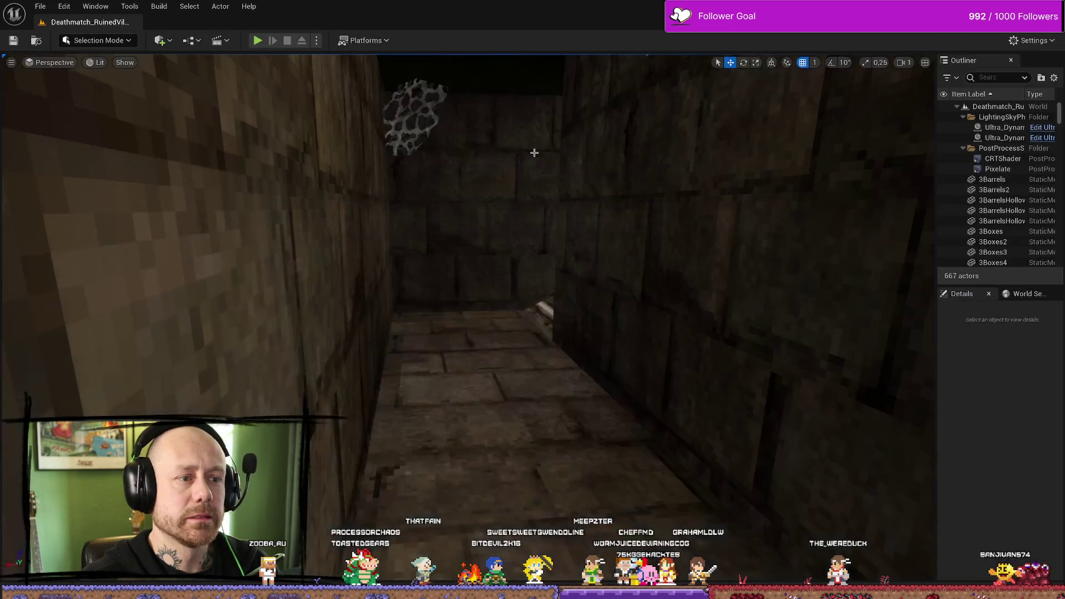
Step: Play the level, open the pause menu, resume with Return To Game, then stop
left_click(257, 40)
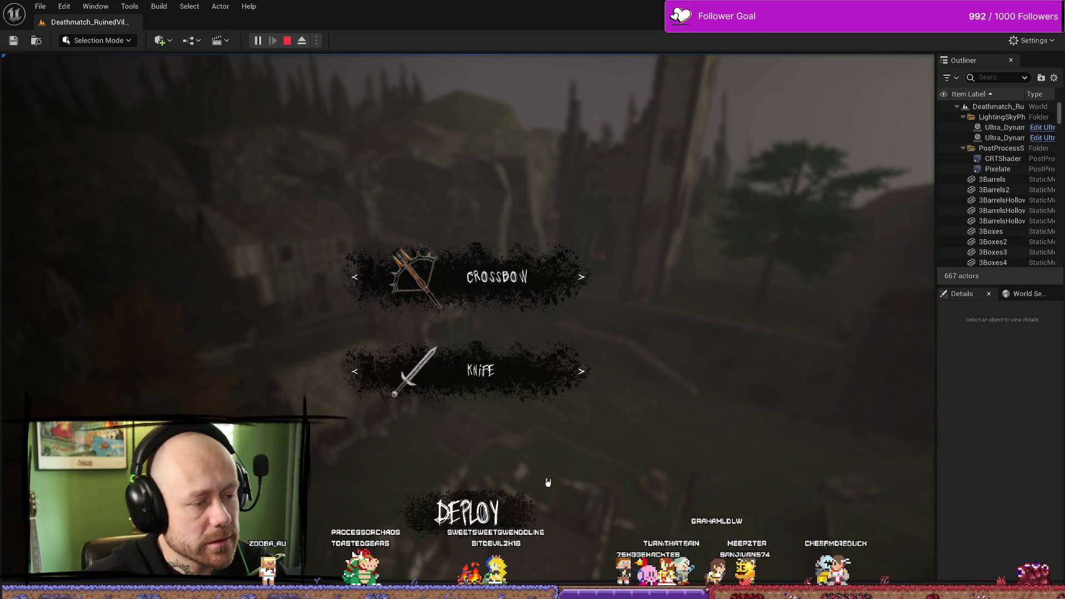
key("Escape")
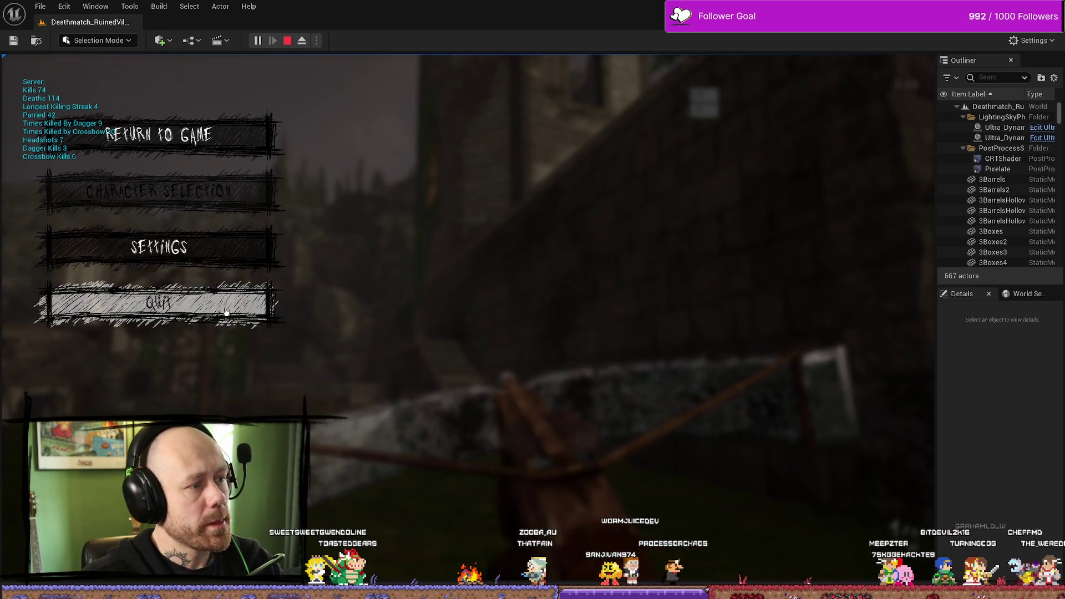
left_click(237, 136)
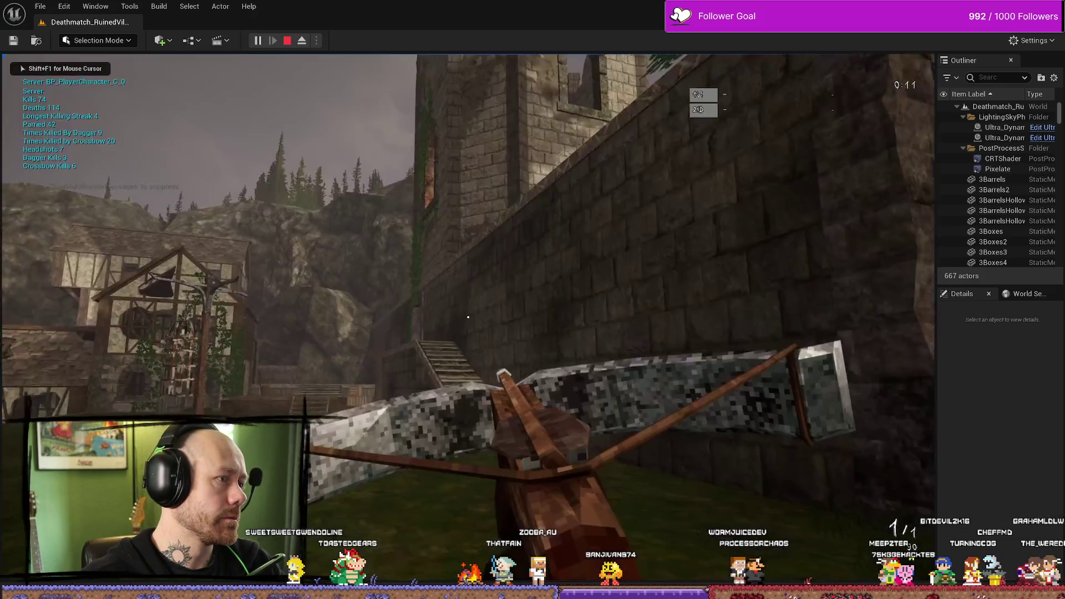
key("Escape")
Step: Glance at the content drawer, then go back to the WB_InGameMenu event graph
key("ctrl+space")
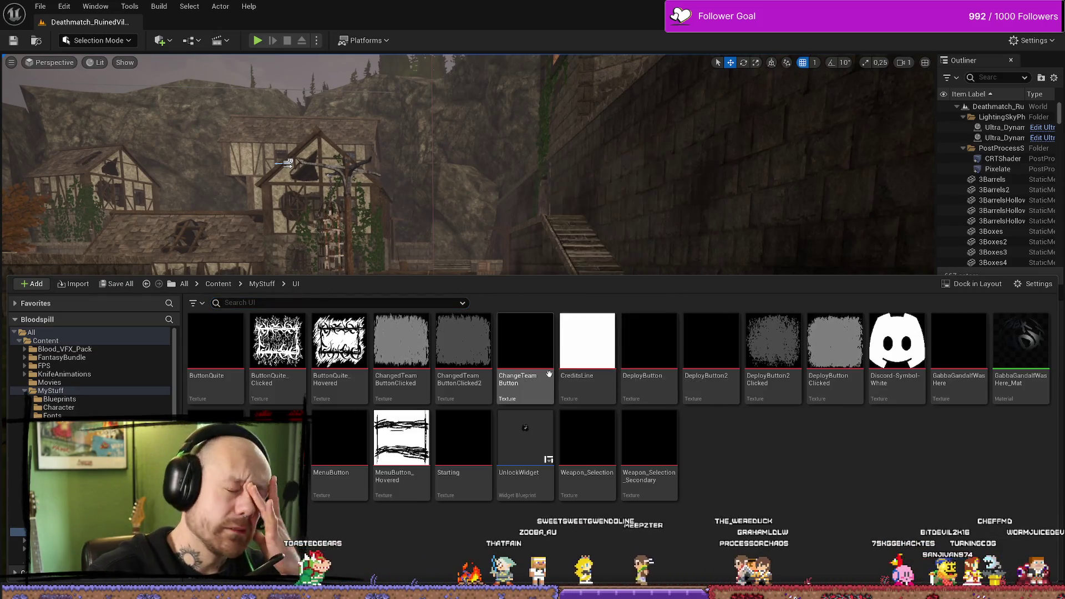
mouse_move(549, 371)
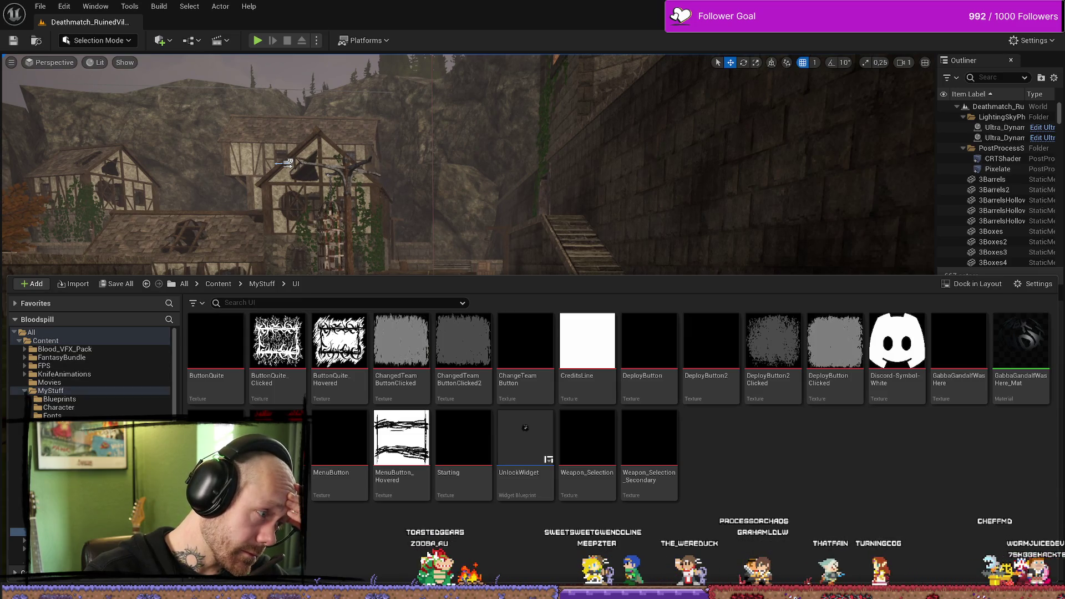
key("alt+Tab")
scroll(436, 305, "down", 2)
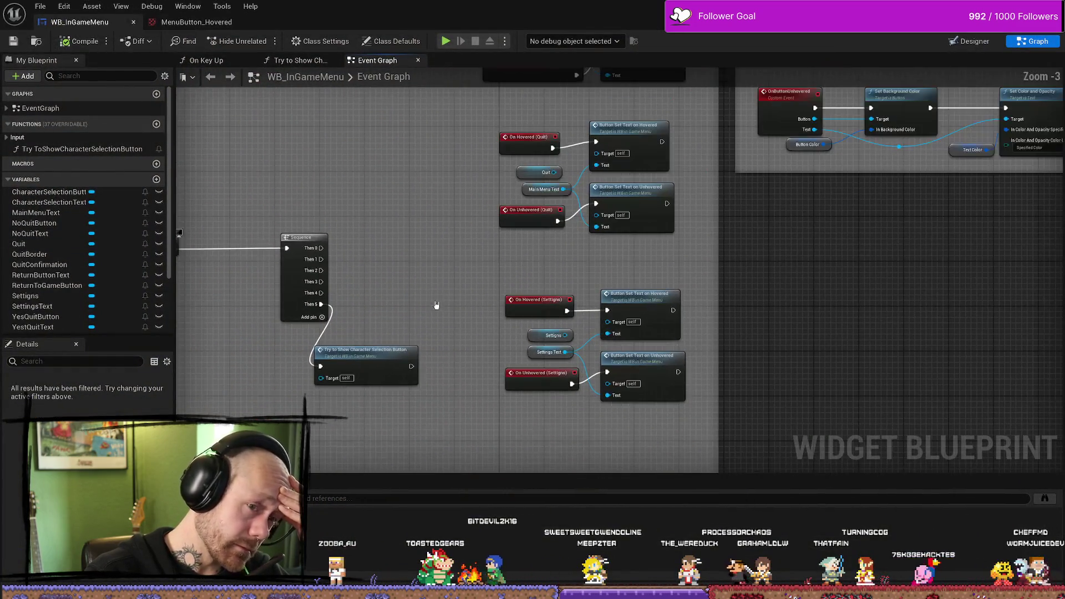
Step: In the Designer, change the CharacterSelectionButton's Style > Pressed Draw As mode
left_click_drag(436, 305, 497, 222)
key("shift+F4")
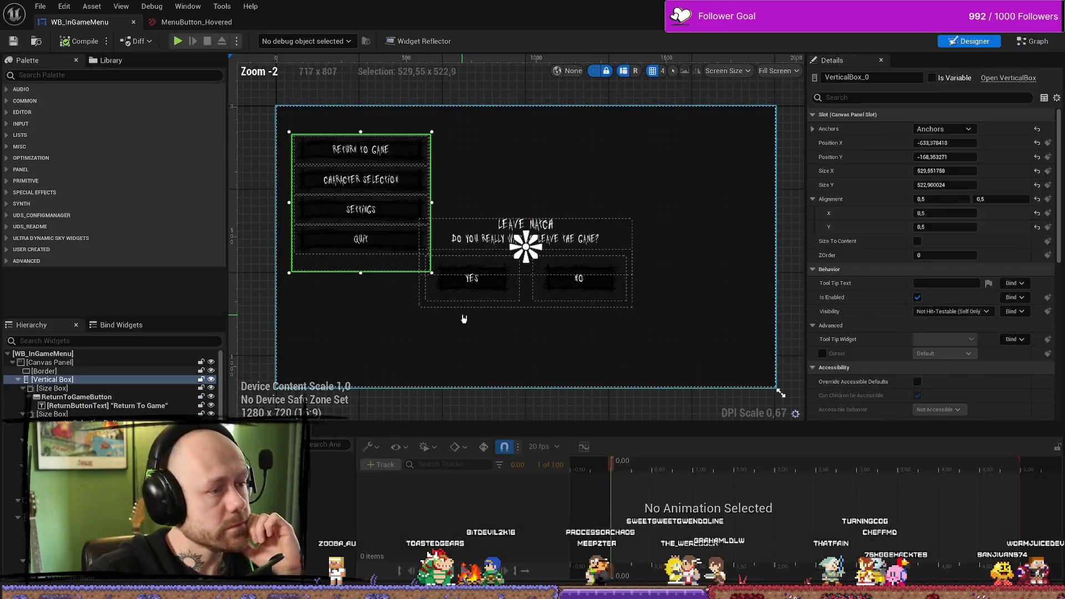
left_click(419, 184)
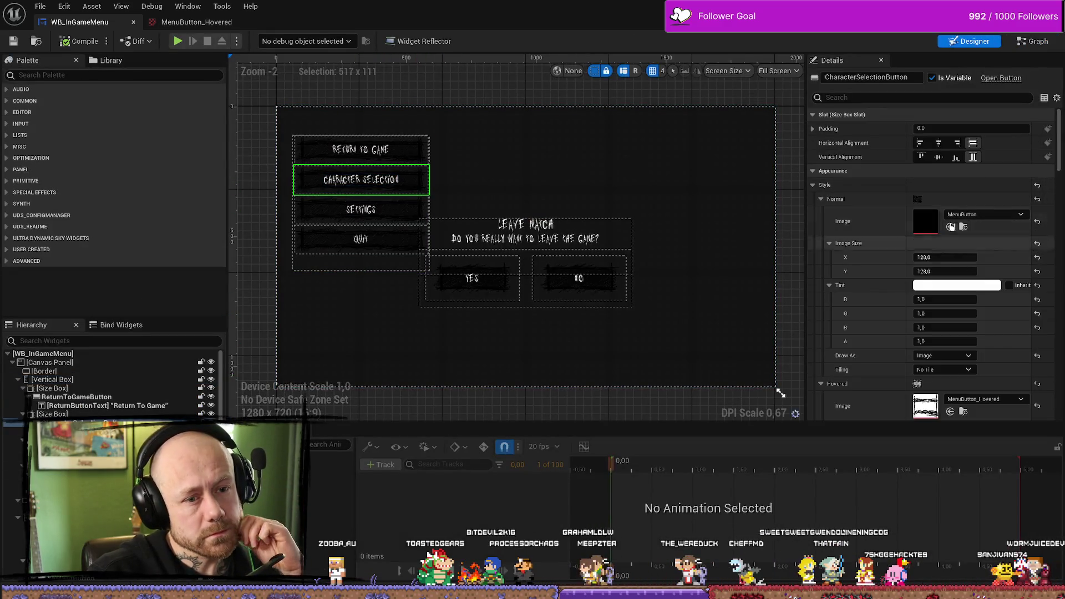
scroll(942, 224, "down", 5)
scroll(965, 348, "down", 5)
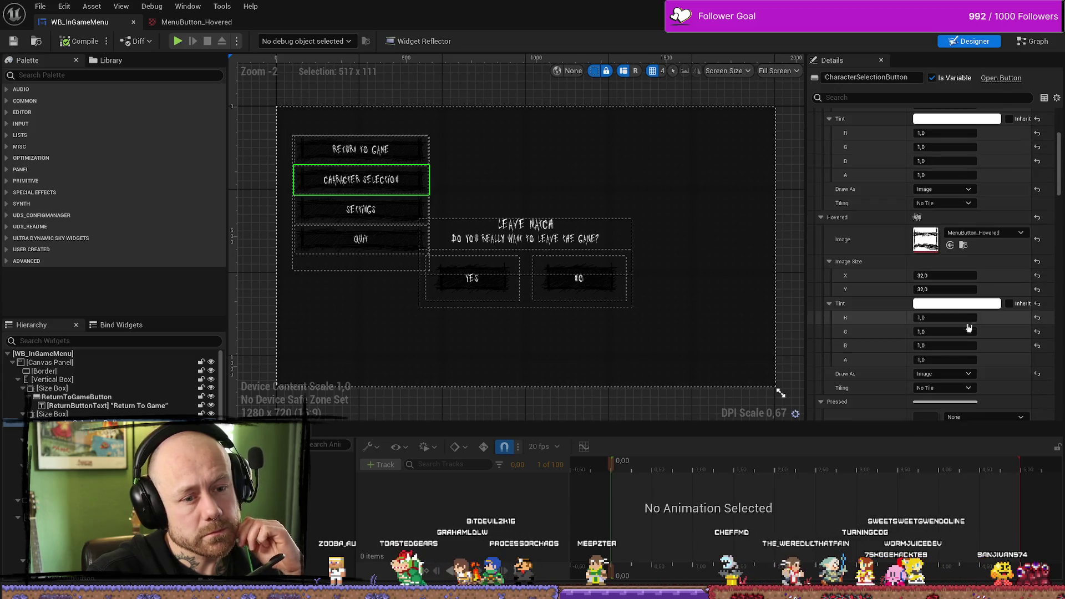
scroll(965, 348, "down", 5)
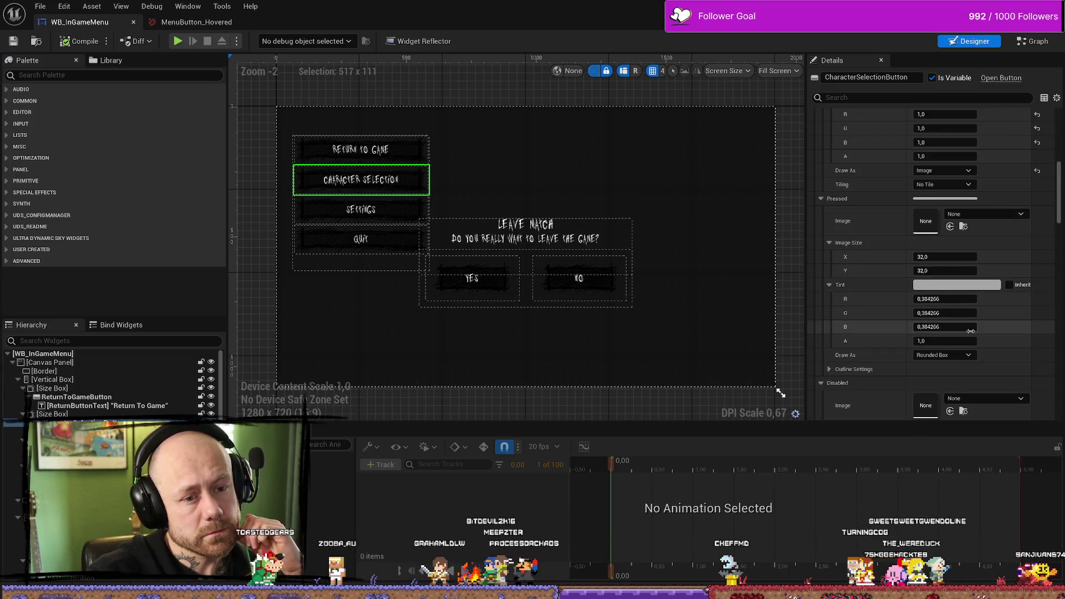
left_click(967, 290)
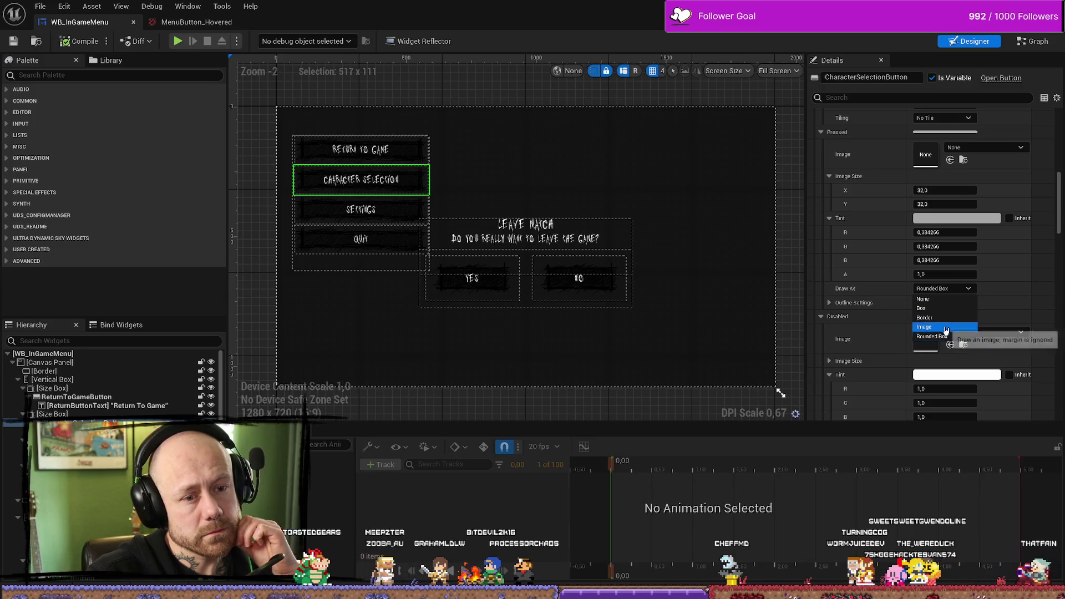
left_click(946, 334)
Step: Review the Character Selection button's Details settings, then return to the event graph
scroll(954, 311, "down", 4)
scroll(959, 281, "down", 15)
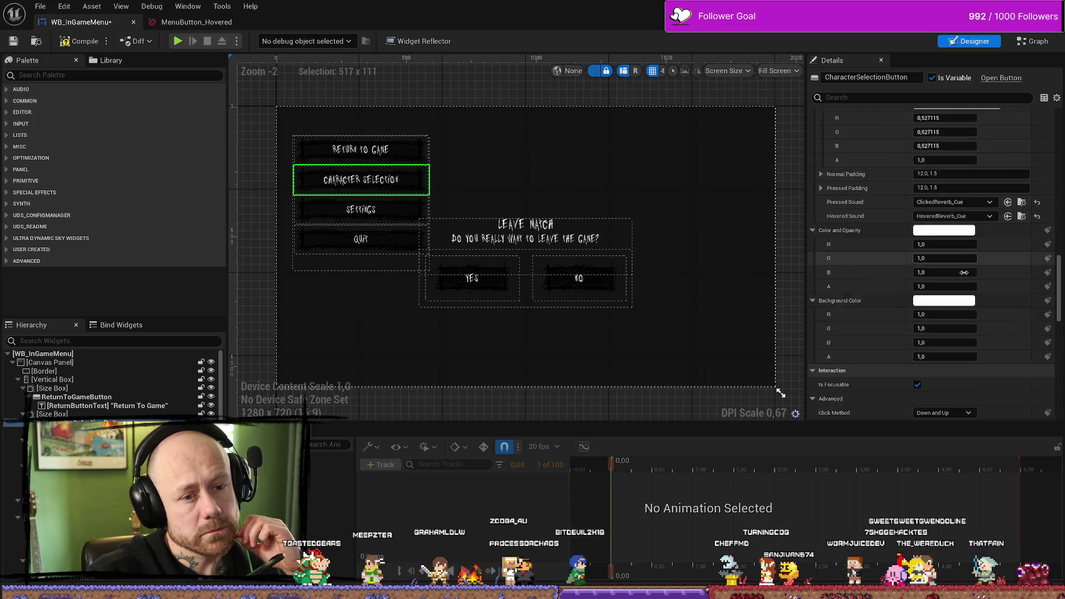
scroll(965, 275, "down", 8)
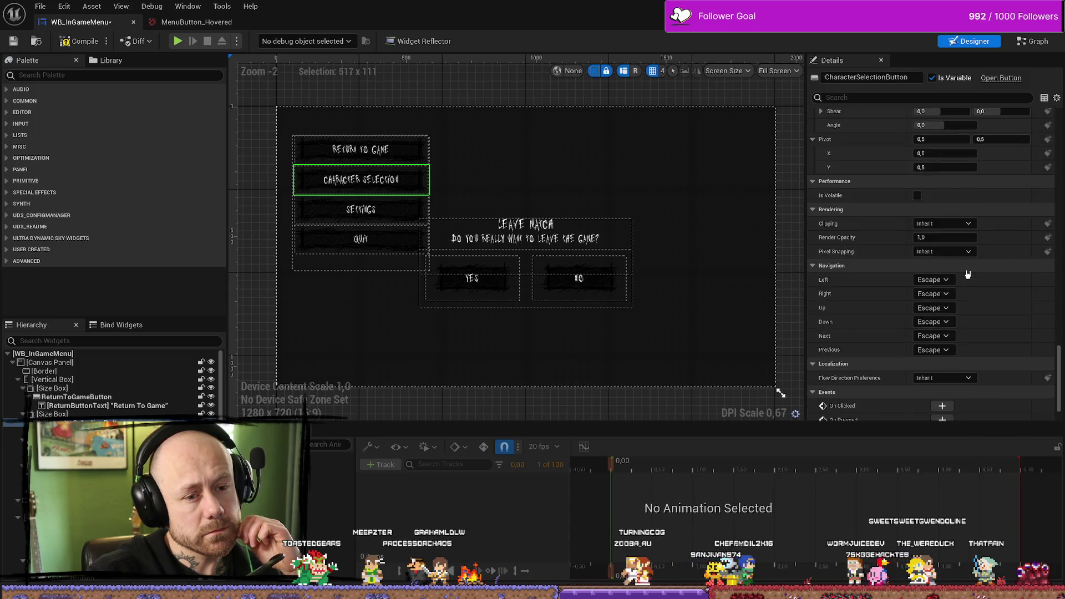
scroll(967, 271, "up", 10)
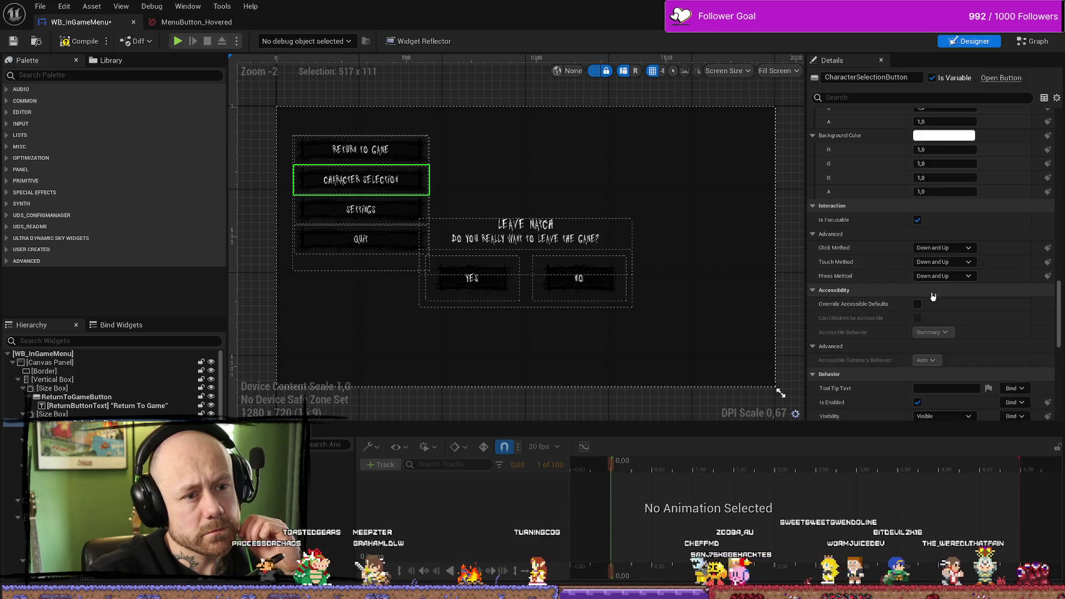
scroll(887, 256, "down", 5)
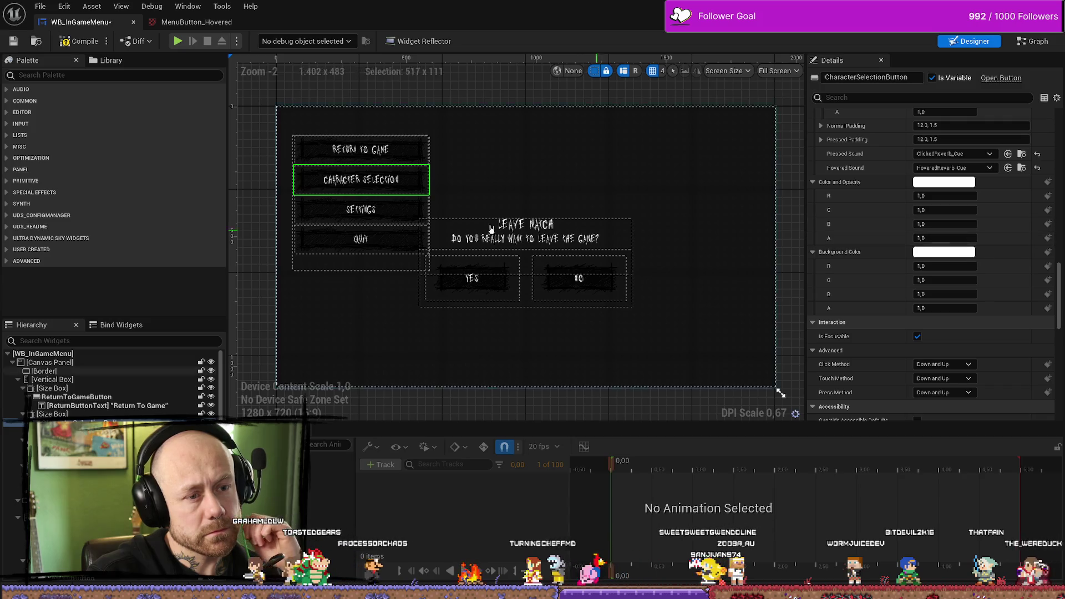
left_click(402, 186)
left_click(403, 186)
scroll(910, 197, "down", 2)
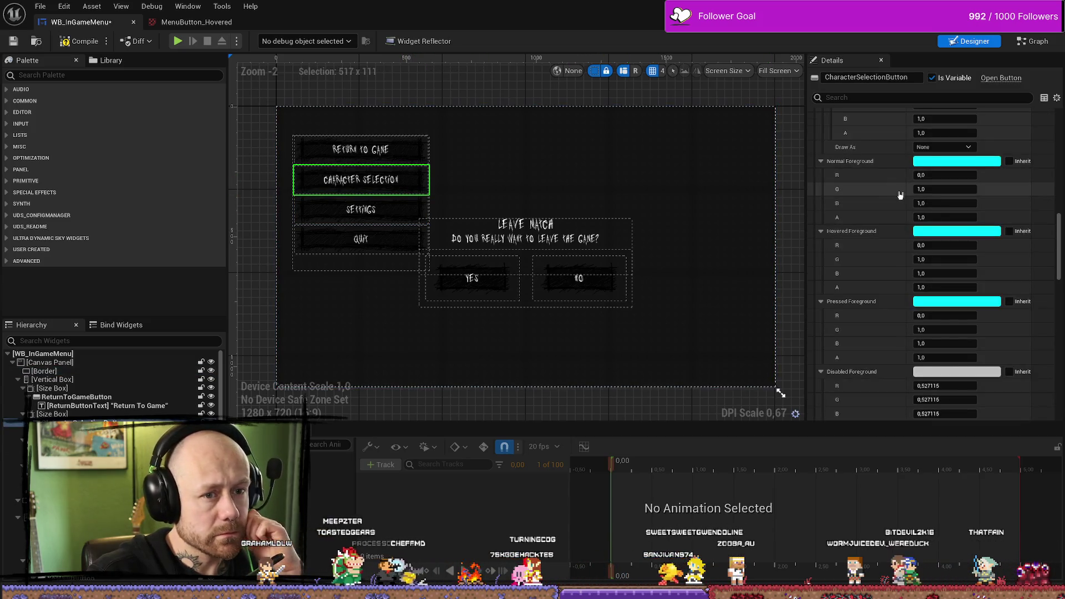
scroll(869, 216, "down", 15)
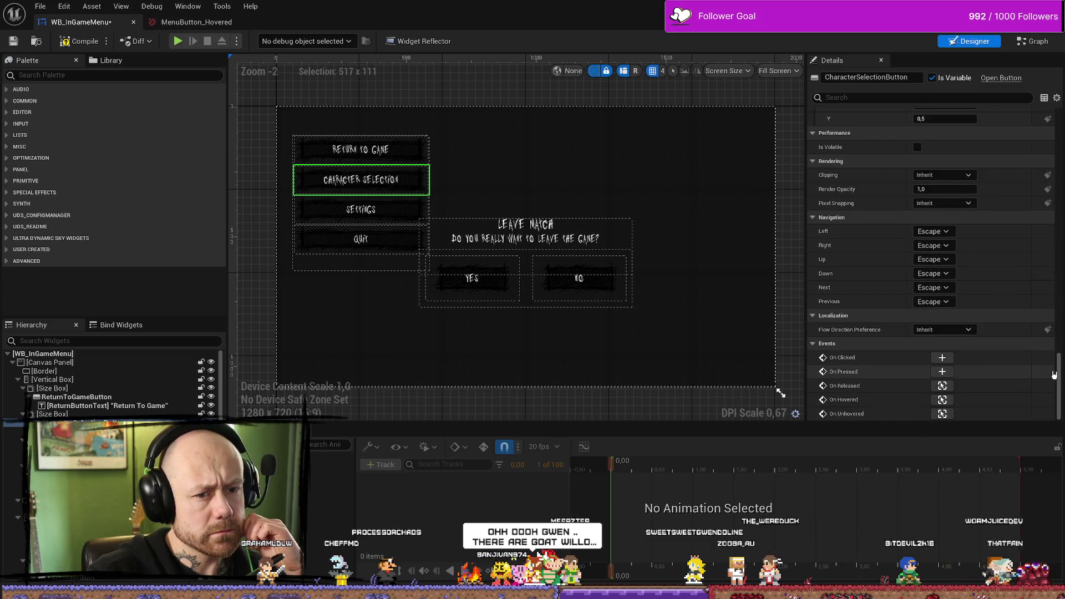
scroll(1060, 314, "up", 5)
left_click_drag(1059, 314, 1060, 98)
left_click(1032, 41)
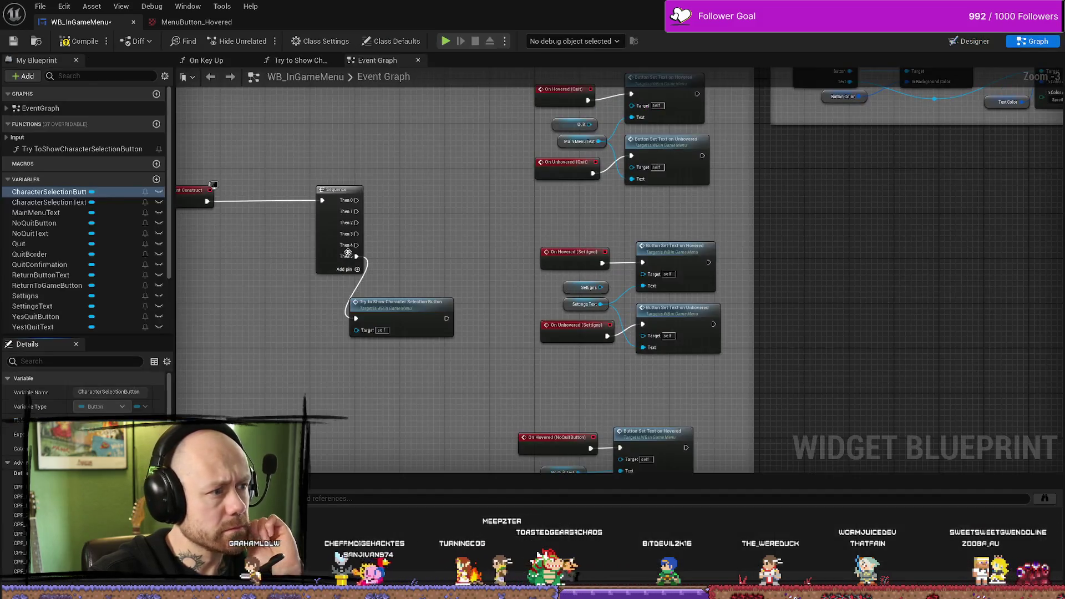
Step: Locate the Character Selection hover/unhover events and their Button Set Text nodes in the graph
mouse_move(637, 166)
left_mouse_down()
mouse_move(581, 192)
mouse_move(488, 273)
mouse_move(357, 204)
left_mouse_up()
scroll(408, 116, "up", 3)
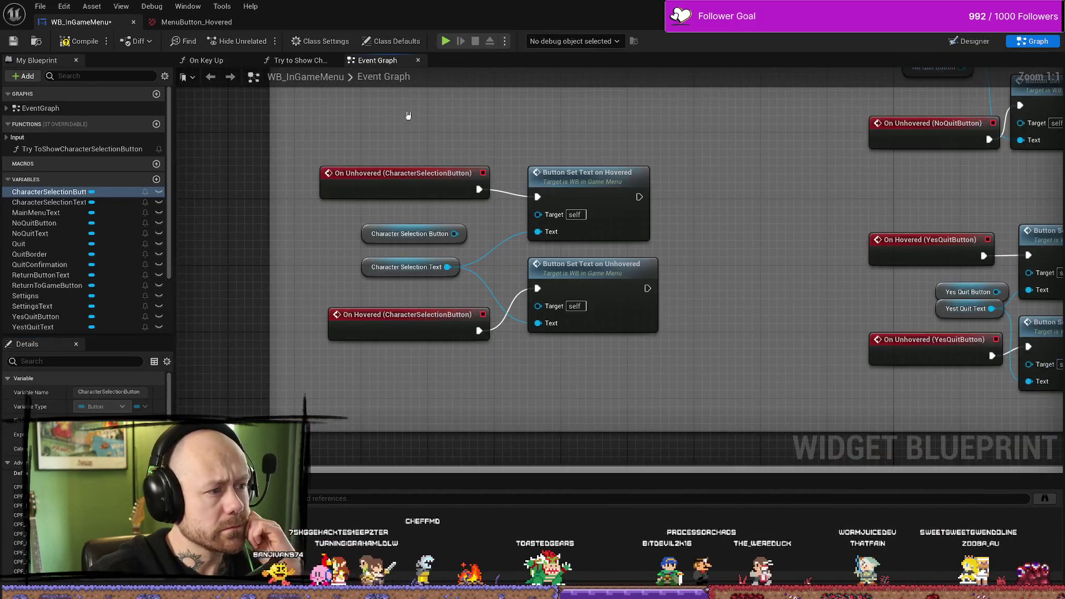
left_click(401, 214)
left_click(621, 188)
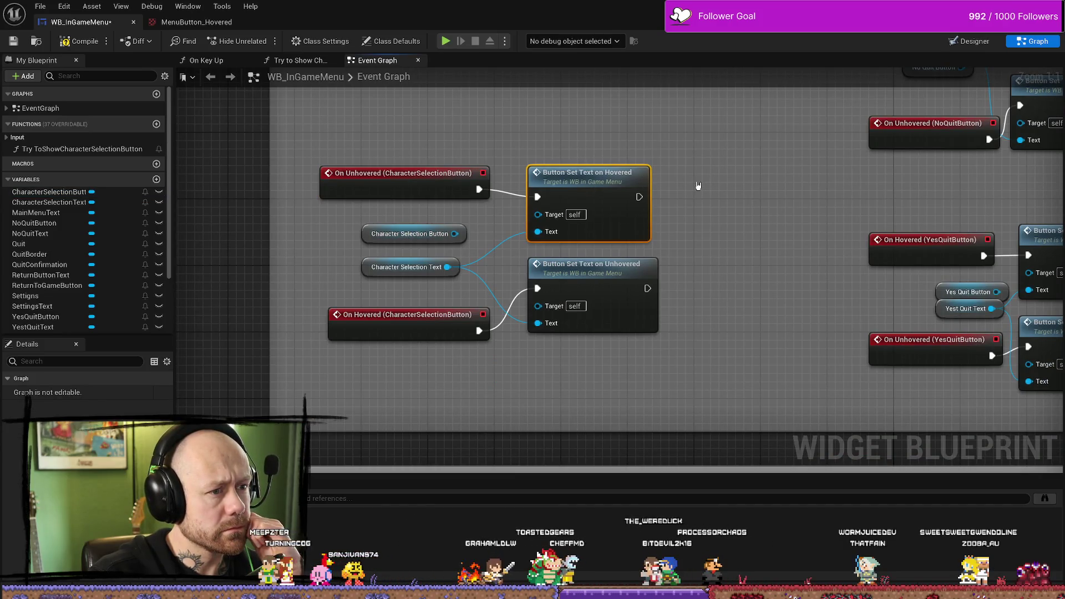
left_click(347, 207)
left_click(367, 189)
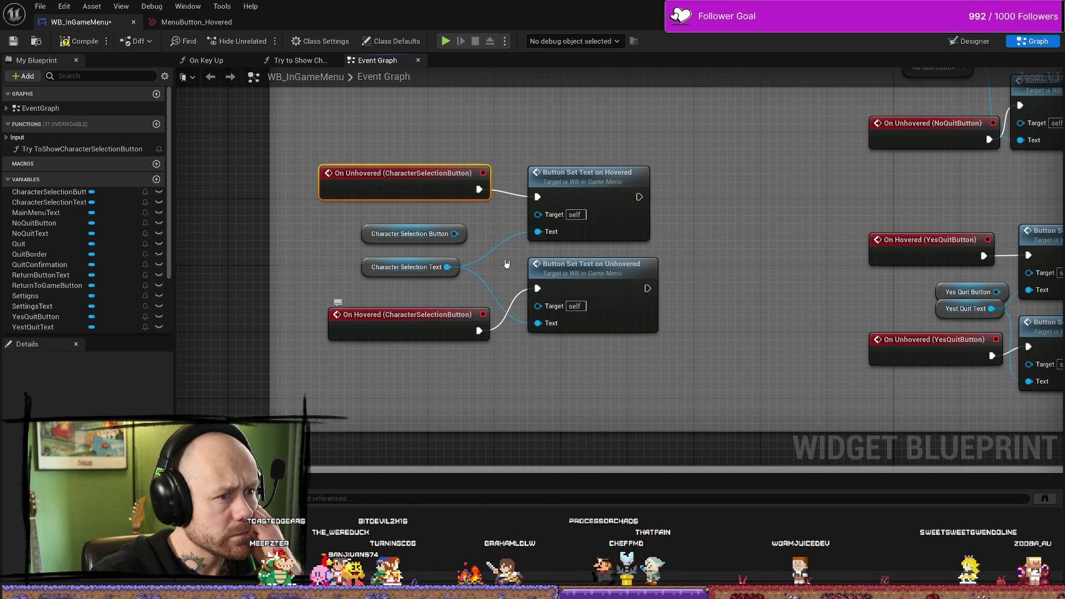
left_click(617, 139)
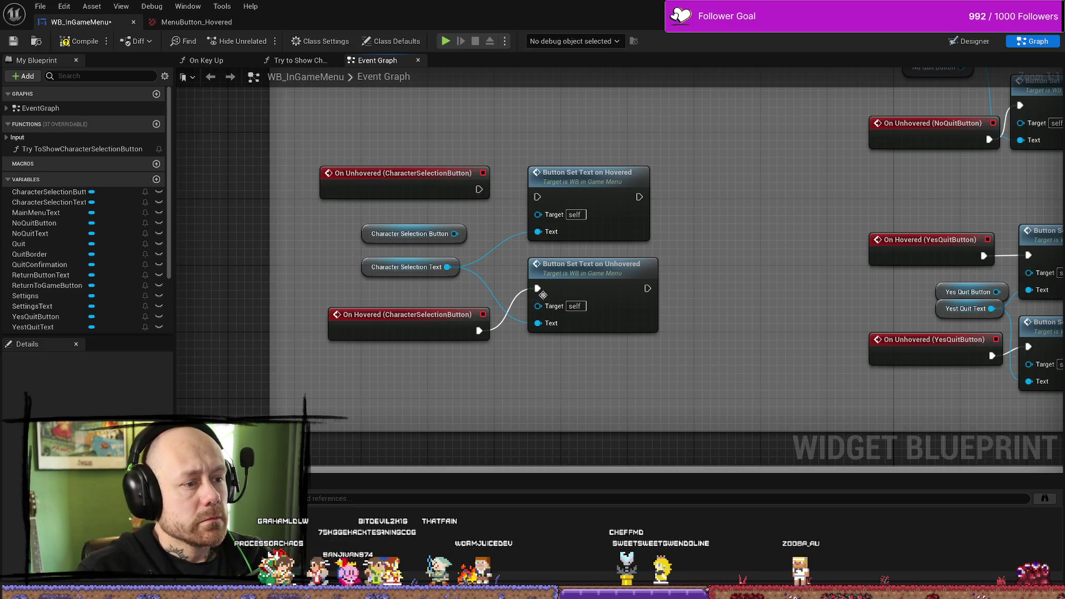
left_click(584, 175)
left_click(599, 256, "shift")
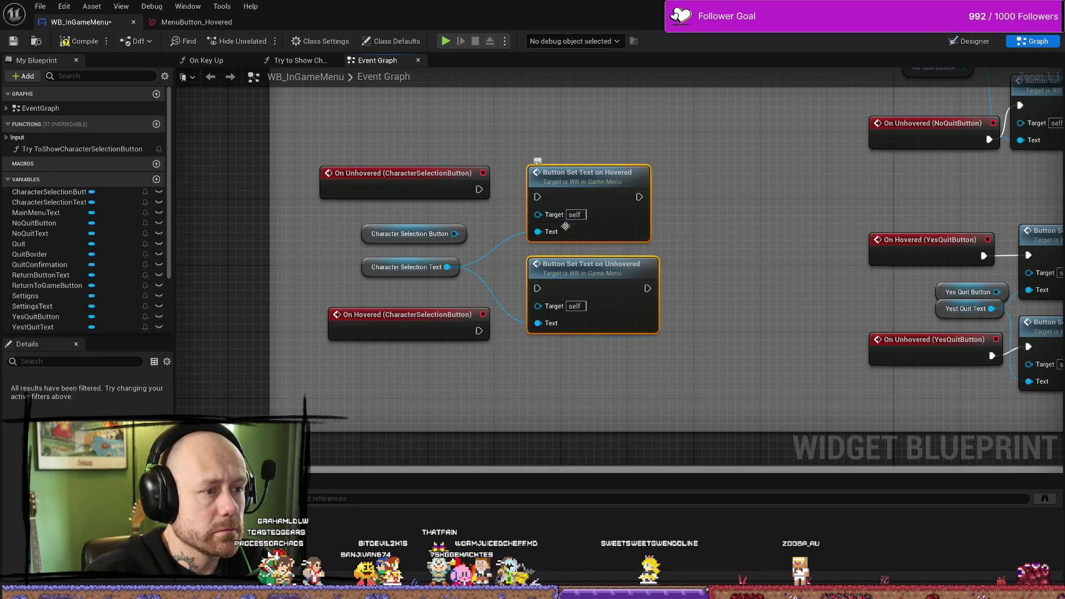
key("Escape")
Step: Place the Set Text nodes beside their events, wire On Hovered, and compile the widget
left_click_drag(577, 197, 594, 380)
left_click_drag(593, 285, 584, 185)
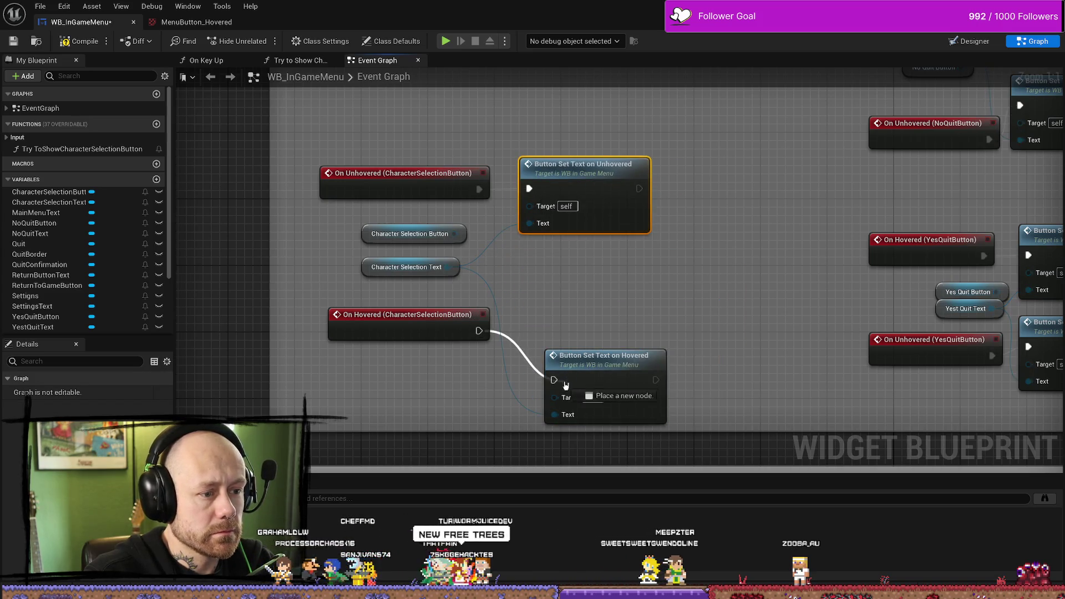
left_click_drag(565, 385, 530, 299)
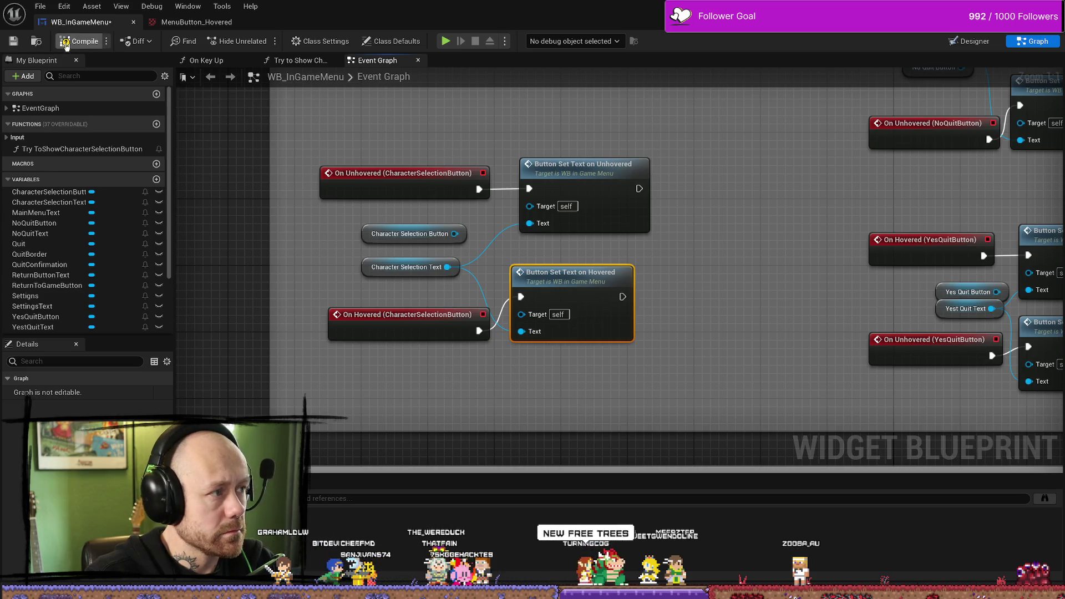
left_click(13, 41)
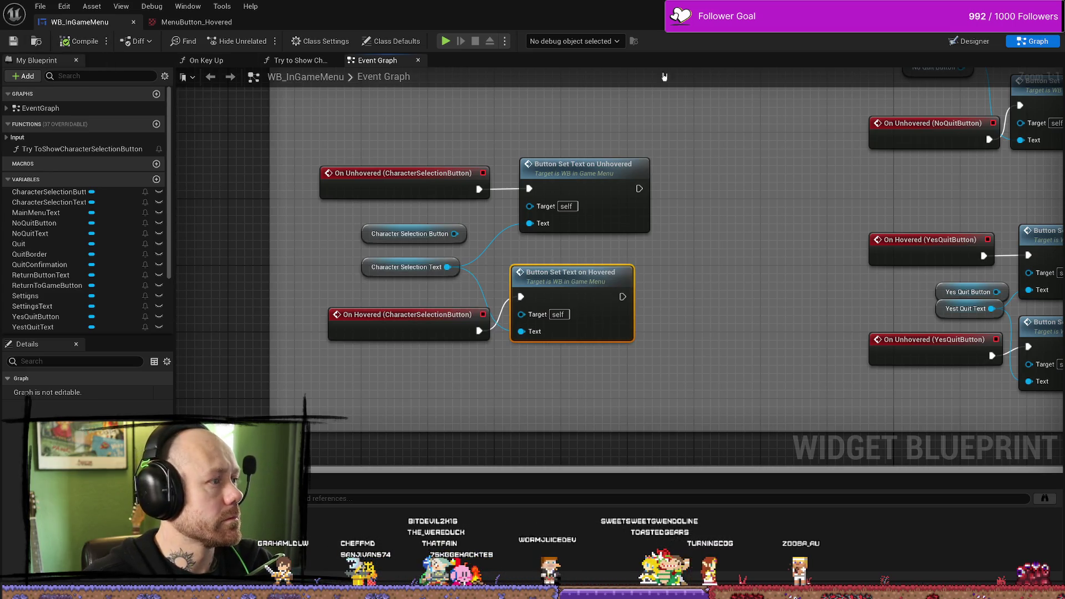
key("alt+Tab")
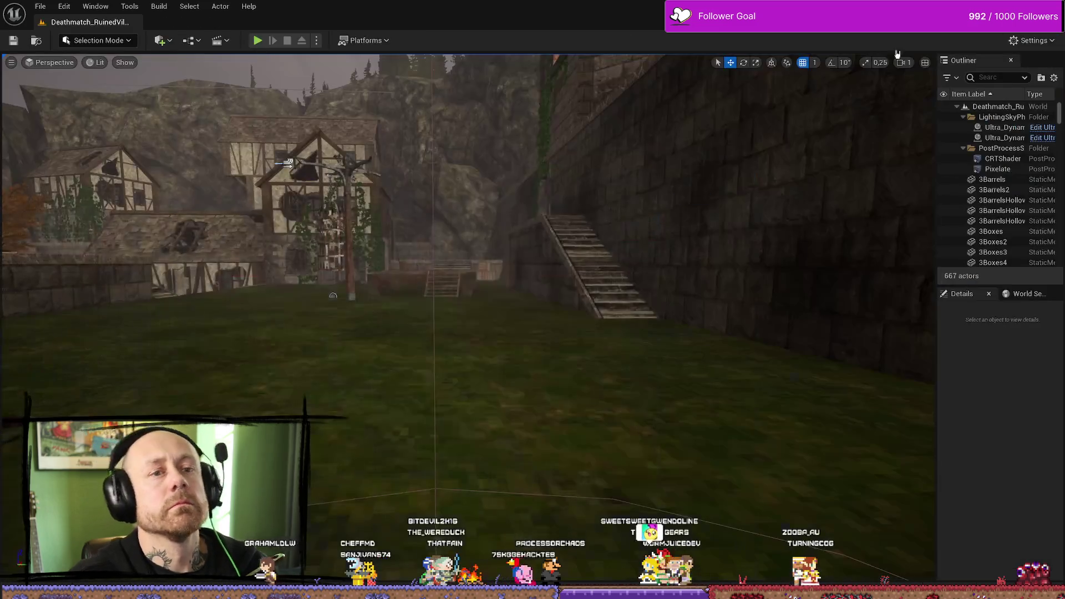
left_click(258, 41)
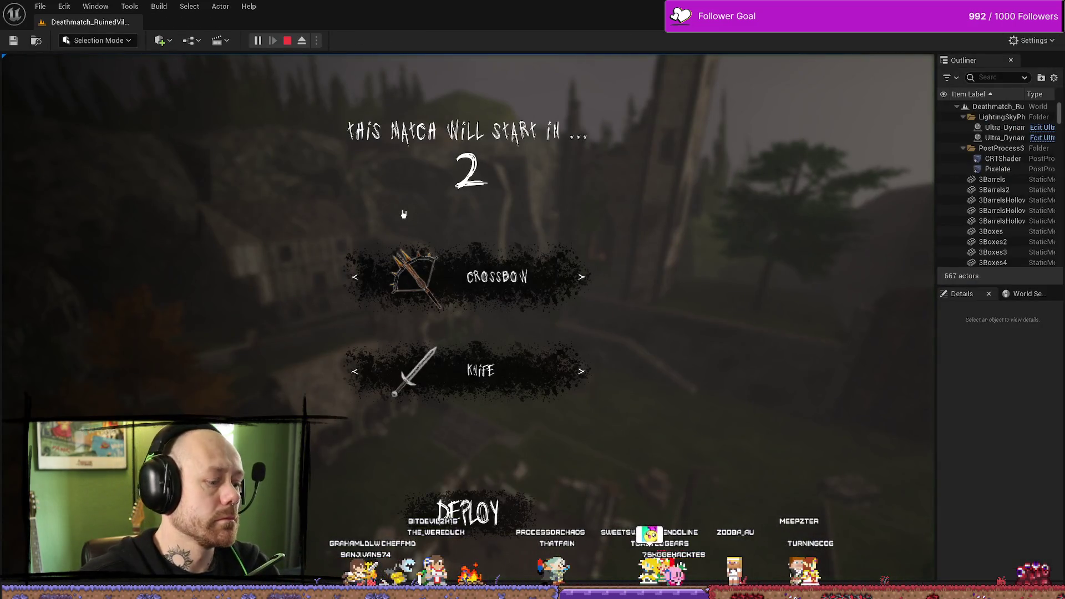
key("Escape")
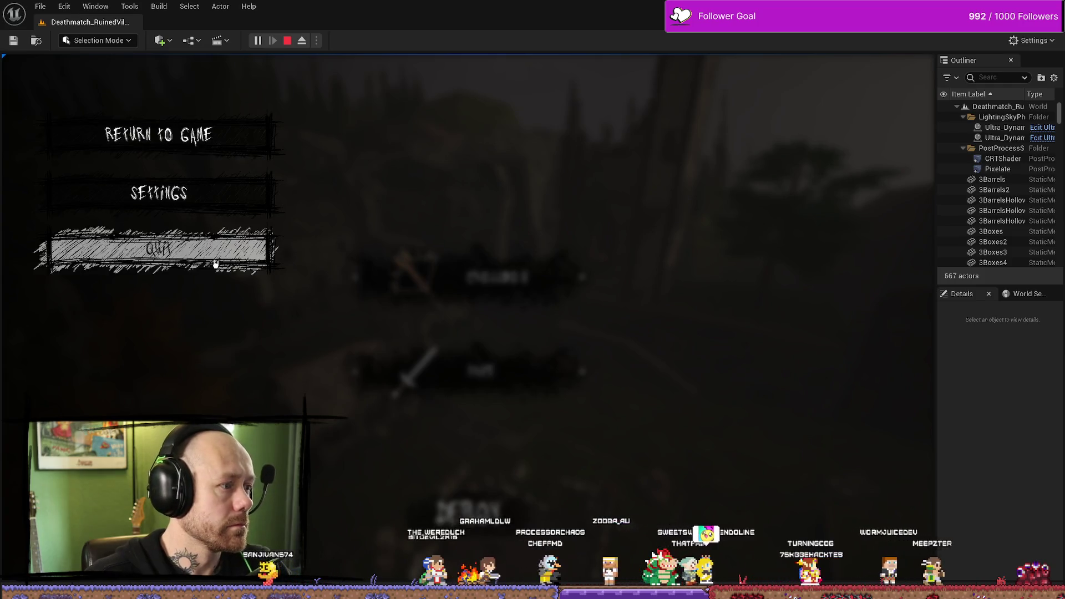
left_click(158, 135)
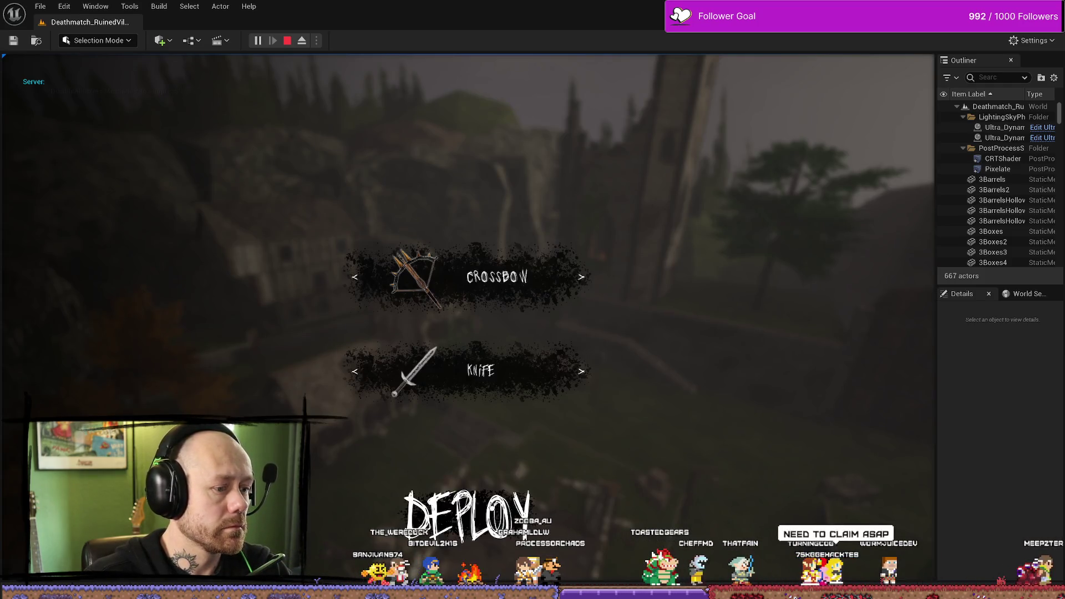
key("Escape")
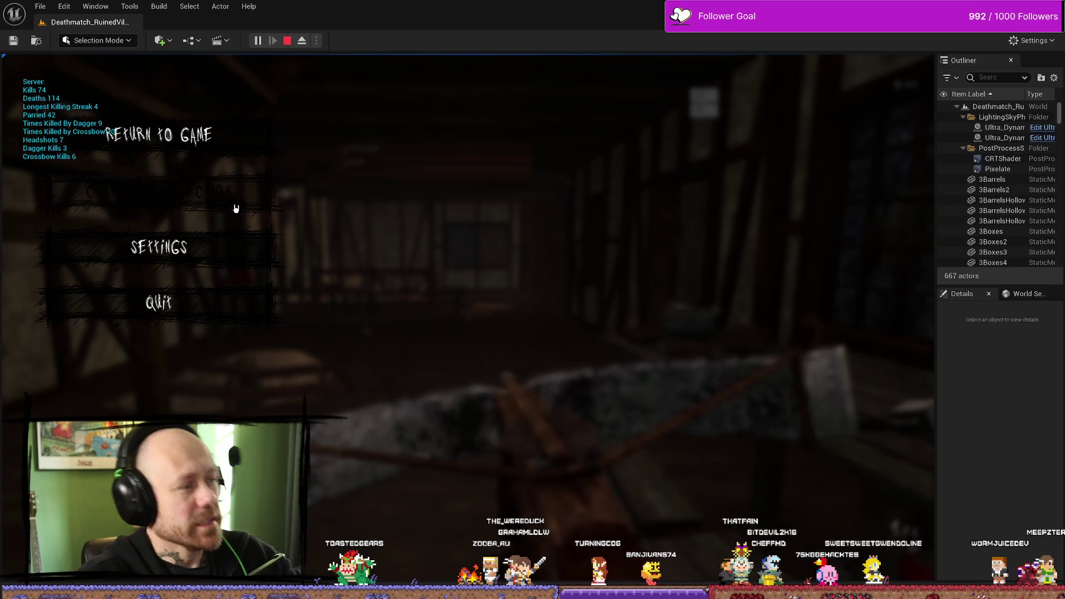
left_click(287, 43)
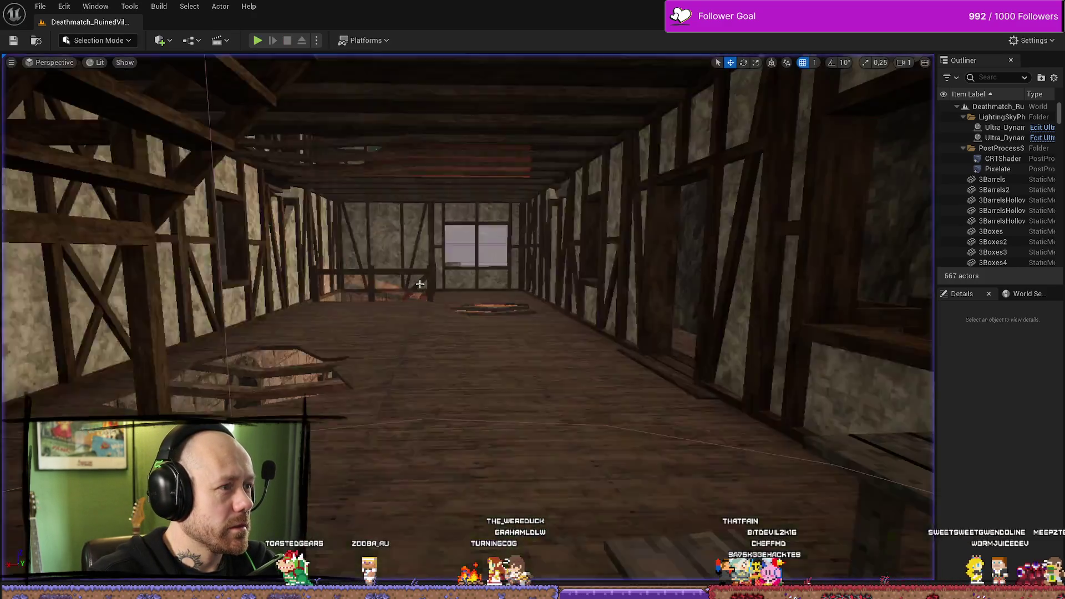
left_click(256, 40)
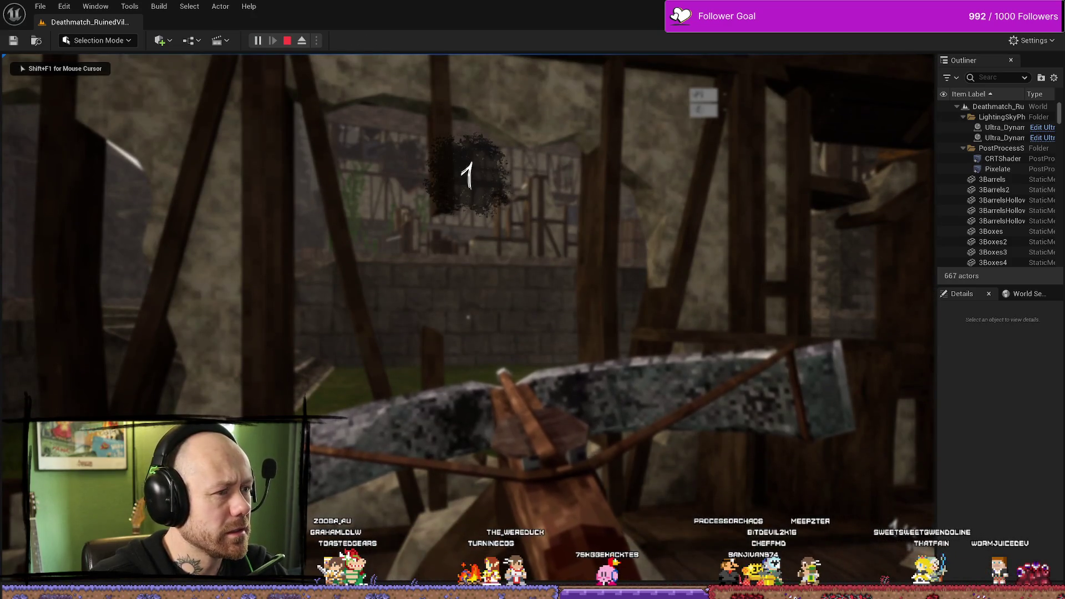
key("Escape")
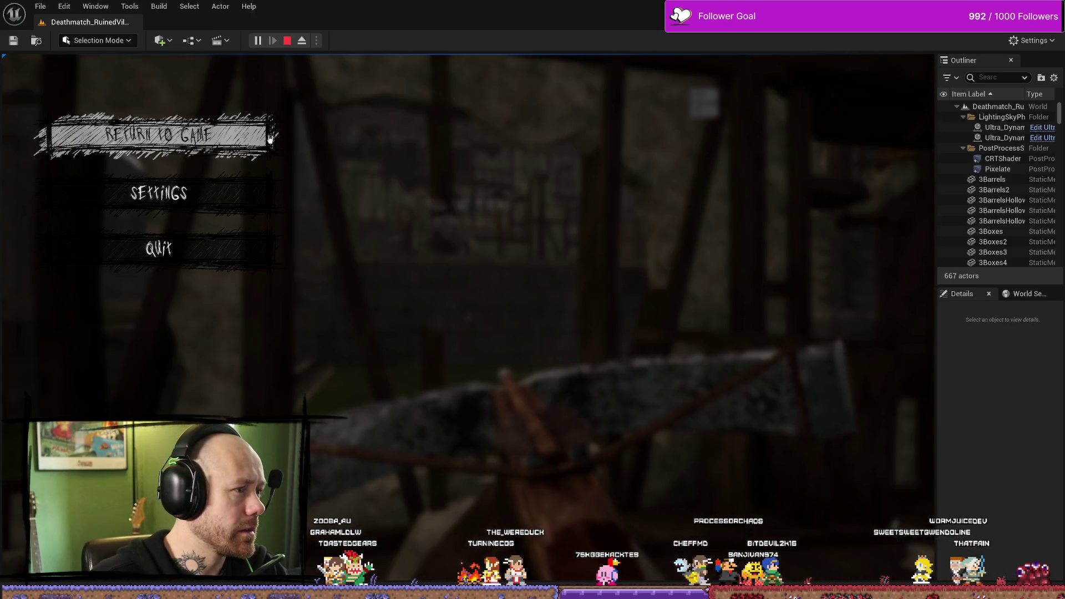
left_click(251, 122)
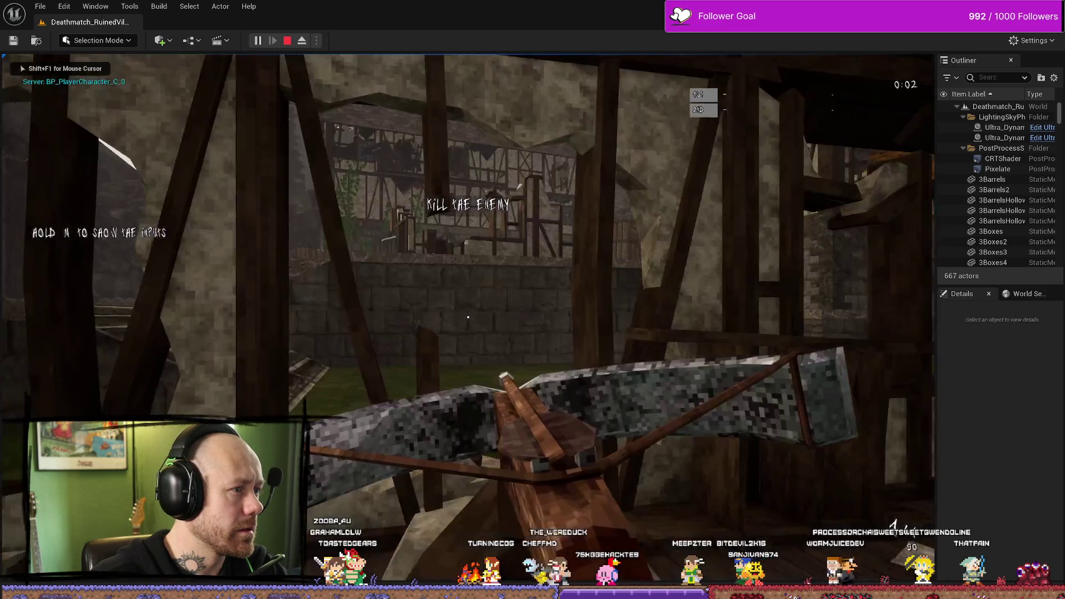
key("Escape")
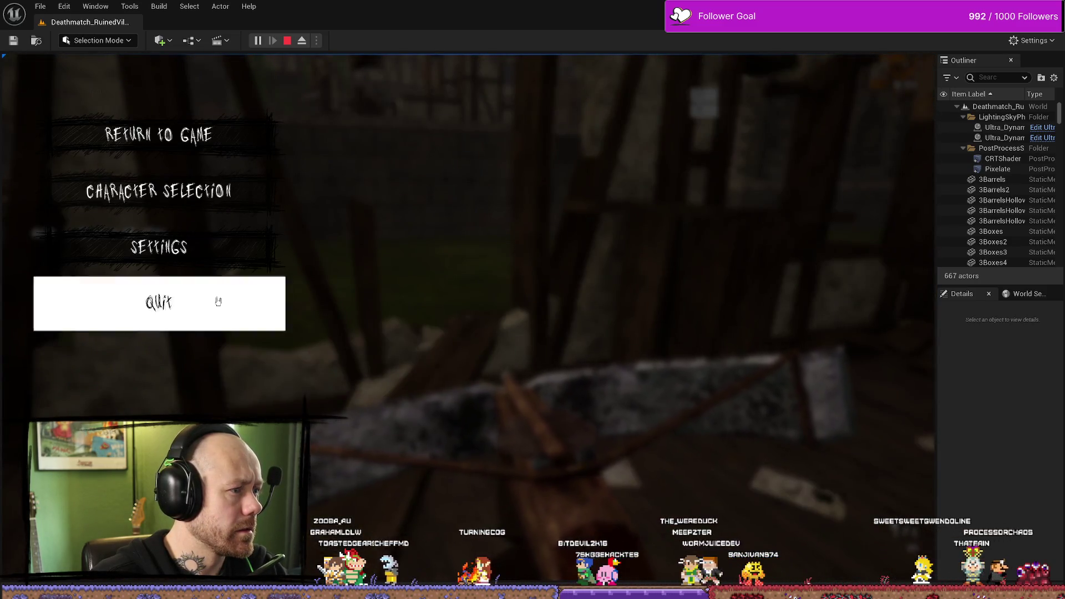
left_click(216, 300)
left_click(367, 373)
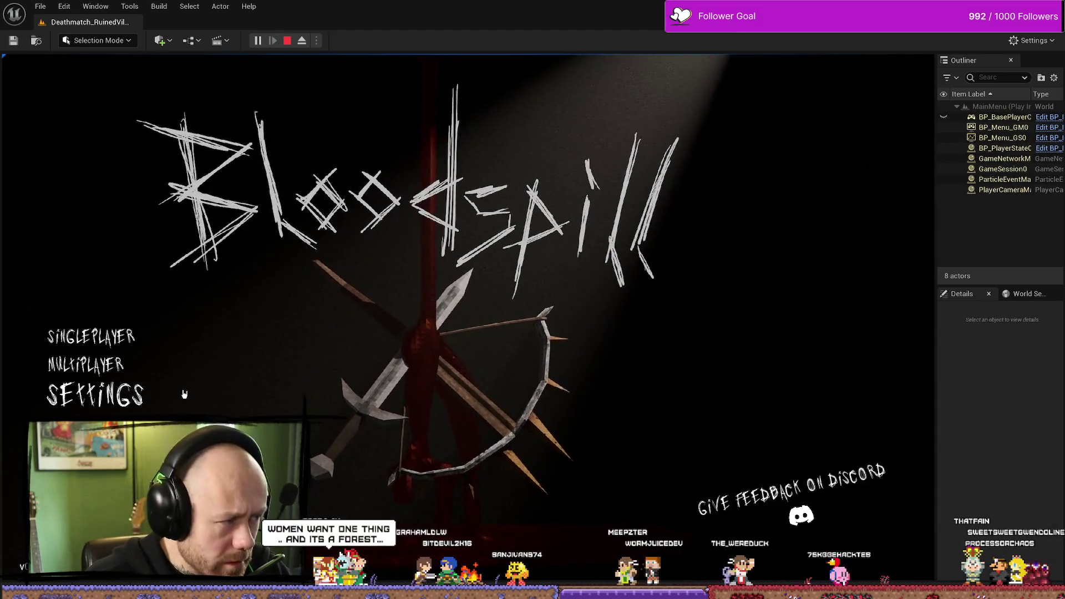
left_click(225, 391)
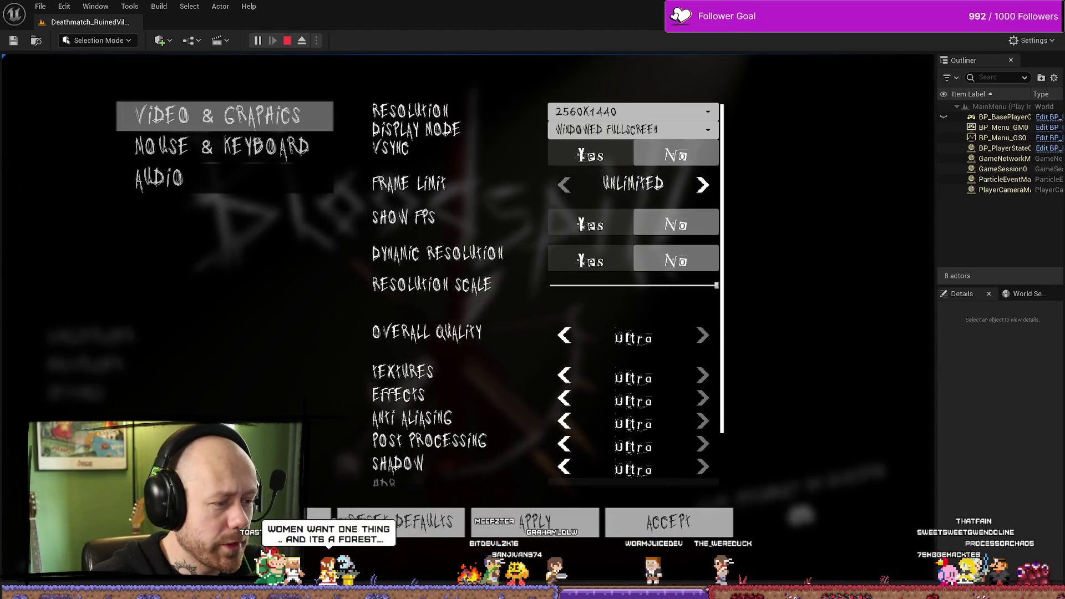
key("Escape")
left_click(138, 339)
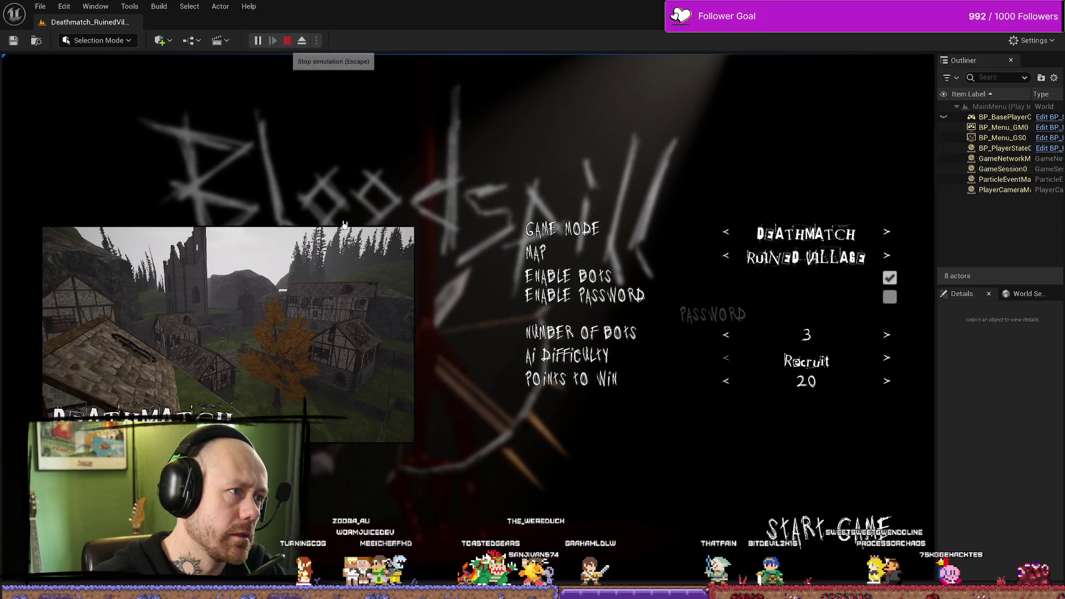
left_click(286, 40)
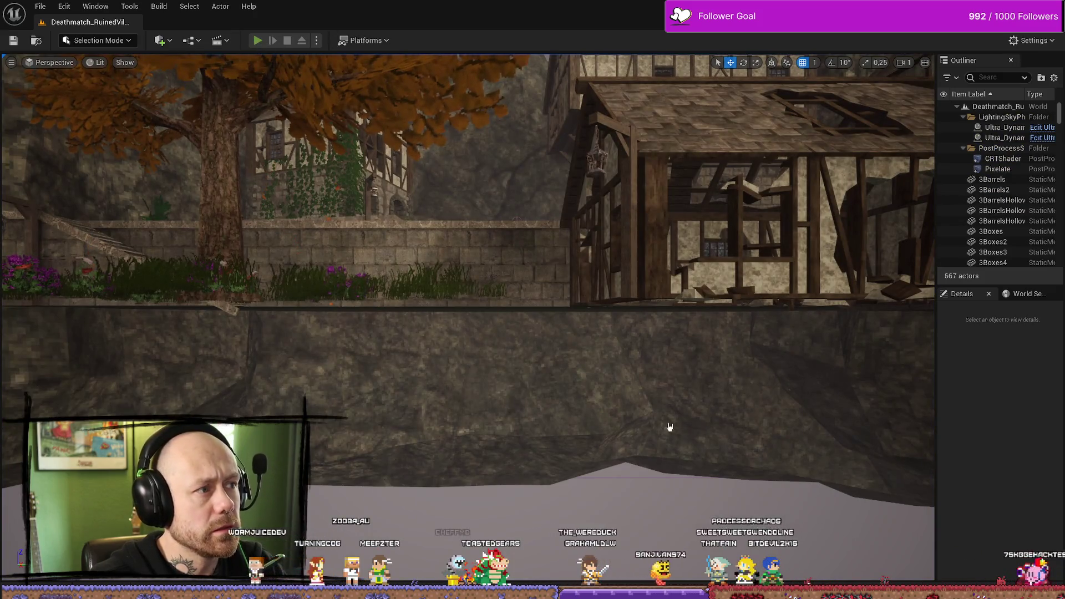
Step: Play-test Leave Match from the pause menu, confirming the exit to main menu, then stop
key("alt+p")
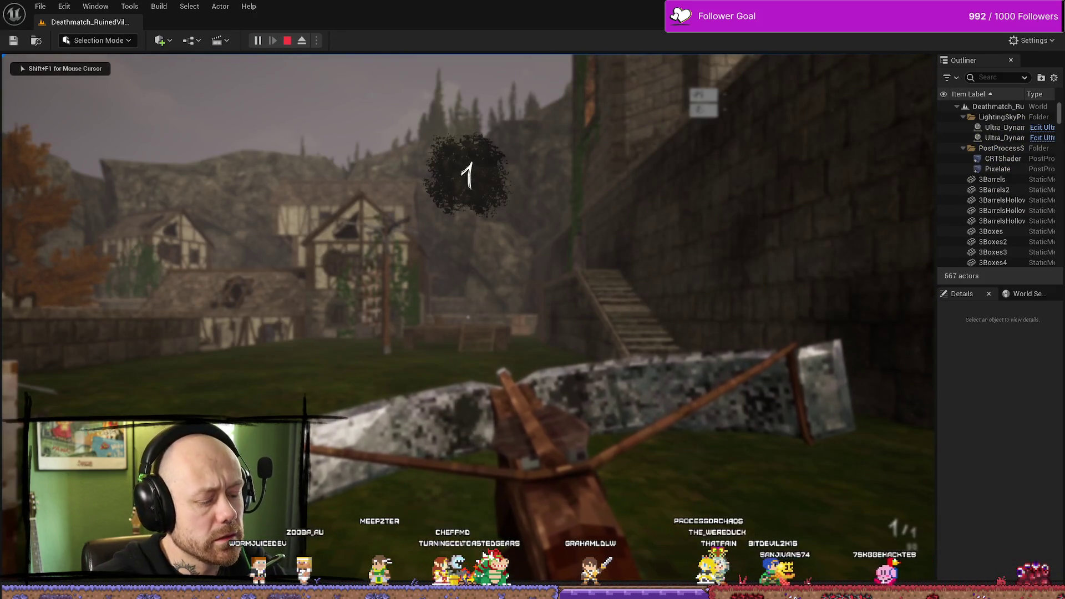
key("Escape")
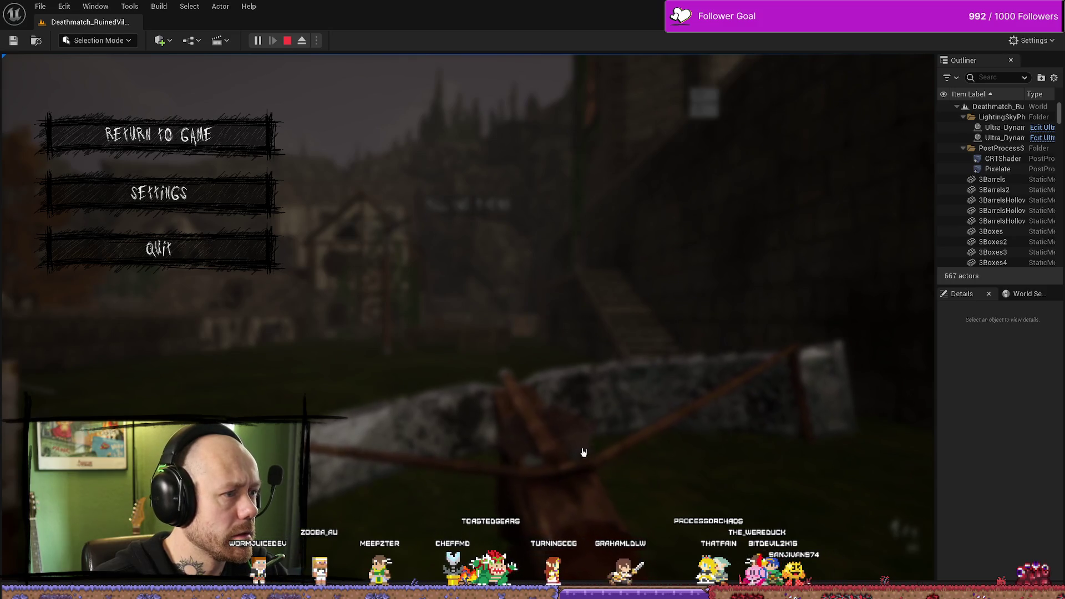
left_click(219, 261)
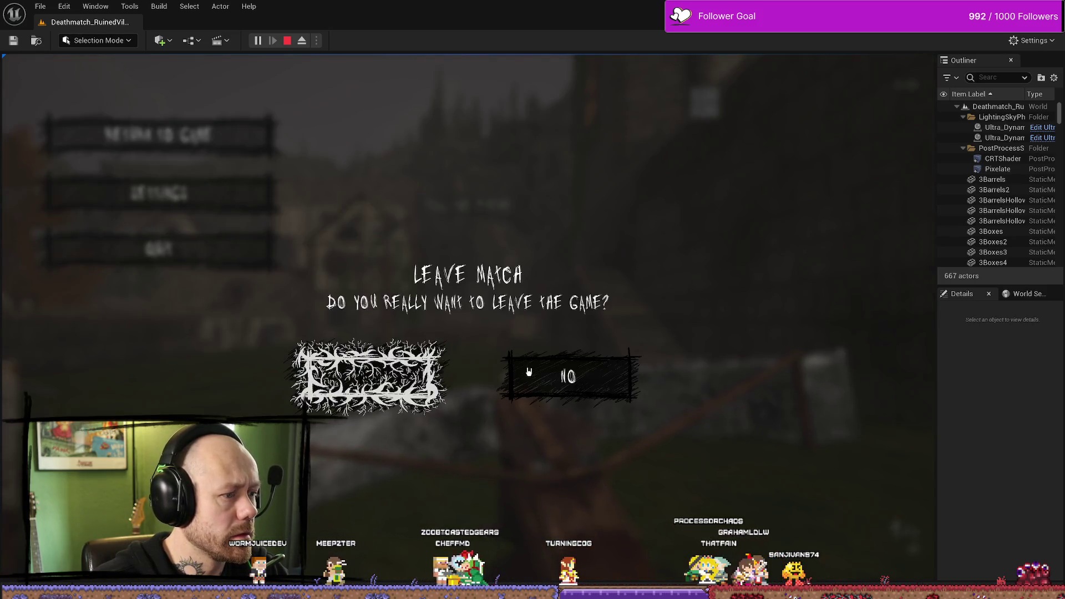
left_click(528, 372)
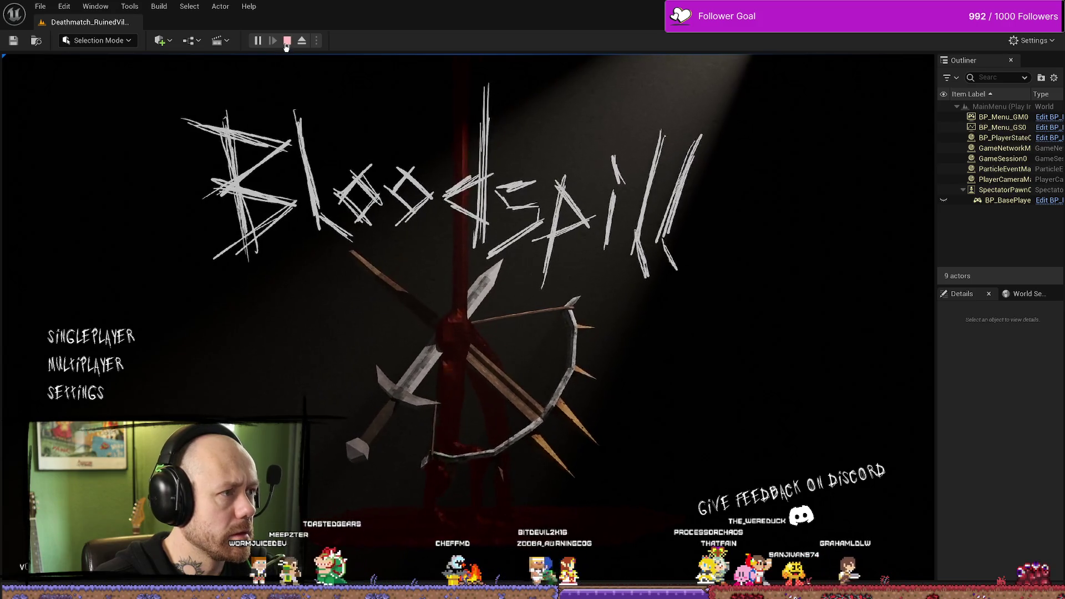
left_click(287, 41)
Step: Play again, repeatedly pausing and resuming, then stop and open the Content Drawer at Content/MyStuff/UI
left_click(258, 40)
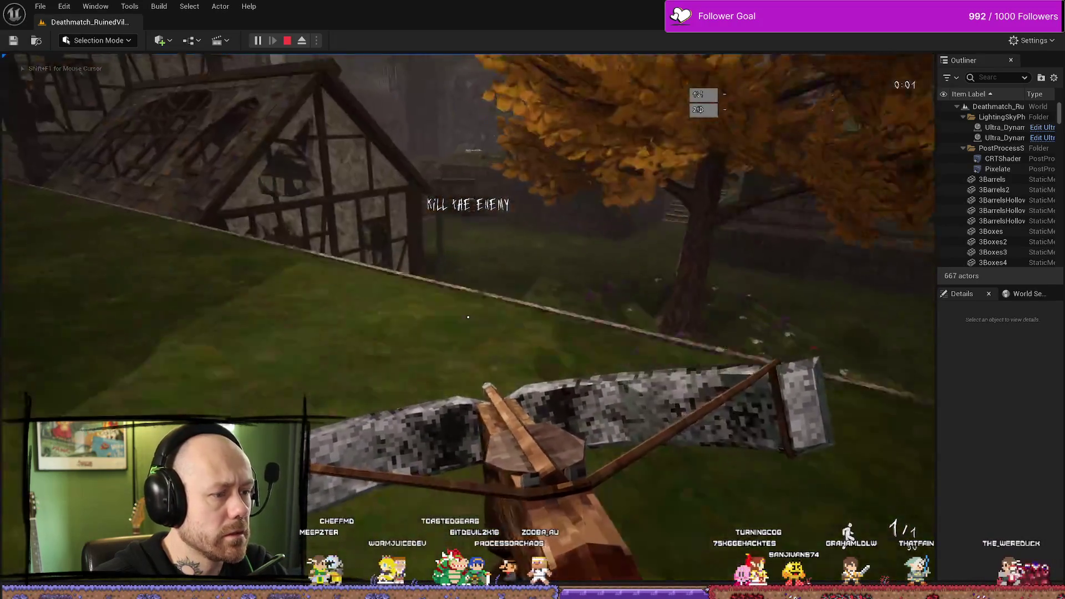
key("Escape")
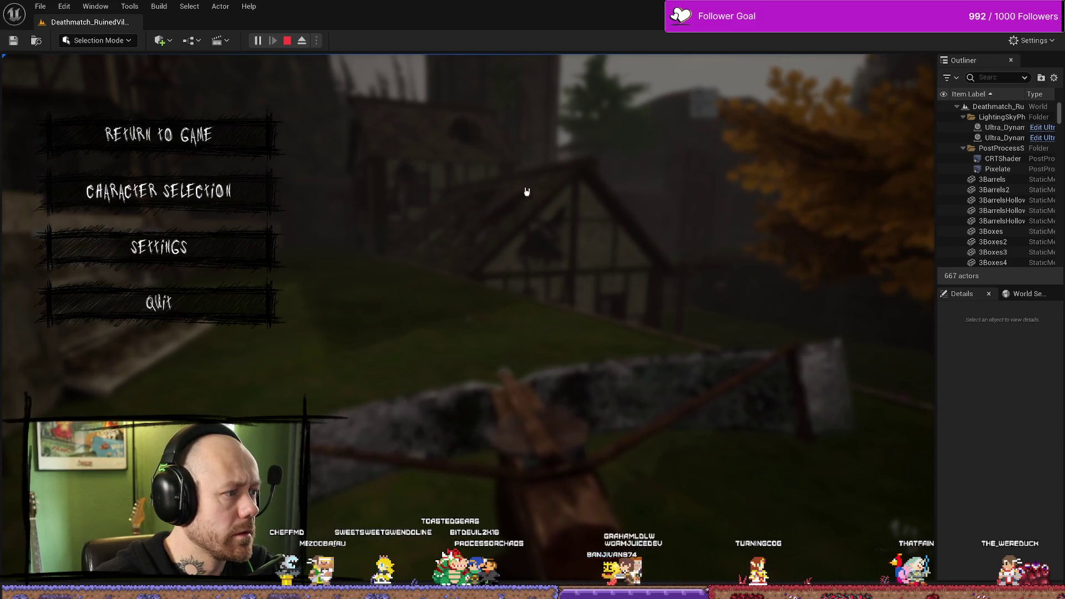
left_click(158, 135)
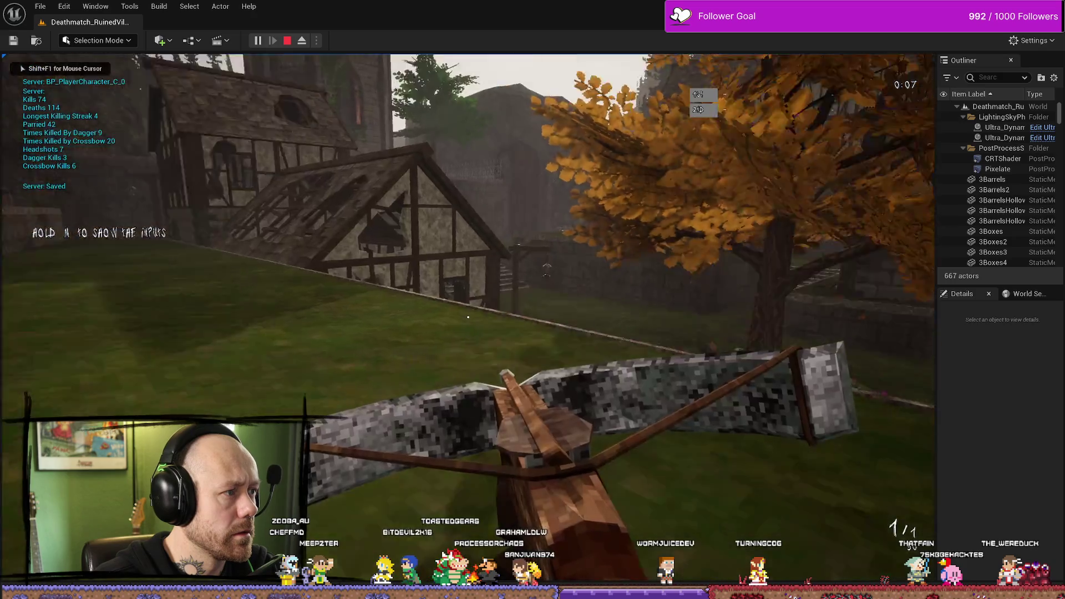
key("Escape")
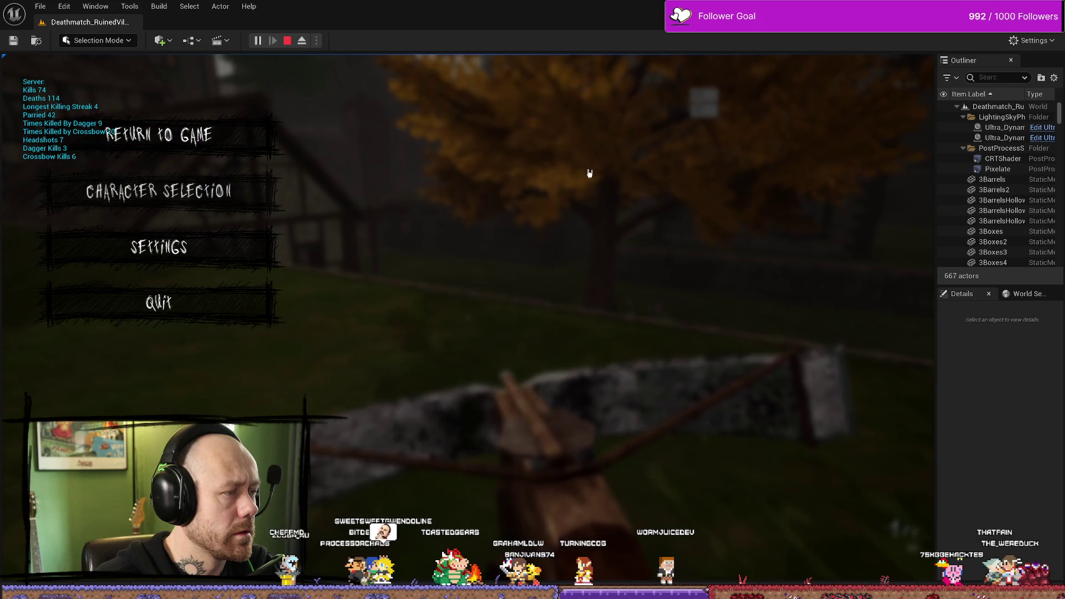
left_click(193, 126)
key("Escape")
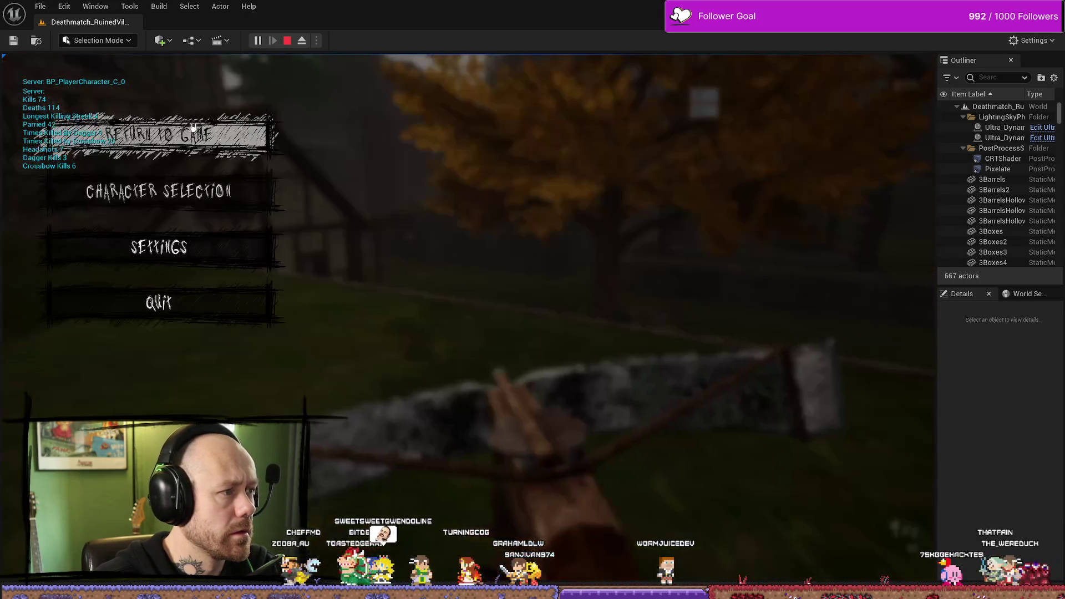
key("Escape")
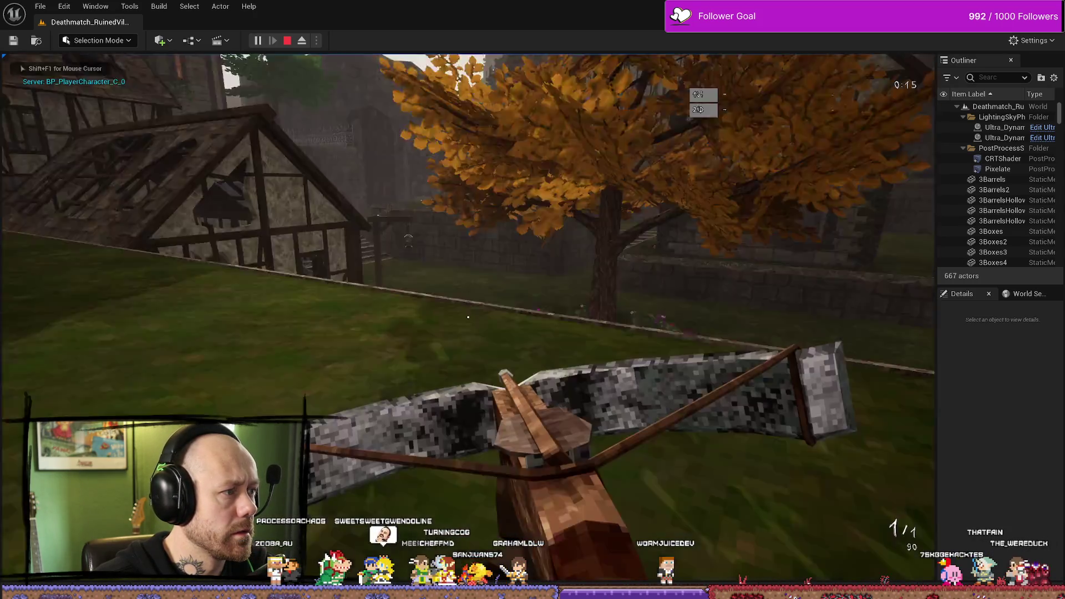
key("Escape")
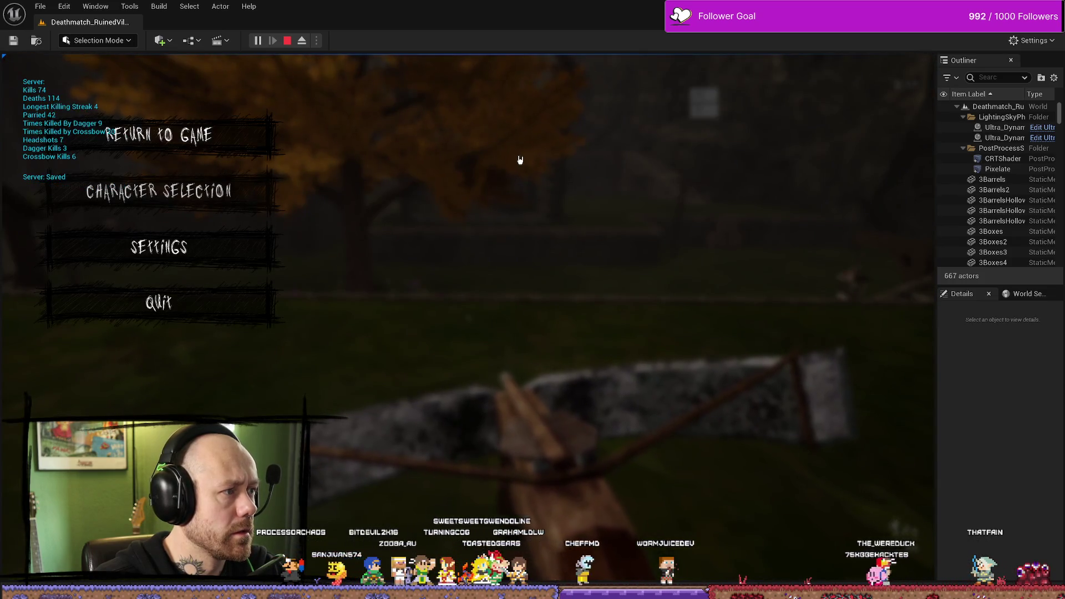
left_click(158, 135)
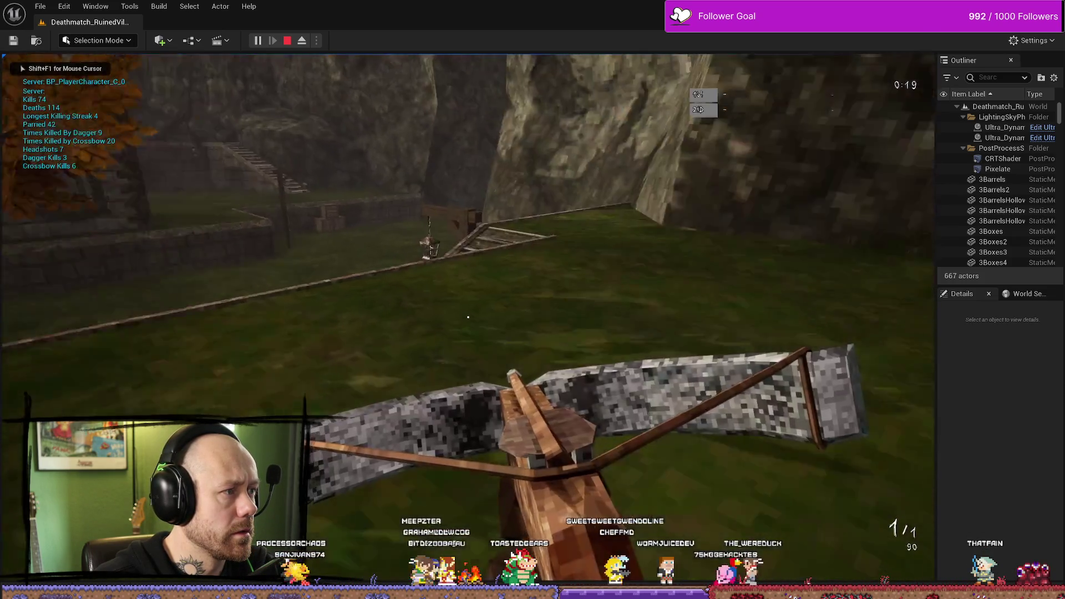
key("Escape")
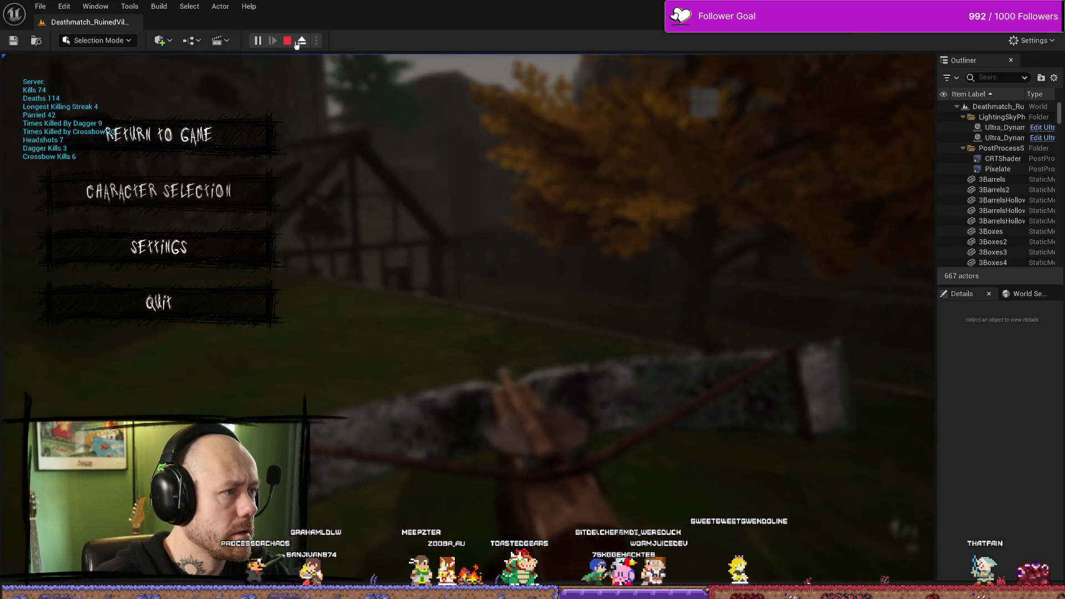
left_click(295, 42)
key("ctrl+space")
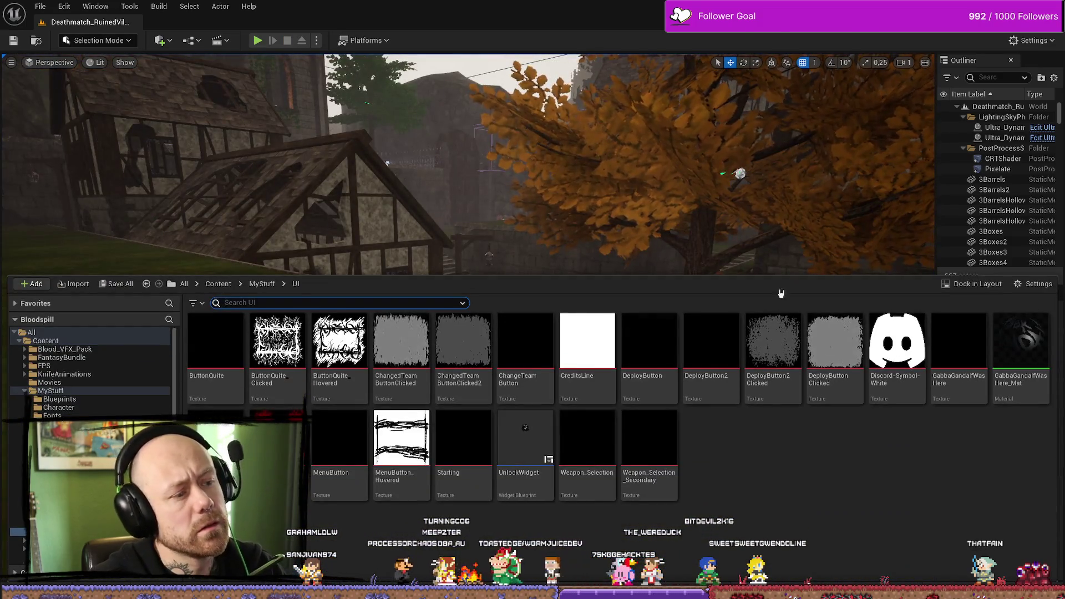
Step: Return to WB_InGameMenu's event graph and reposition the Event Construct node
left_click_drag(610, 222, 444, 222)
key("ctrl+space")
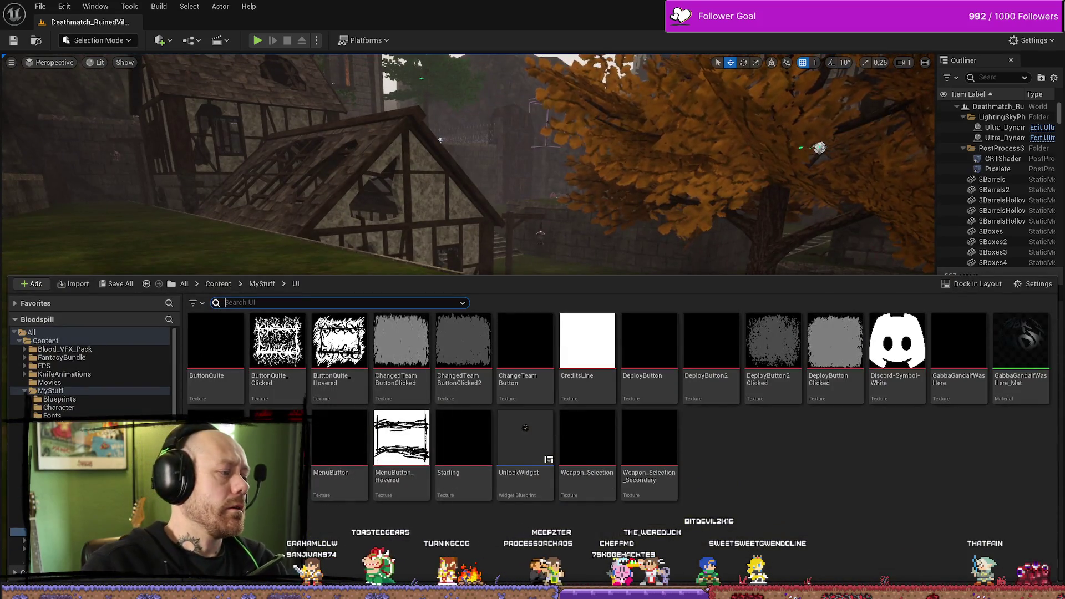
key("alt+Tab")
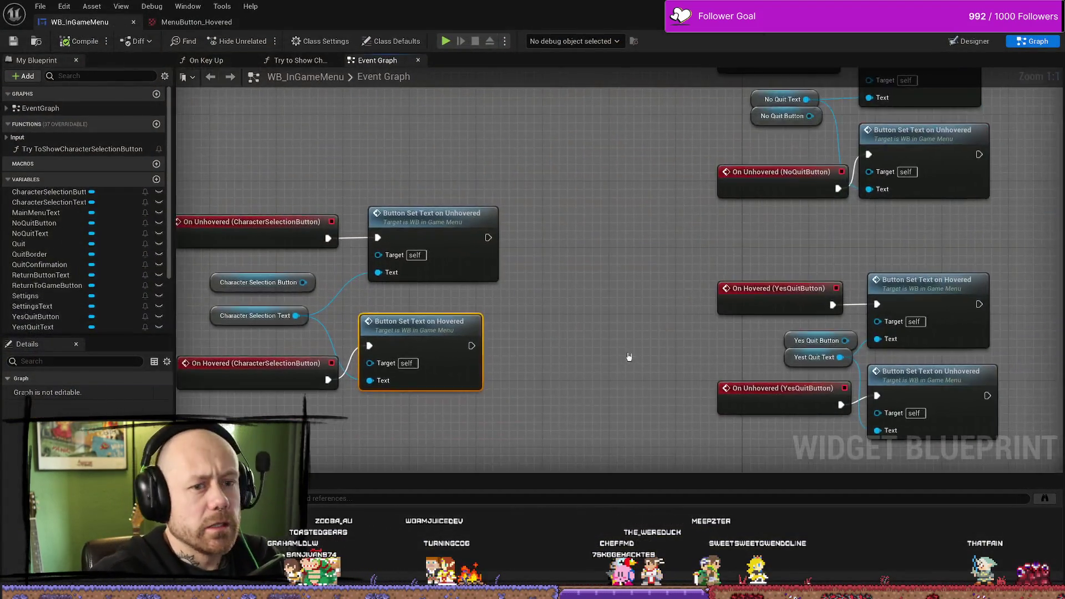
scroll(630, 357, "down", 2)
scroll(855, 234, "down", 2)
mouse_move(606, 259)
left_mouse_down()
mouse_move(637, 261)
mouse_move(660, 304)
mouse_move(893, 349)
mouse_move(863, 347)
left_mouse_up()
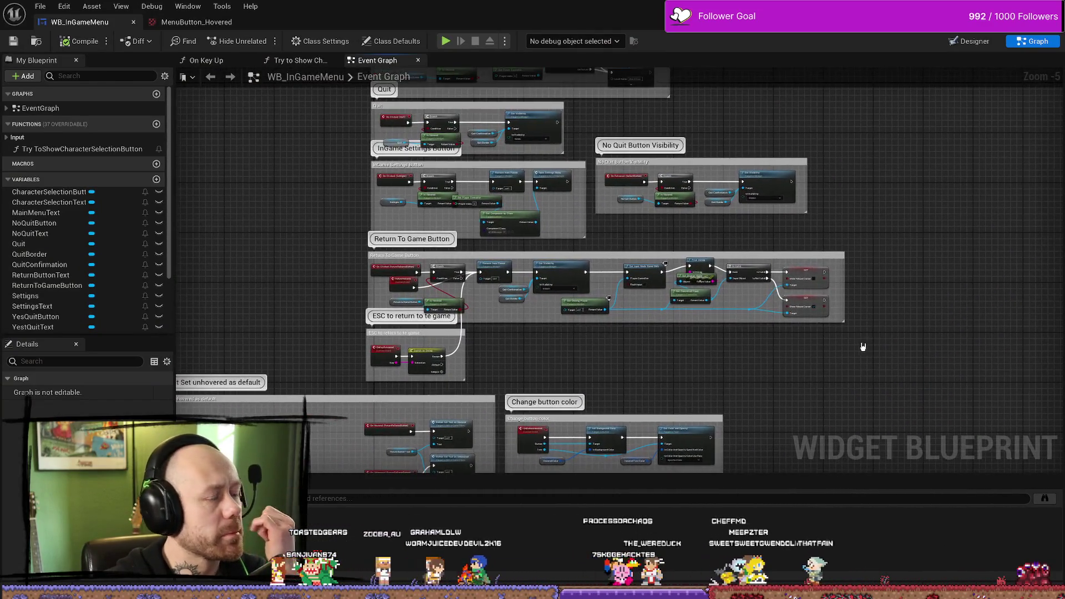
scroll(567, 345, "up", 2)
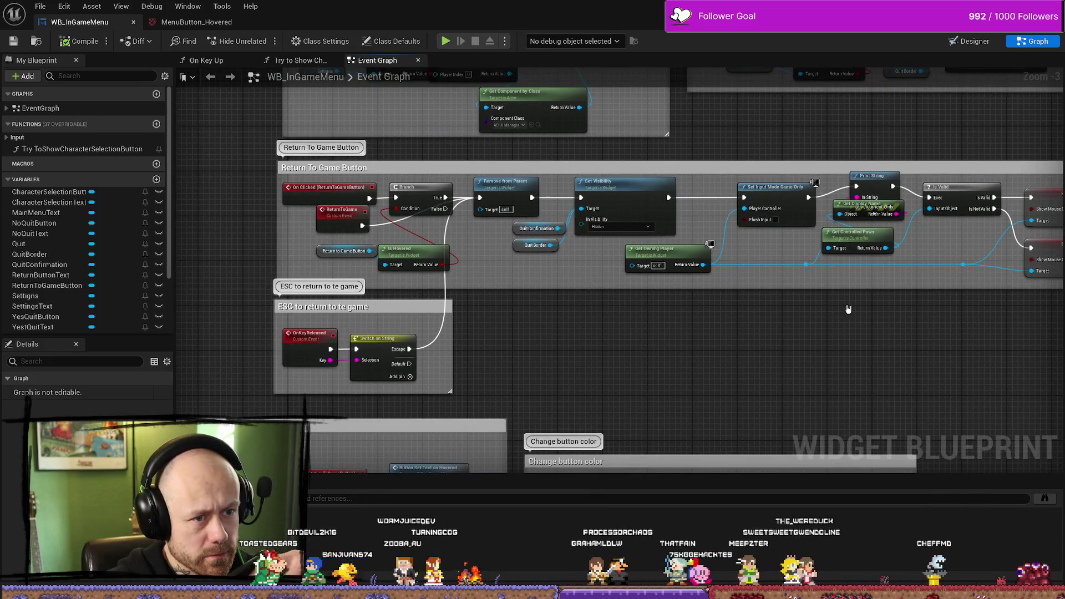
mouse_move(848, 309)
left_mouse_down()
mouse_move(965, 324)
mouse_move(987, 172)
mouse_move(939, 111)
mouse_move(962, 71)
mouse_move(721, 166)
mouse_move(476, 240)
left_mouse_up()
scroll(503, 191, "up", 1)
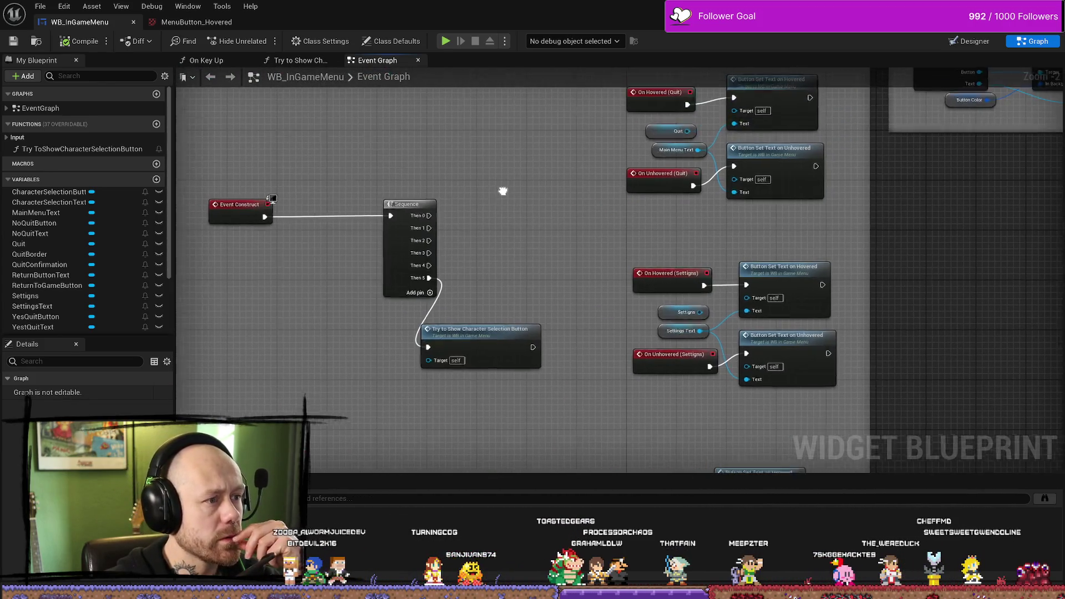
left_click_drag(503, 191, 514, 182)
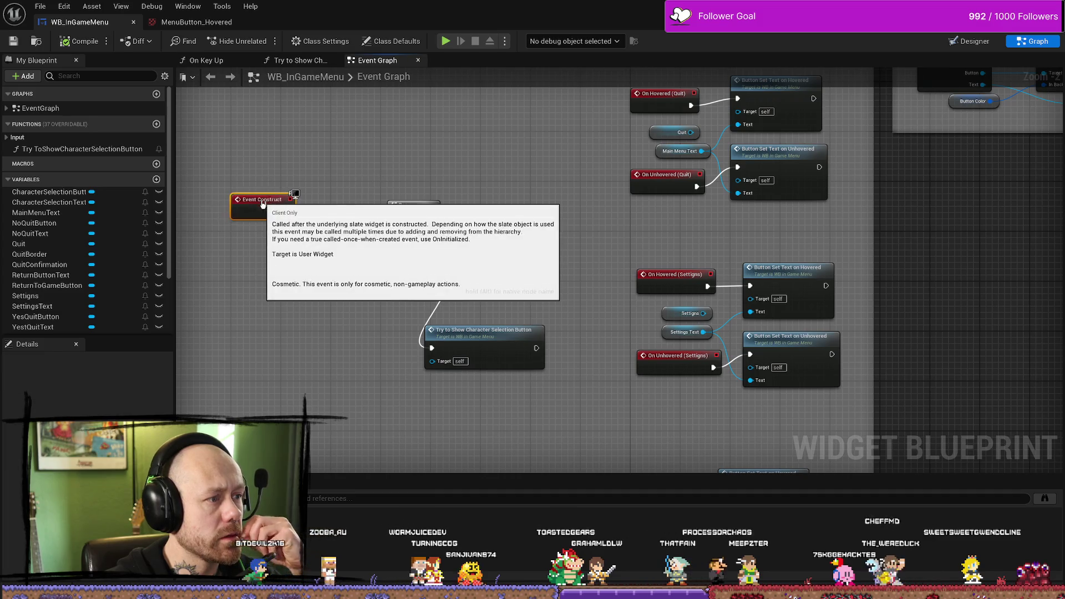
left_click_drag(258, 202, 299, 230)
scroll(473, 222, "down", 1)
mouse_move(473, 221)
left_mouse_down()
mouse_move(567, 242)
mouse_move(485, 182)
left_mouse_up()
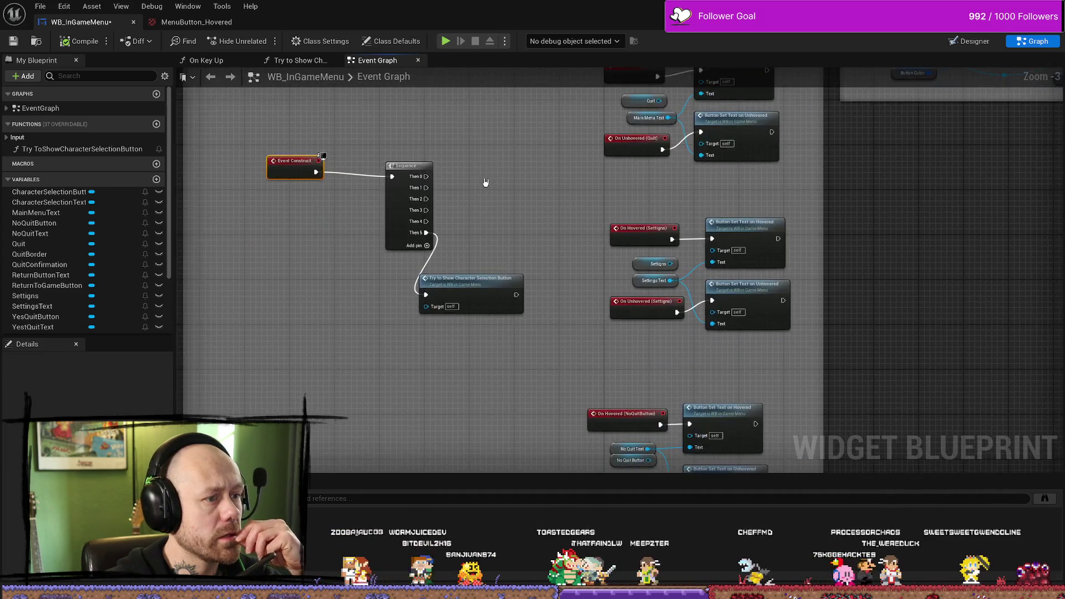
Step: Inspect the CharacterSelectionButton variable and hover/unhover nodes, save, and show the Designer layout
mouse_move(377, 244)
left_mouse_down()
mouse_move(488, 231)
mouse_move(410, 249)
mouse_move(407, 207)
left_mouse_up()
scroll(413, 273, "down", 2)
scroll(413, 273, "up", 5)
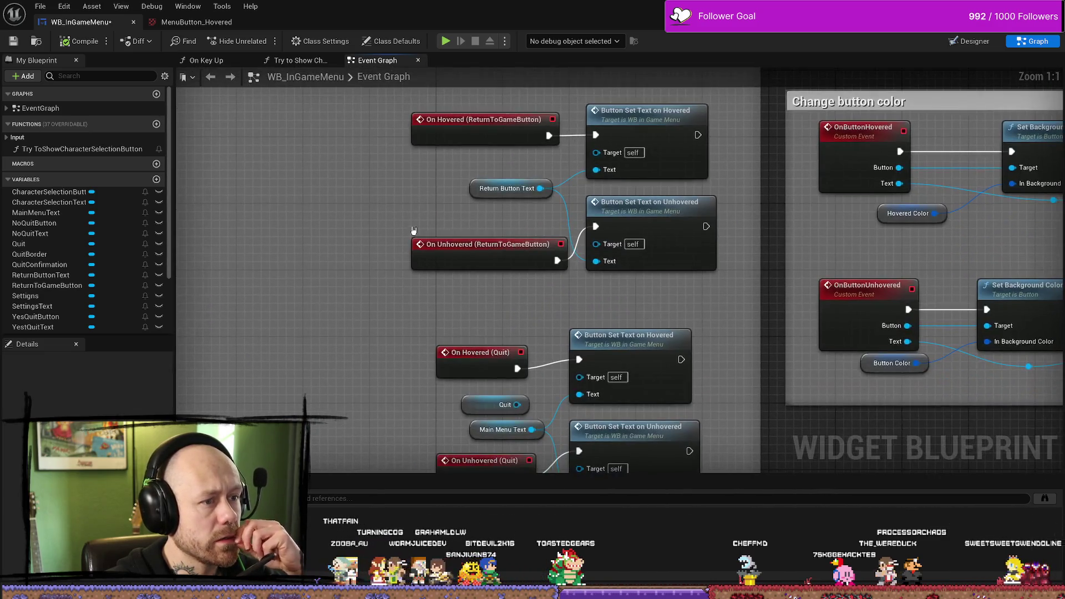
scroll(416, 216, "down", 2)
scroll(471, 285, "up", 2)
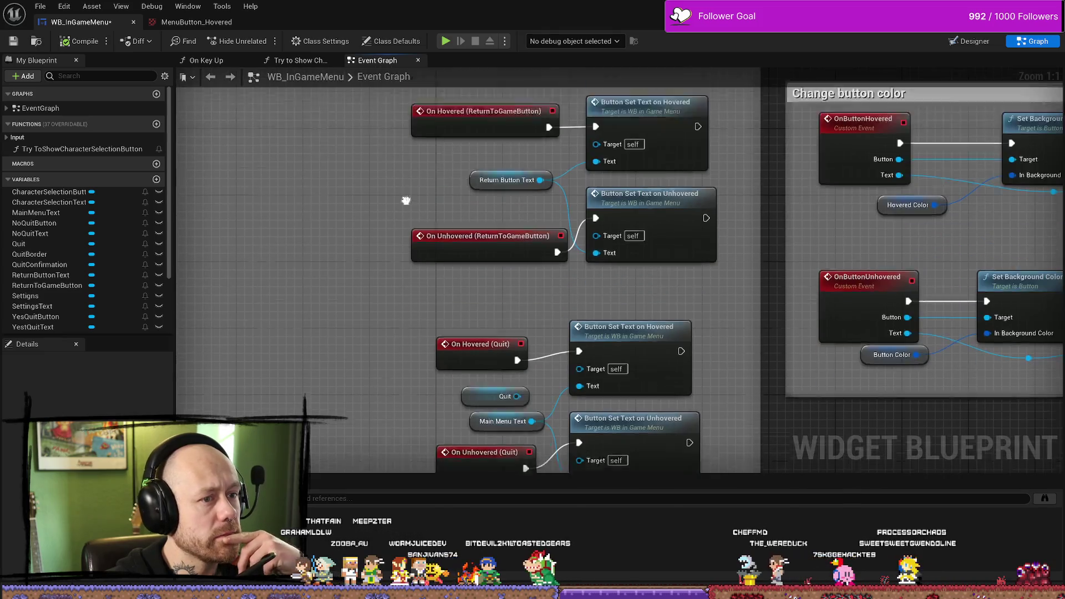
scroll(413, 317, "down", 3)
left_click_drag(413, 316, 459, 184)
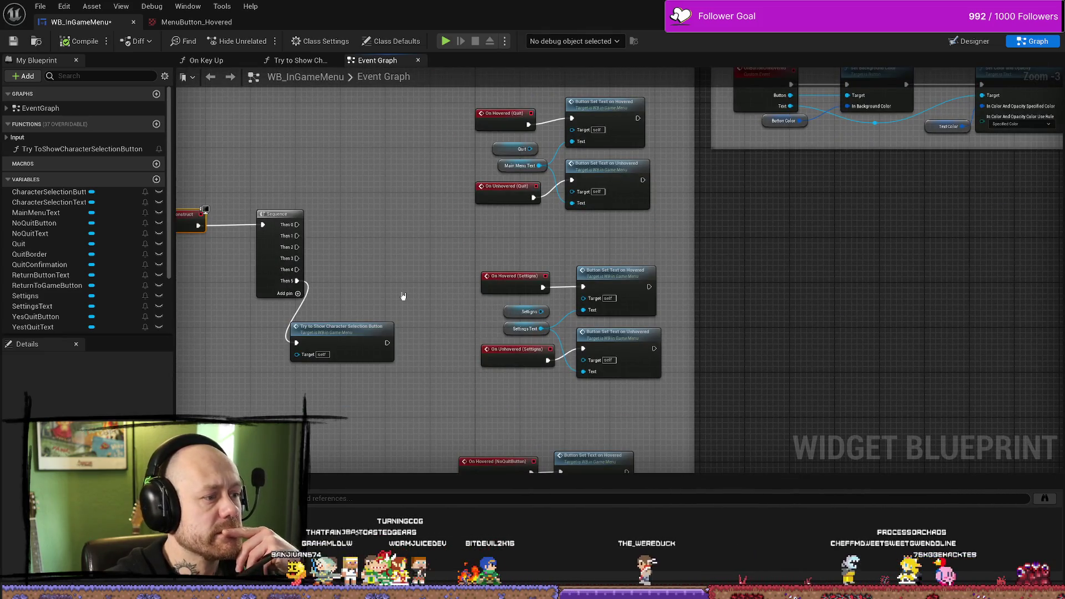
left_click_drag(404, 296, 485, 239)
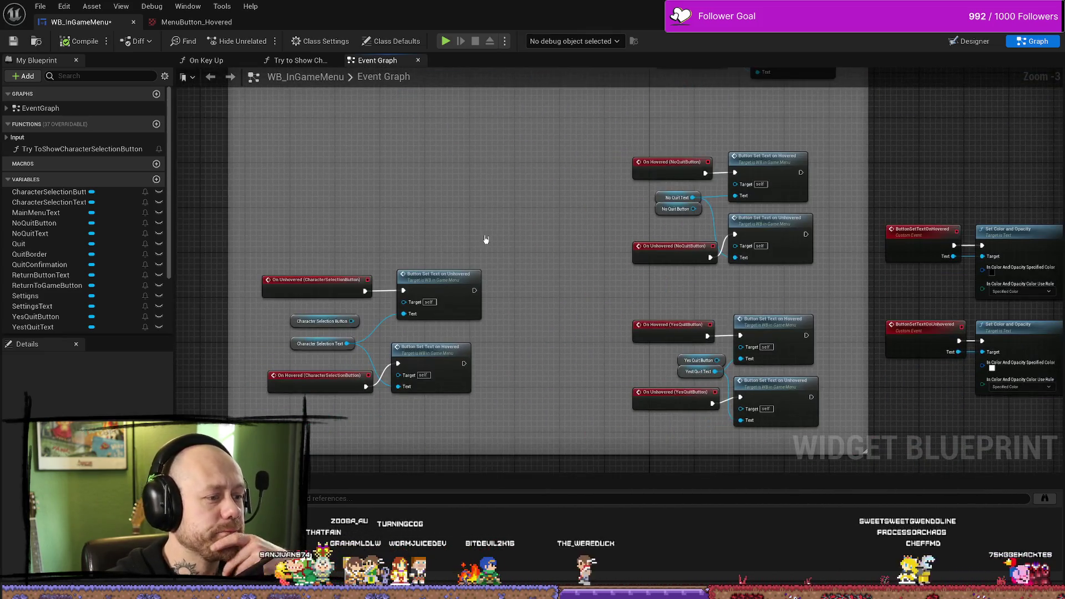
left_click(294, 320)
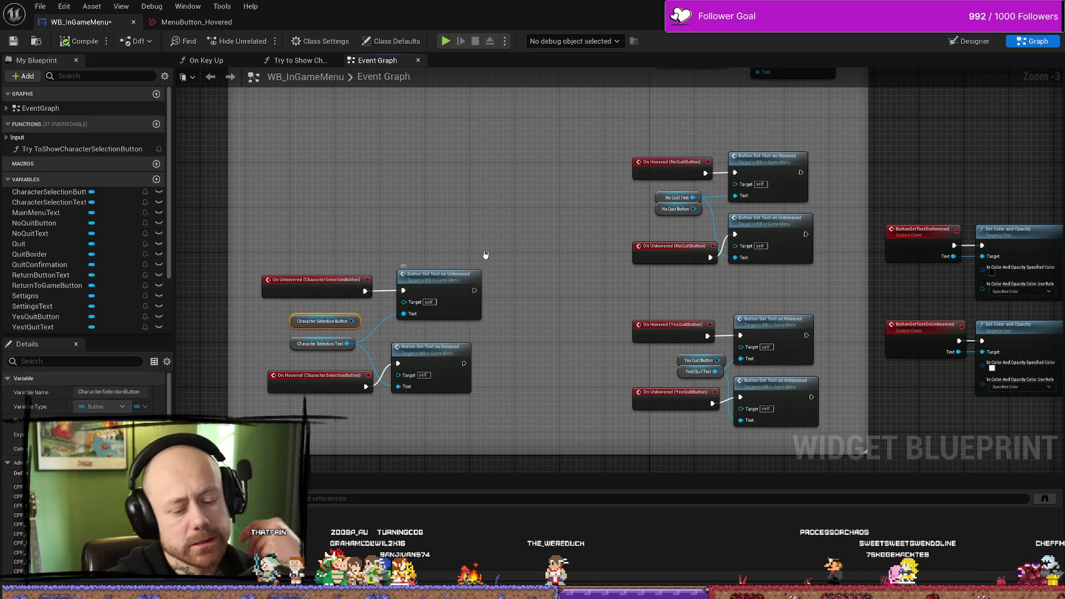
scroll(475, 321, "up", 4)
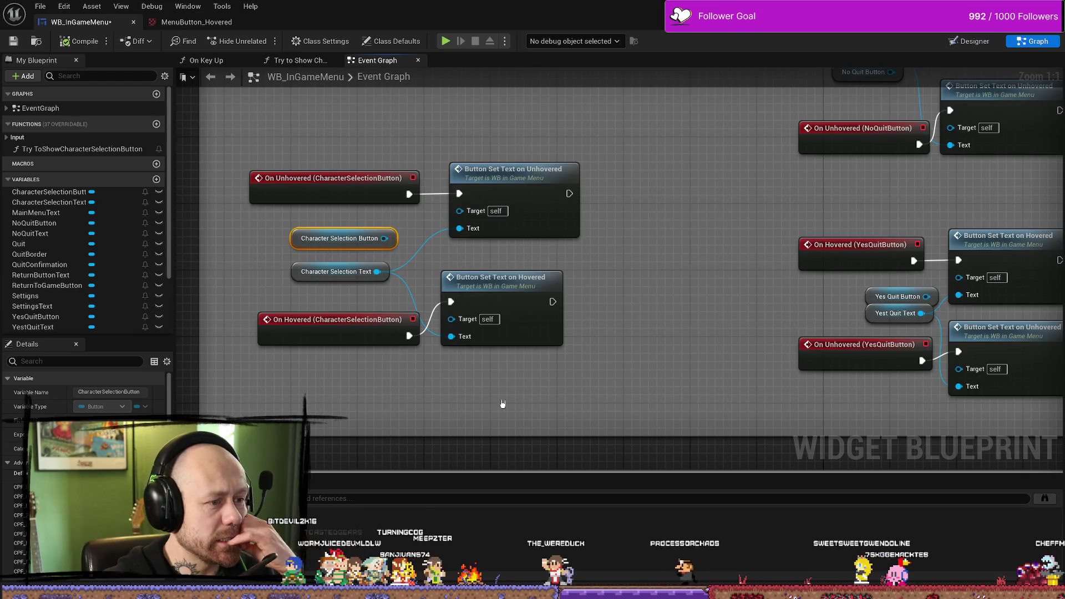
left_click_drag(602, 352, 366, 291)
left_click(716, 292)
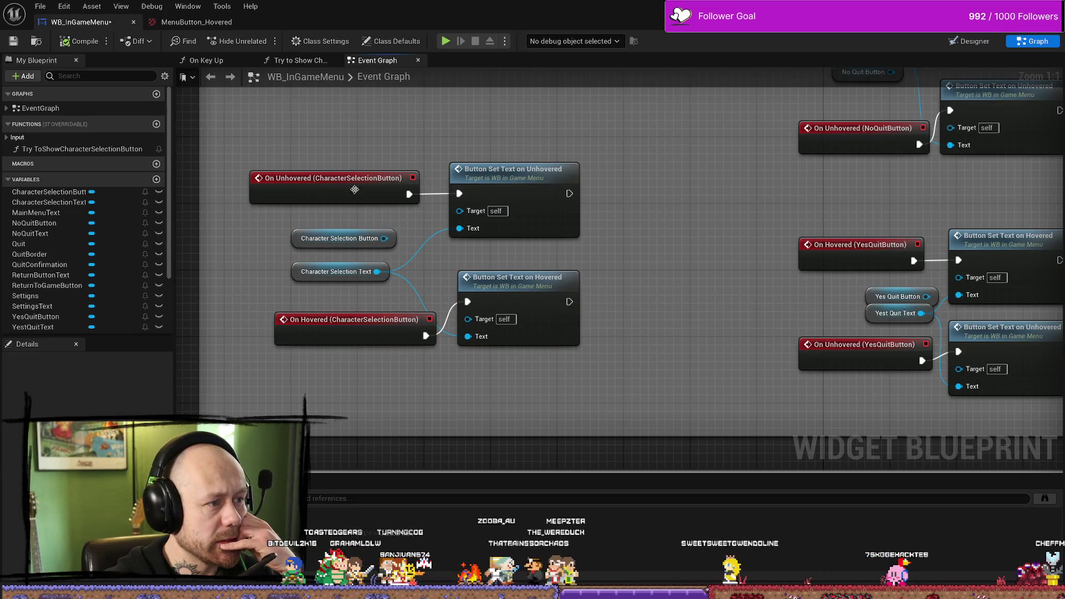
left_click(333, 187)
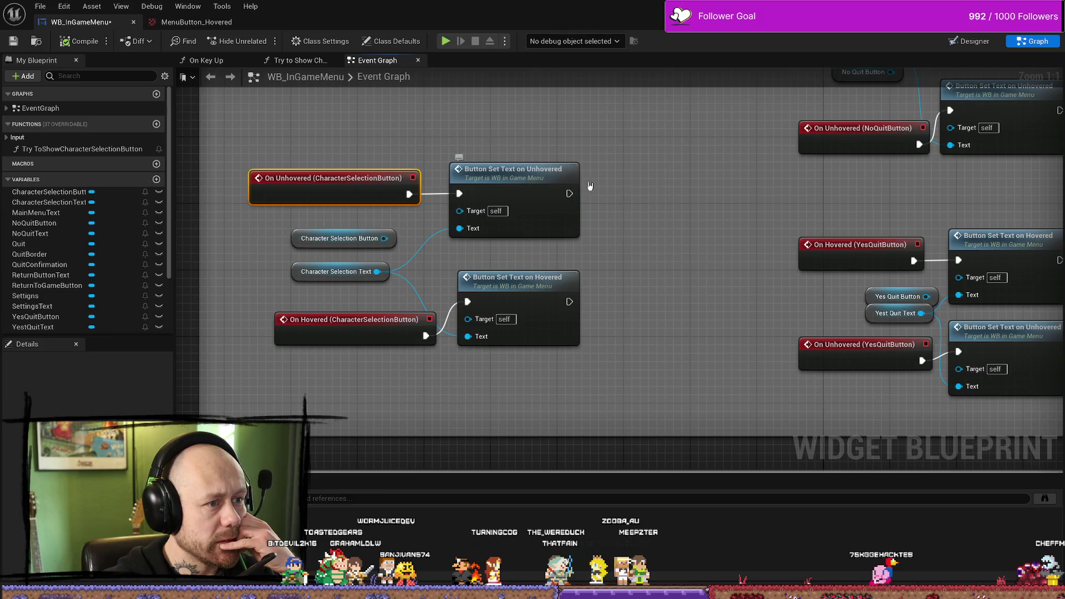
mouse_move(712, 272)
left_mouse_down()
mouse_move(459, 250)
mouse_move(612, 252)
mouse_move(676, 279)
left_mouse_up()
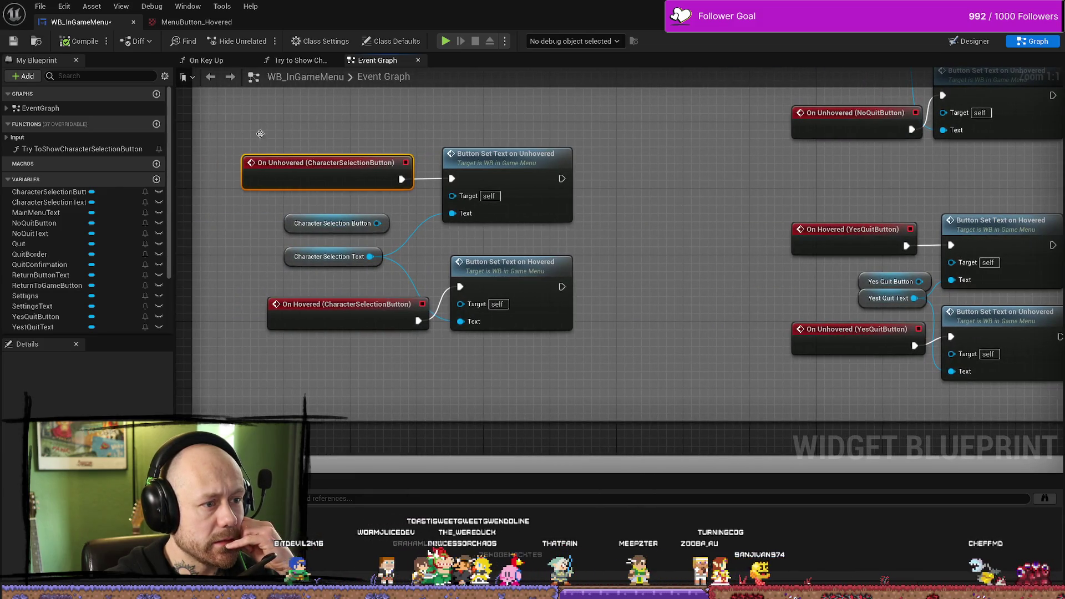
left_click(12, 42)
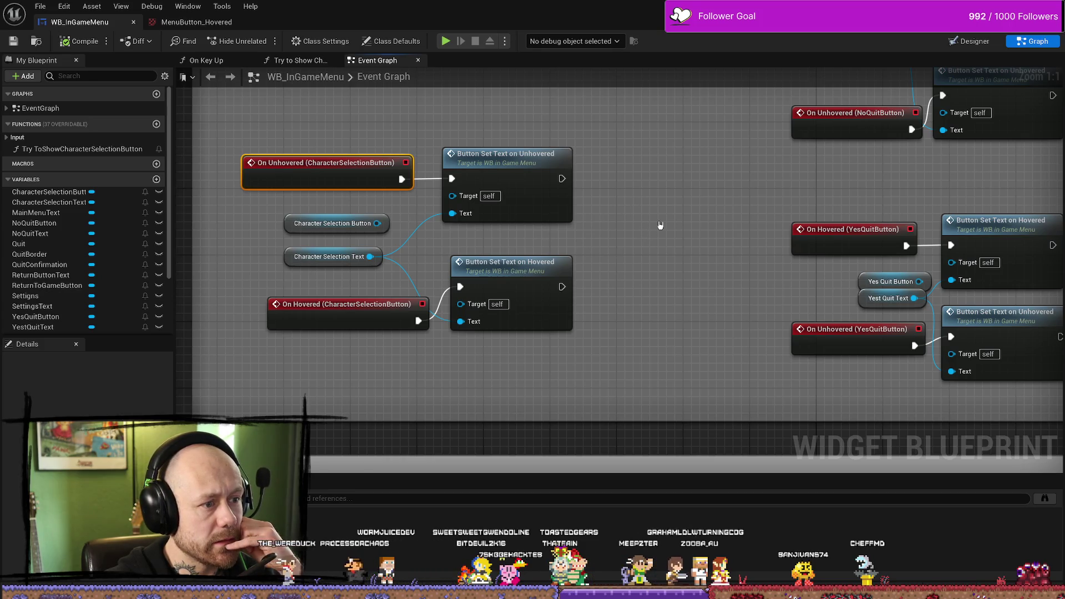
left_click(968, 41)
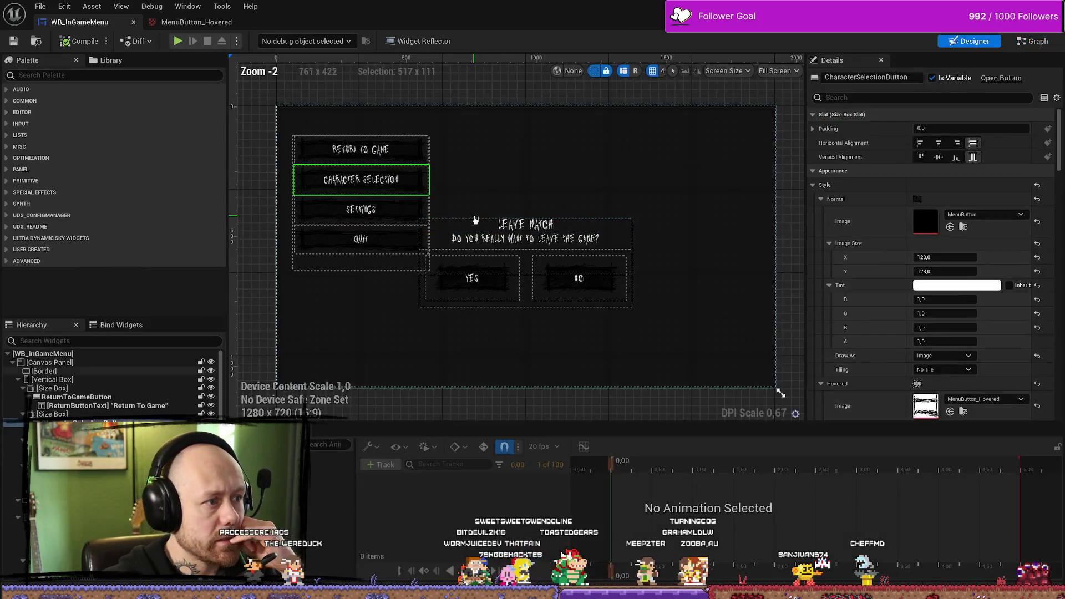
scroll(995, 216, "down", 3)
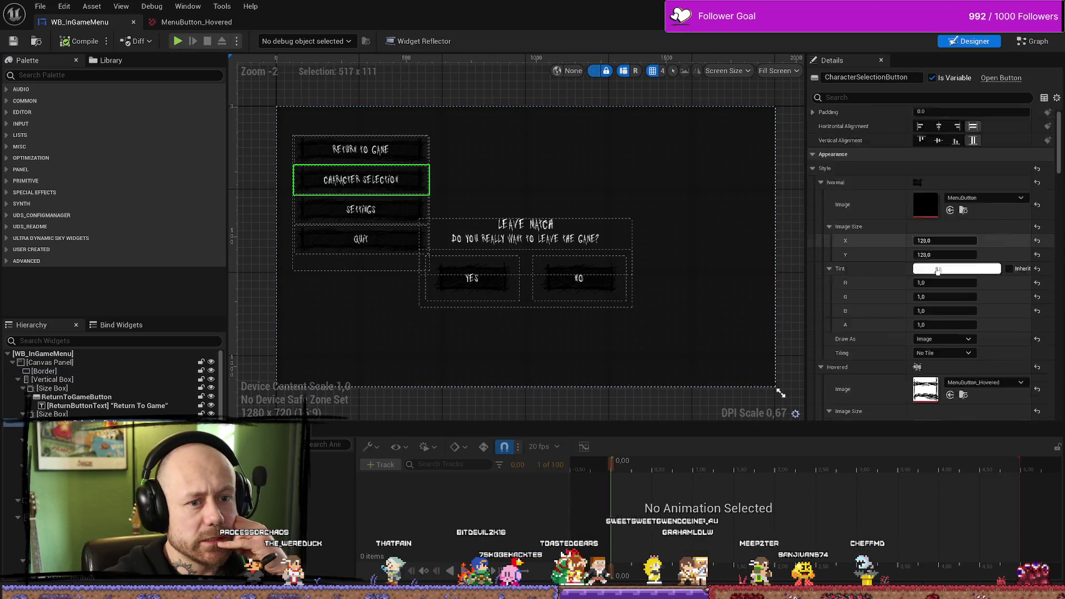
scroll(980, 357, "down", 2)
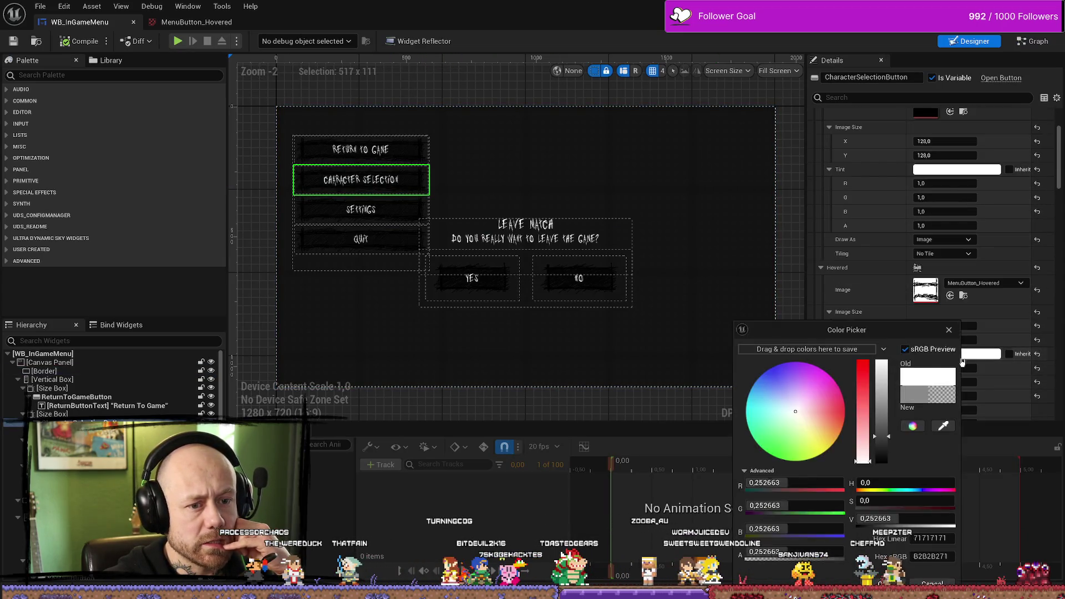
left_click(957, 354)
key("Escape")
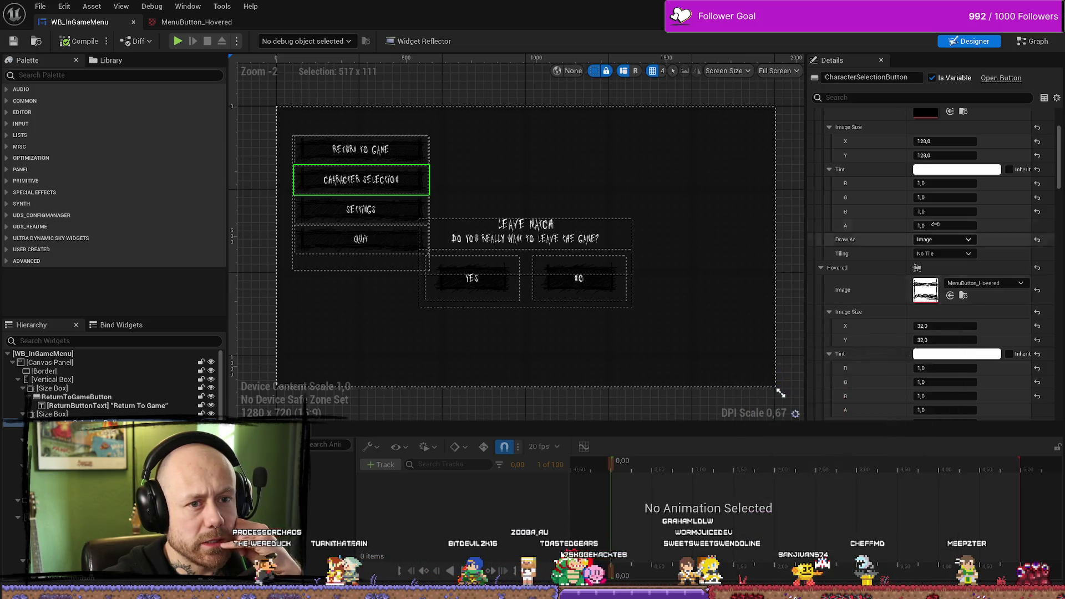
scroll(952, 231, "up", 5)
scroll(952, 231, "down", 10)
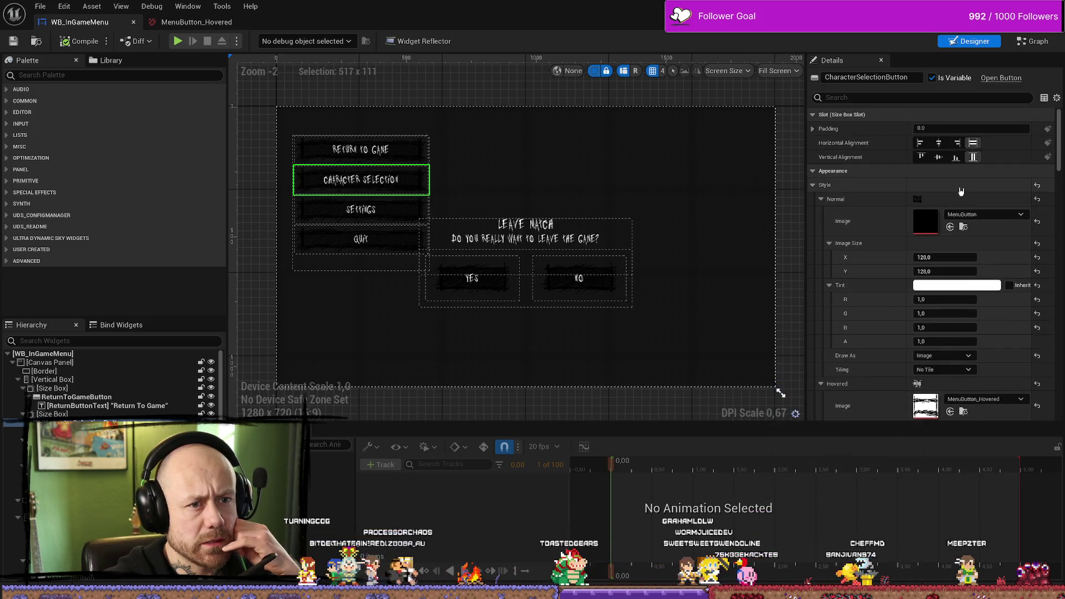
scroll(937, 208, "down", 4)
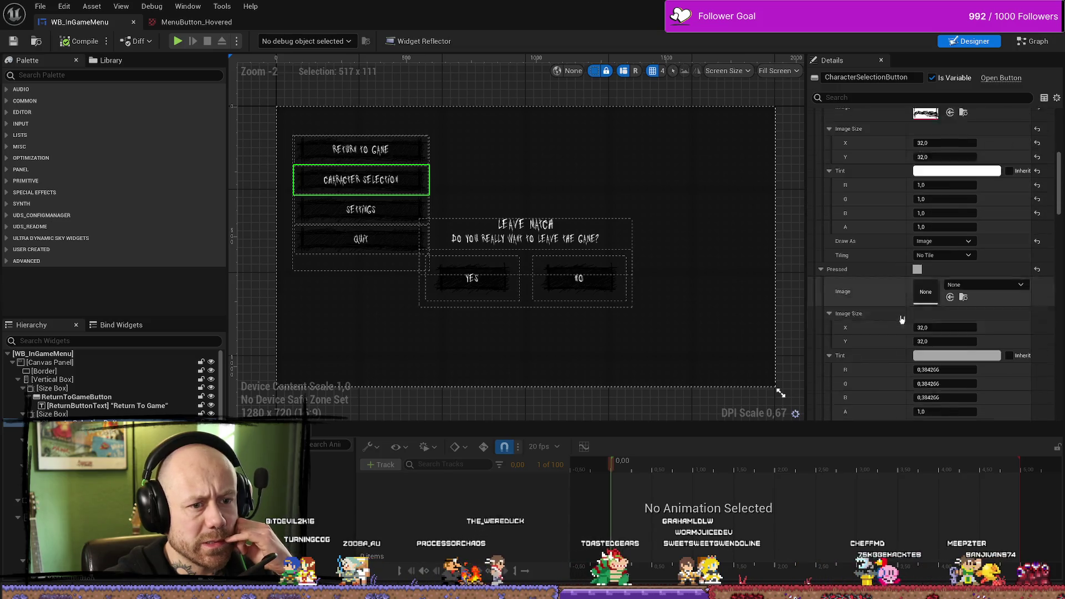
left_click(957, 289)
left_click_drag(876, 391, 877, 332)
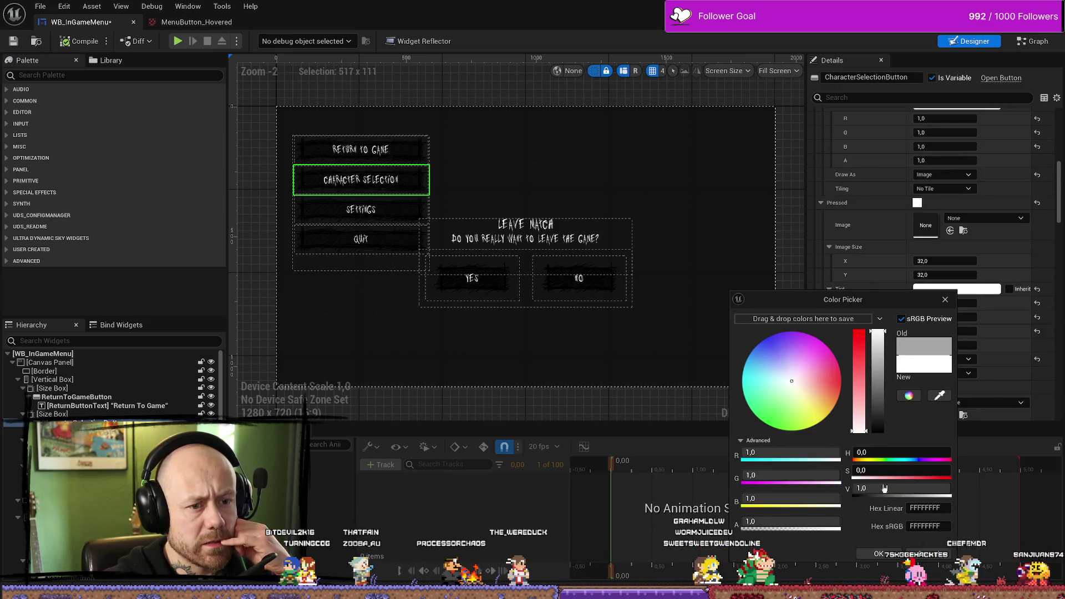
left_click(882, 553)
scroll(901, 299, "down", 5)
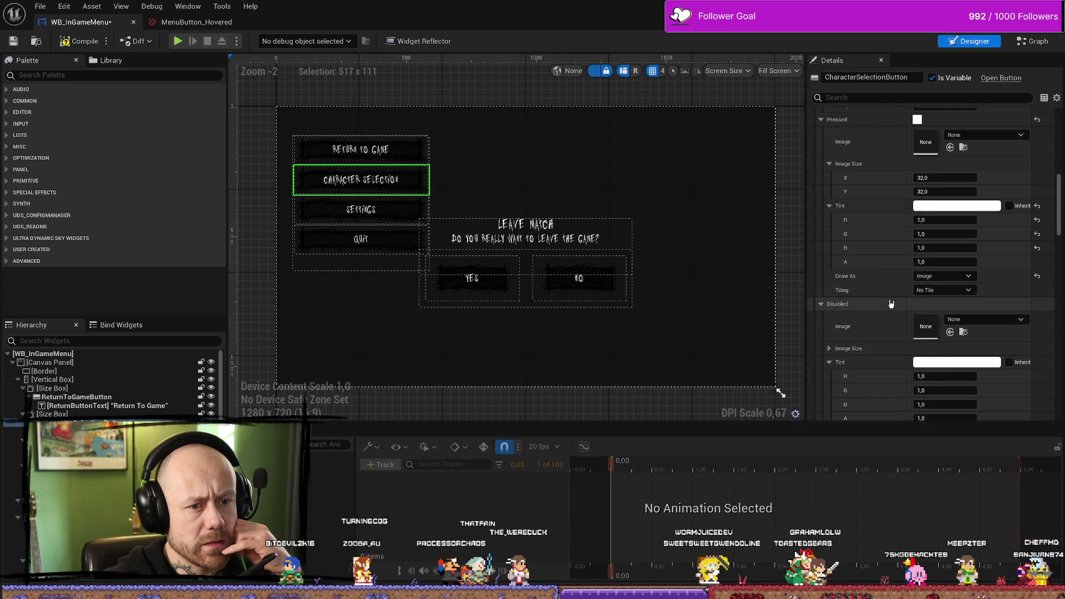
scroll(887, 288, "down", 3)
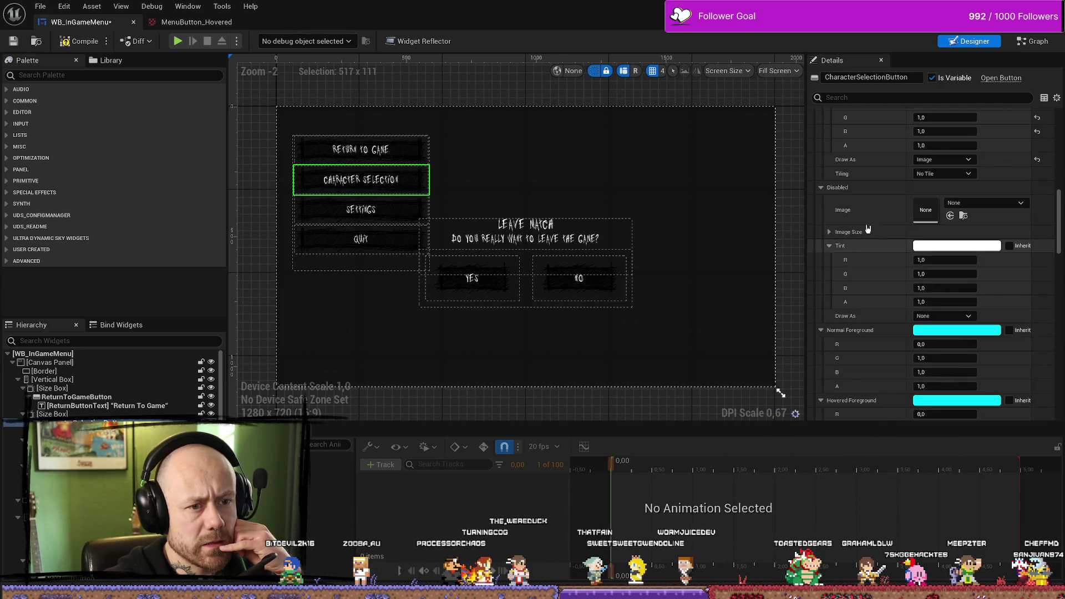
scroll(872, 249, "down", 15)
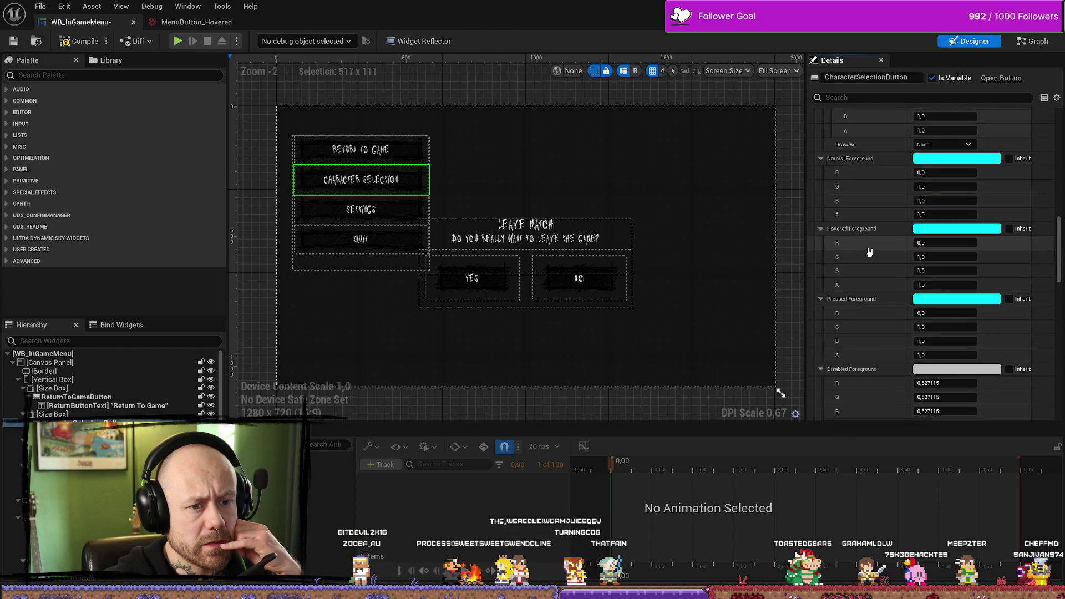
scroll(869, 251, "down", 15)
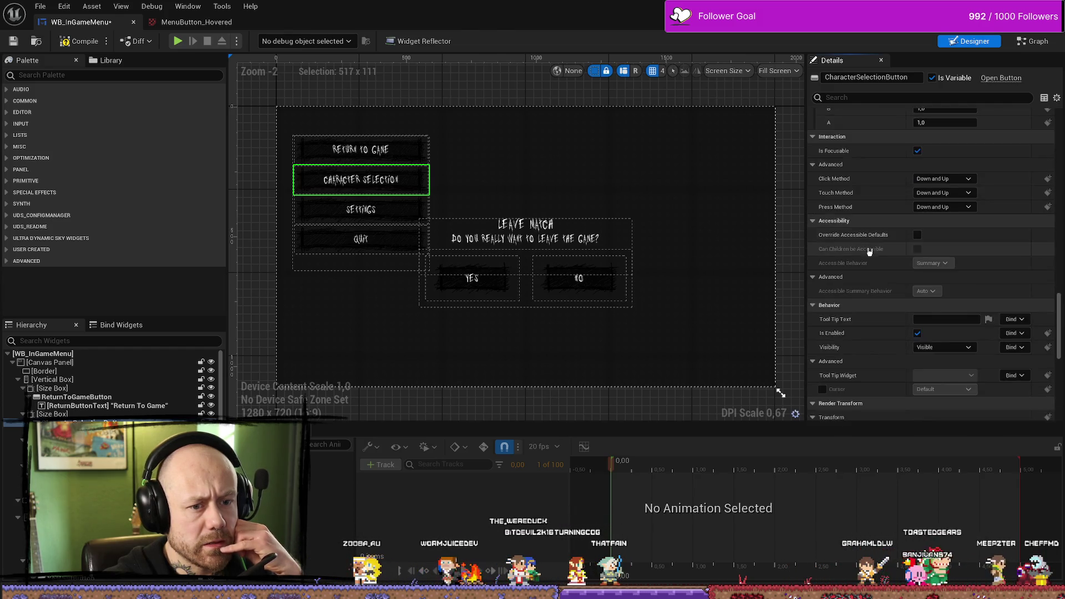
scroll(869, 249, "up", 10)
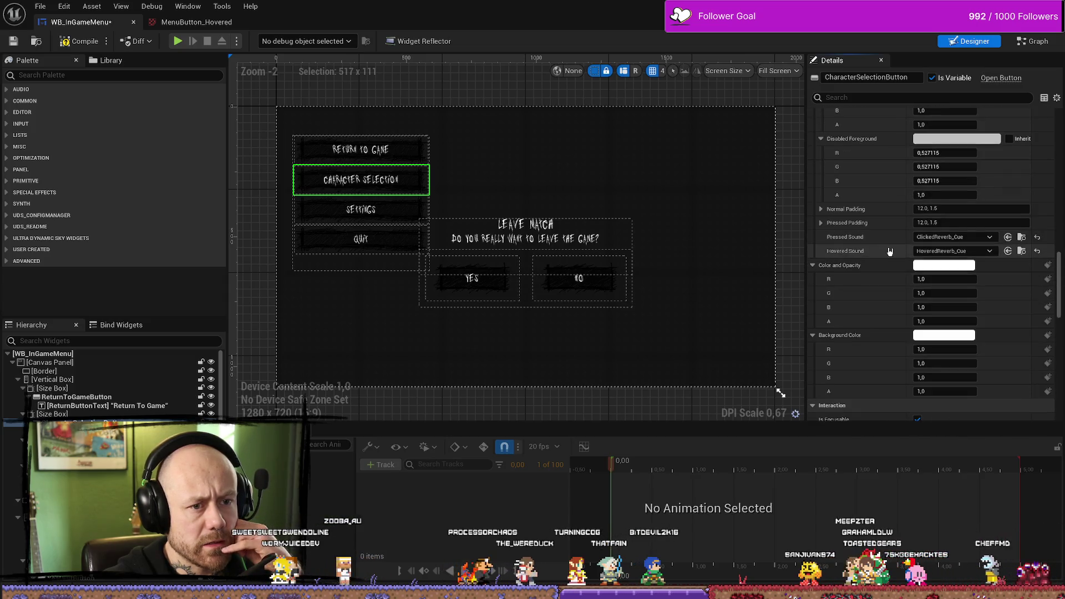
left_click(397, 215)
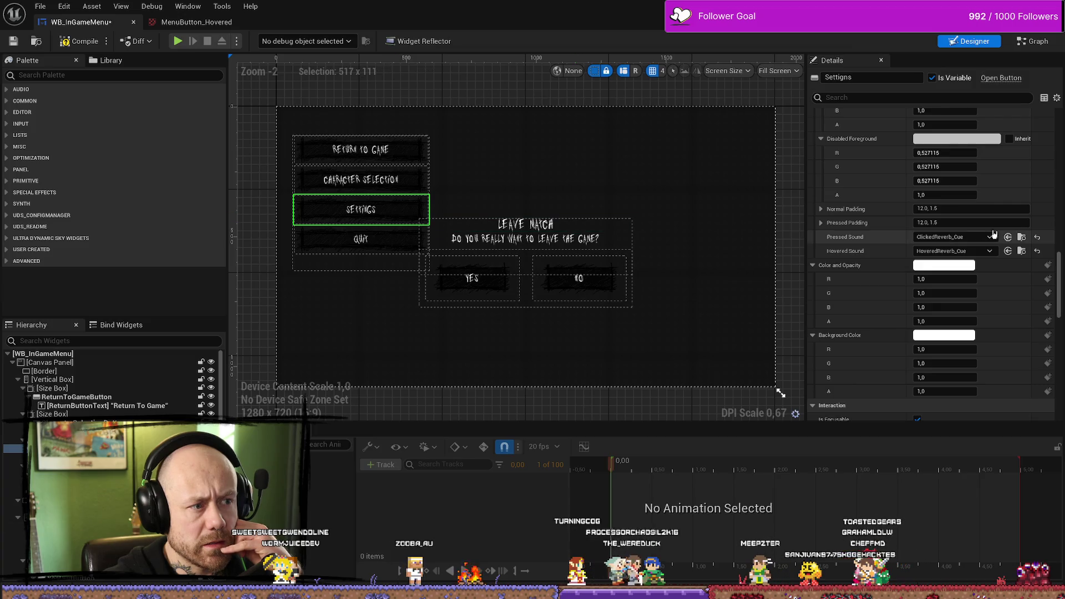
scroll(993, 234, "up", 5)
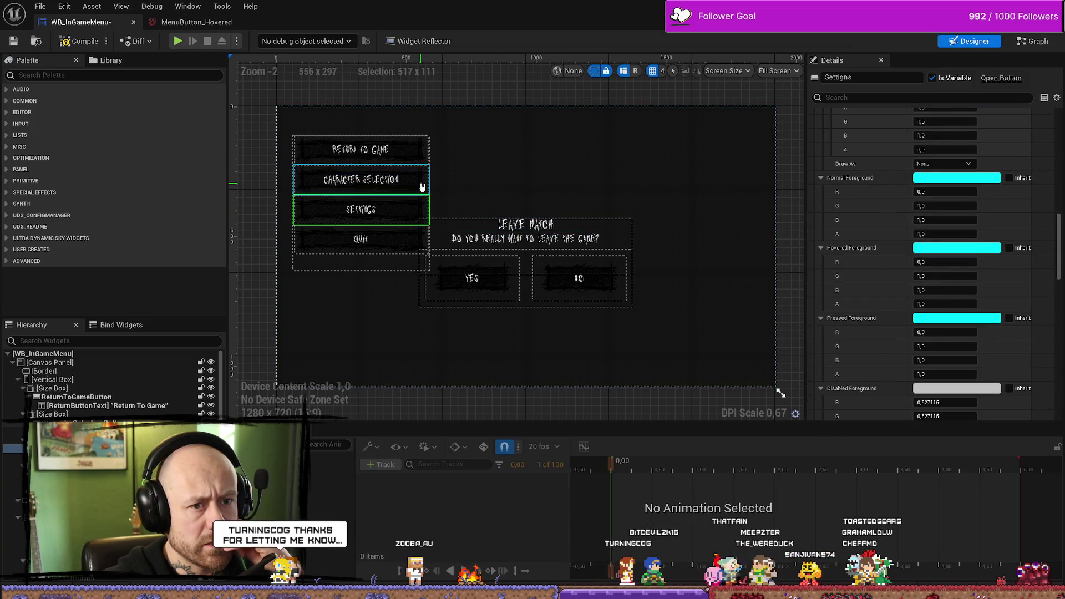
scroll(932, 267, "up", 3)
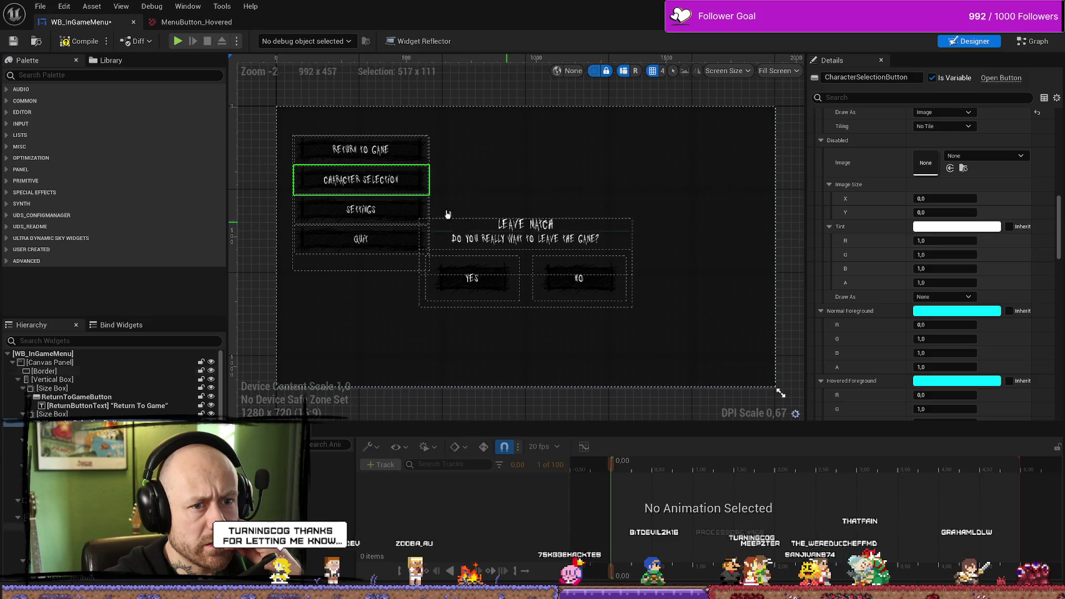
scroll(897, 249, "up", 4)
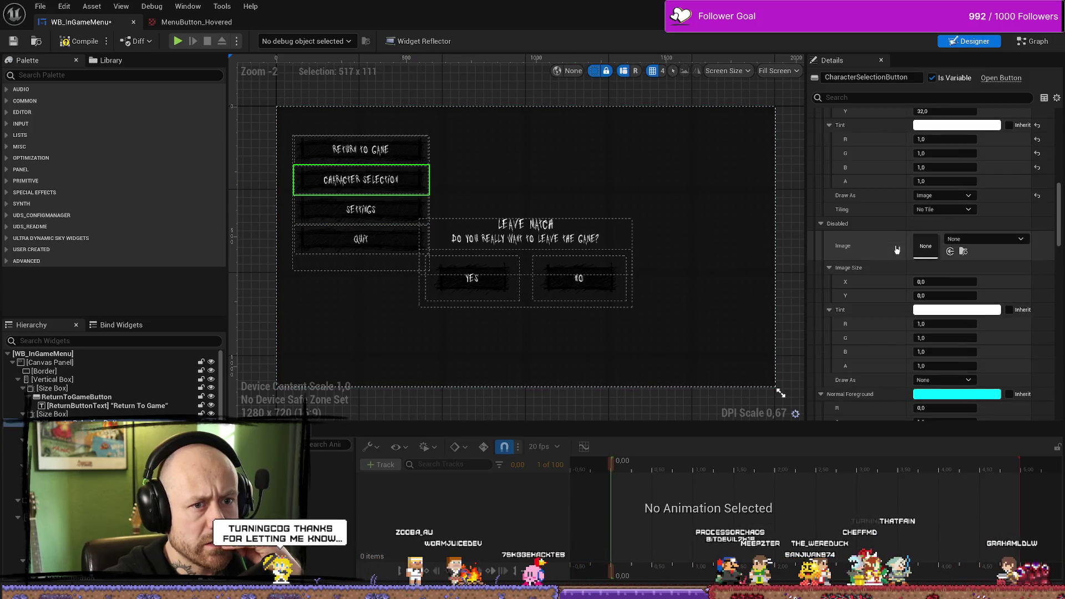
scroll(897, 249, "up", 3)
scroll(897, 248, "up", 4)
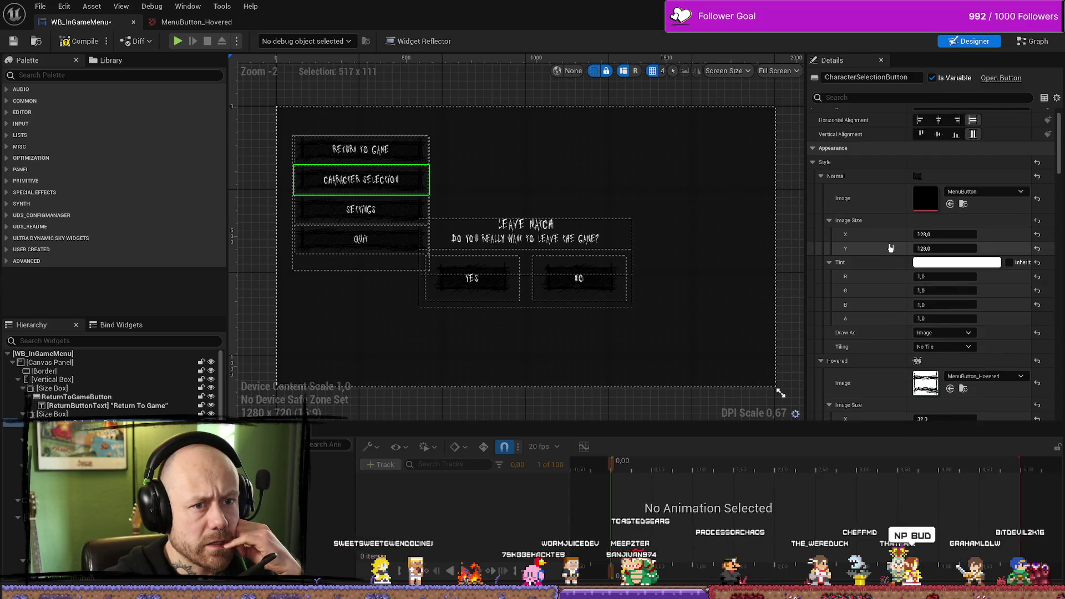
scroll(892, 243, "up", 2)
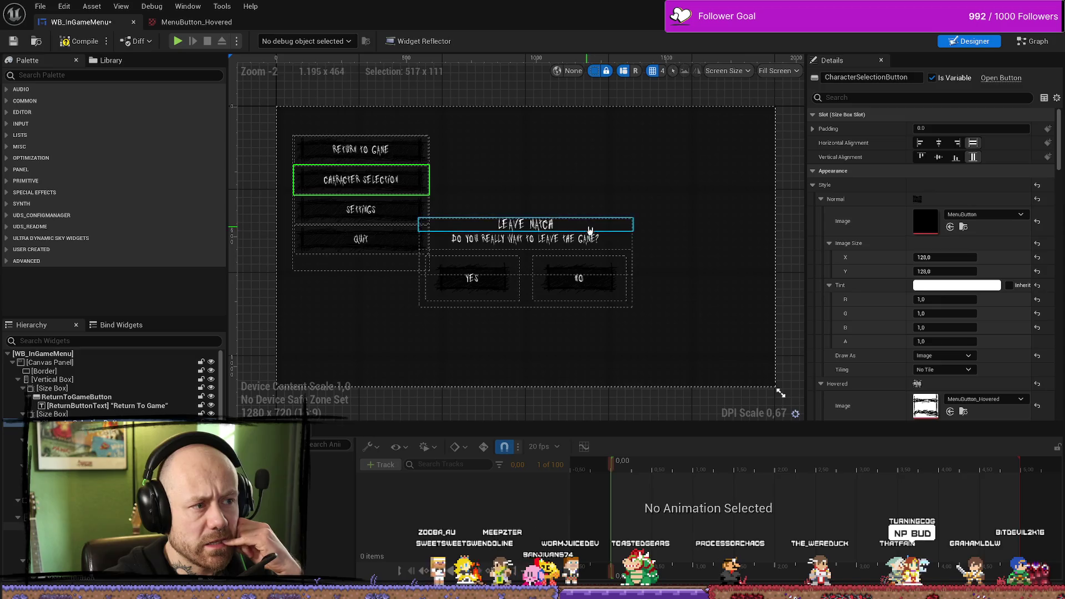
left_click(414, 213)
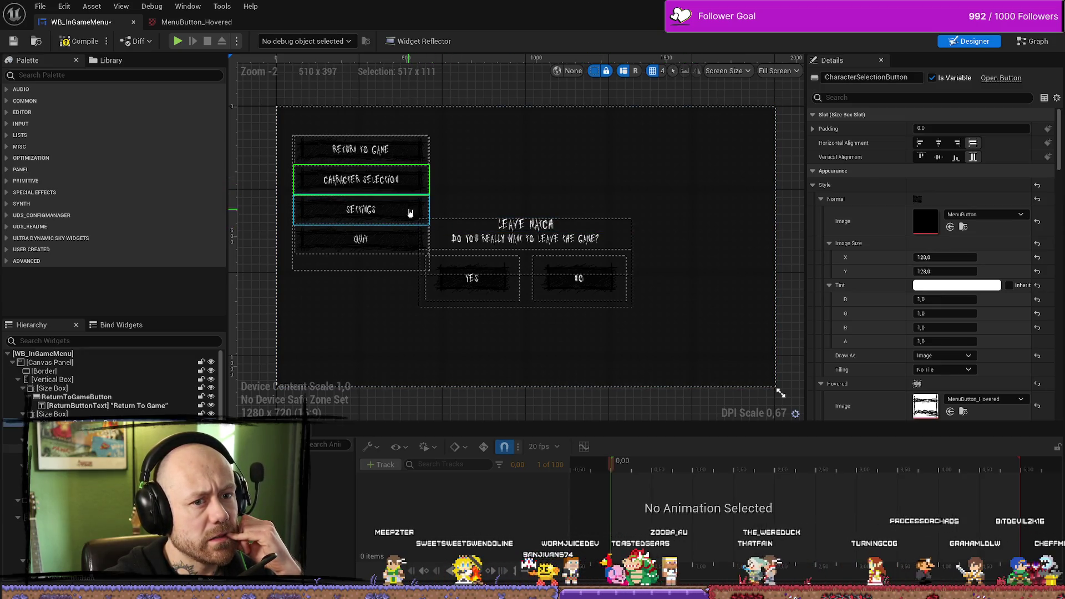
left_click(403, 222)
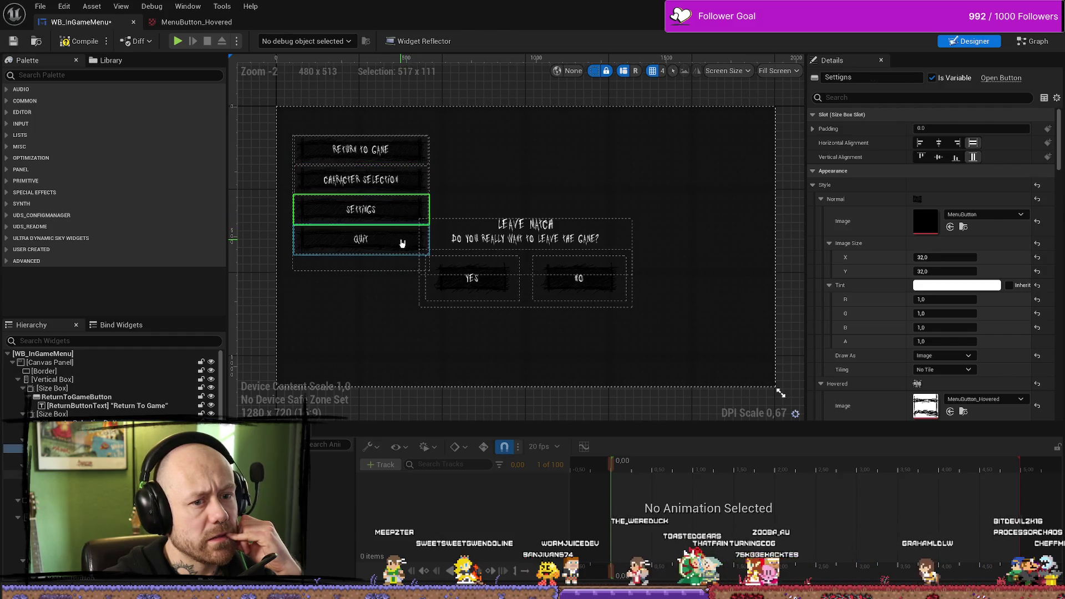
left_click(414, 185)
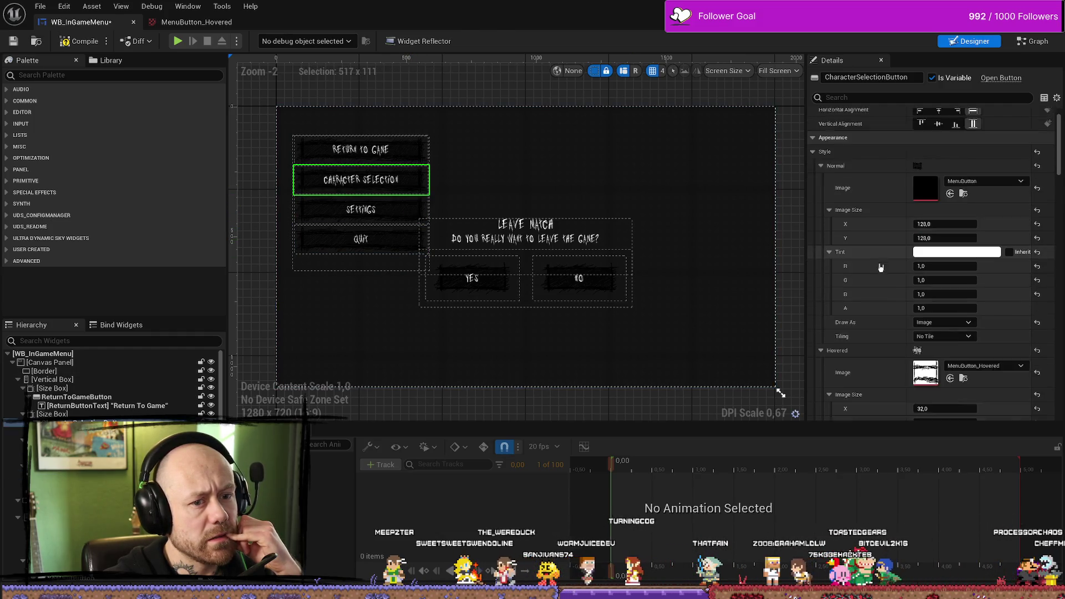
scroll(885, 267, "down", 3)
scroll(885, 268, "down", 3)
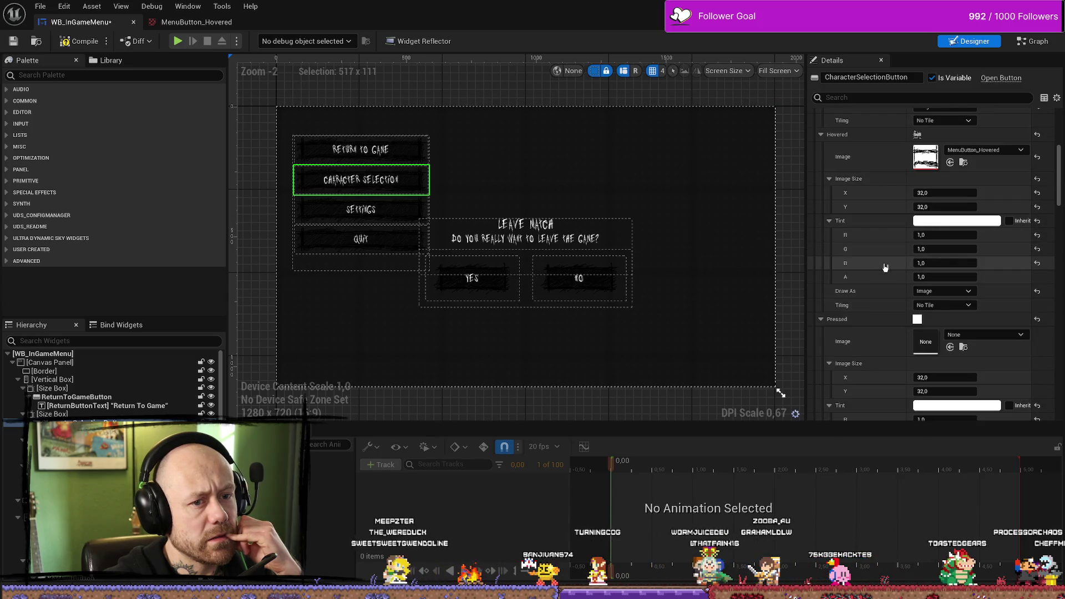
scroll(885, 268, "up", 3)
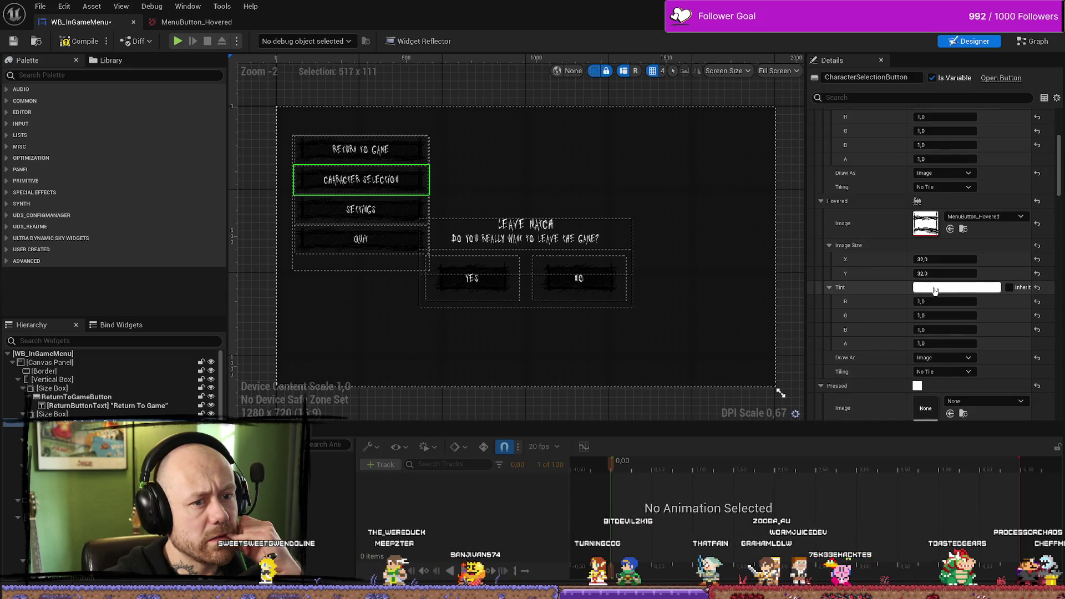
left_click(946, 293)
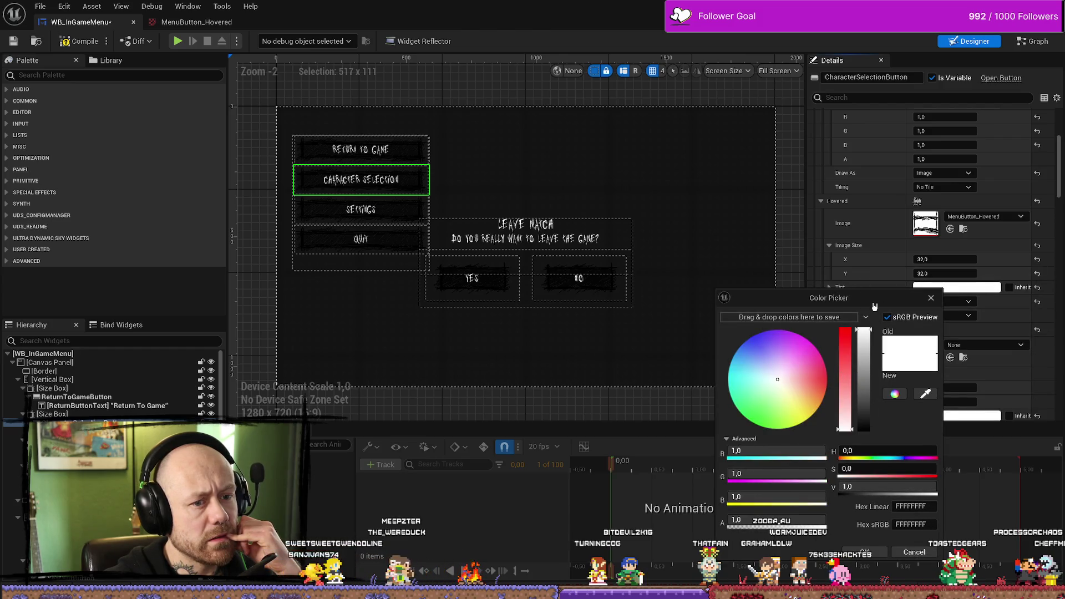
left_click(874, 553)
scroll(901, 248, "up", 6)
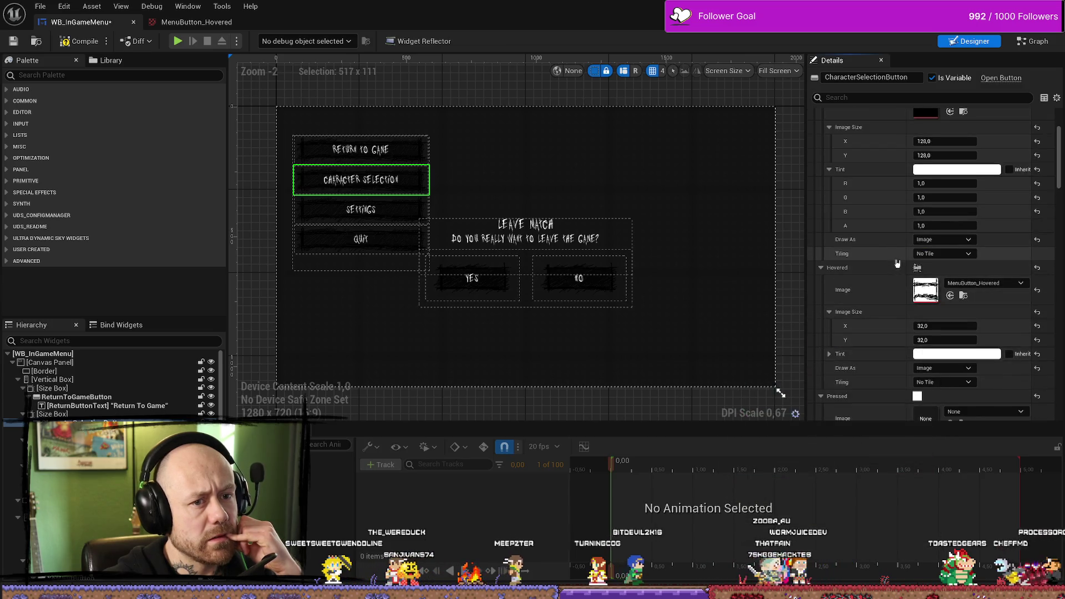
scroll(901, 248, "up", 1)
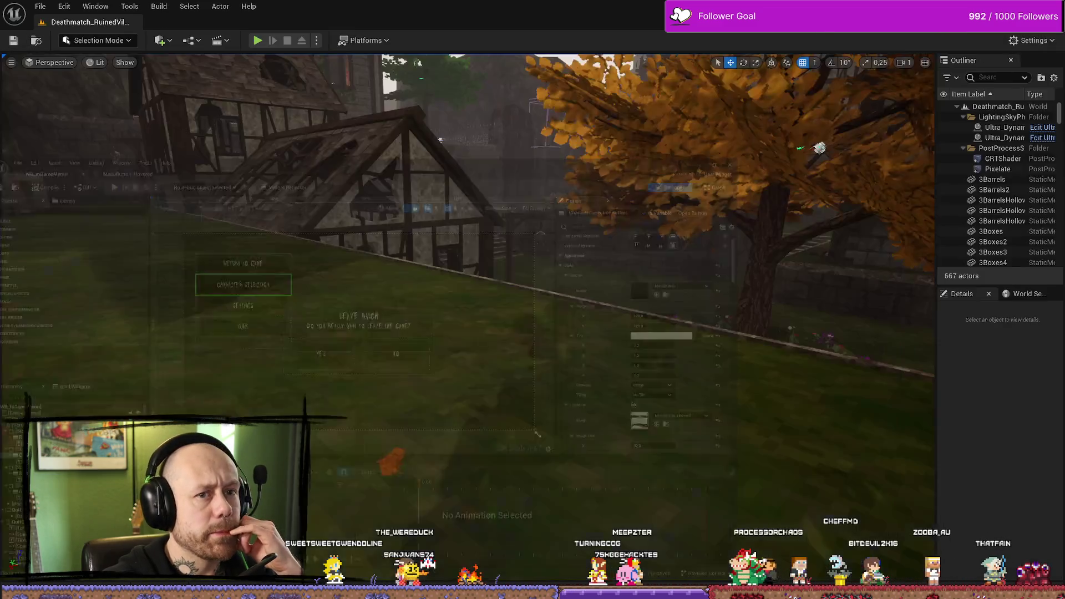
Step: Start Play in the deathmatch level and open the Escape pause menu to test its buttons
key("alt+Tab")
key("alt+p")
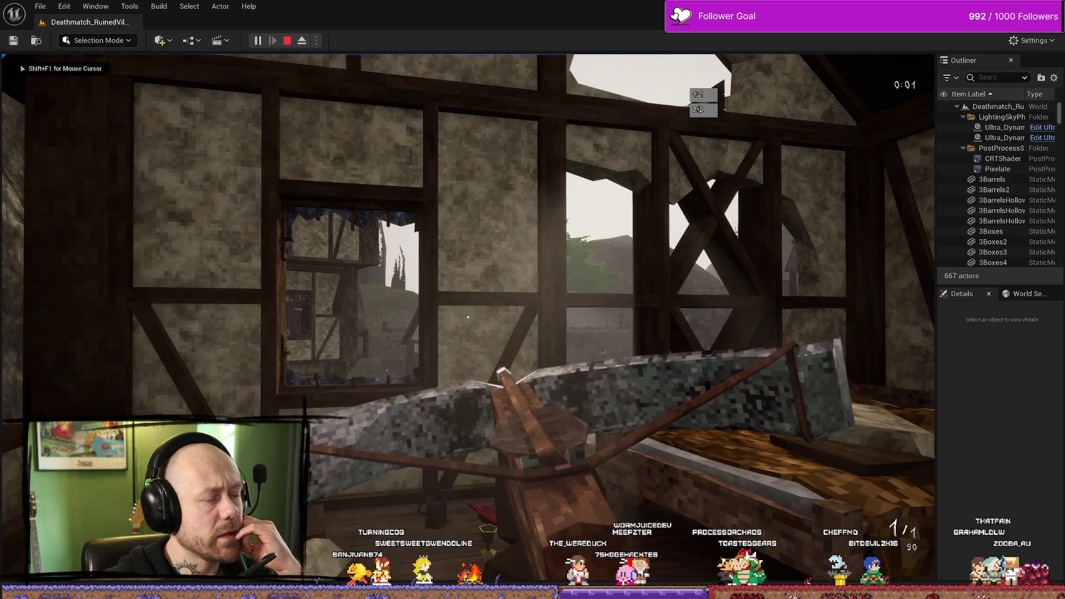
key("Escape")
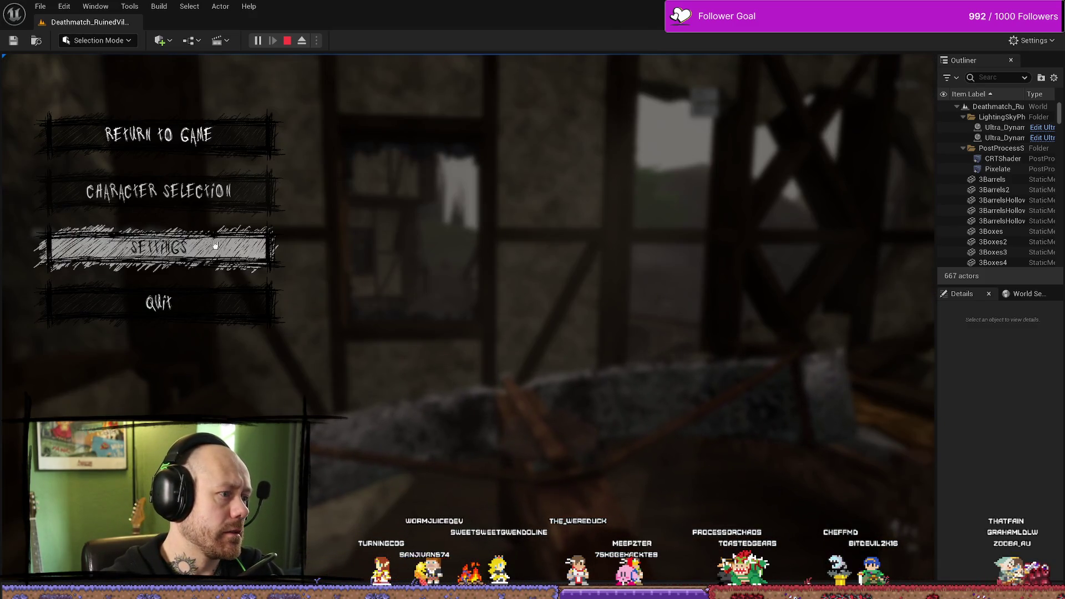
left_click(276, 297)
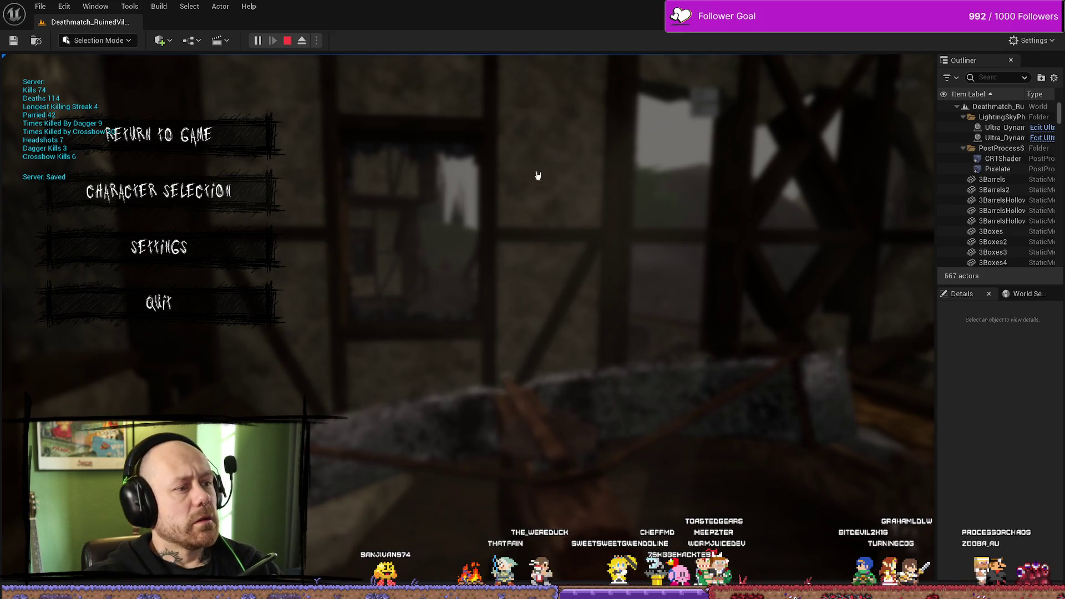
Step: Test opening the Settings screen from the pause menu across a restarted play session
left_click(210, 253)
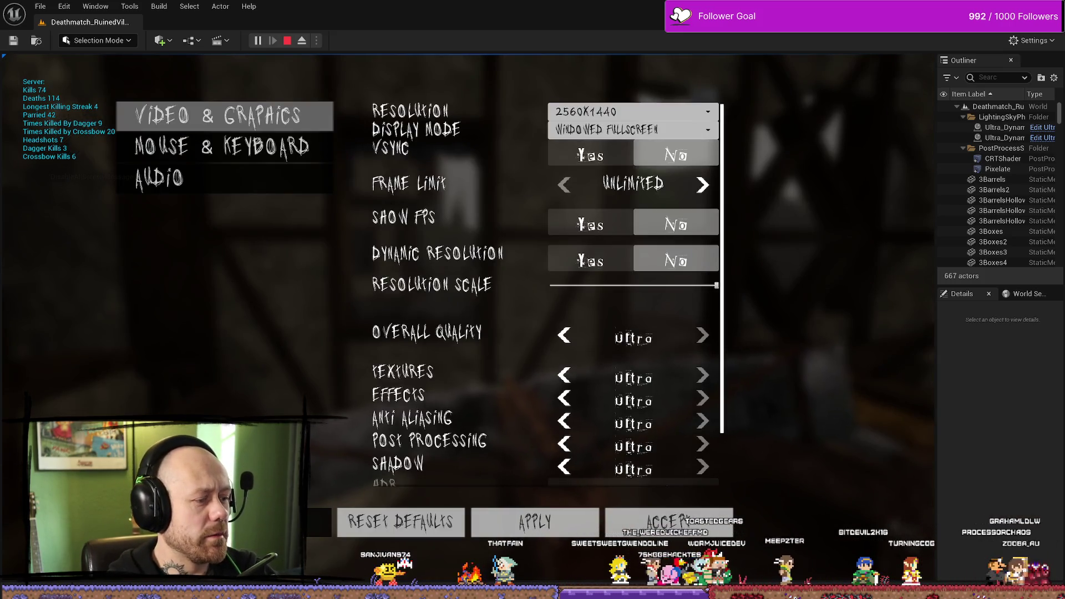
key("Escape")
key("Escape")
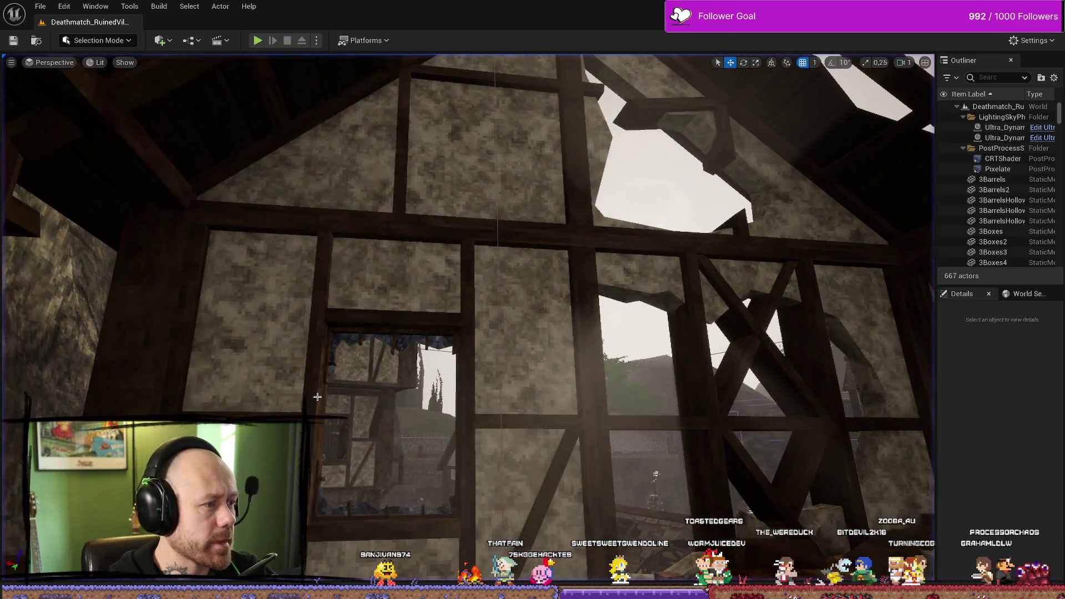
left_click(257, 41)
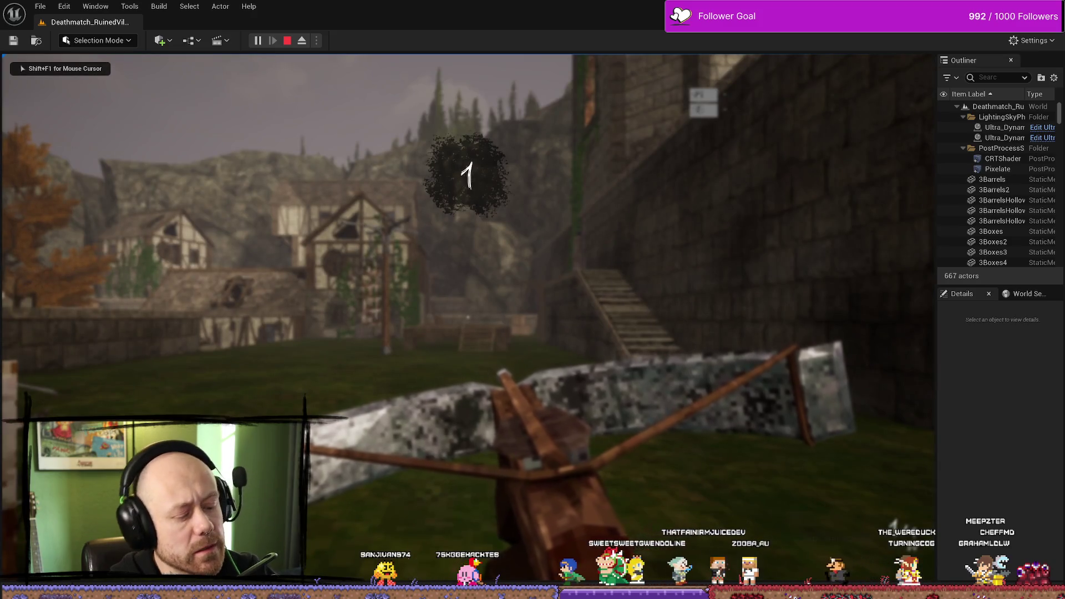
key("Escape")
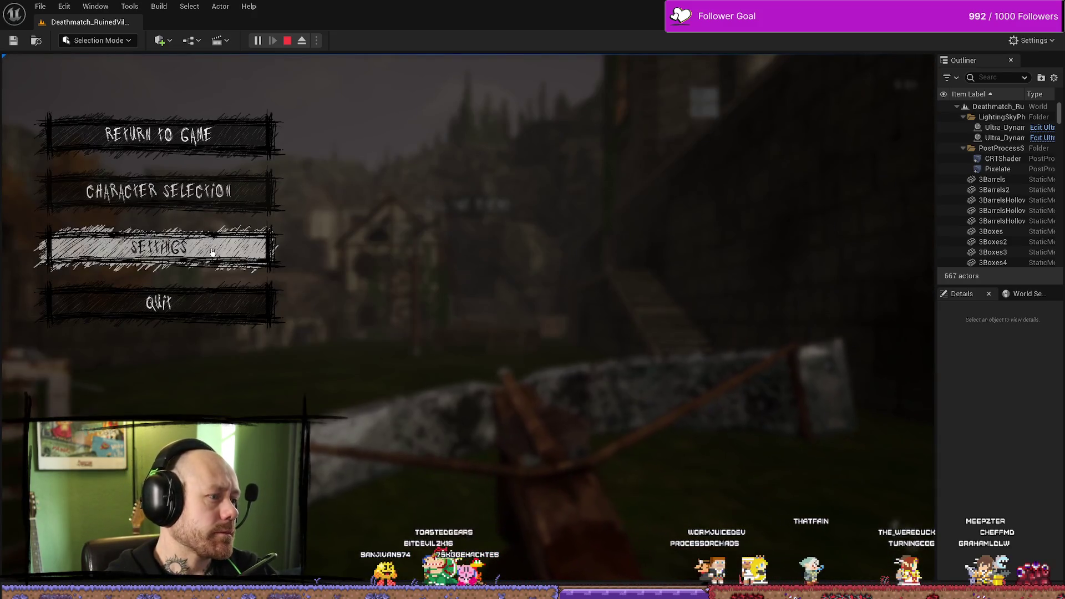
left_click(272, 246)
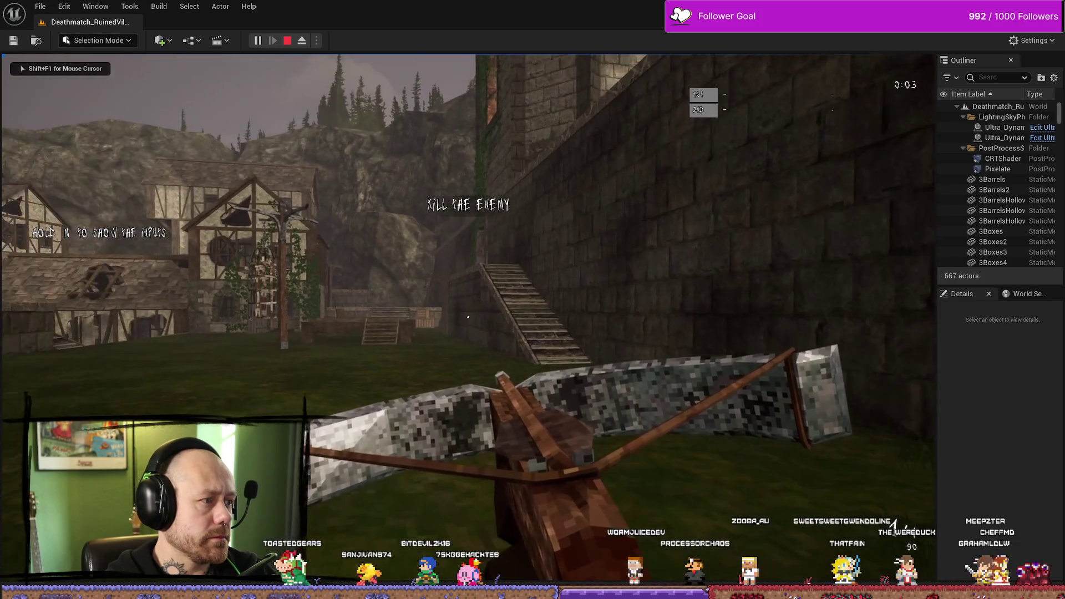
key("Escape")
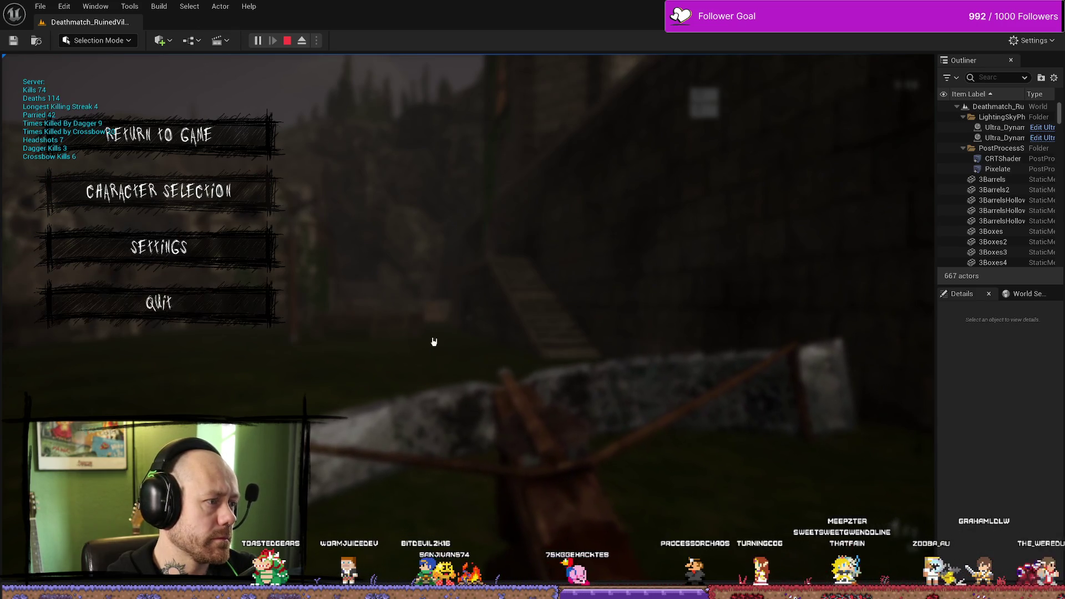
Step: Open the Leave Match confirmation five times, declining each time
left_click(244, 302)
left_click(626, 366)
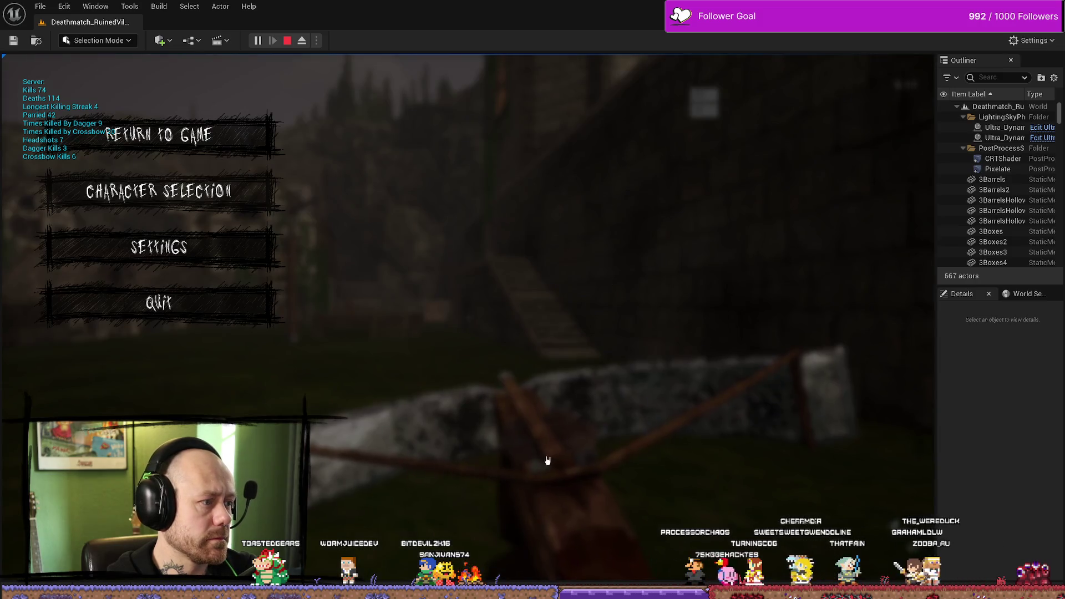
left_click(185, 303)
left_click(614, 382)
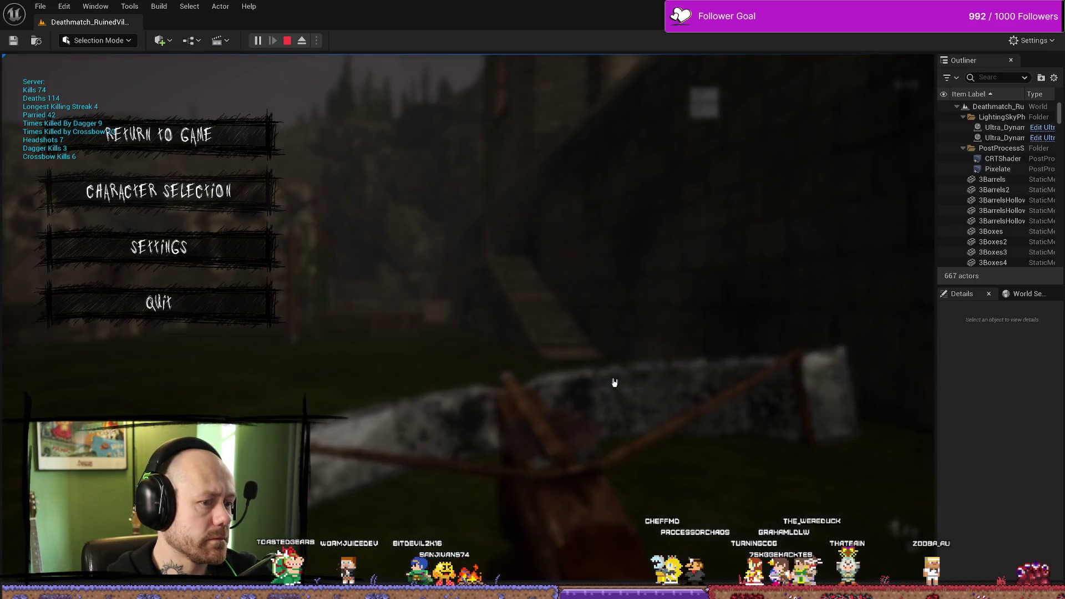
left_click(166, 302)
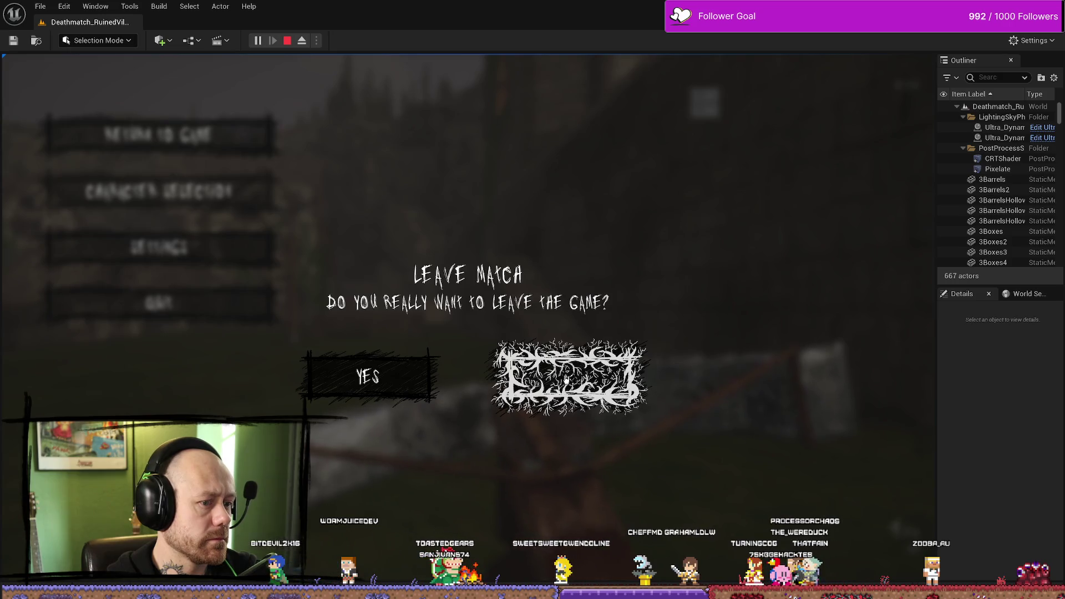
left_click(649, 384)
left_click(230, 311)
left_click(530, 355)
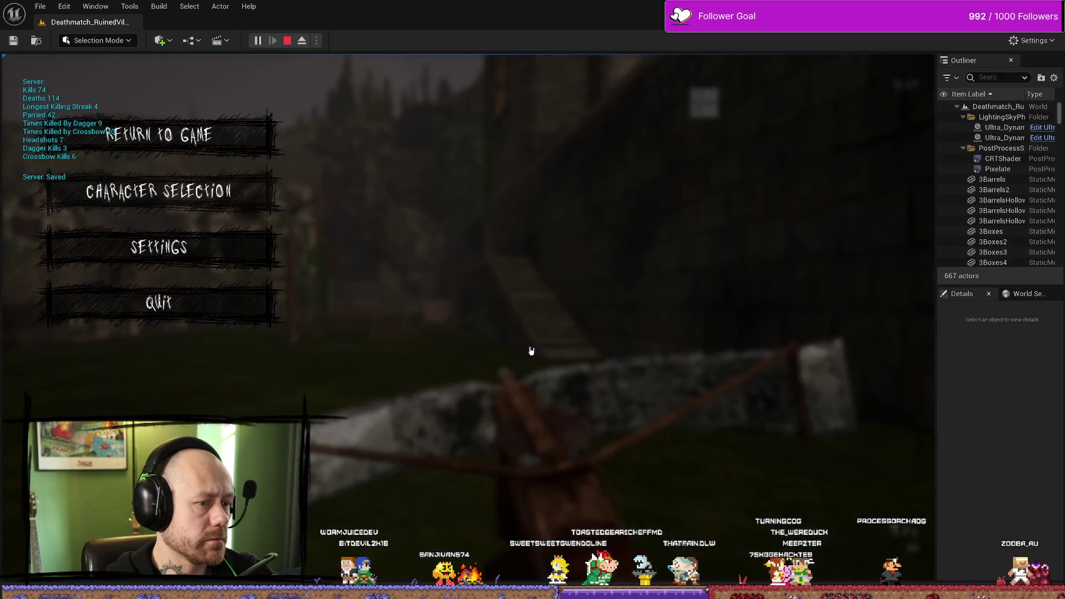
left_click(187, 289)
left_click(566, 369)
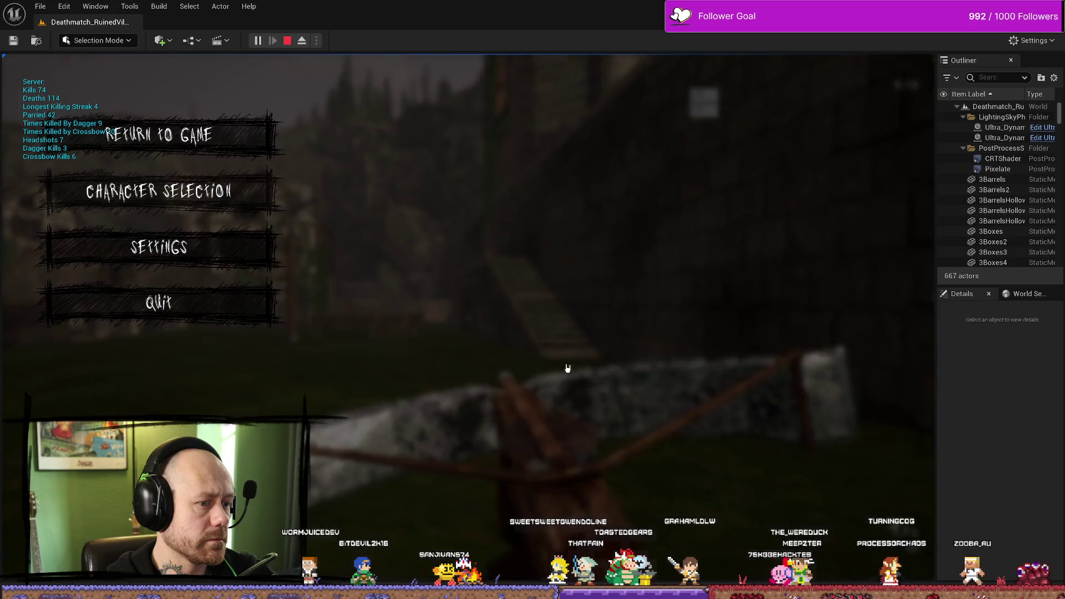
Step: Test Settings and Character Selection, then stop play and open the Content Drawer at MyStuff/UI
left_click(226, 254)
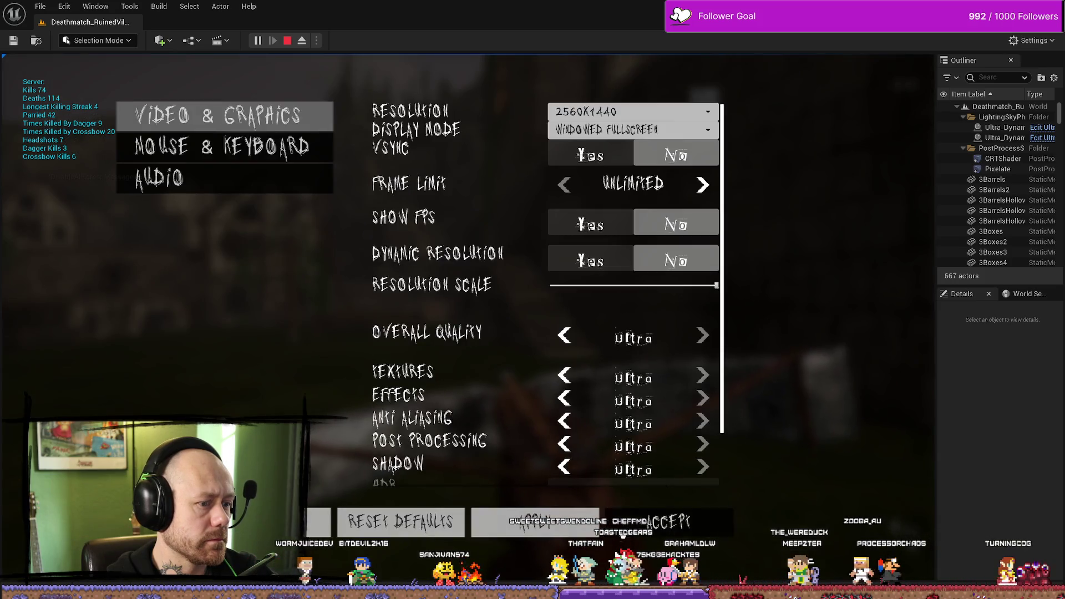
key("Escape")
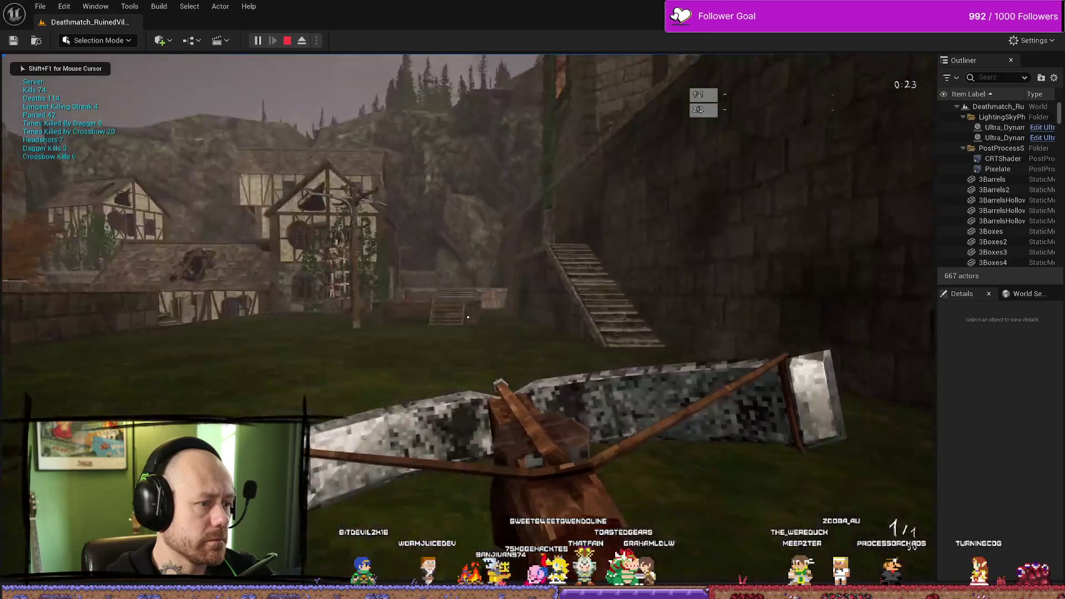
key("Escape")
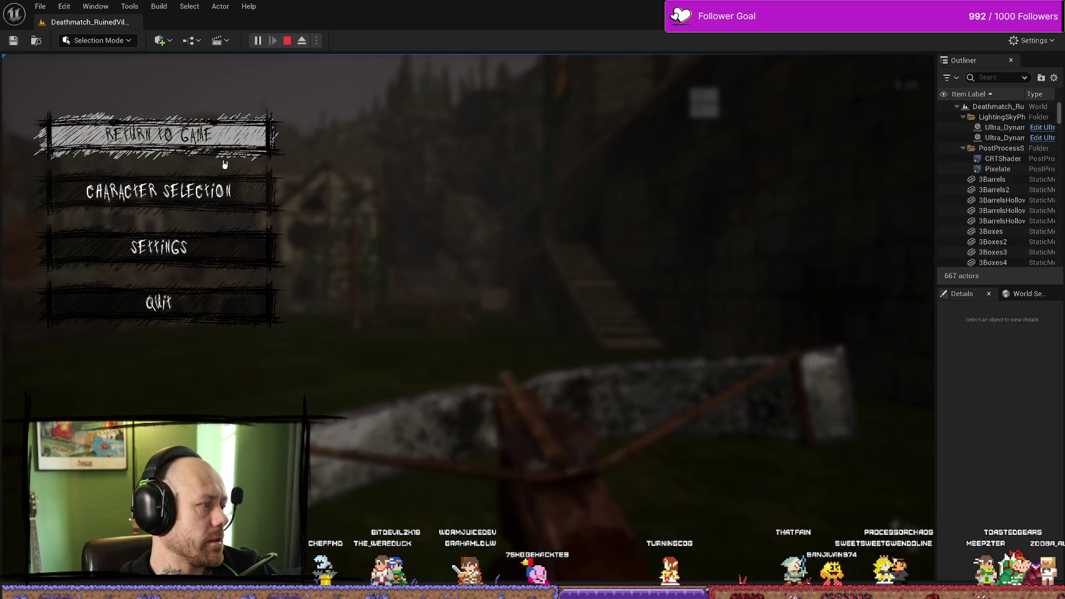
left_click(215, 200)
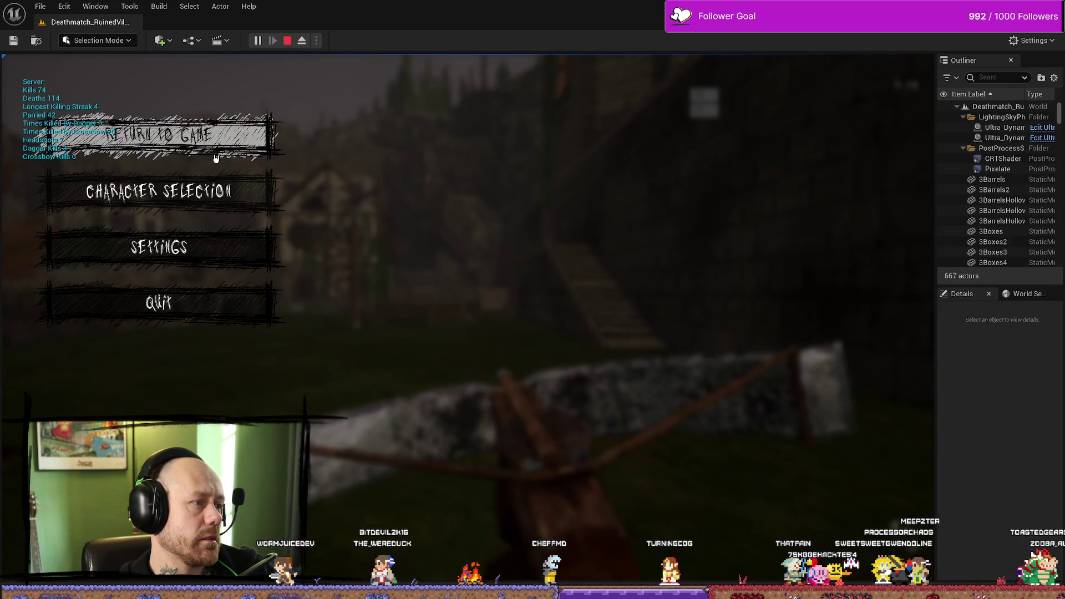
left_click(290, 41)
key("ctrl+space")
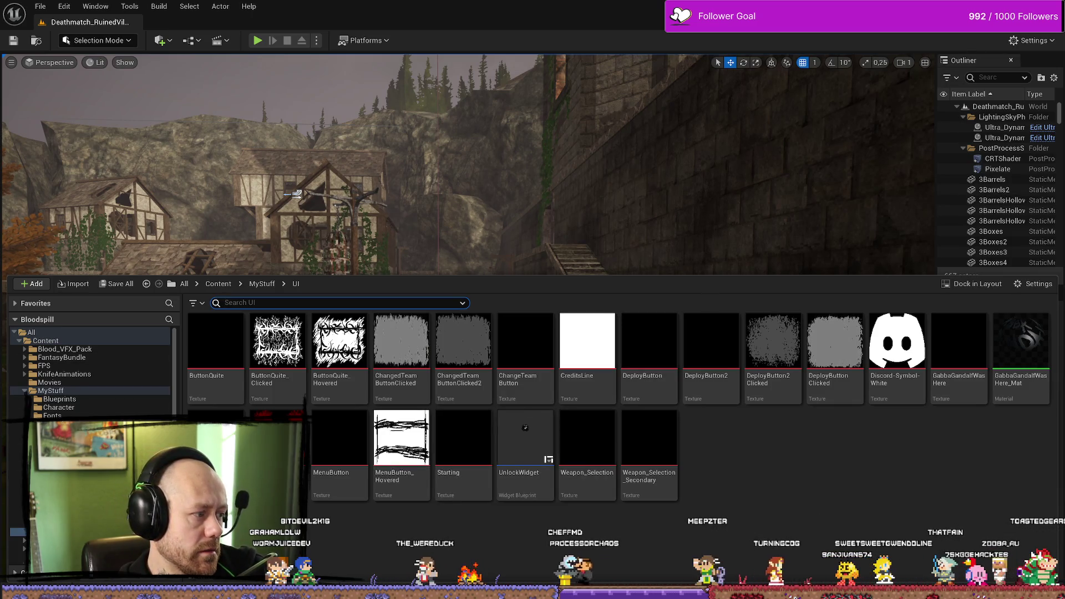
Step: Open WB_InGameMenu's Event Graph and enter the Try to Show Character Selection Button function
key("alt+Tab")
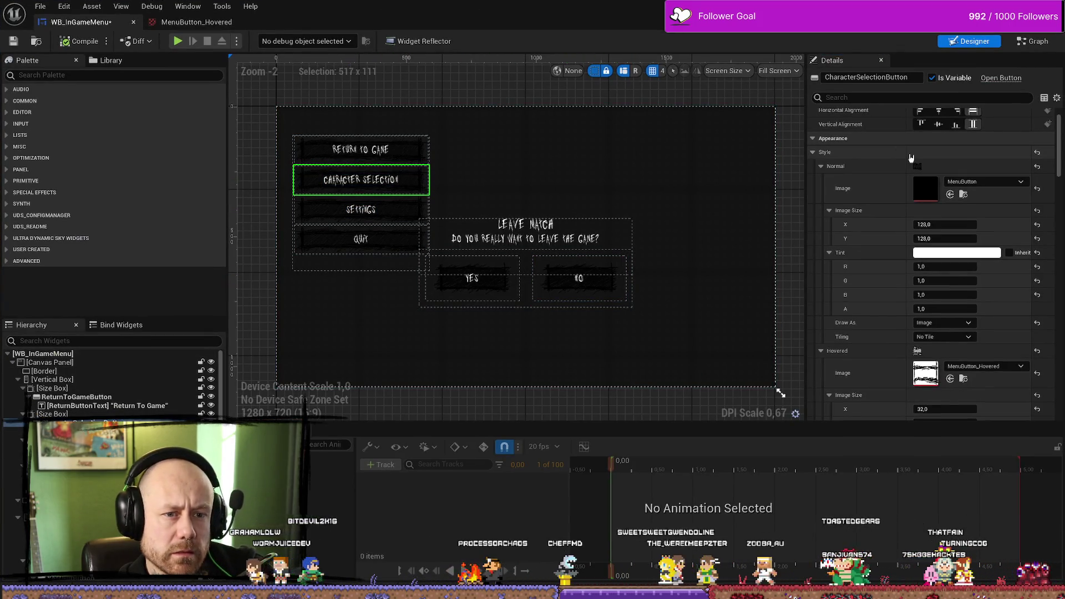
scroll(943, 111, "up", 2)
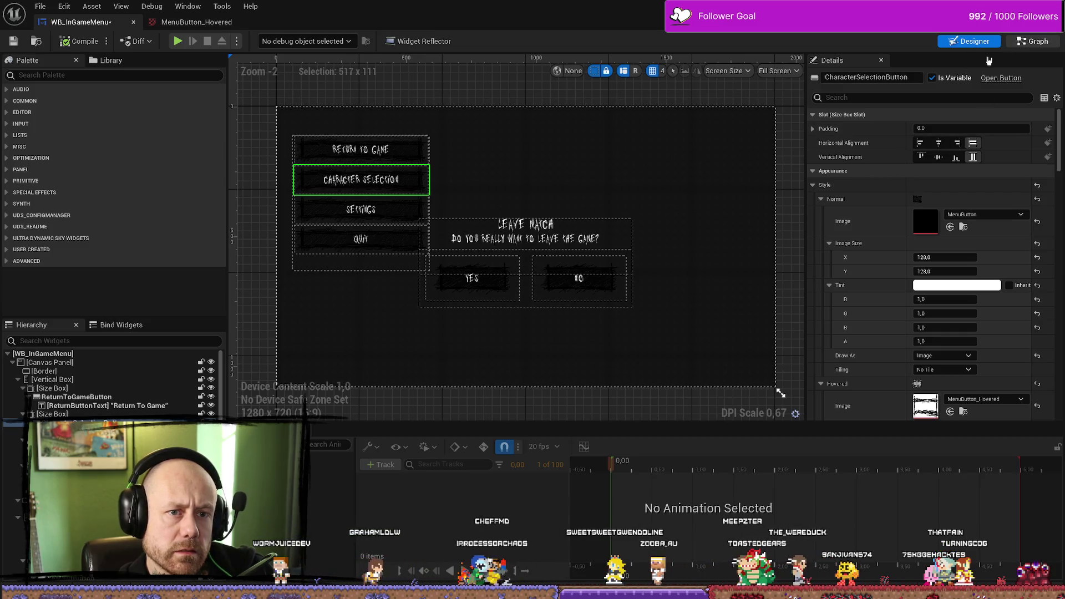
left_click(1017, 42)
scroll(586, 220, "down", 2)
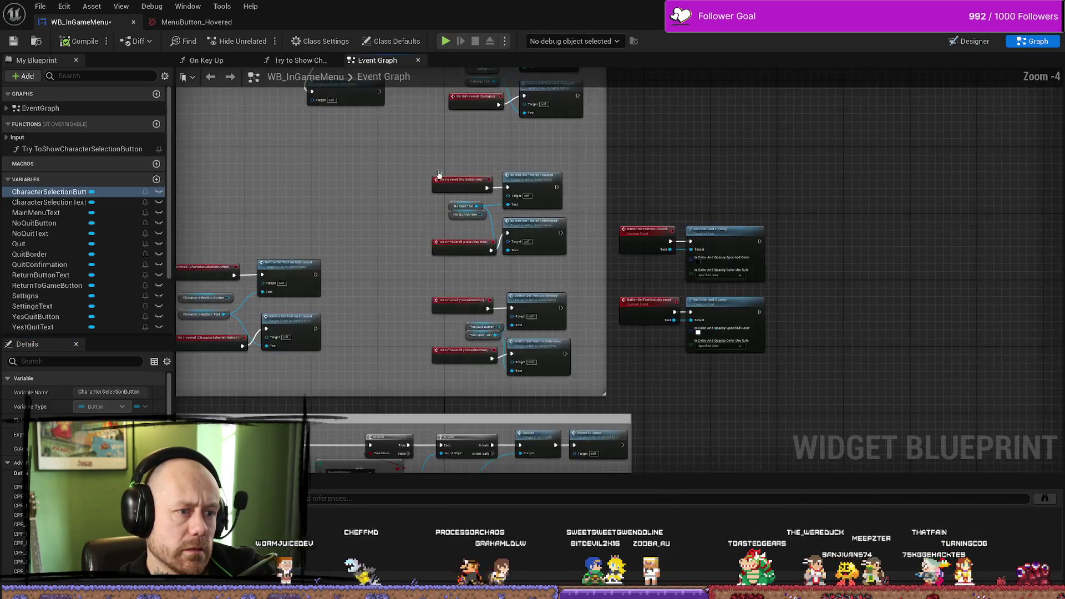
scroll(351, 309, "up", 2)
left_click(351, 309)
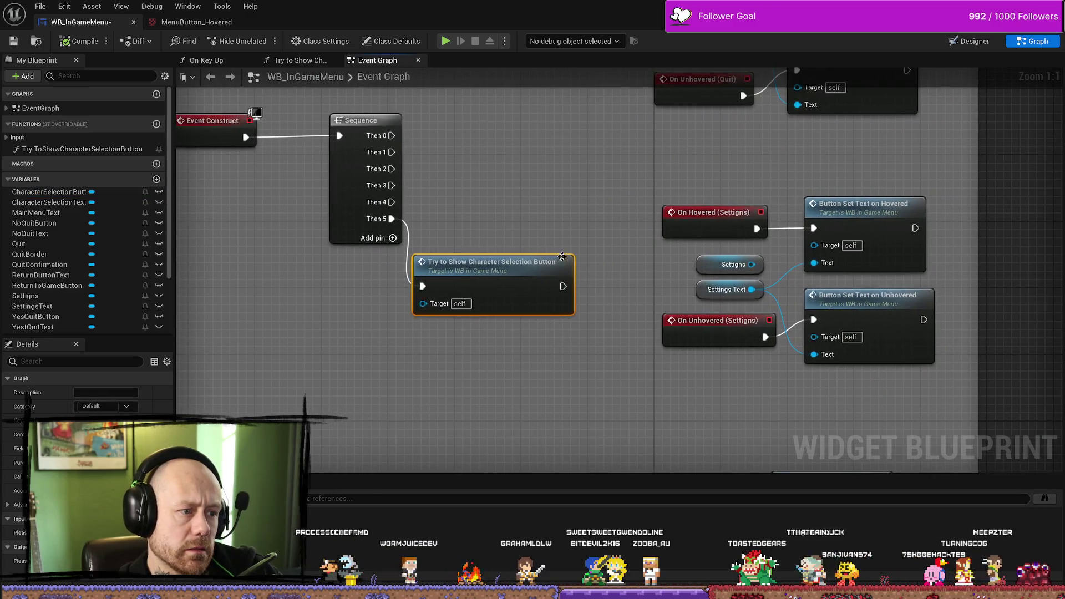
double_click(515, 274)
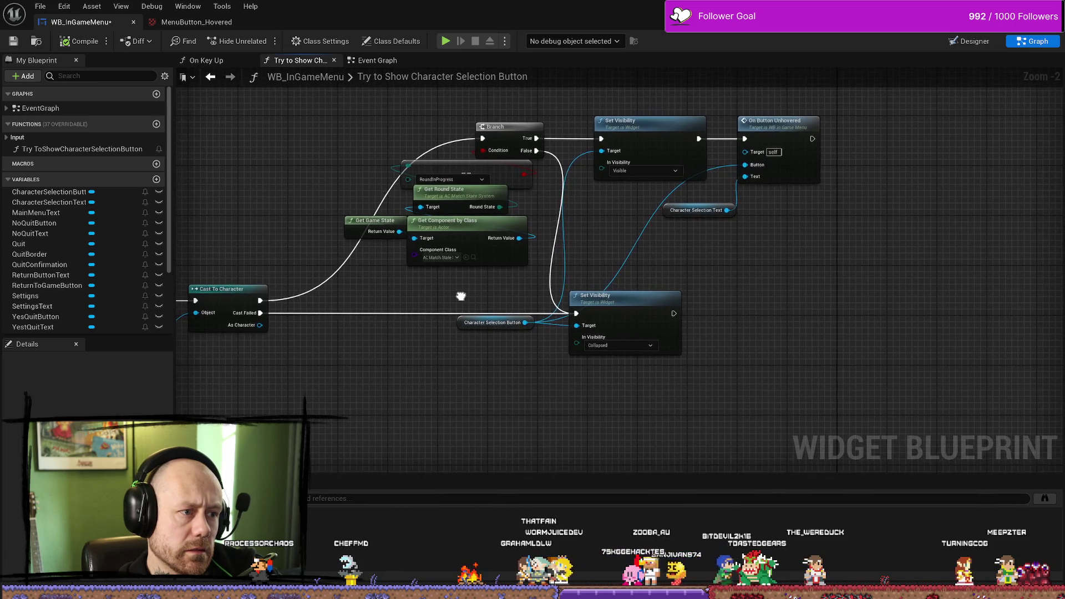
Step: Frame the function's nodes and nudge the Character Selection Text getter to the right
left_click_drag(458, 297, 552, 305)
key("Home")
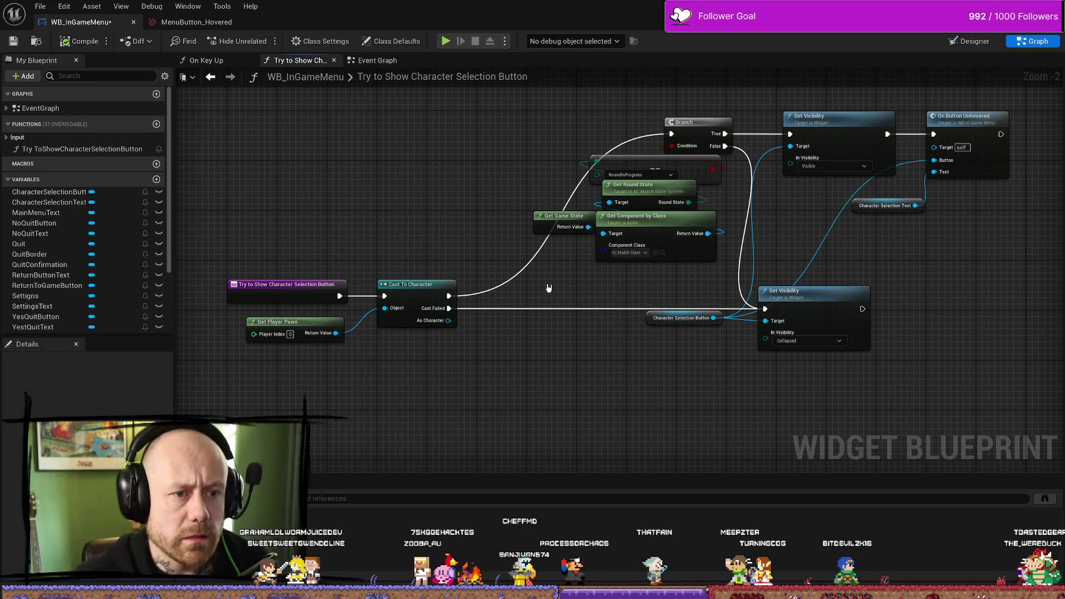
mouse_move(1002, 240)
left_mouse_down()
mouse_move(953, 278)
mouse_move(744, 282)
left_mouse_up()
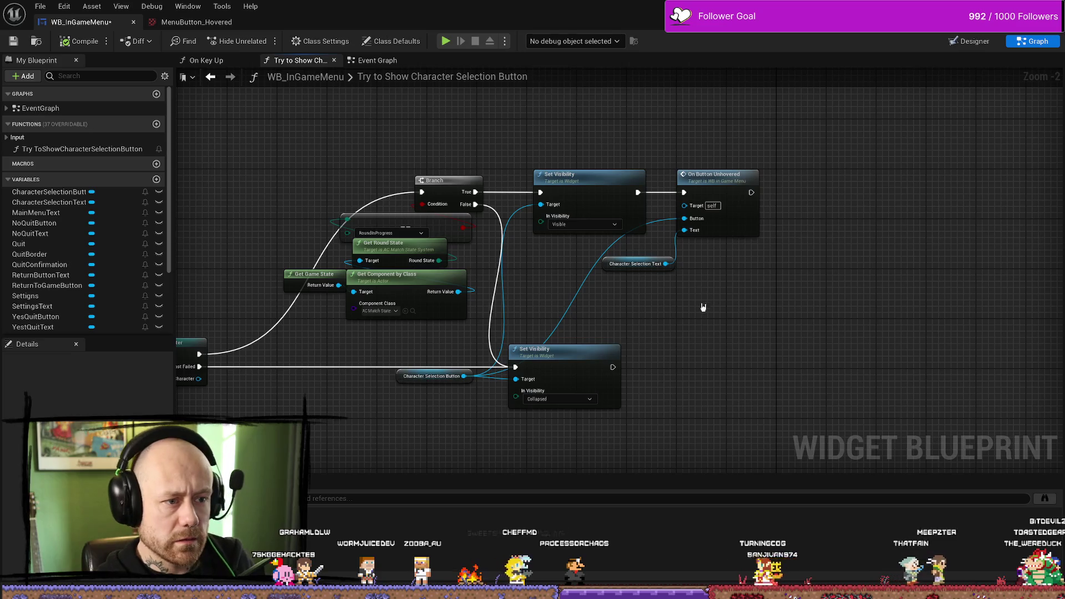
left_click_drag(643, 265, 698, 265)
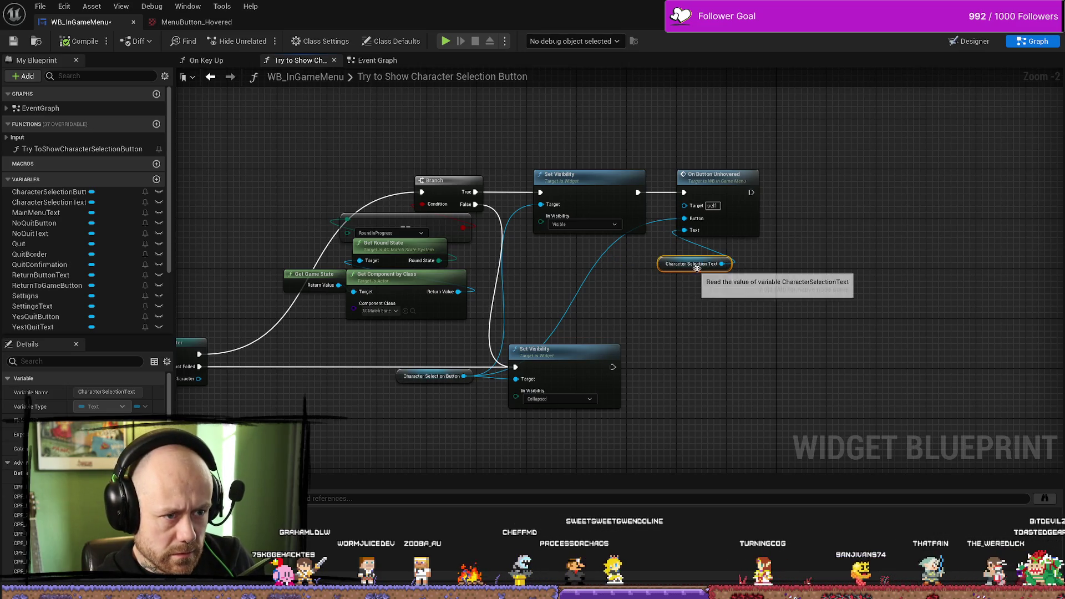
left_click(745, 126)
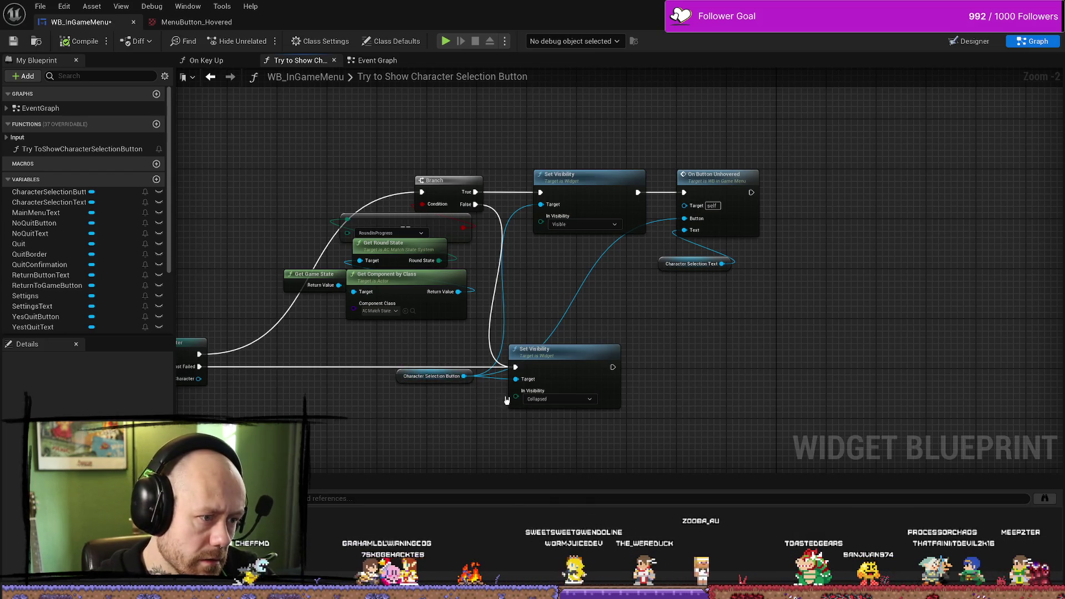
Step: Delete the On Button Unhovered node from the Try to Show Character Selection Button function
left_click(740, 178)
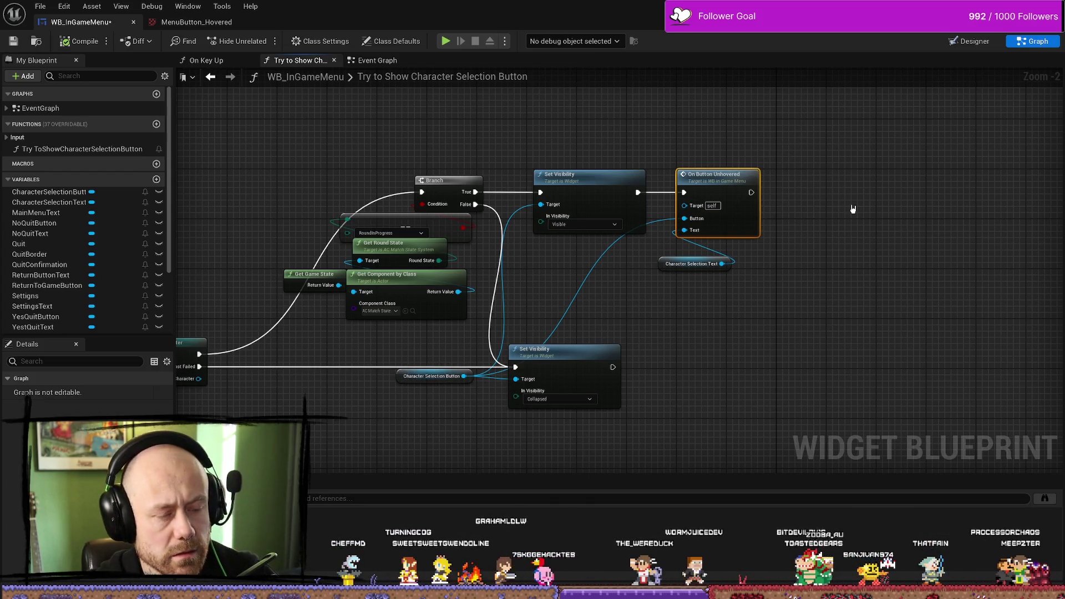
key("Delete")
left_click_drag(856, 208, 834, 204)
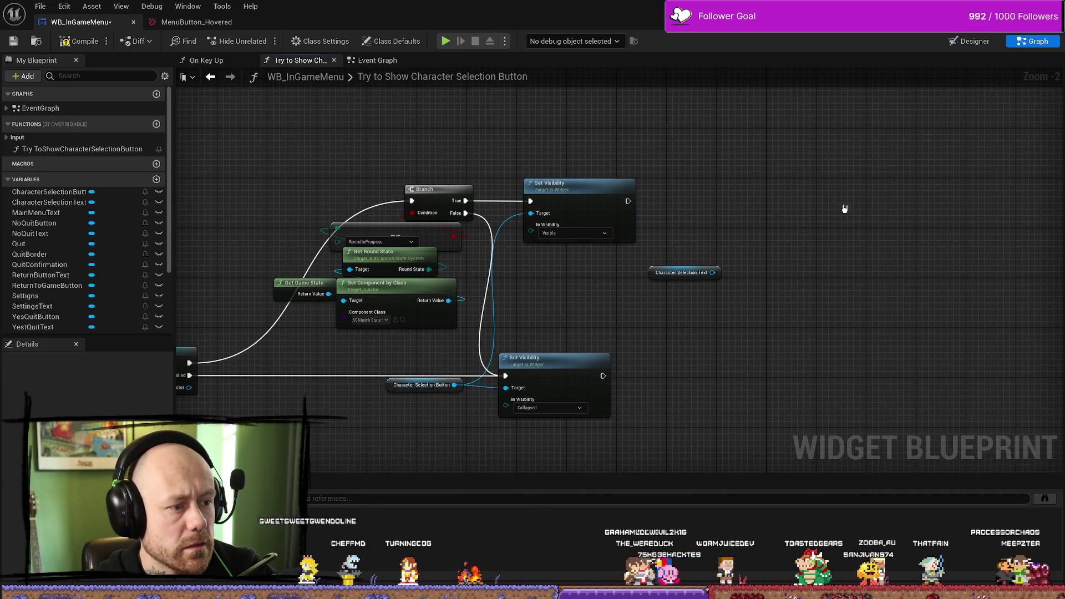
key("ctrl+z")
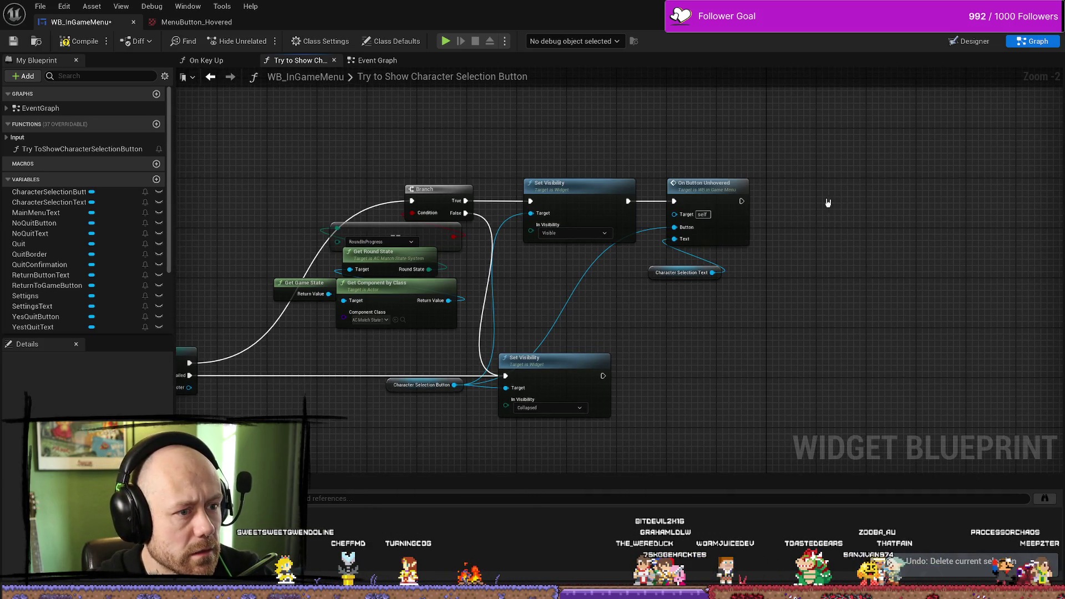
left_click_drag(852, 247, 664, 173)
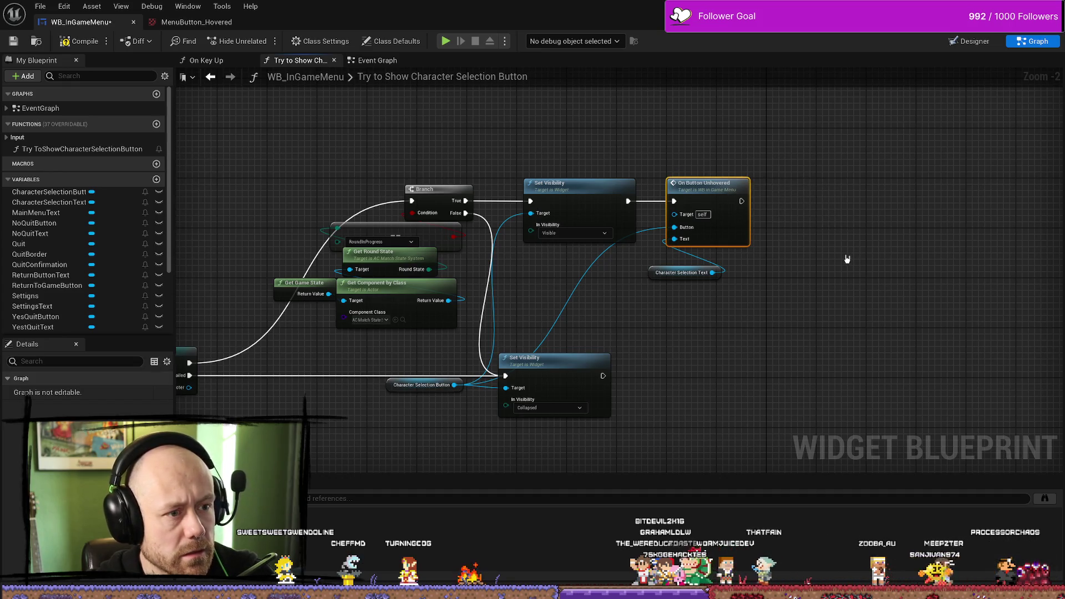
left_click_drag(847, 258, 859, 249)
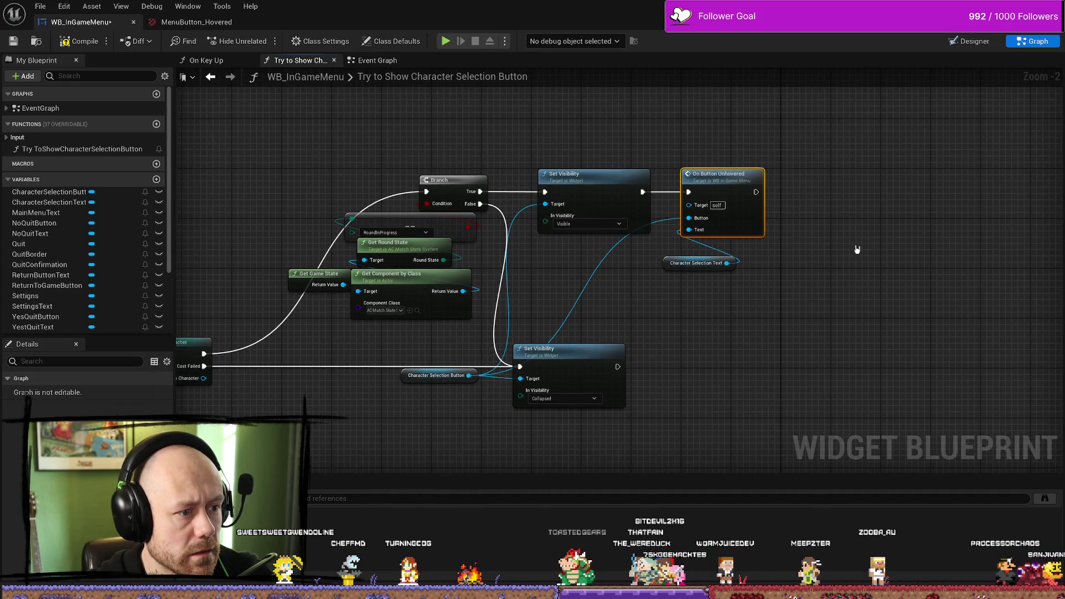
key("Delete")
Step: Find and select the Button Set Text on Unhovered node in the Event Graph
key("ctrl+space")
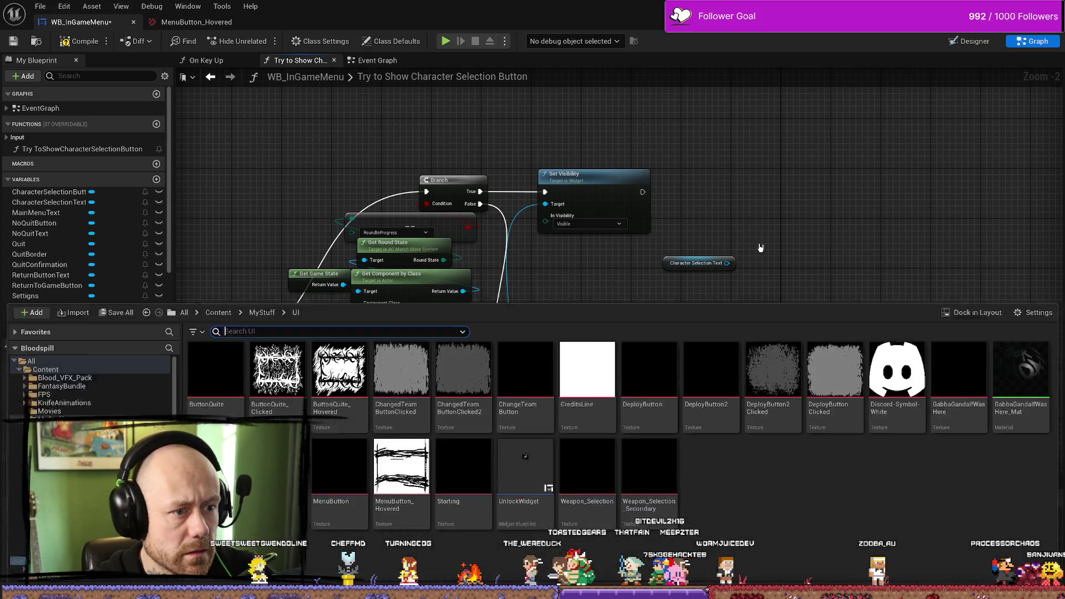
key("ctrl+space")
left_click(968, 41)
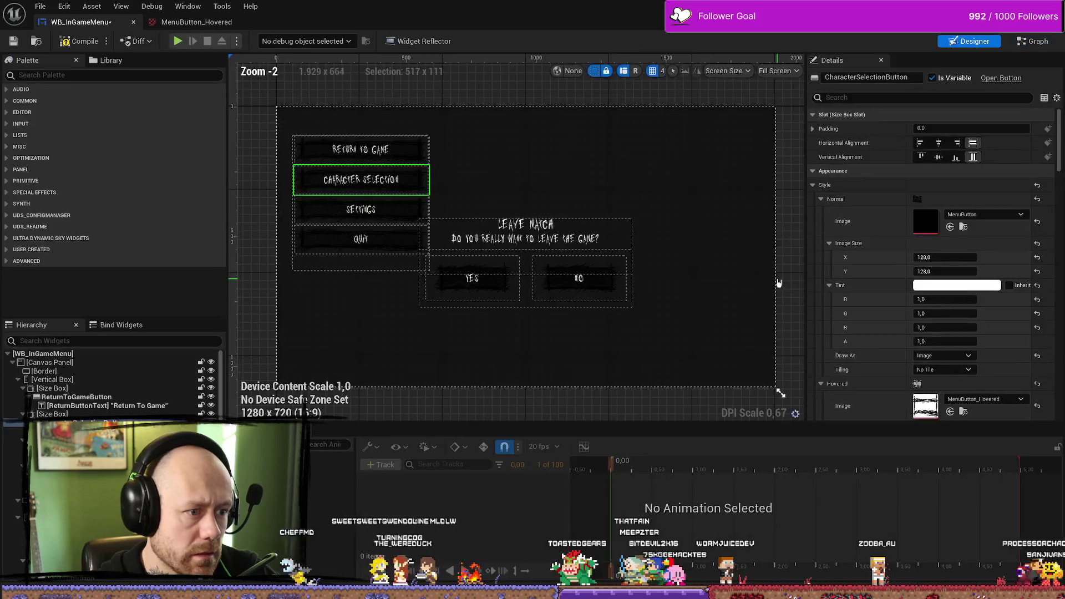
left_click(1030, 42)
key("alt+Left")
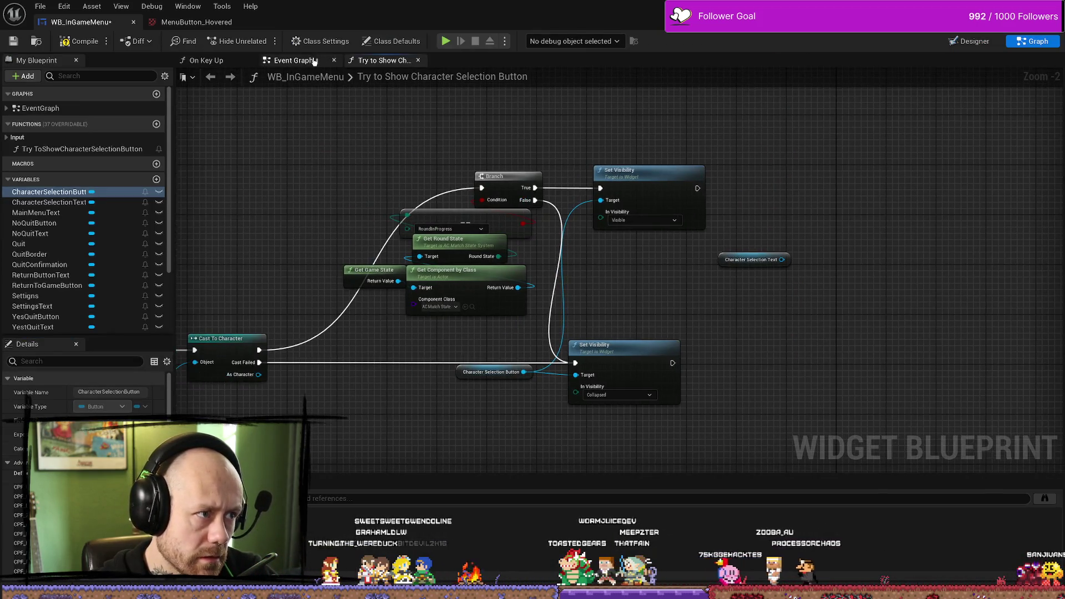
scroll(494, 321, "down", 6)
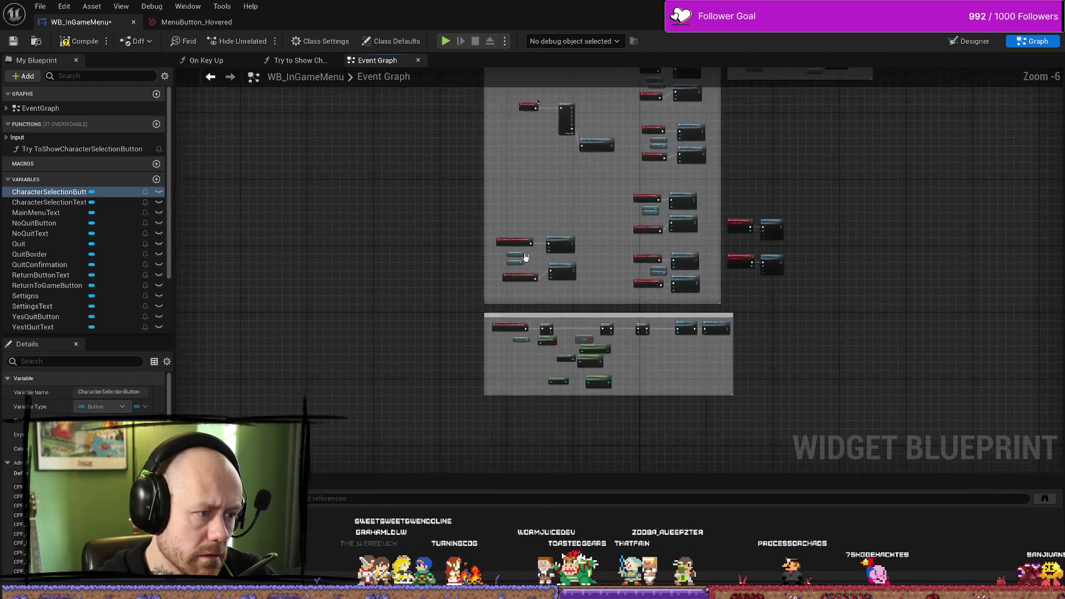
scroll(706, 246, "up", 4)
left_click_drag(705, 246, 538, 271)
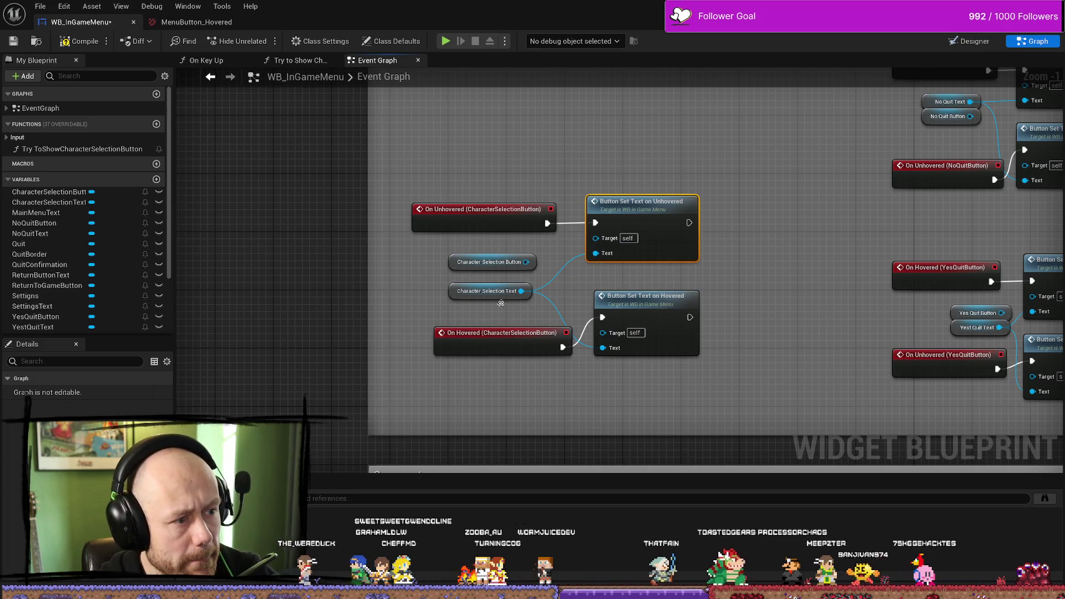
Step: Copy Button Set Text on Unhovered into the Try to Show Character Selection Button function
left_click(976, 41)
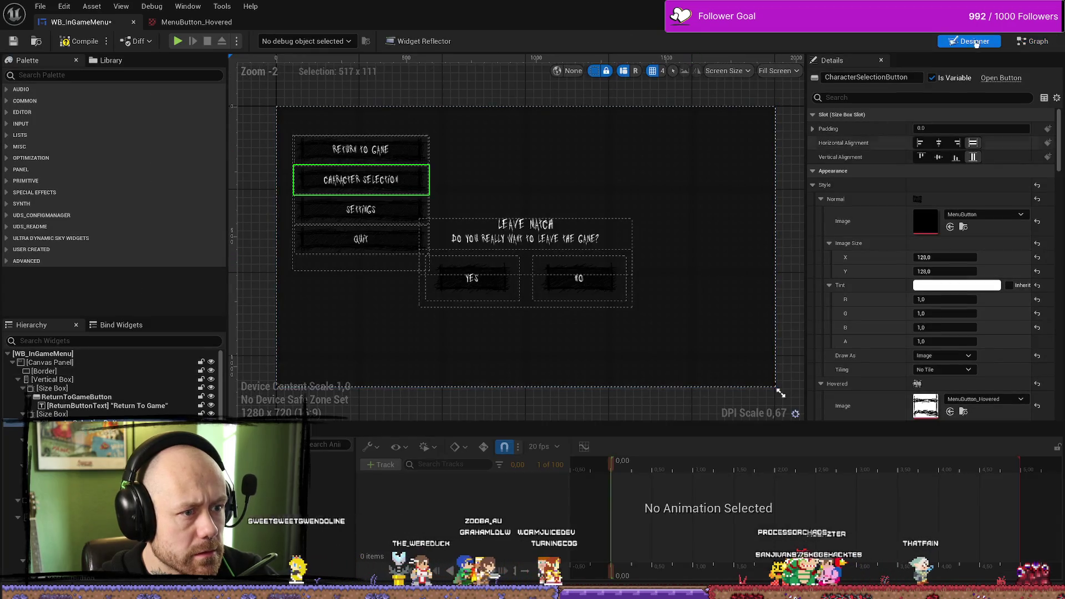
left_click(1031, 40)
left_click(300, 60)
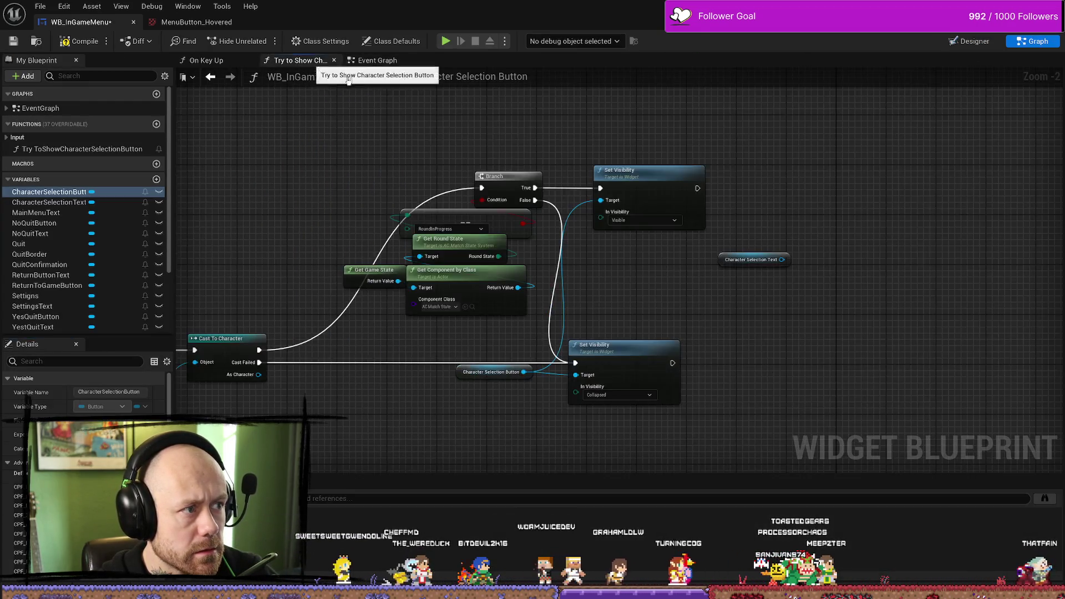
left_click_drag(629, 250, 615, 245)
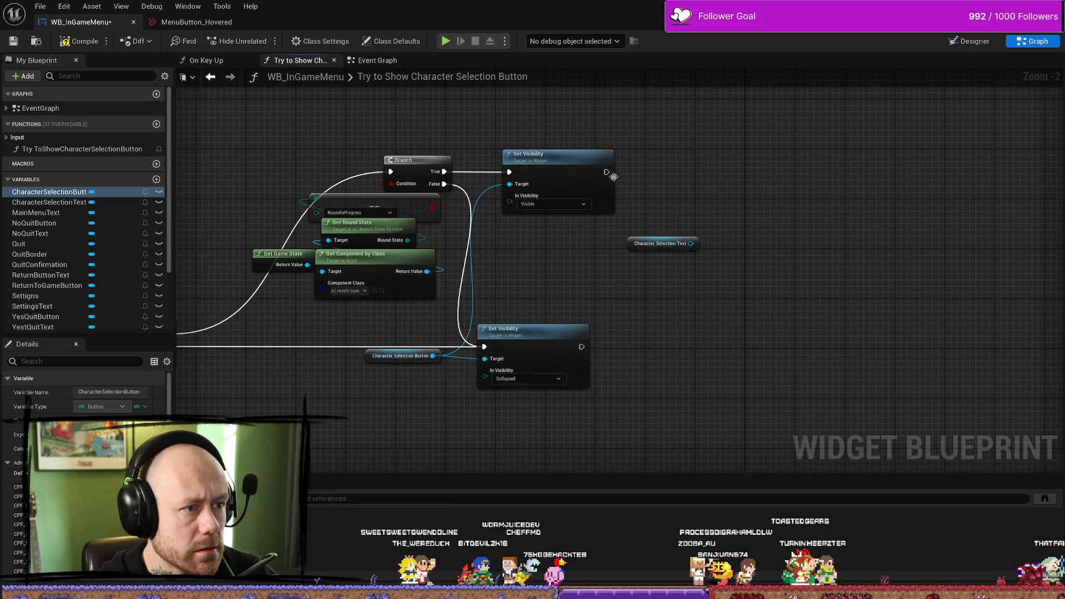
left_click_drag(748, 183, 757, 210)
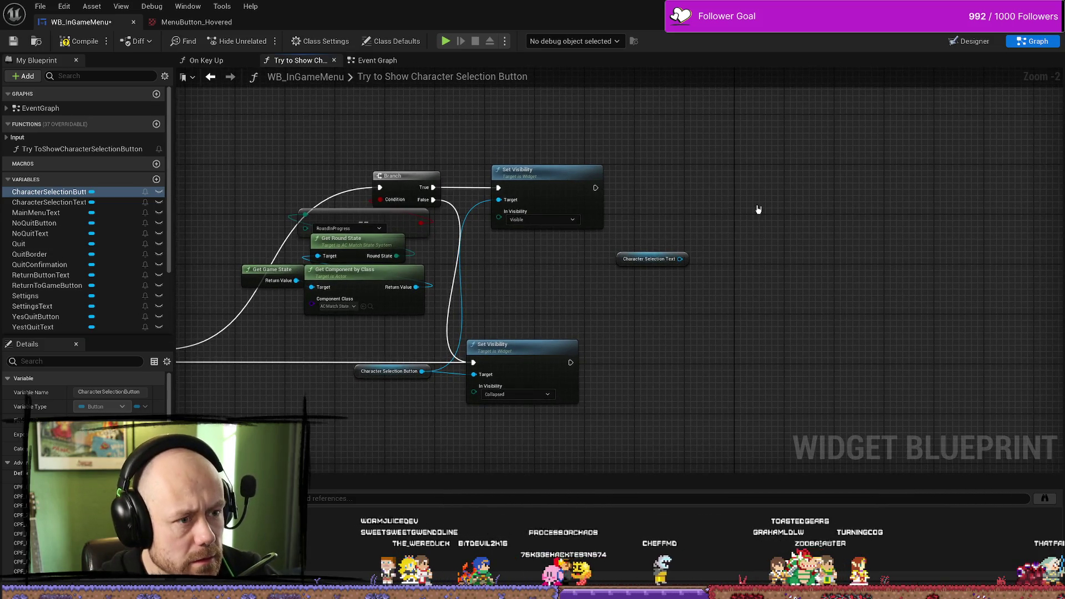
left_click(377, 60)
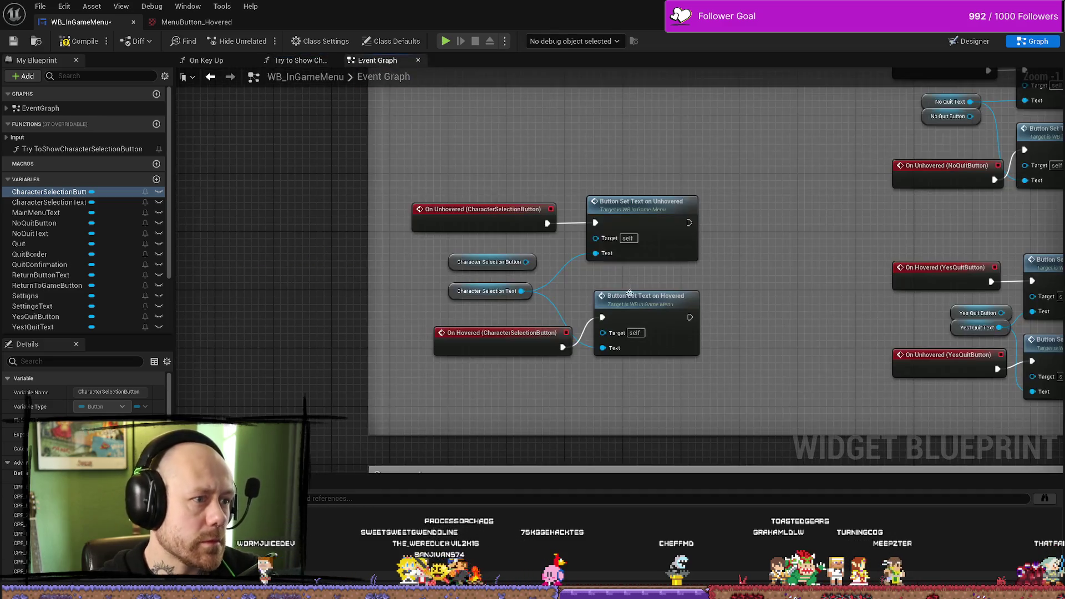
left_click(645, 208)
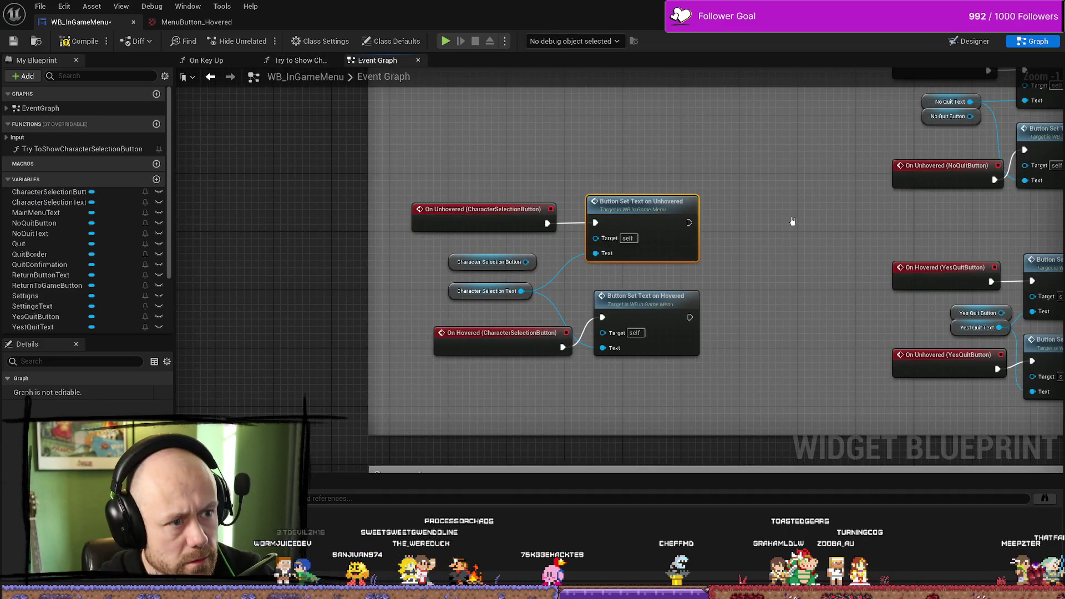
left_click(294, 60)
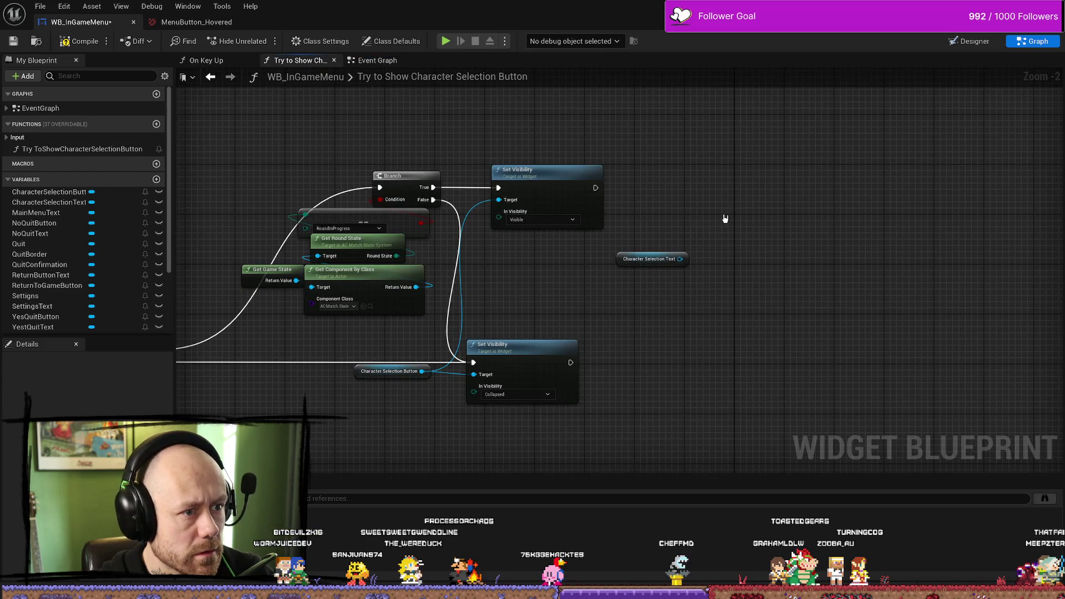
key("ctrl+v")
Step: Chain the pasted Set Text after Visible Set Visibility, feed it Character Selection Text, and compile
mouse_move(595, 188)
left_mouse_down()
mouse_move(729, 238)
mouse_move(729, 179)
mouse_move(715, 176)
left_mouse_up()
left_click_drag(680, 259, 677, 225)
left_click_drag(715, 176, 671, 170)
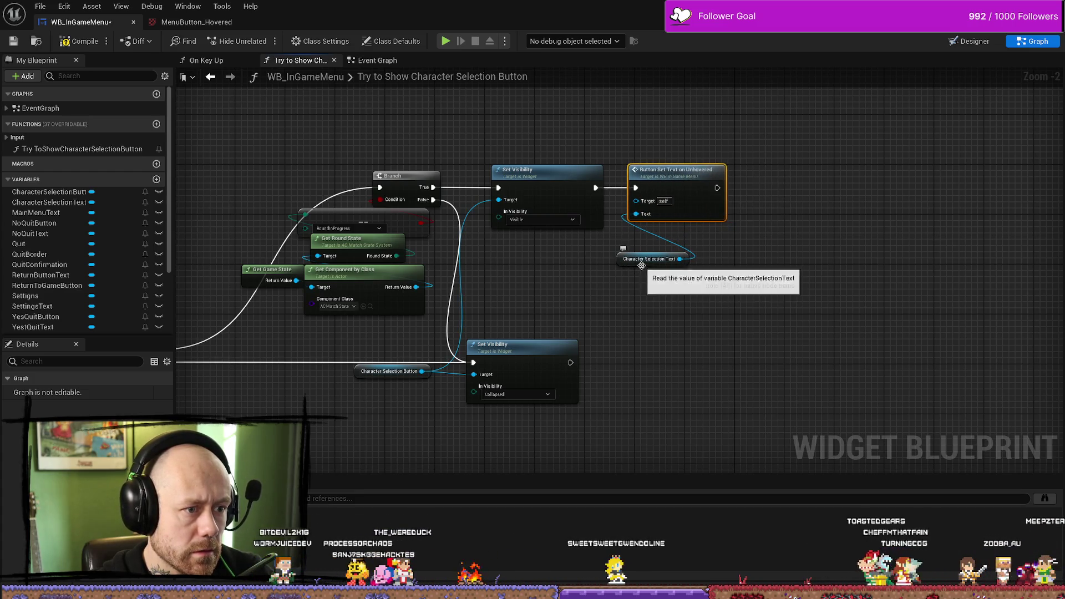
left_click_drag(637, 259, 638, 247)
left_click(77, 43)
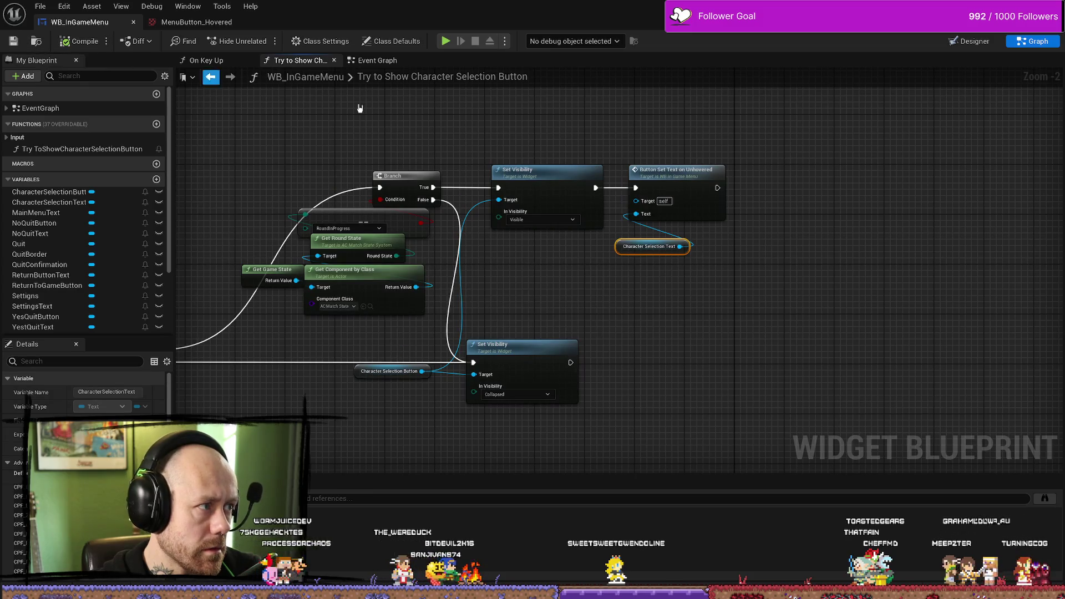
Step: Glance at the level editor and UI assets folder, then return to WB_InGameMenu's Event Graph
key("alt+Tab")
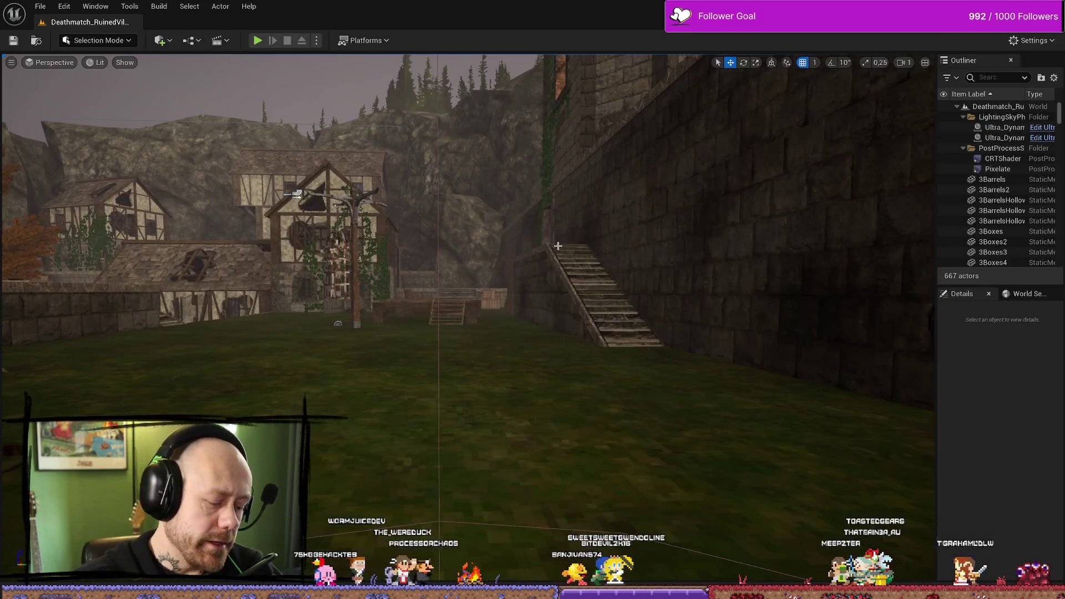
key("ctrl+space")
key("ctrl+space")
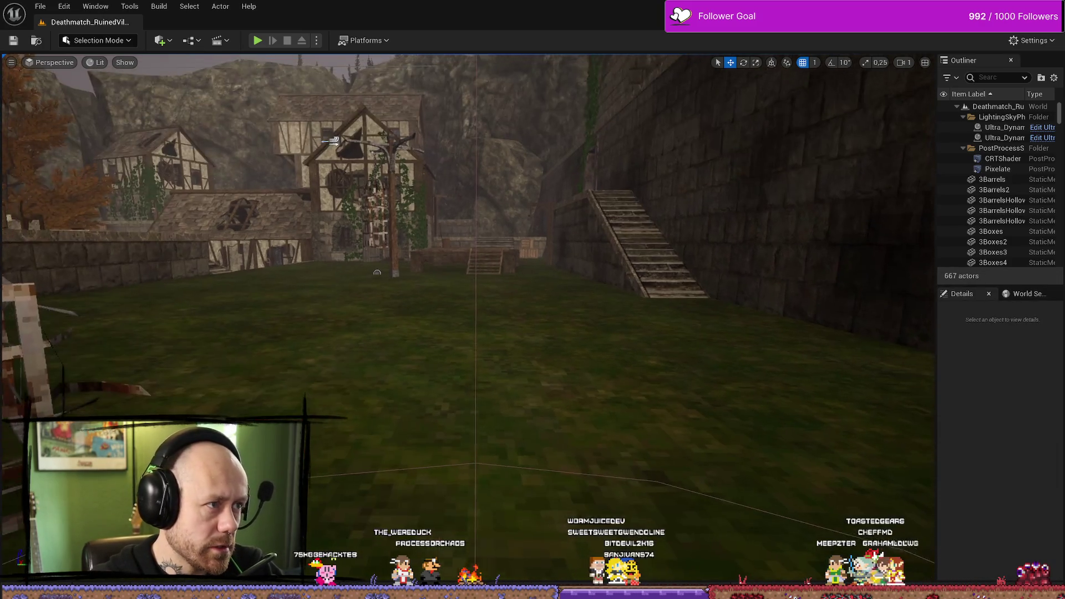
key("ctrl+space")
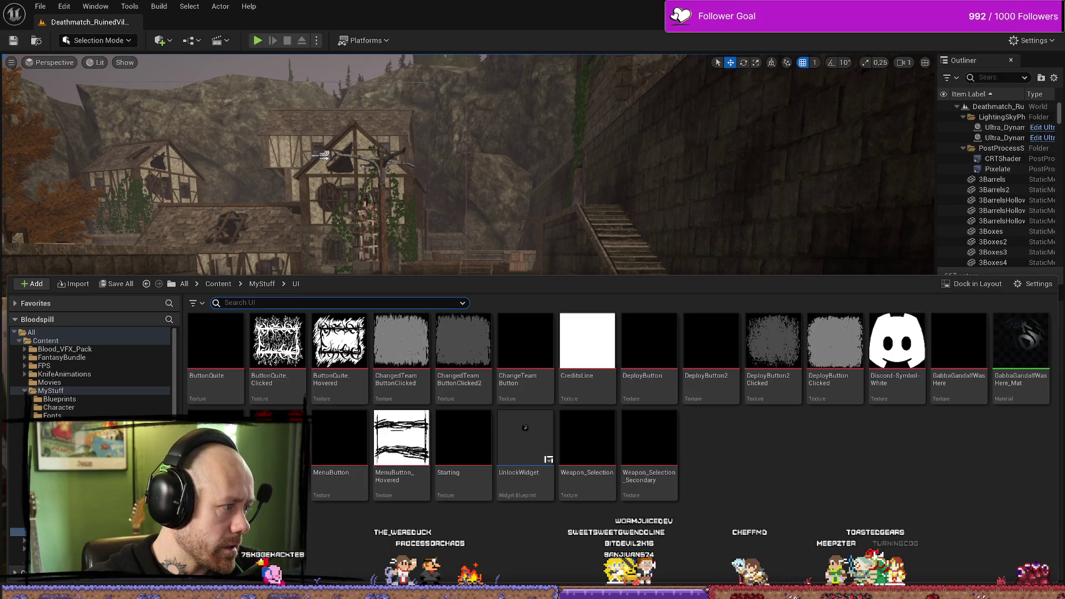
key("alt+Tab")
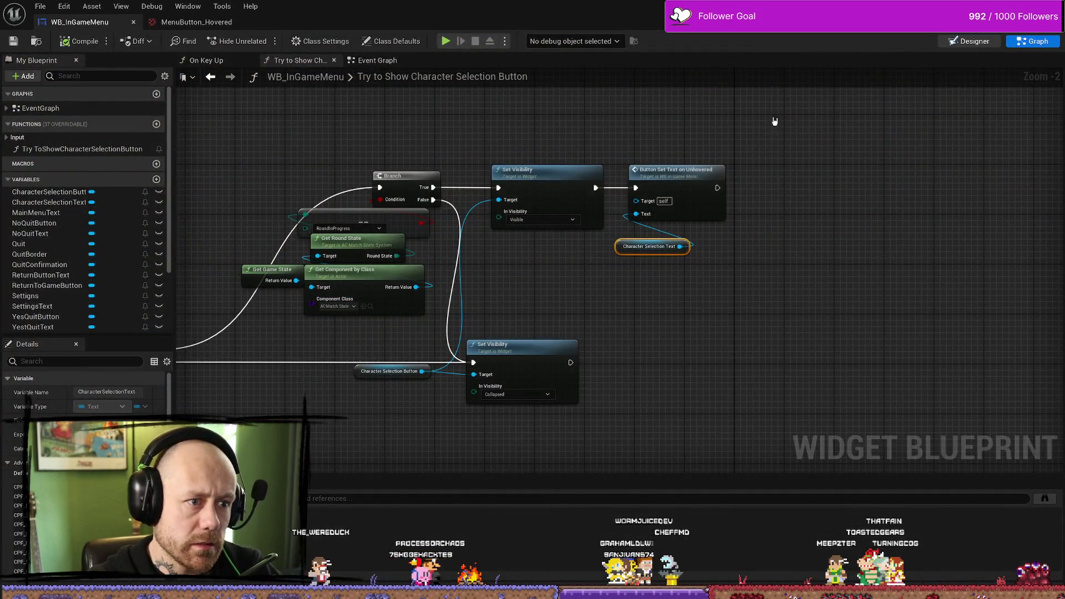
left_click(950, 41)
left_click(1033, 41)
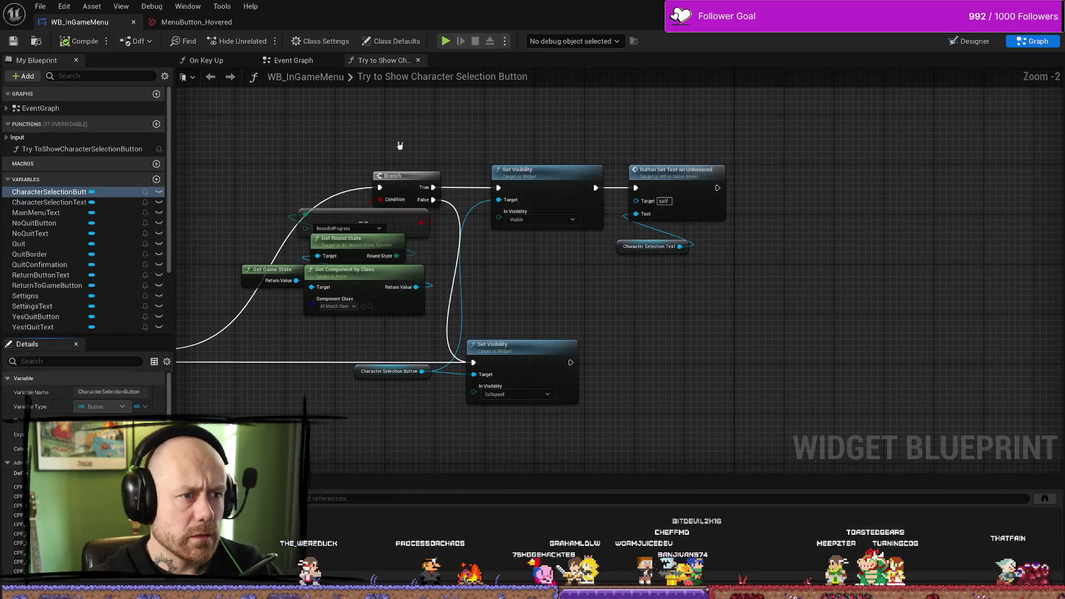
left_click(293, 60)
left_click(206, 60)
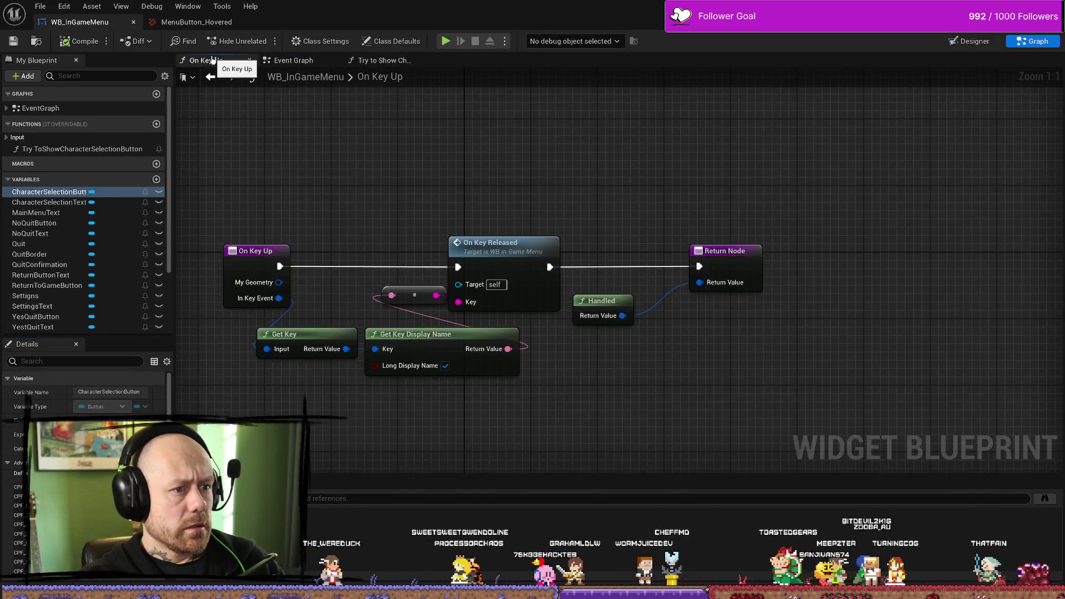
left_click(269, 61)
Step: Wire Sequence outputs to the Return, Quit, Settings, NoQuit and YesQuit unhovered Set Text nodes, then compile
scroll(799, 176, "down", 3)
scroll(477, 191, "up", 2)
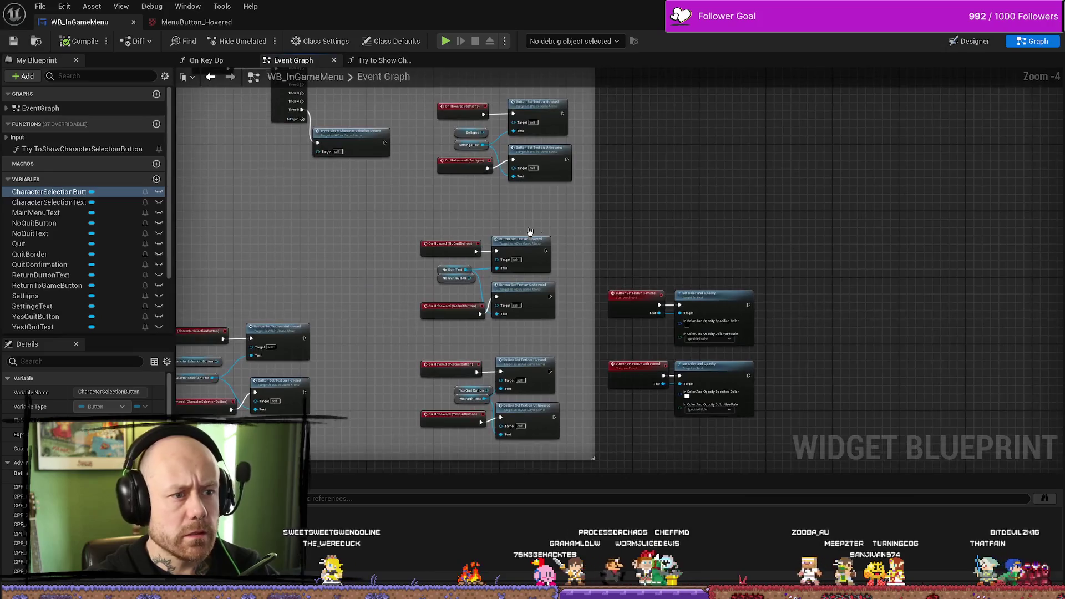
scroll(447, 207, "down", 2)
scroll(471, 306, "up", 2)
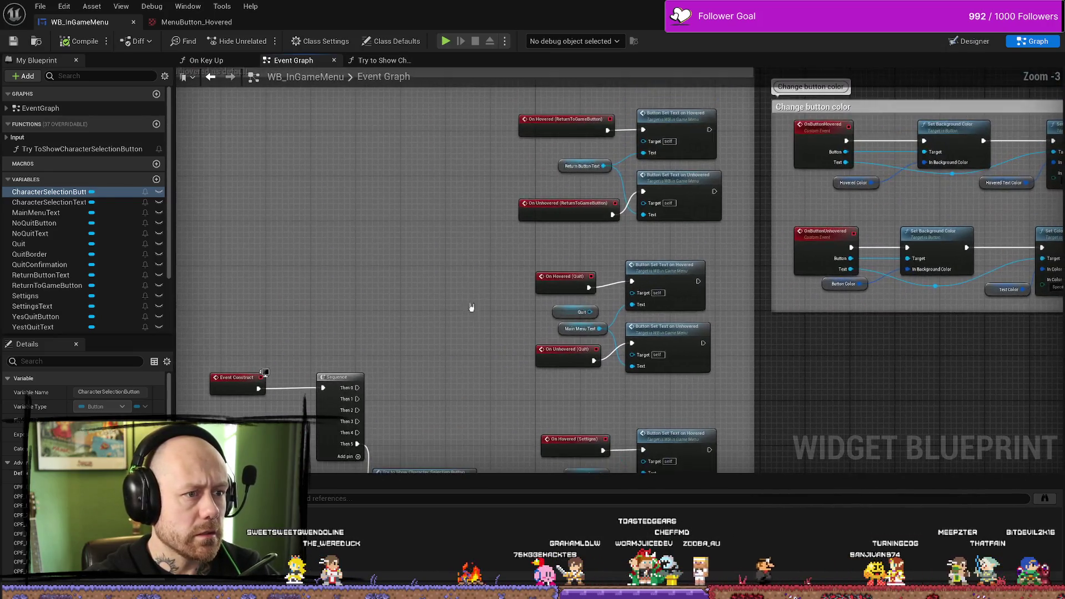
scroll(491, 248, "up", 1)
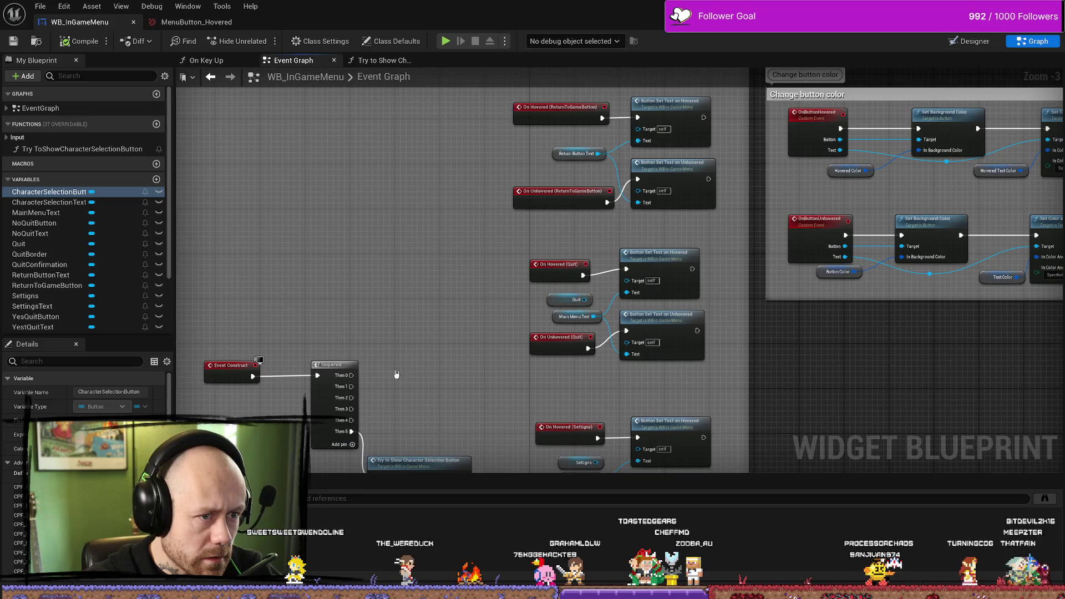
mouse_move(352, 375)
left_mouse_down()
mouse_move(654, 216)
mouse_move(637, 179)
mouse_move(615, 180)
mouse_move(637, 179)
left_mouse_up()
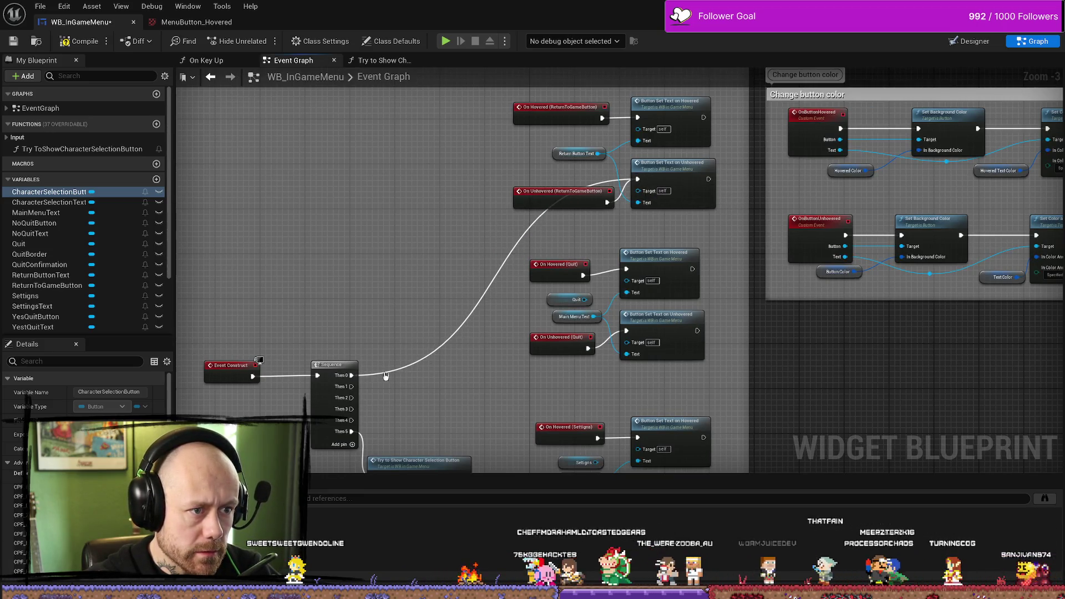
mouse_move(352, 386)
left_mouse_down()
mouse_move(551, 305)
mouse_move(601, 245)
mouse_move(554, 342)
mouse_move(627, 333)
left_mouse_up()
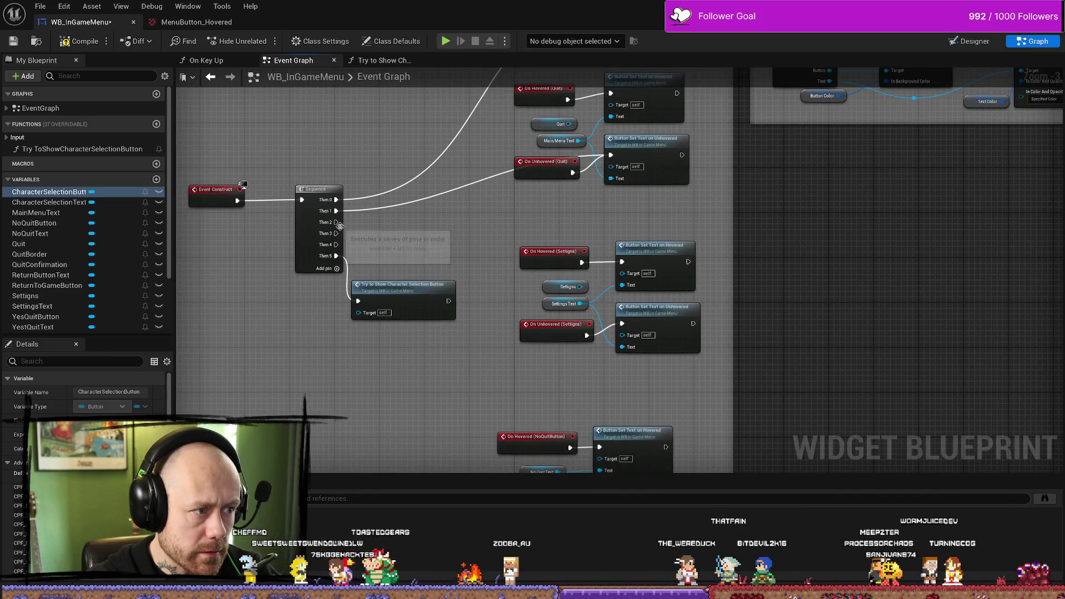
mouse_move(336, 222)
left_mouse_down()
mouse_move(594, 352)
mouse_move(570, 435)
mouse_move(624, 327)
left_mouse_up()
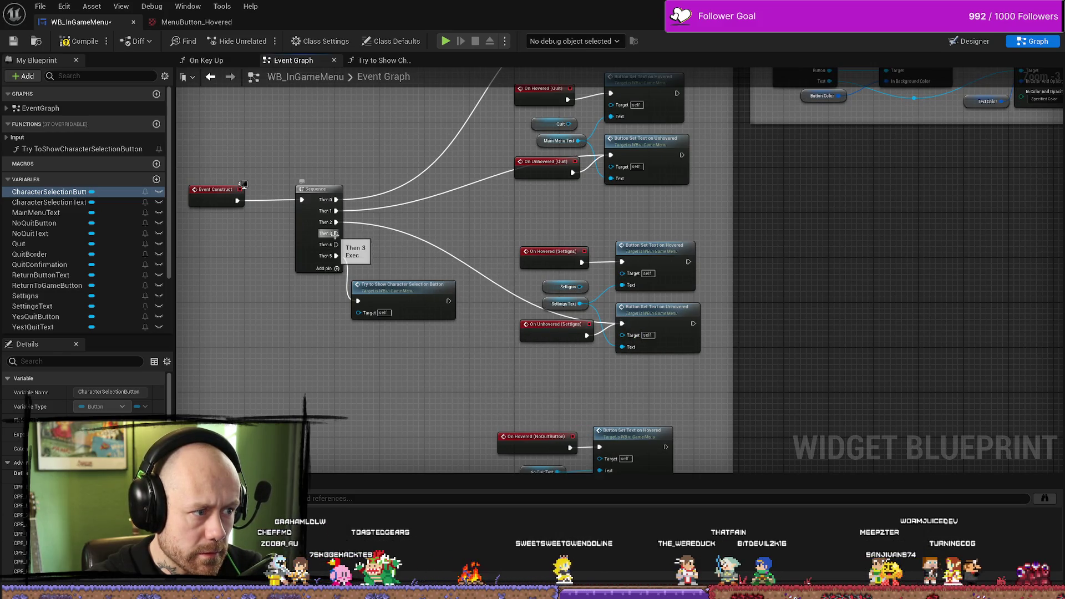
mouse_move(335, 234)
left_mouse_down()
mouse_move(416, 443)
mouse_move(535, 285)
mouse_move(559, 195)
mouse_move(628, 281)
mouse_move(563, 375)
mouse_move(513, 388)
mouse_move(425, 341)
mouse_move(599, 317)
left_mouse_up()
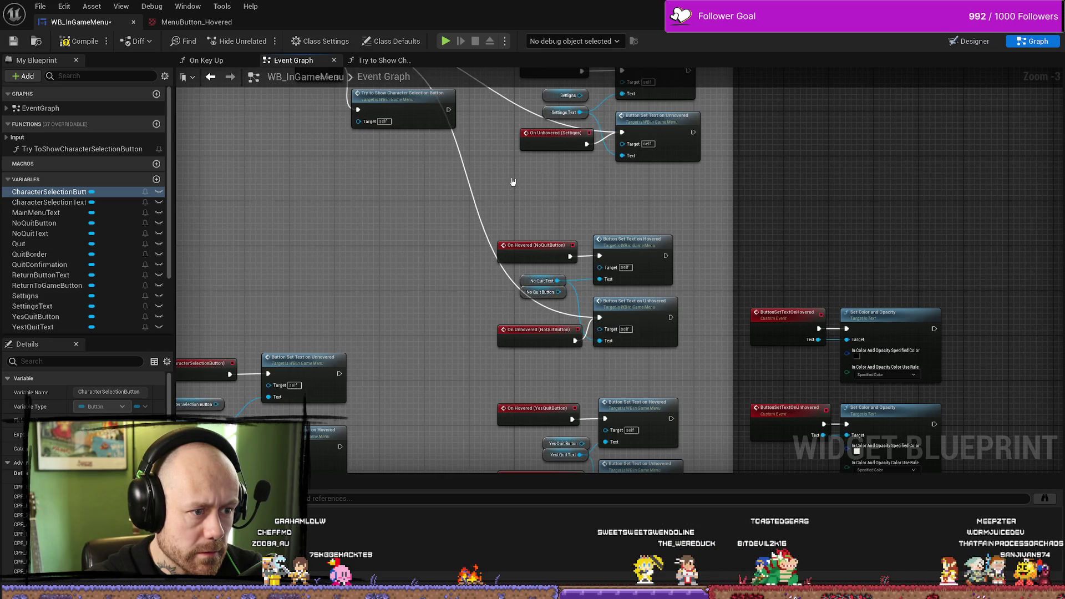
mouse_move(358, 191)
left_mouse_down()
mouse_move(528, 466)
mouse_move(469, 352)
mouse_move(487, 361)
mouse_move(590, 280)
mouse_move(604, 355)
mouse_move(622, 350)
left_mouse_up()
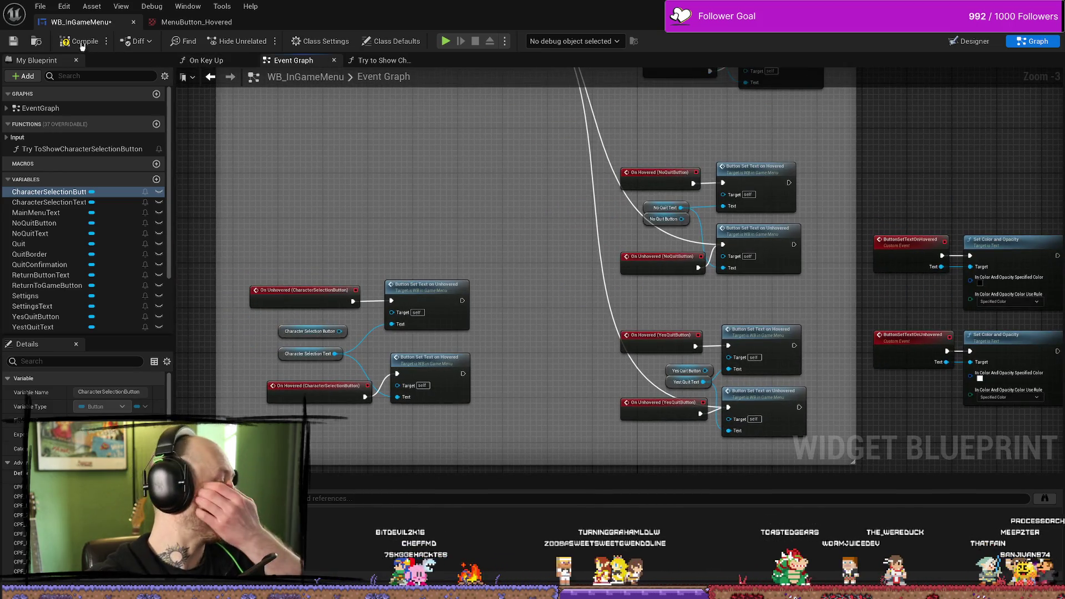
key("F7")
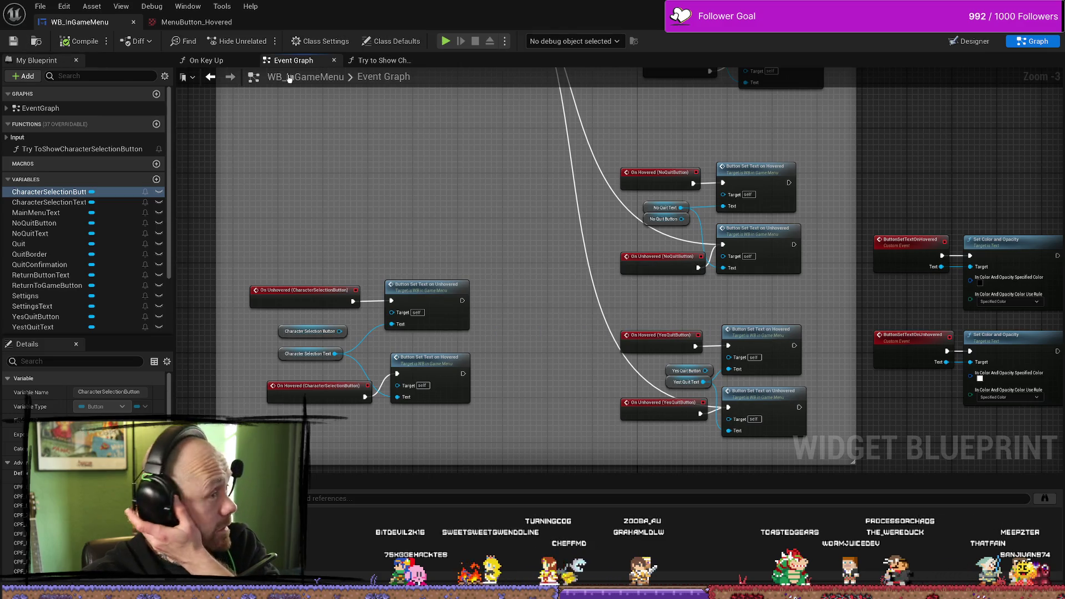
Step: Play the level, deploy into the match, and bring up the pause menu
key("alt+Tab")
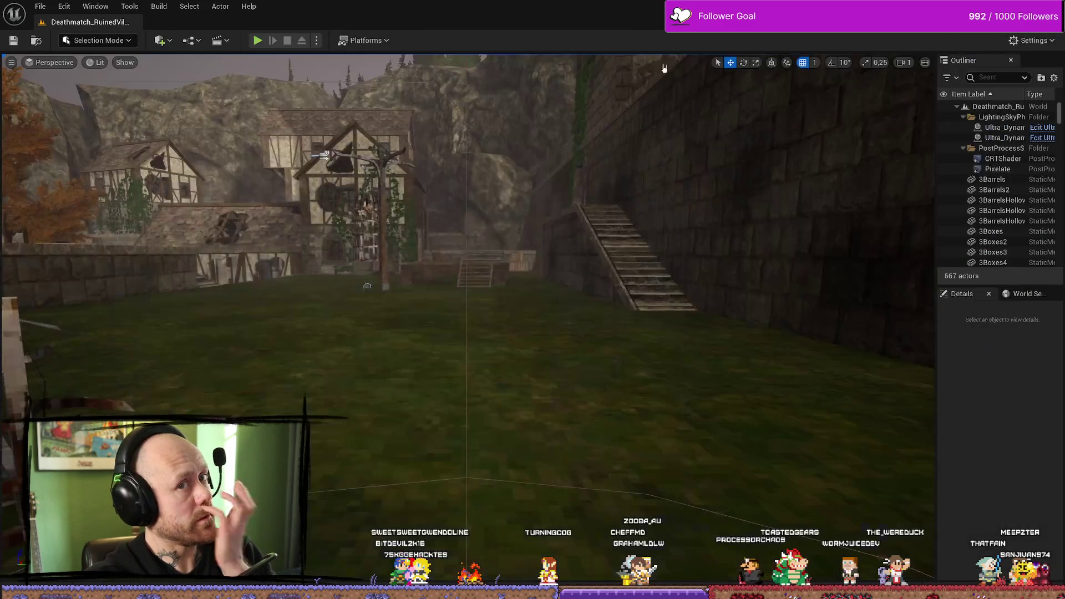
left_click(264, 42)
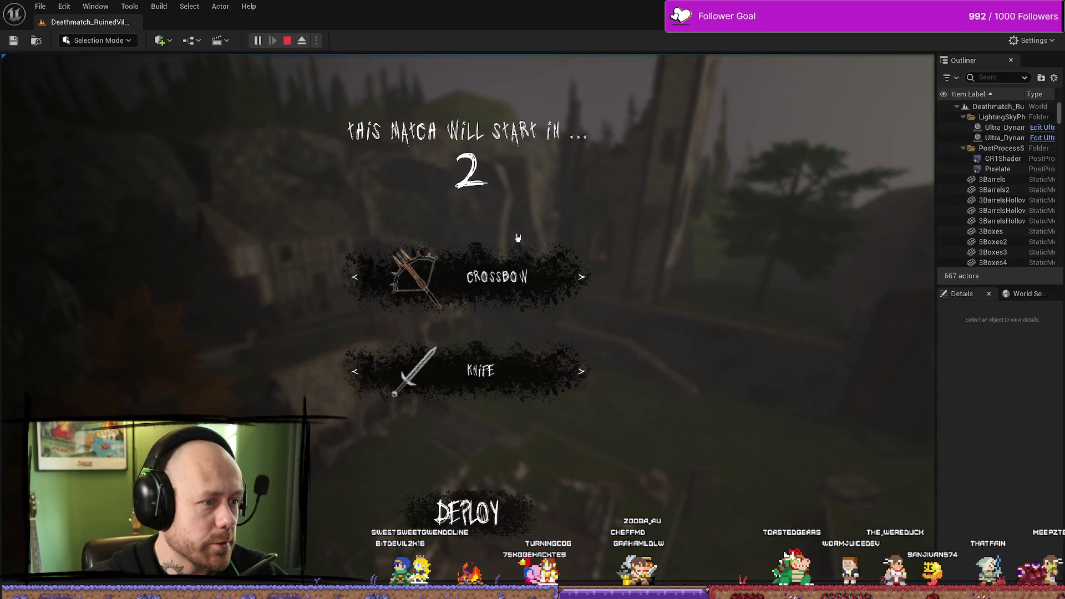
left_click(467, 512)
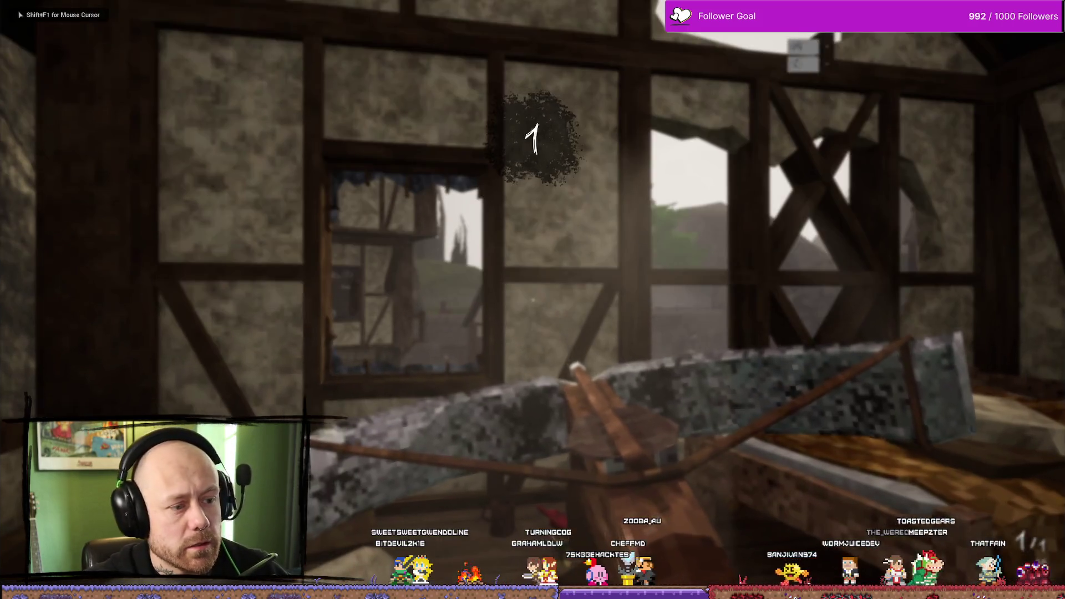
key("Escape")
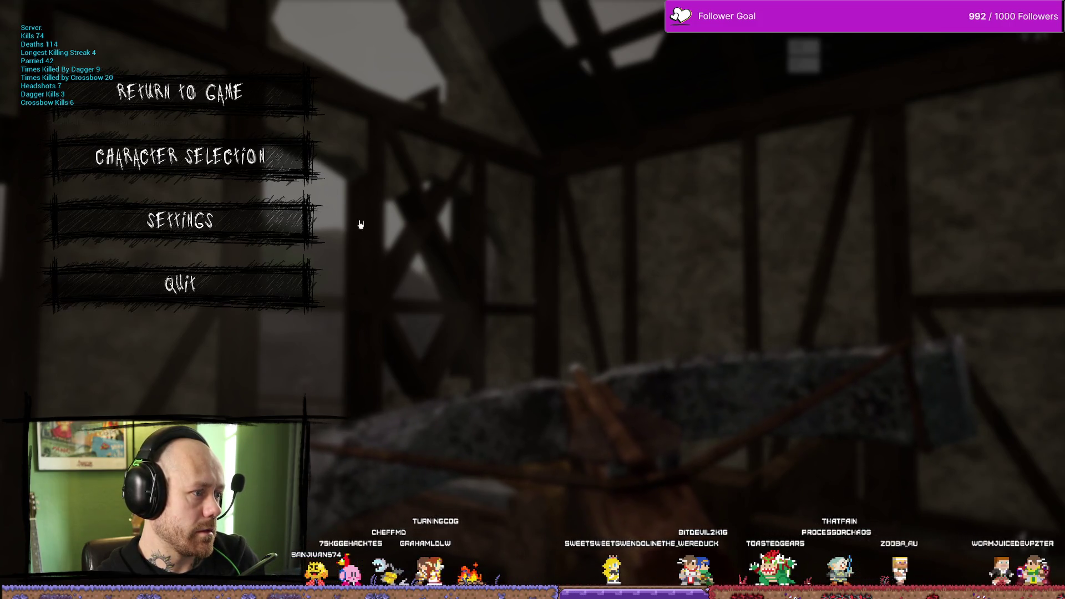
Step: Test Return to Game, toggle the pause menu, and check the Settings screen
left_click(181, 92)
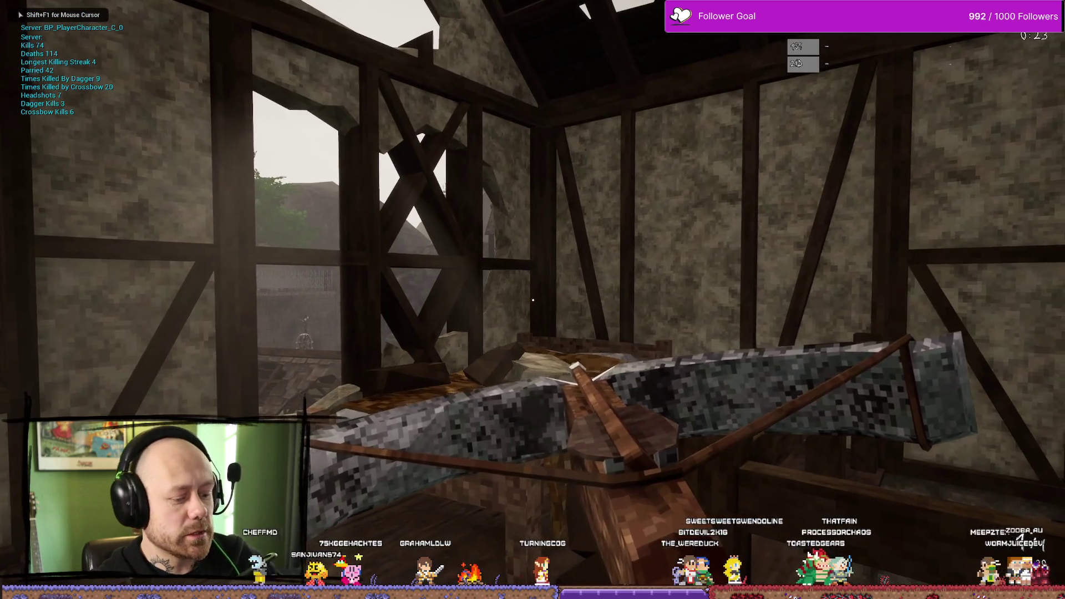
key("Escape")
key("Escape")
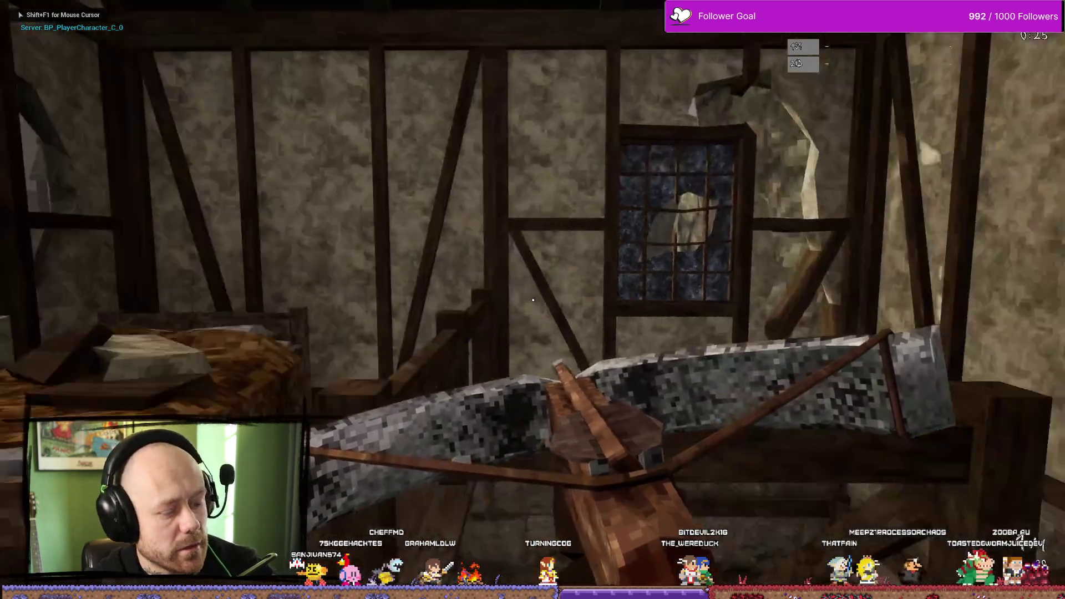
key("Escape")
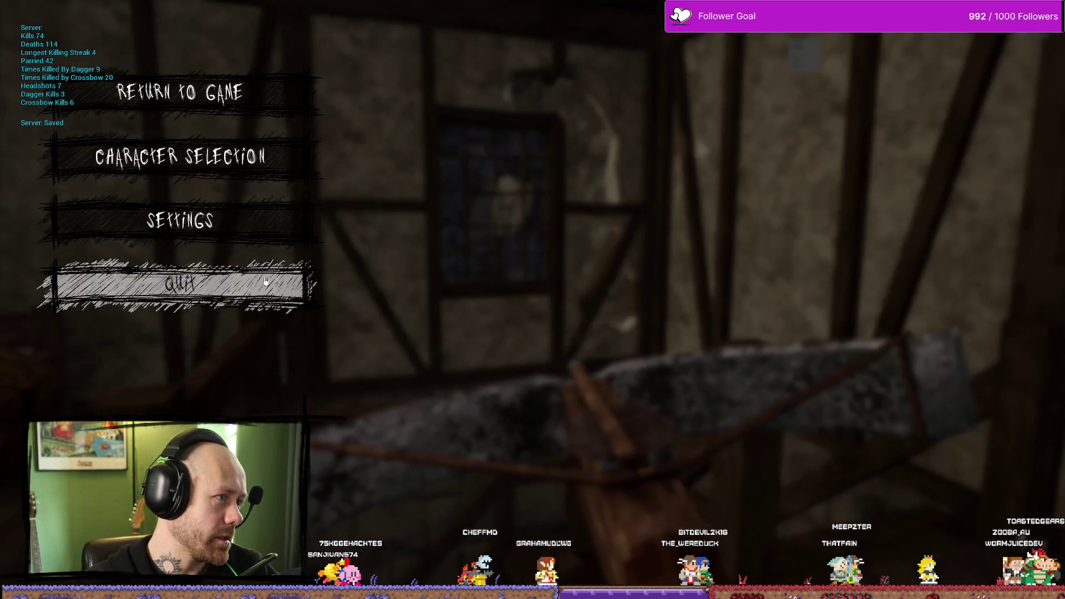
left_click(237, 224)
key("Escape")
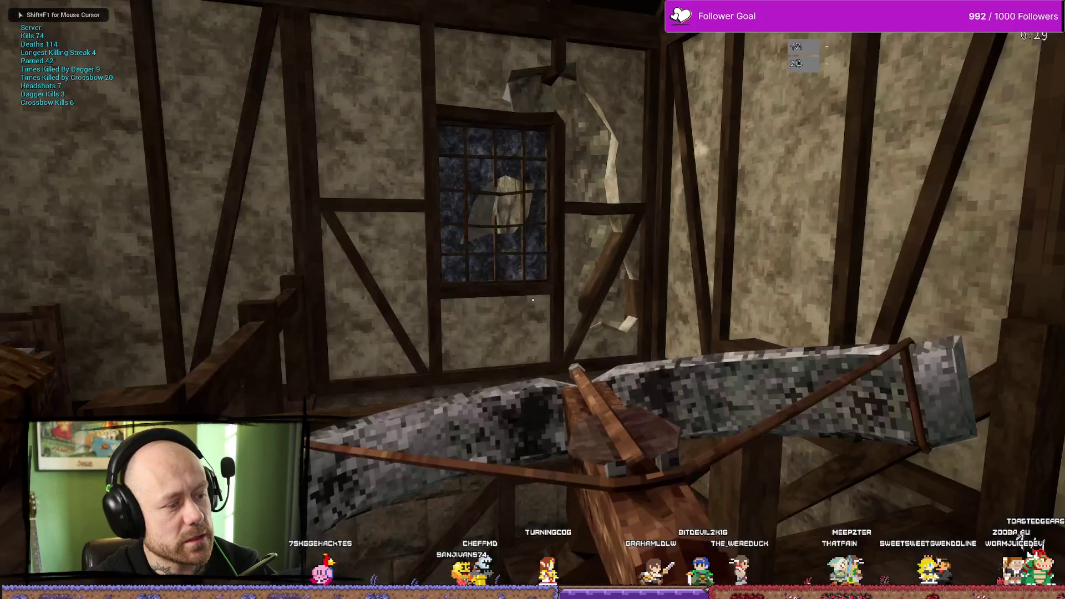
key("Escape")
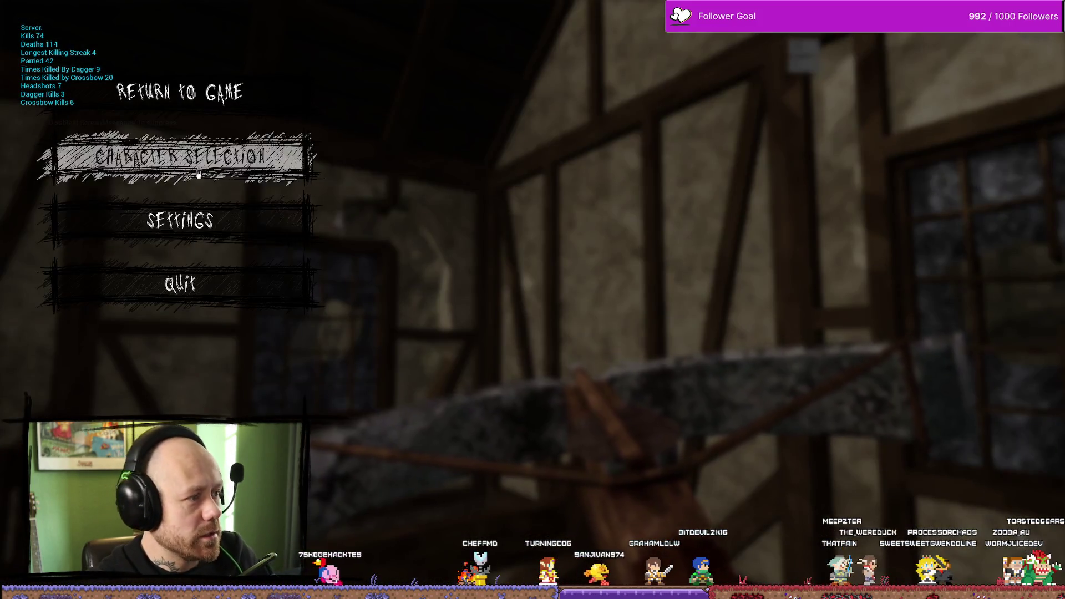
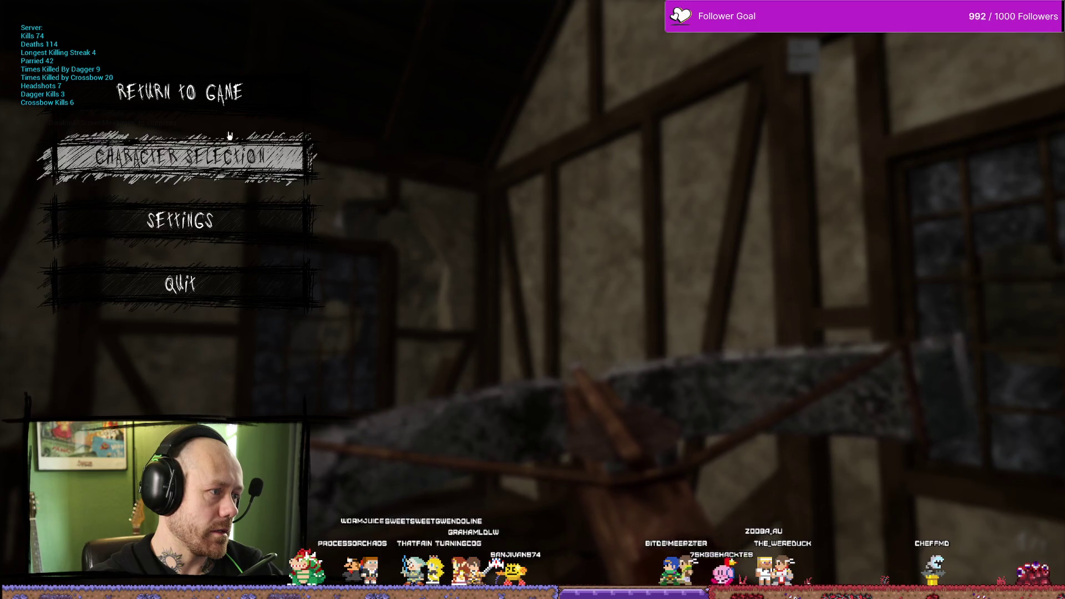
Step: End the Unreal play session, open the Content Drawer, and switch to Affinity Photo
key("Escape")
key("ctrl+space")
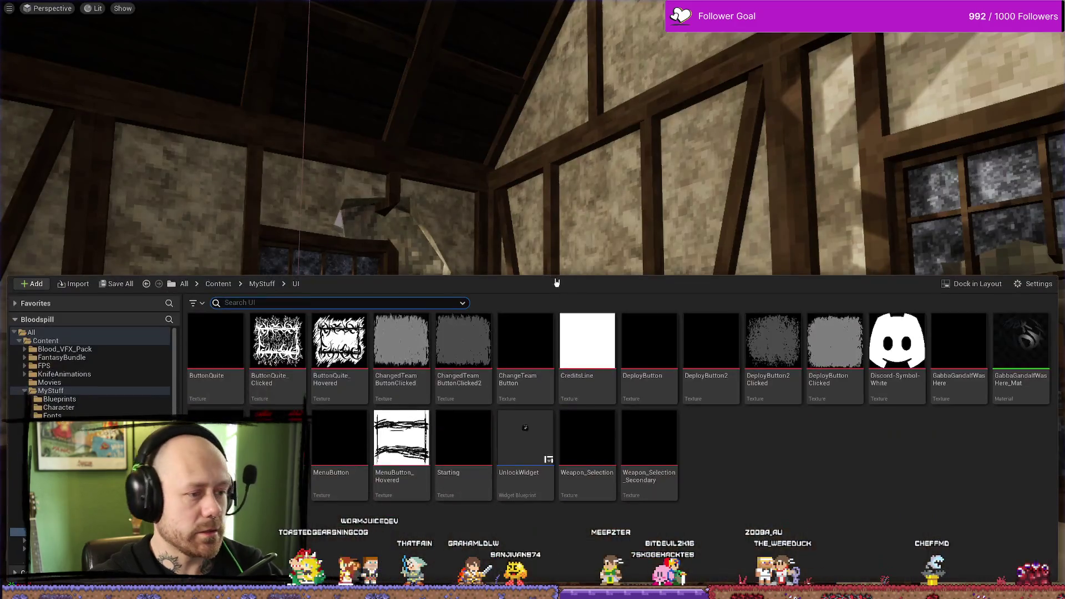
key("alt+Tab")
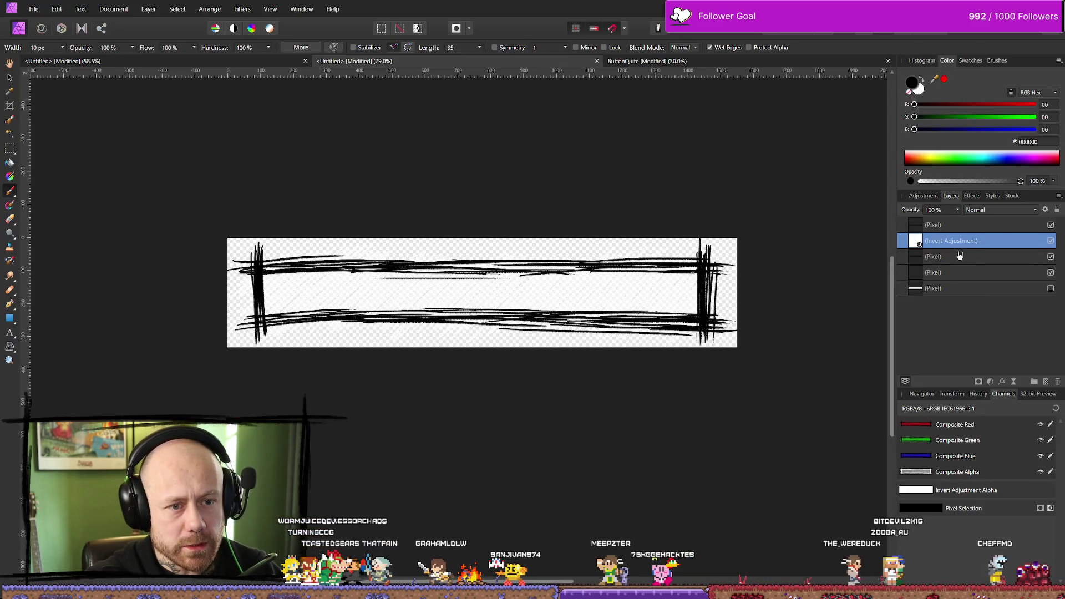
Step: Hide the Invert Adjustment to show the grey hatching, select the top stroke layer, and show its Effects
left_click(1050, 240)
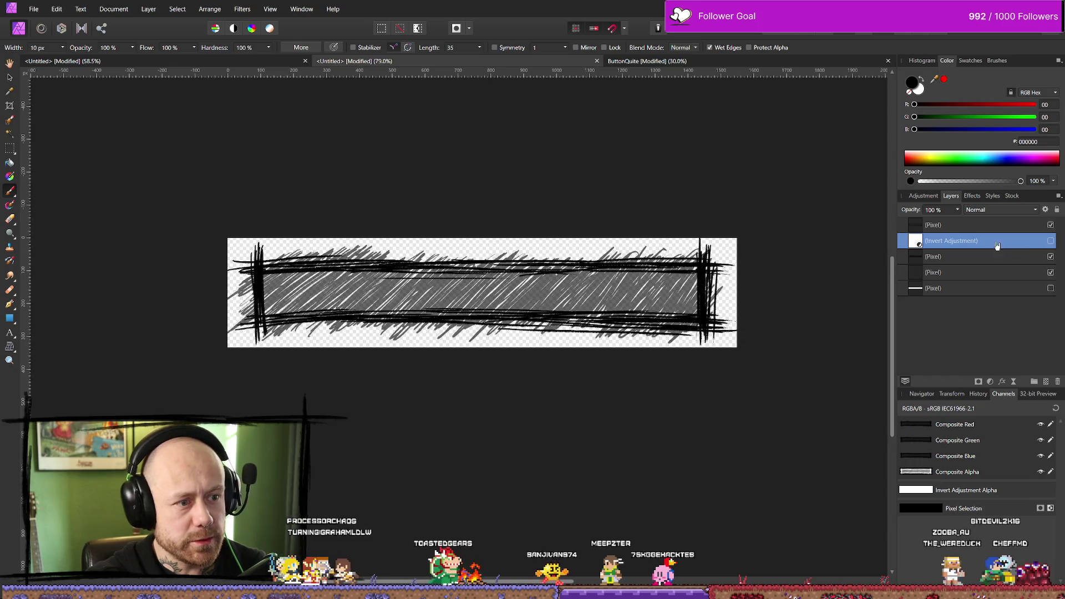
left_click(968, 225)
left_click(1050, 225)
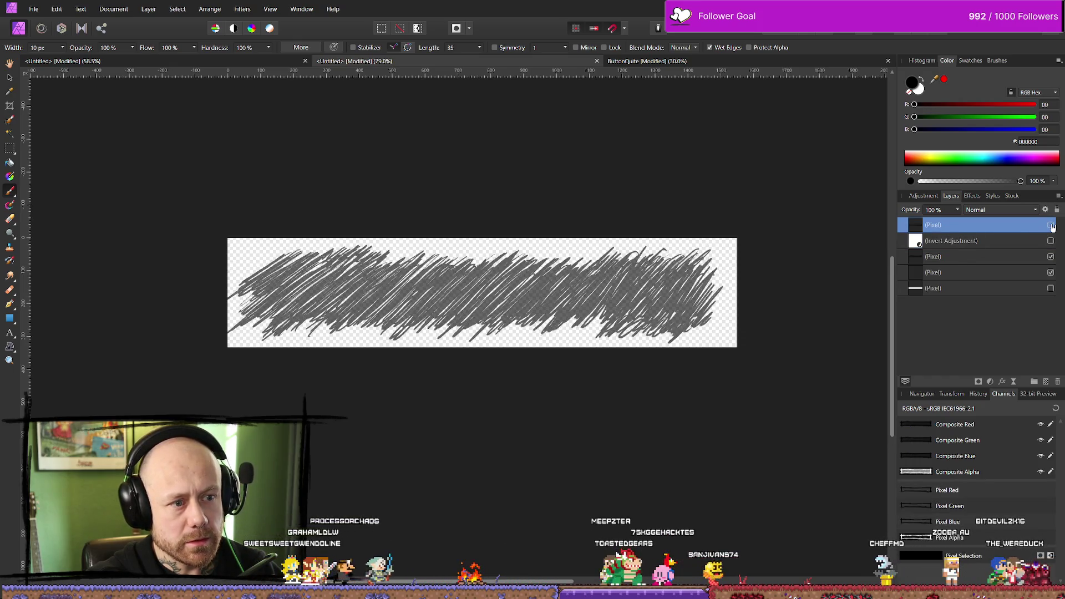
left_click(1051, 224)
double_click(992, 225)
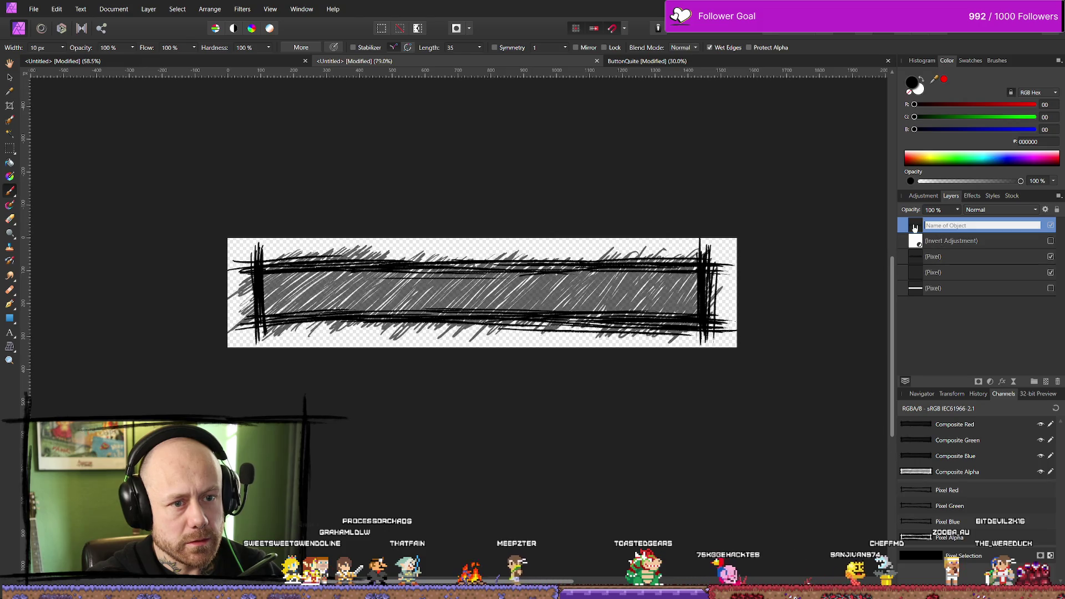
key("Escape")
left_click(980, 197)
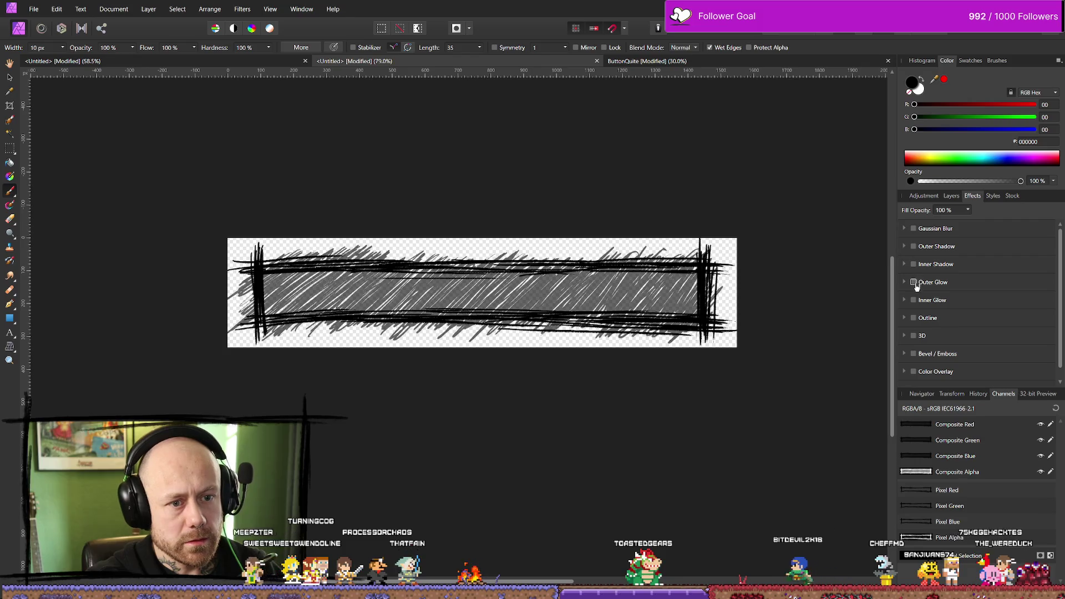
Step: Enable an Outline effect on the top layer with colour FBFBFB
left_click(914, 318)
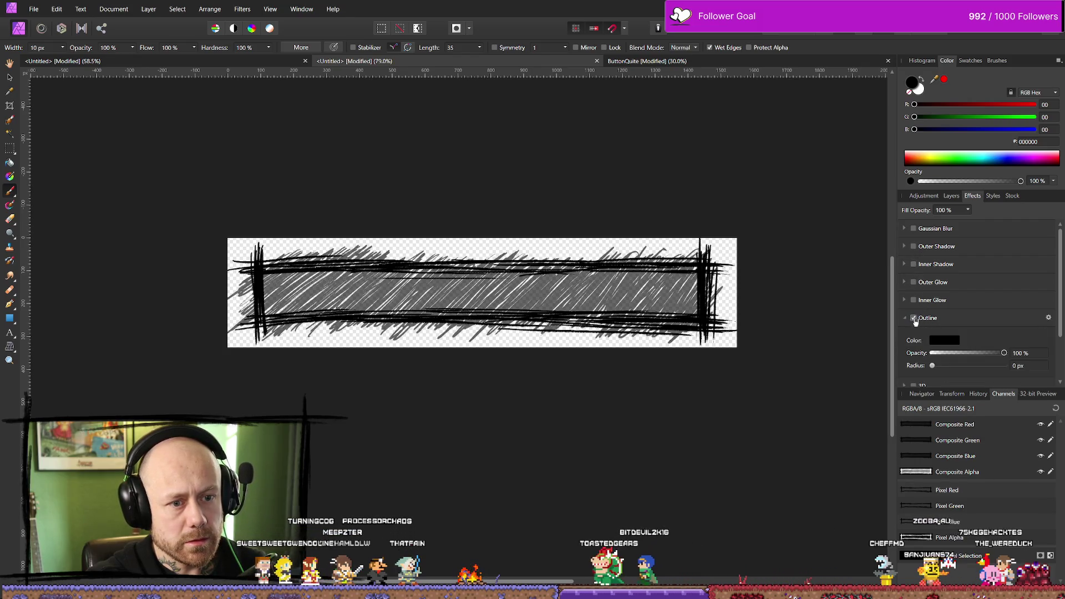
left_click(941, 341)
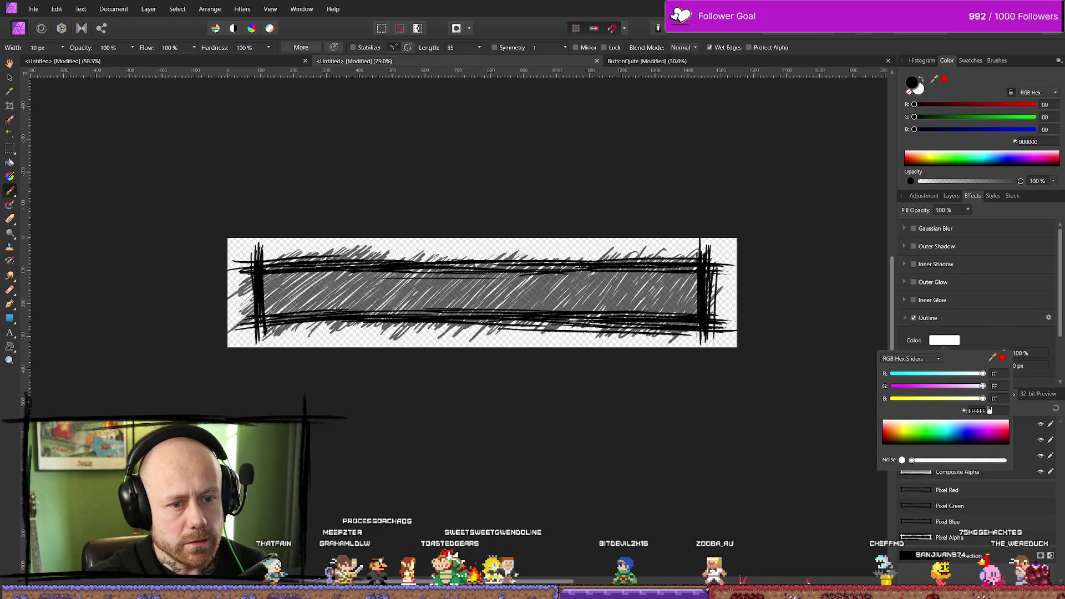
left_click_drag(984, 398, 983, 390)
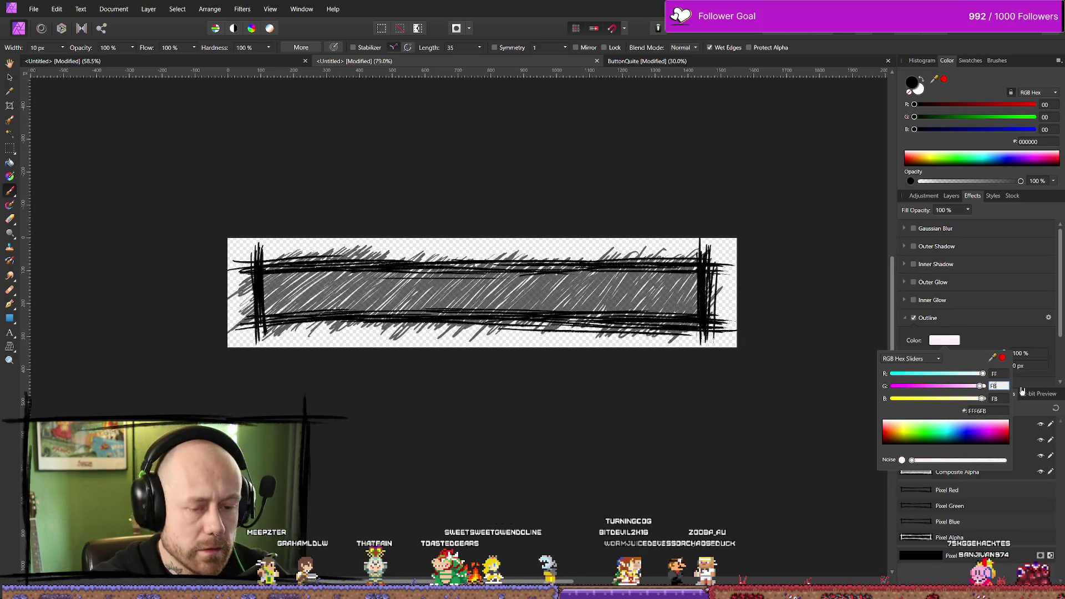
left_click(996, 373)
type("B")
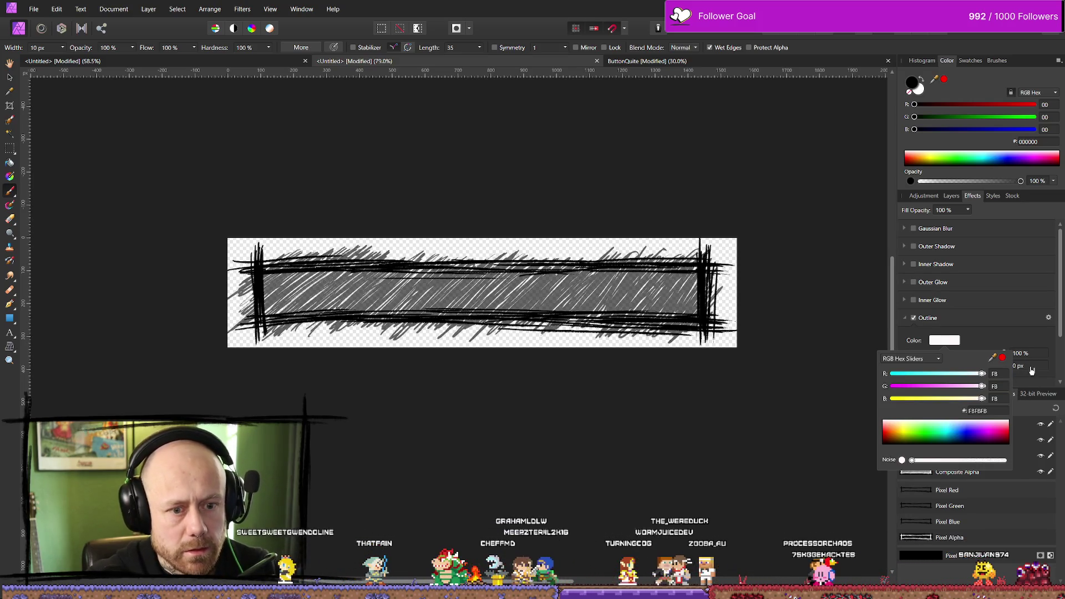
left_click(983, 333)
Step: Adjust the outline radius, trying 1 px and wider values before settling on 2 px
left_click(1020, 366)
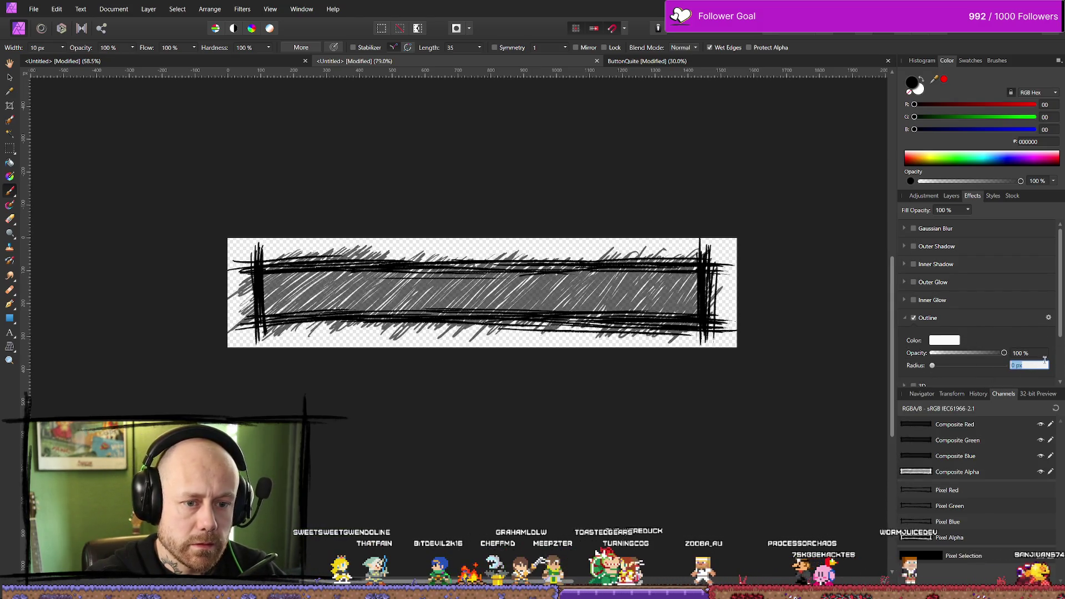
type("1")
key("Return")
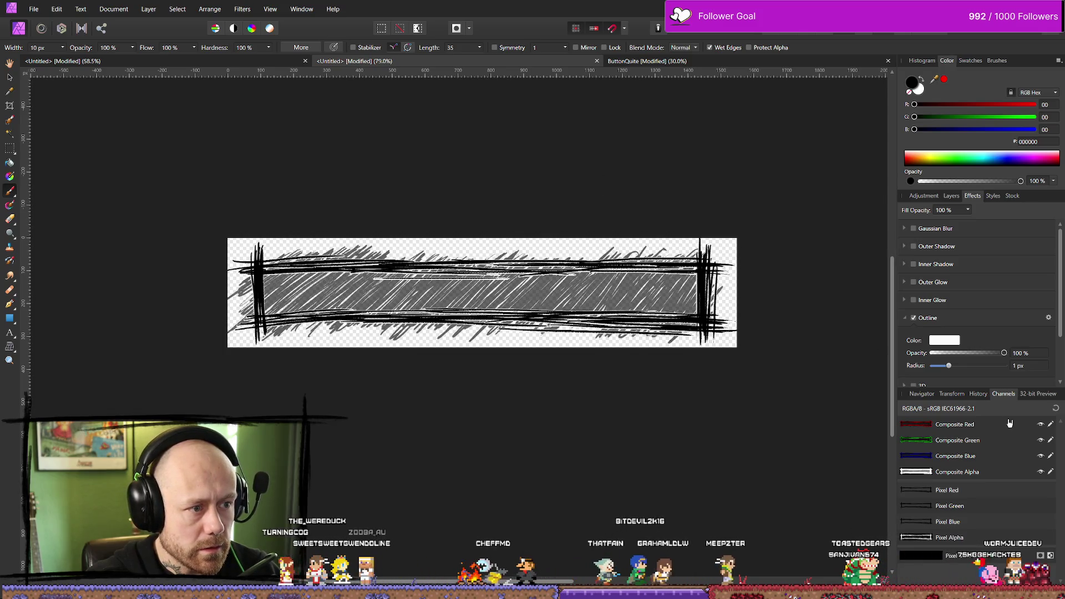
left_click_drag(951, 368, 923, 369)
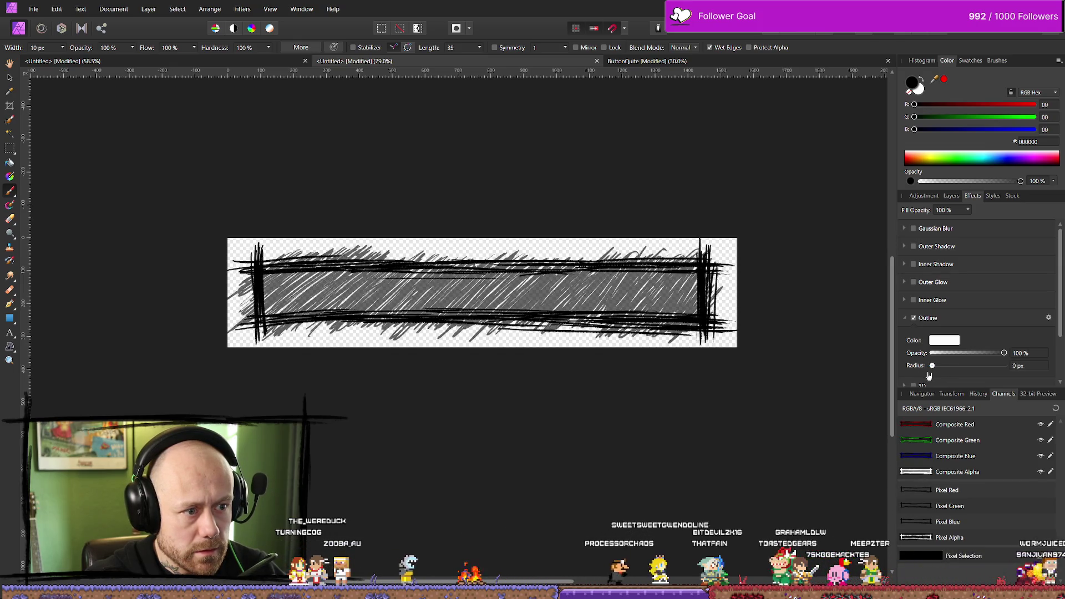
left_click_drag(929, 376, 952, 377)
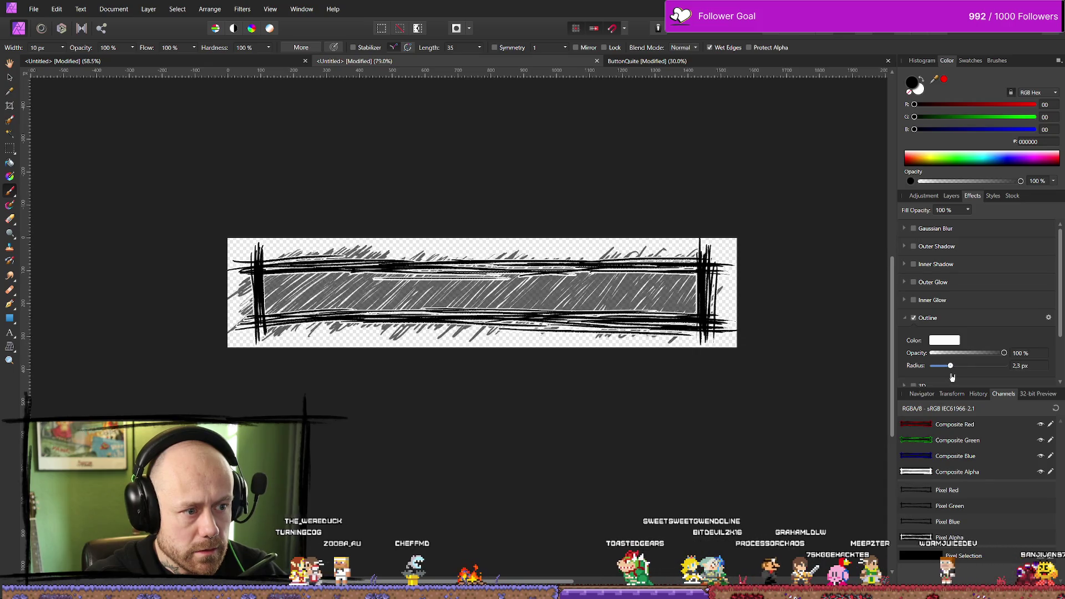
left_click(1028, 365)
type("2")
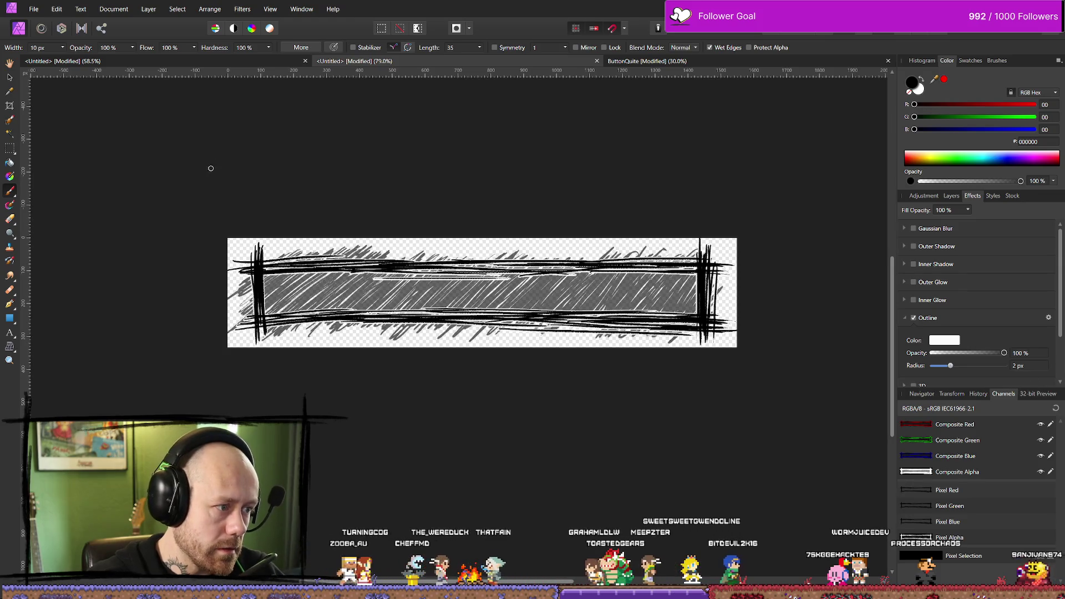
Step: Export the outlined button as PNG, overwriting MenuButton.png in the Bloodspill icon folder
left_click(33, 9)
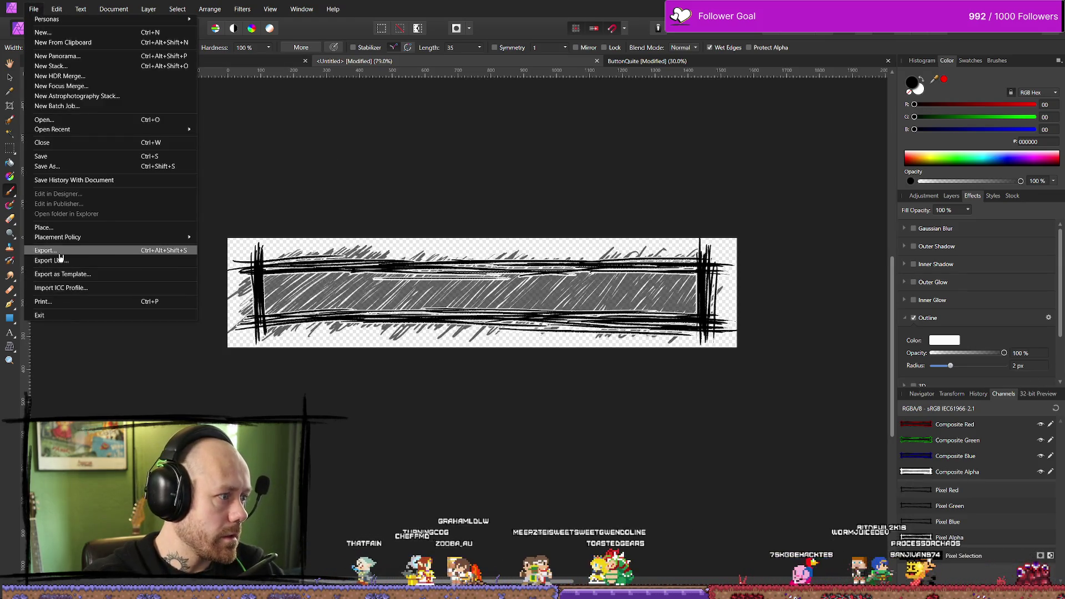
left_click(45, 251)
left_click(619, 369)
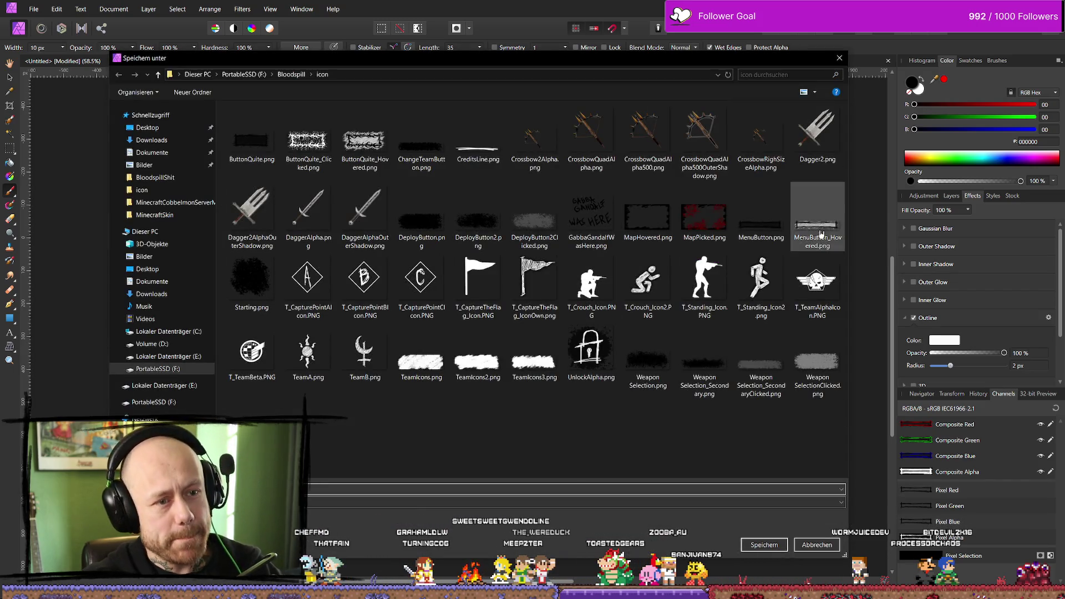
left_click(757, 229)
left_click(766, 545)
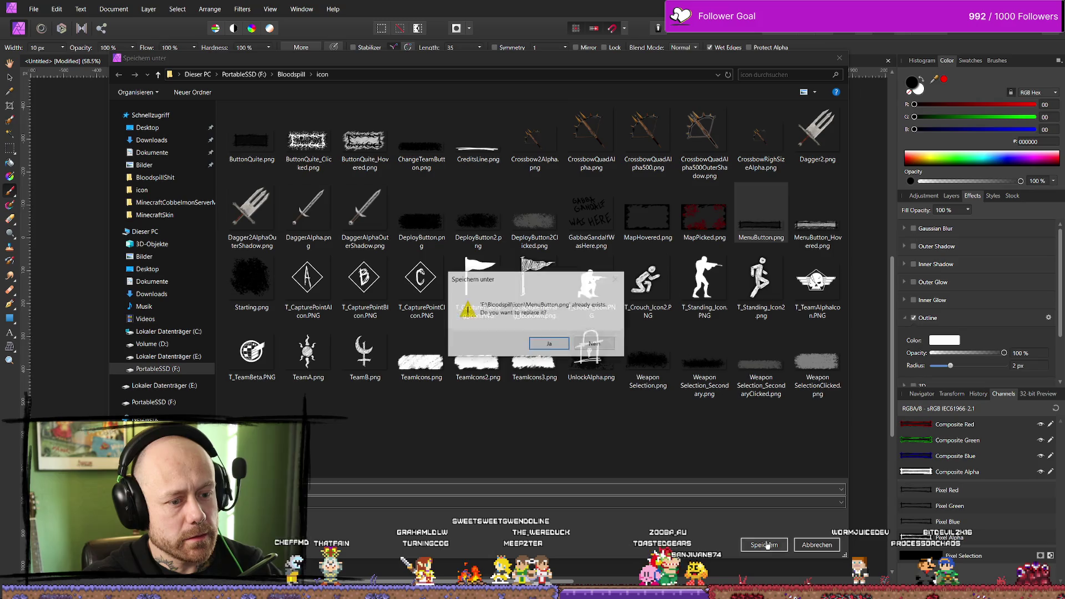
left_click(559, 345)
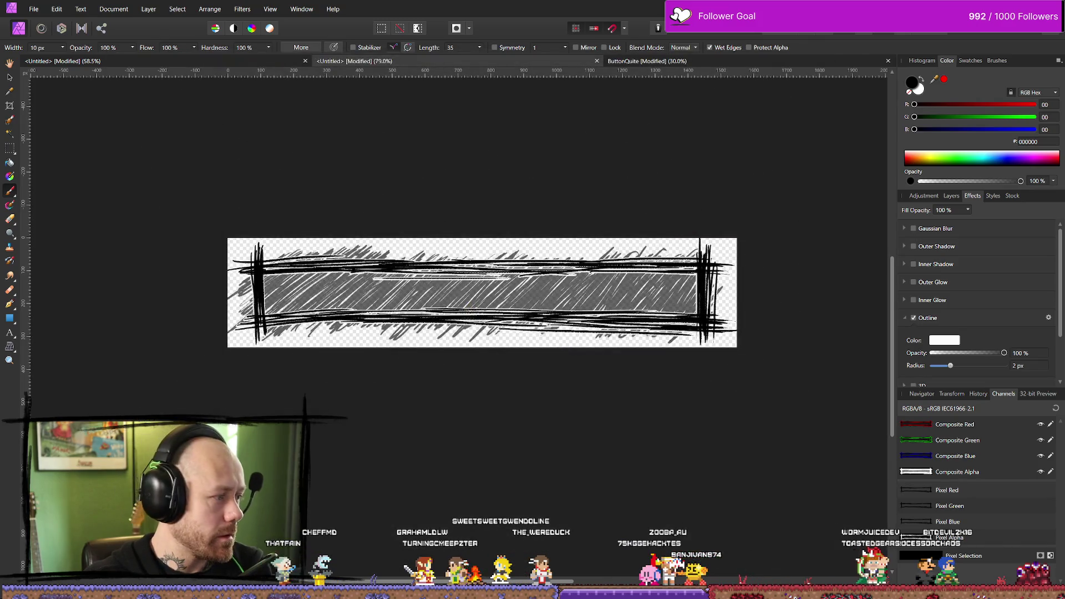
Step: Back in Unreal, play the game and open the pause menu to check the outlined buttons, then stop
key("alt+Tab")
key("alt+Tab")
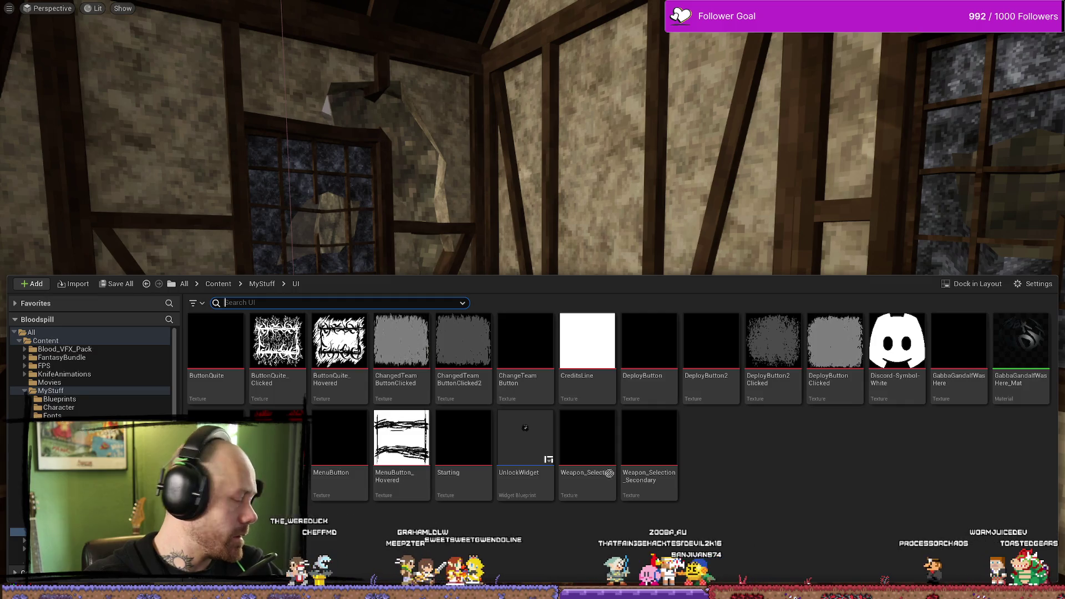
left_click_drag(599, 167, 651, 142)
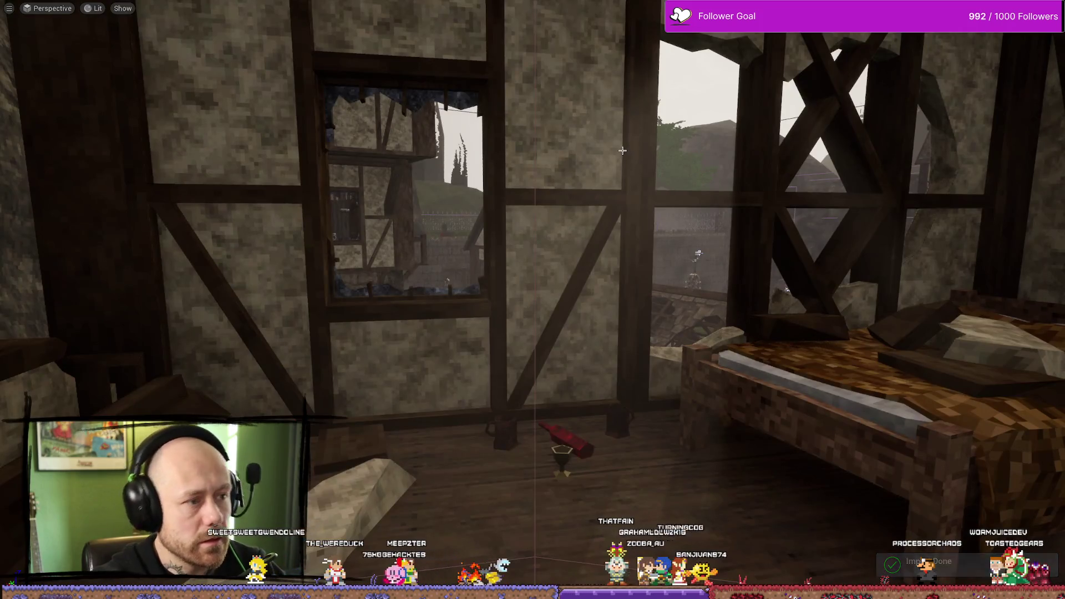
key("alt+p")
key("Escape")
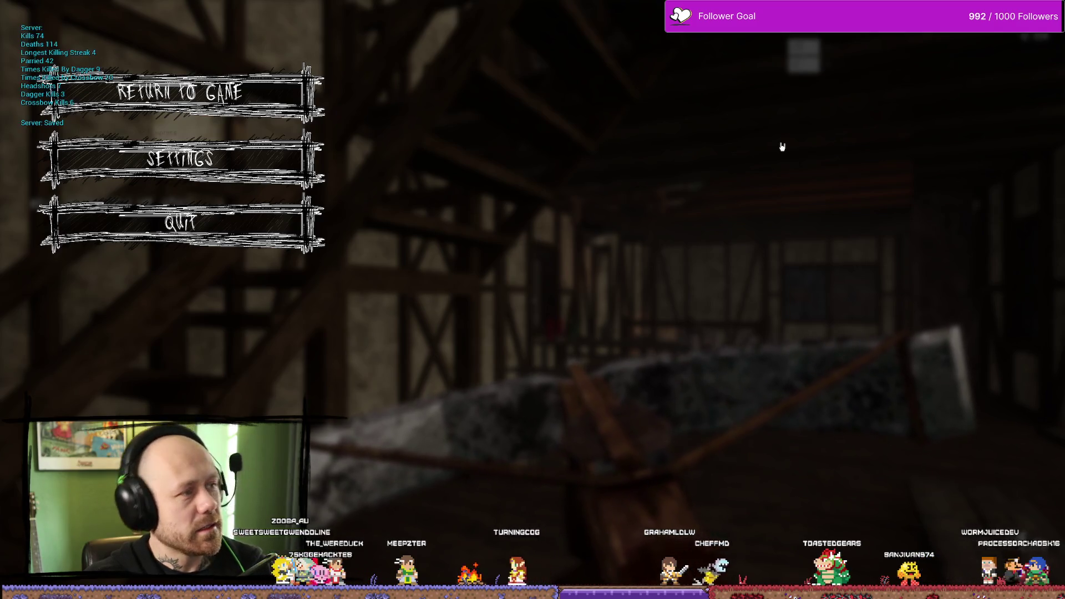
key("Escape")
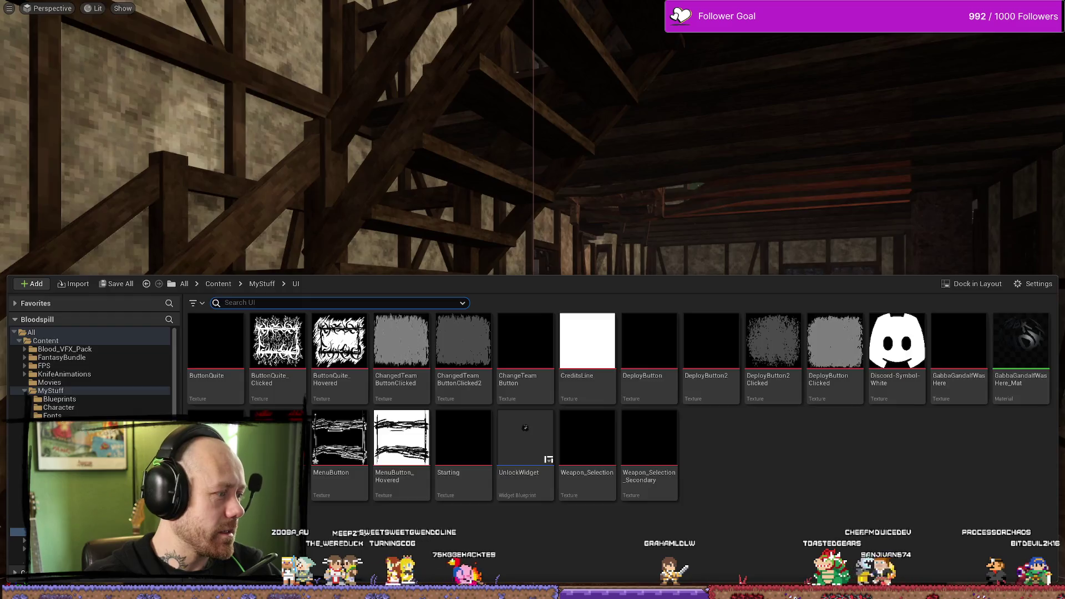
Step: Set the outline radius to 0.2 px and export the PNG over MenuButton.png
key("alt+Tab")
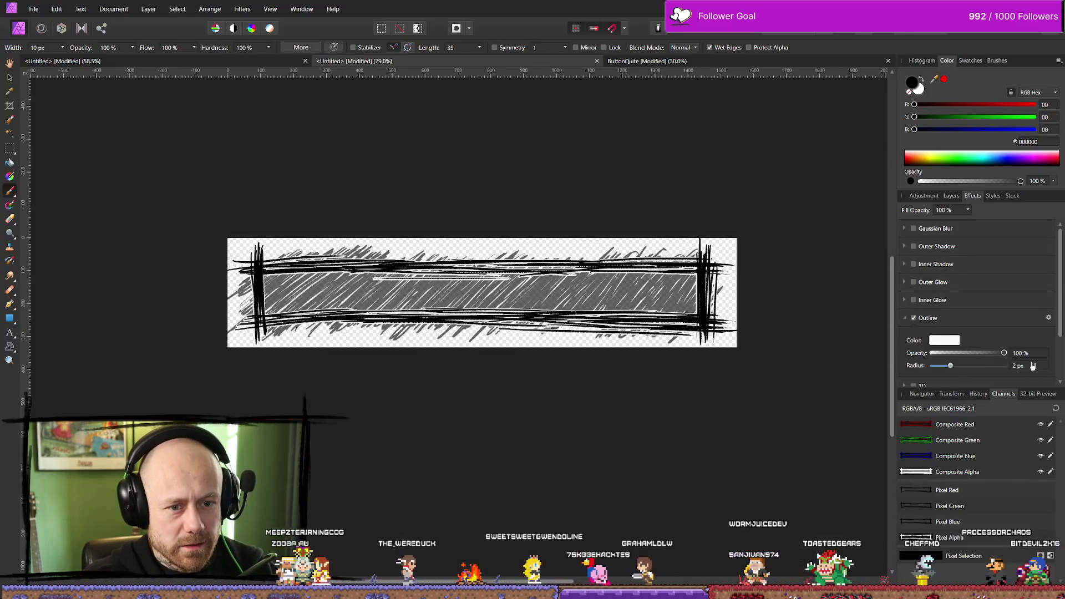
key("Return")
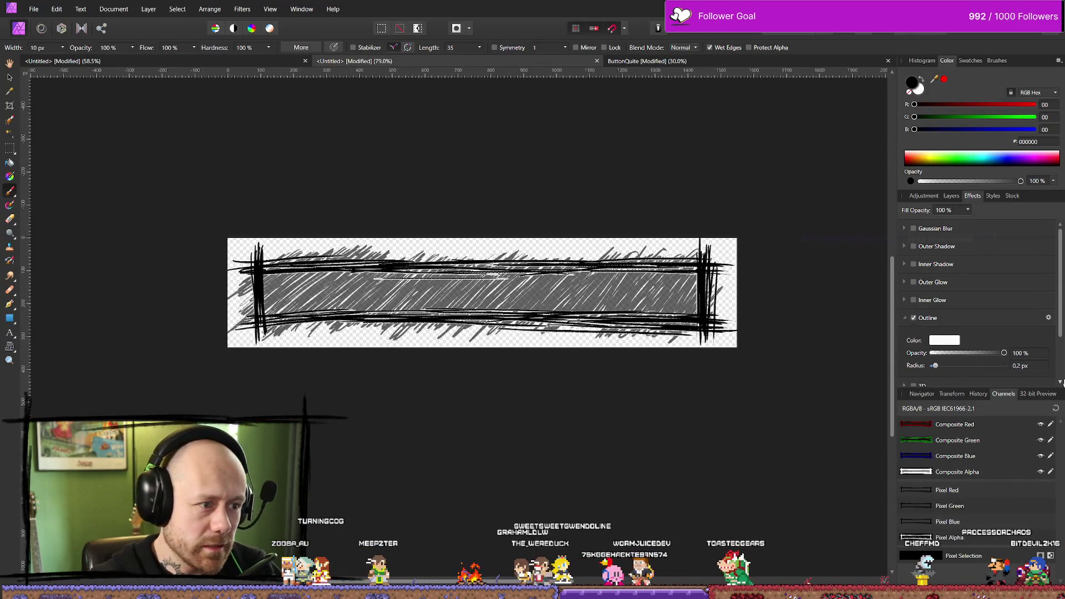
left_click(33, 9)
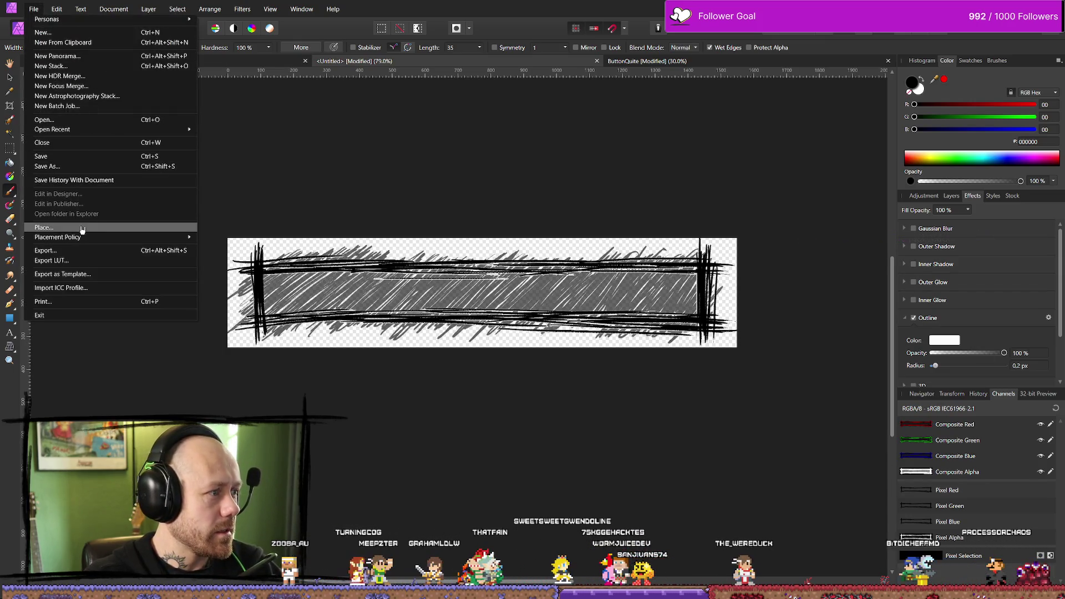
left_click(61, 250)
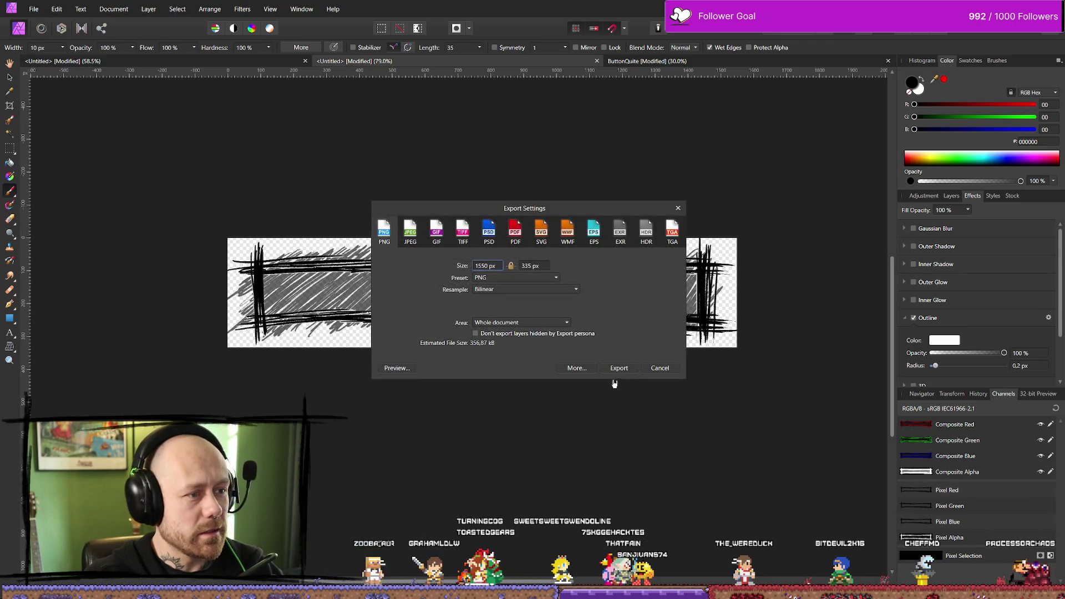
left_click(619, 368)
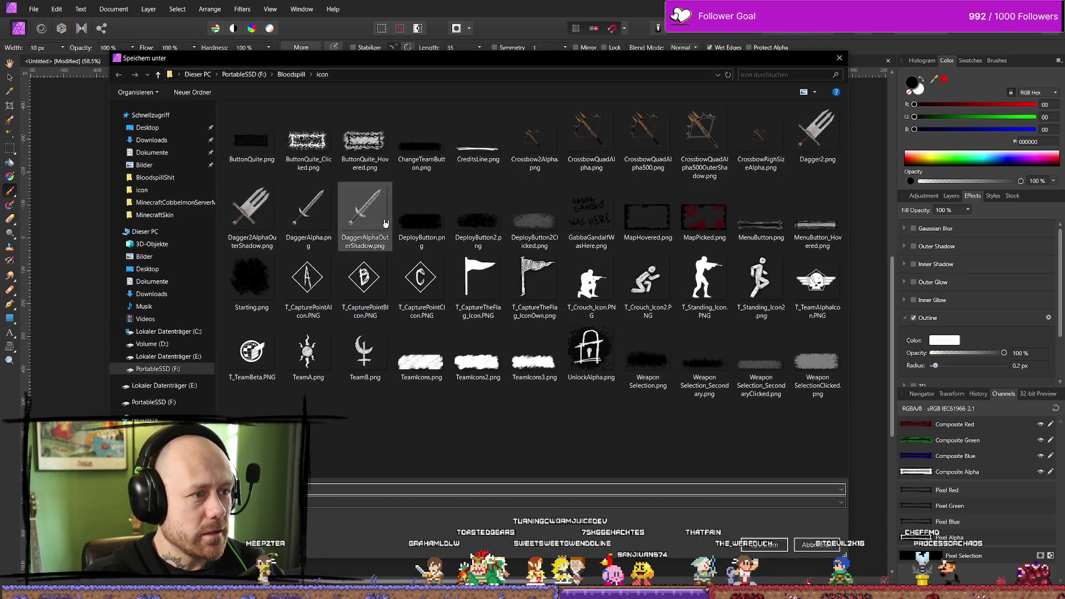
left_click(761, 222)
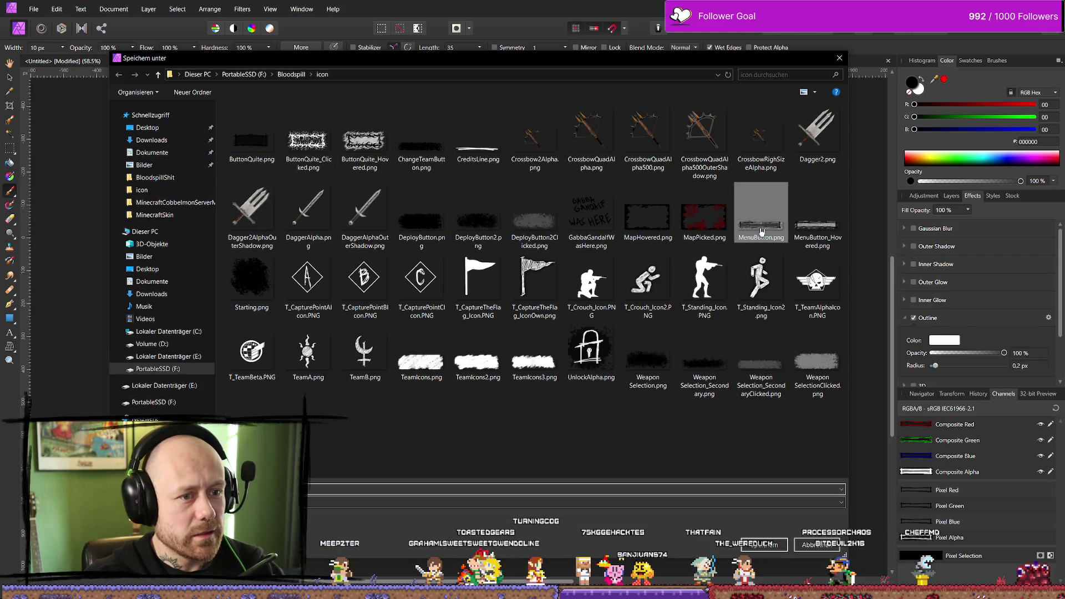
left_click(763, 544)
left_click(549, 344)
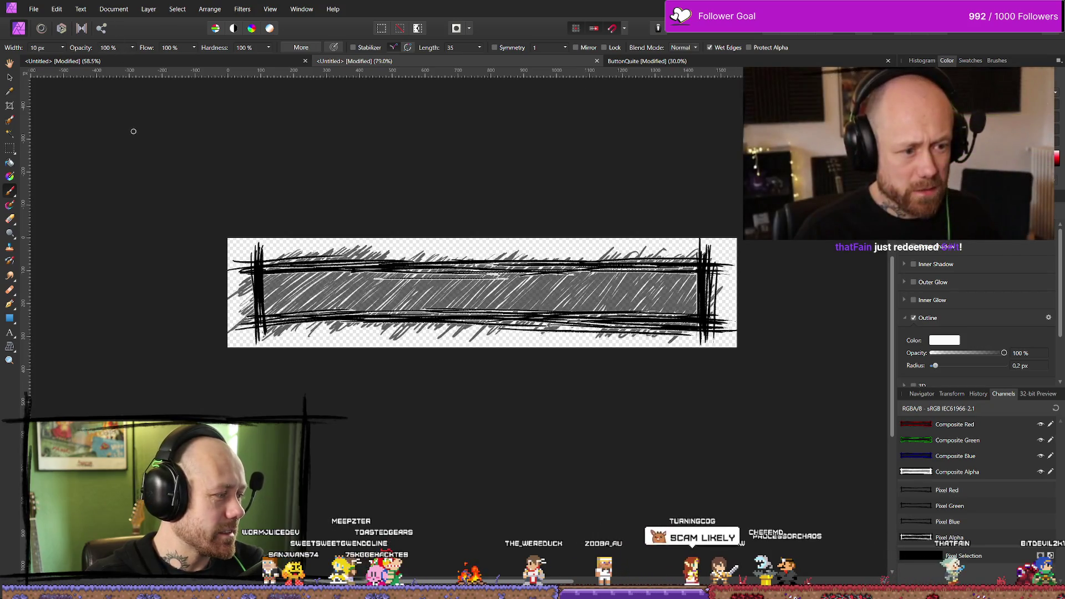
Step: Export the PNG over MenuButton.png once more and switch to Unreal Engine
left_click(34, 8)
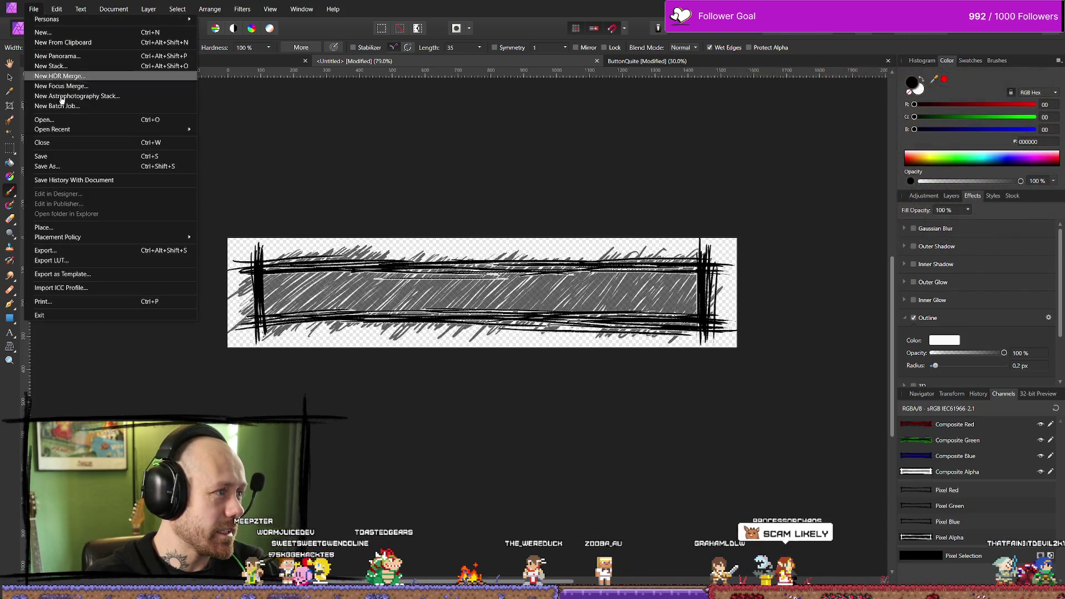
left_click(91, 256)
left_click(615, 367)
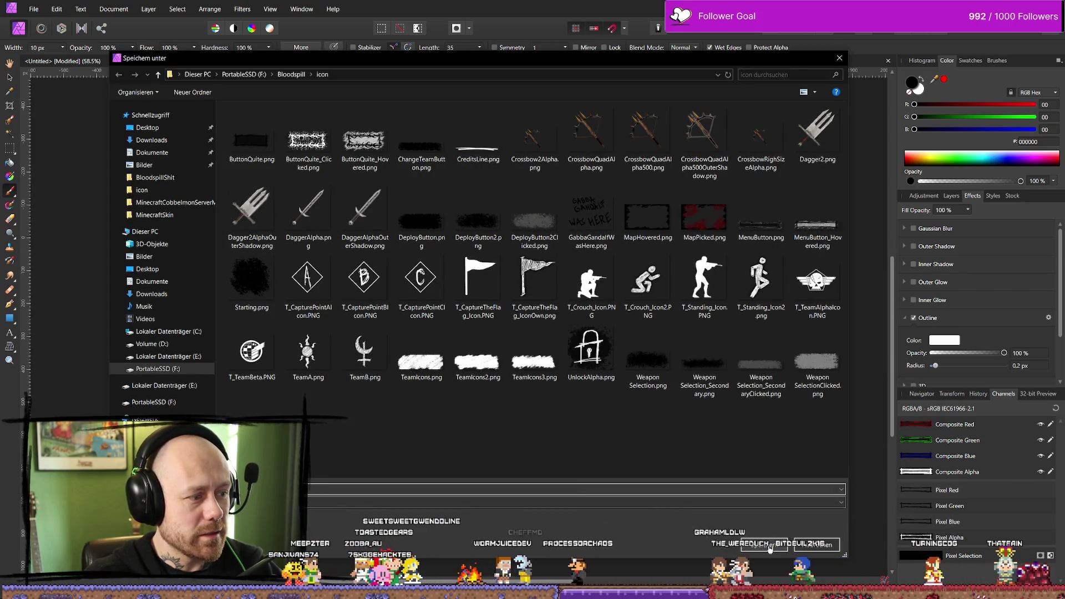
left_click(771, 221)
left_click(765, 544)
left_click(542, 352)
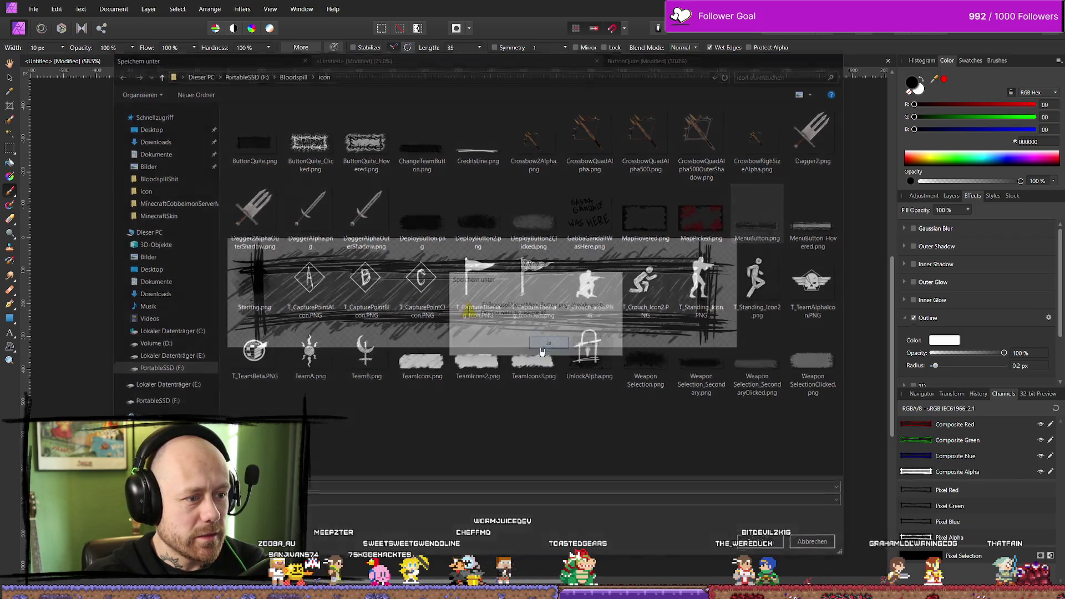
key("alt+Tab")
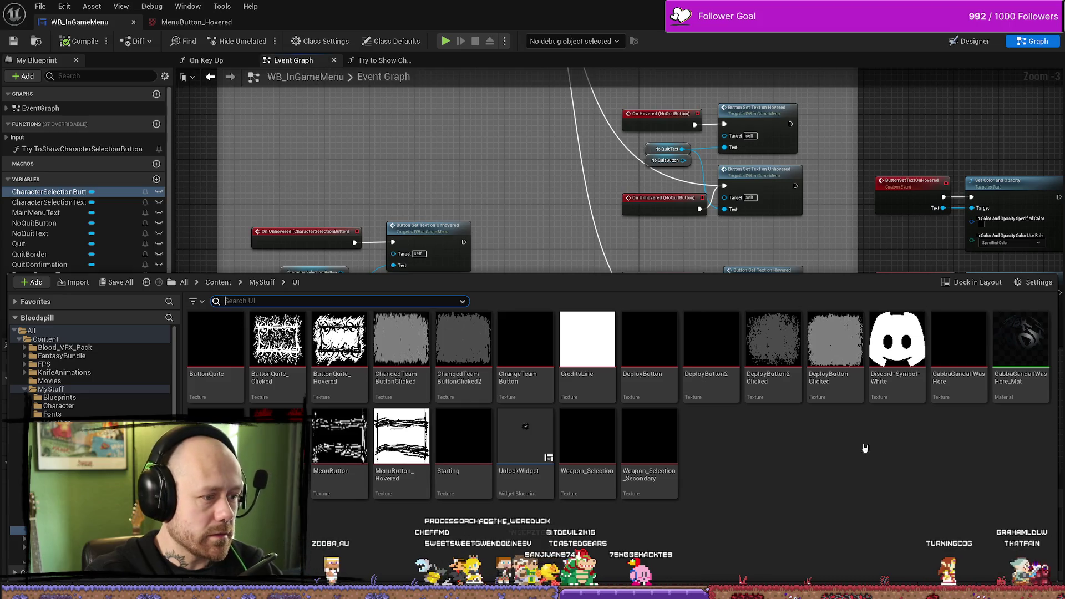
Step: Play-test: spawn from weapon selection, open the pause menu twice to check the buttons, stop, and return to Affinity
key("ctrl+space")
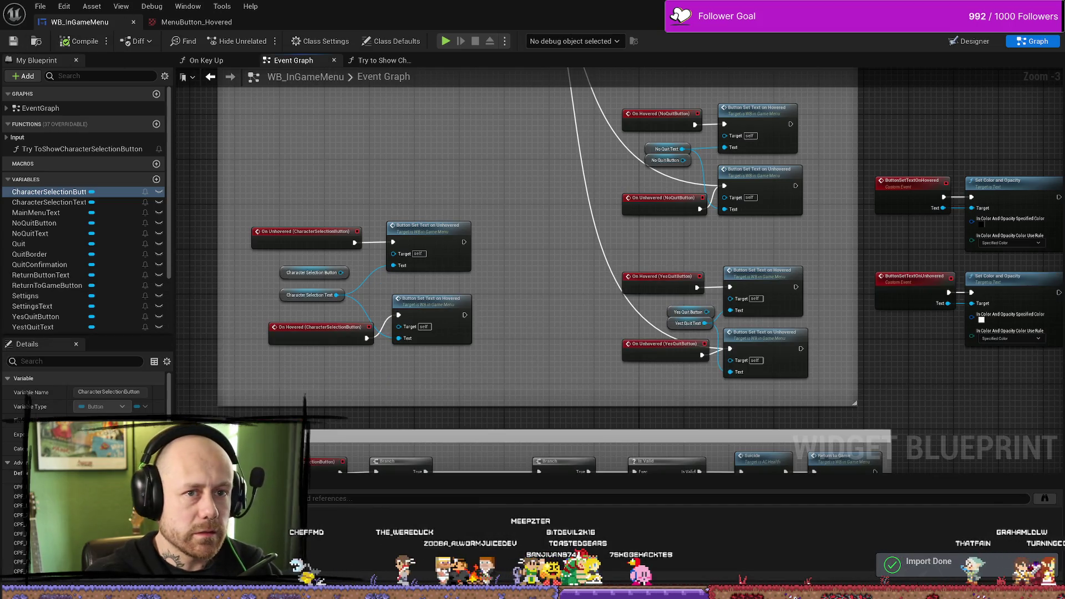
key("alt+Tab")
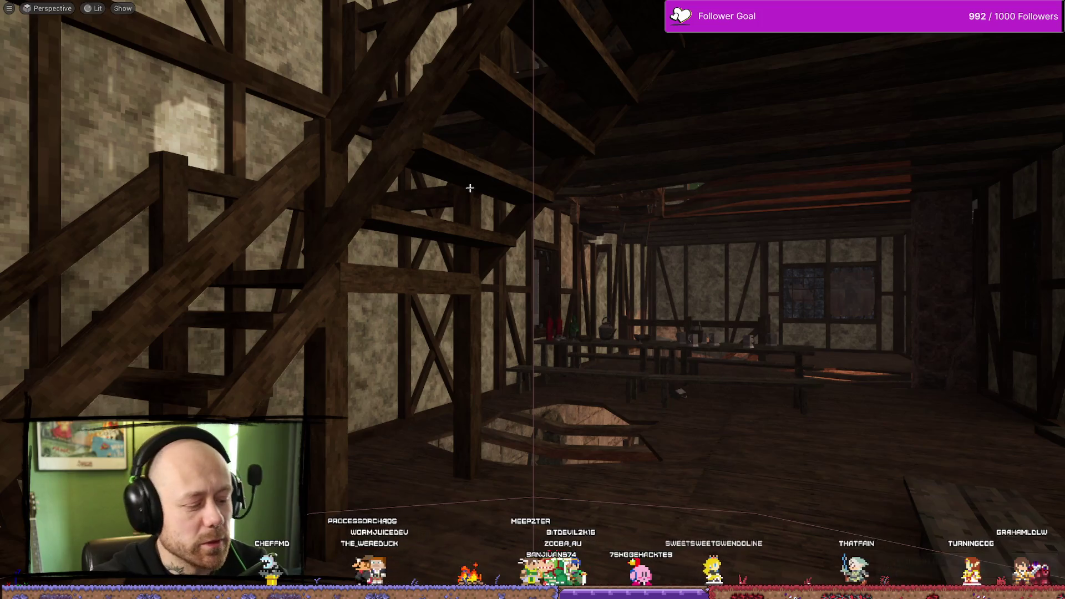
key("alt+p")
left_click(549, 521)
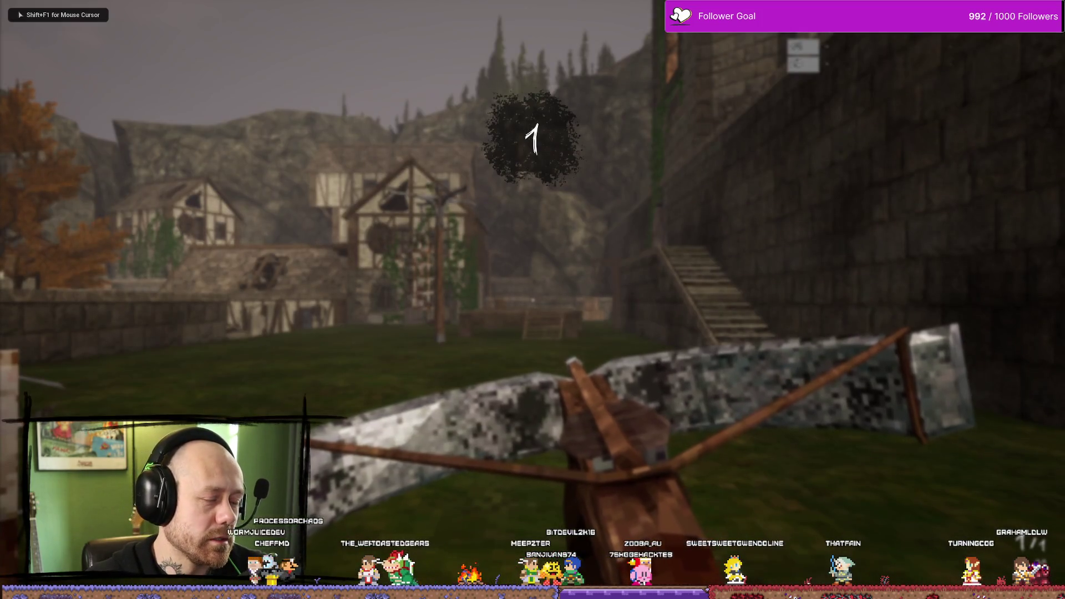
key("Escape")
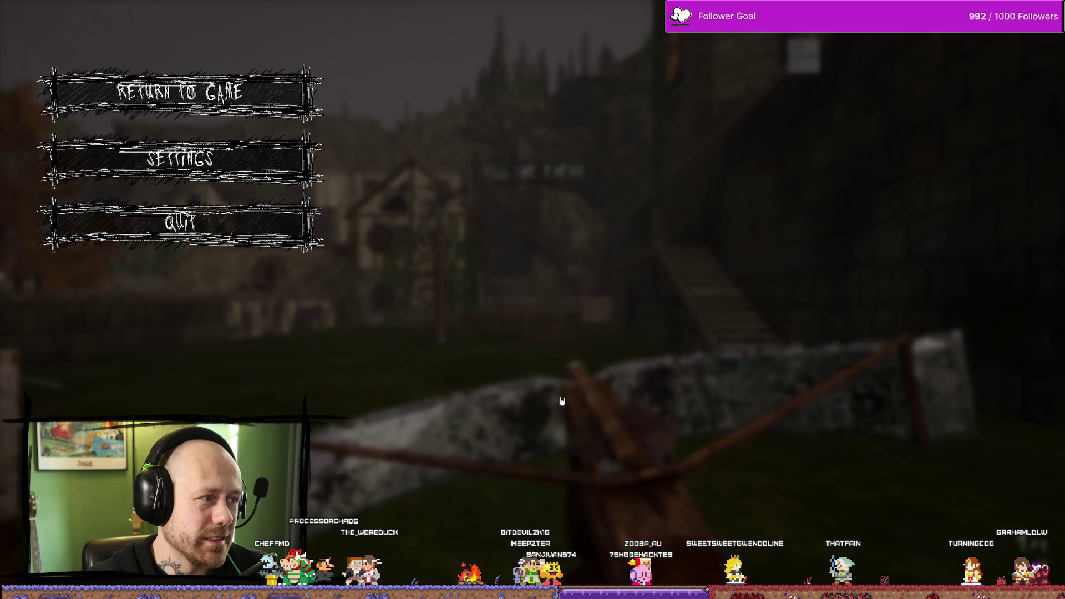
left_click(180, 92)
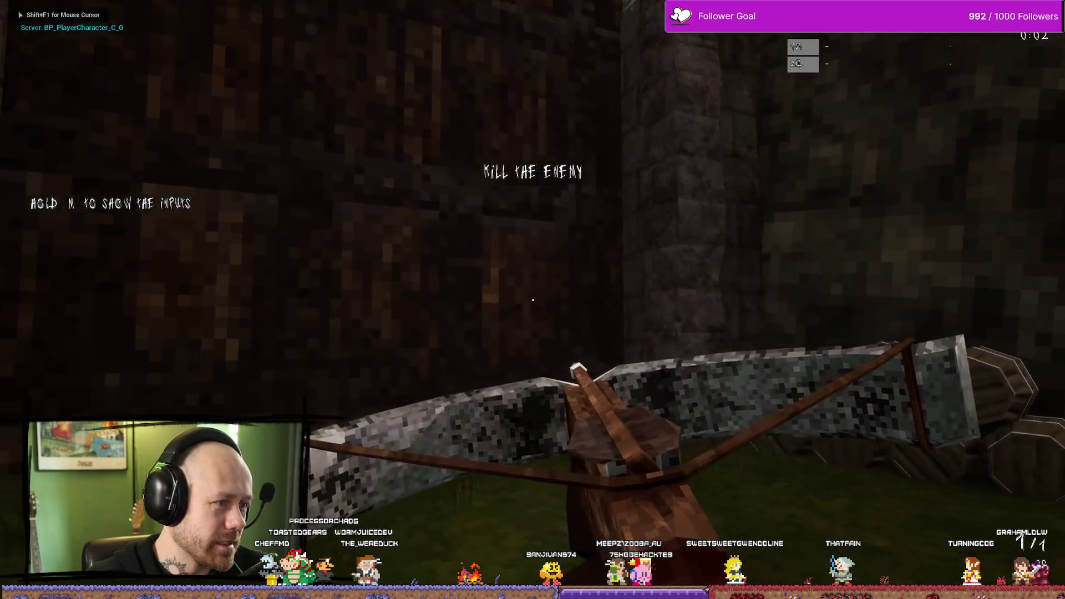
key("Escape")
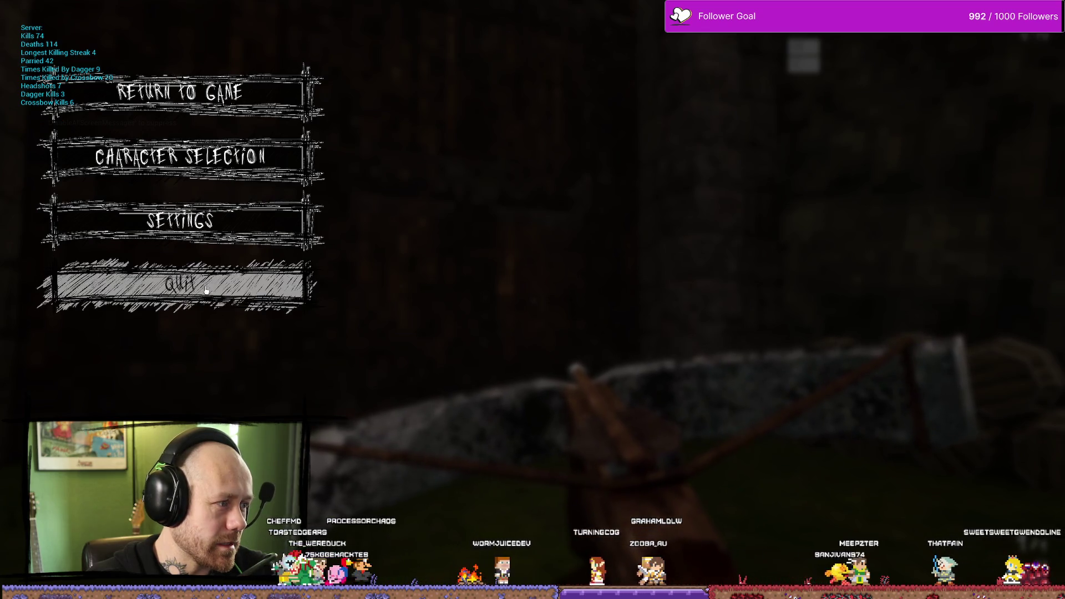
key("Escape")
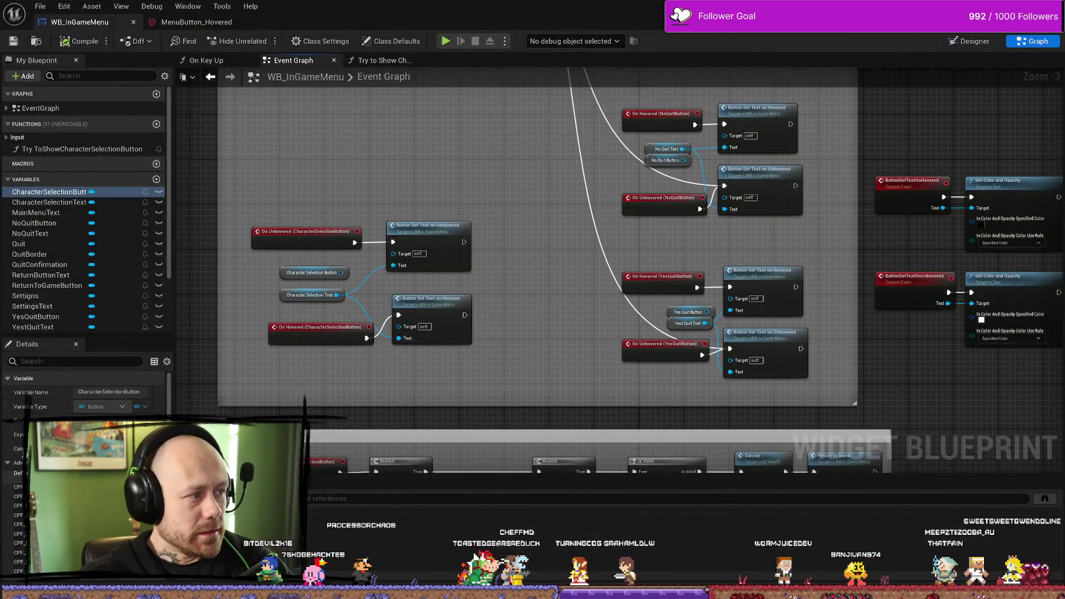
key("alt+Tab")
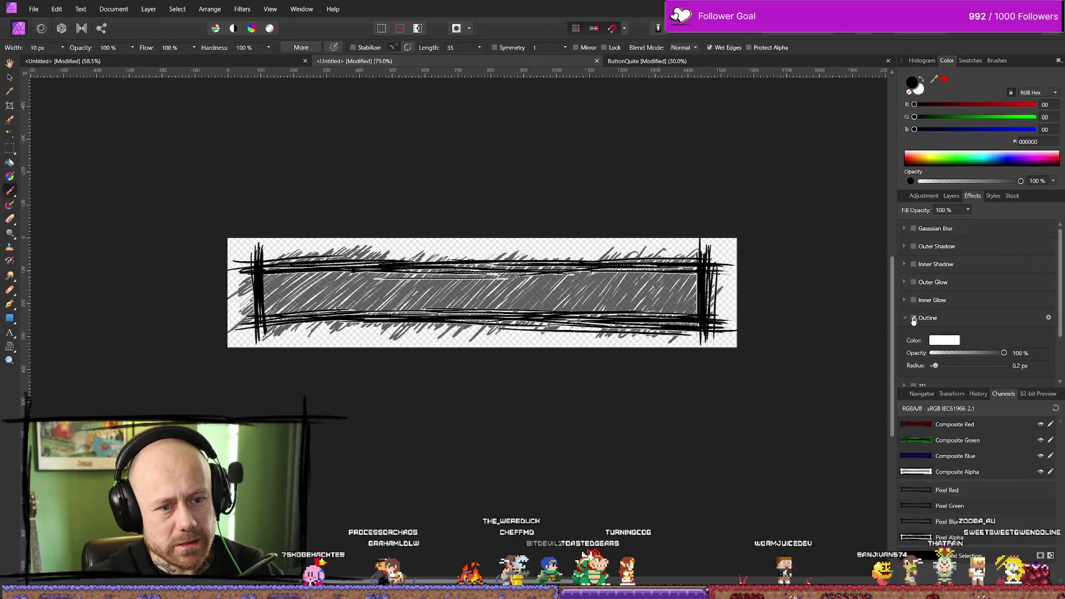
Step: Turn off the Outline effect, re-export over MenuButton.png, and return to Unreal's Content Drawer
left_click(914, 318)
left_click(34, 9)
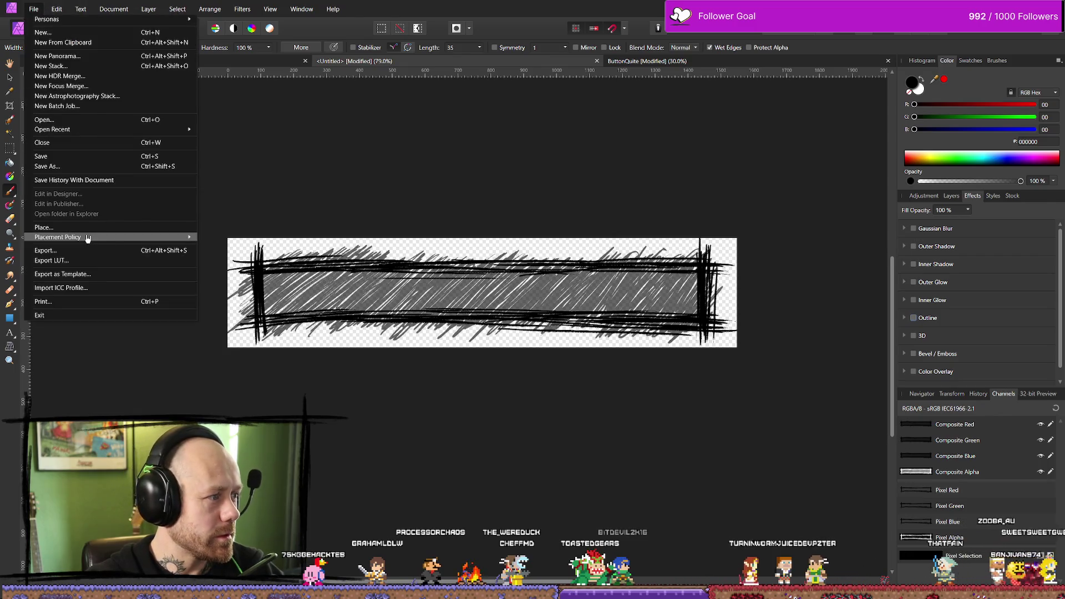
left_click(183, 250)
left_click(618, 367)
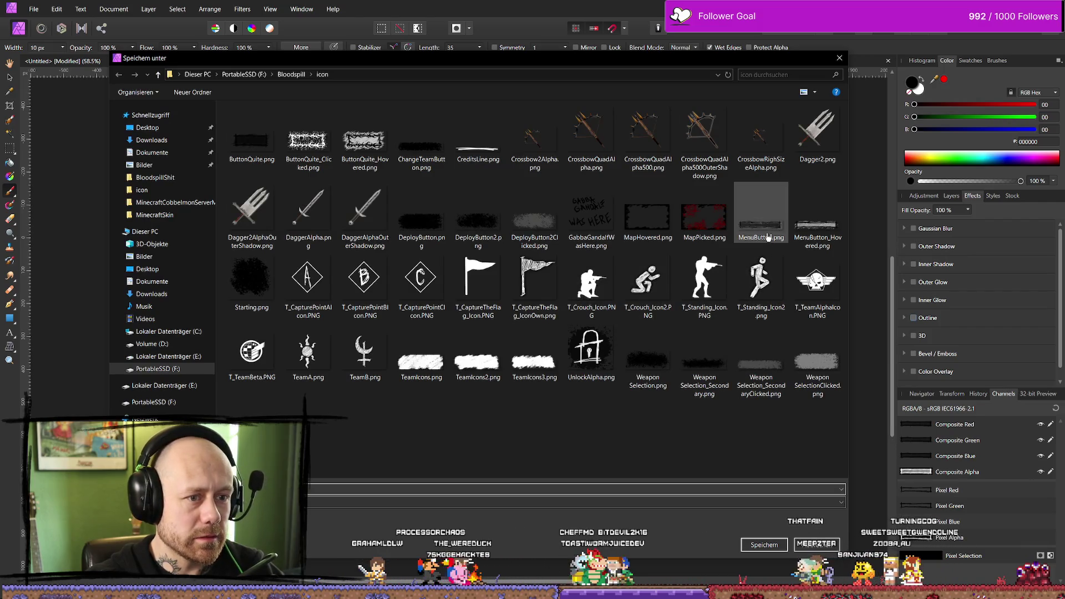
double_click(769, 238)
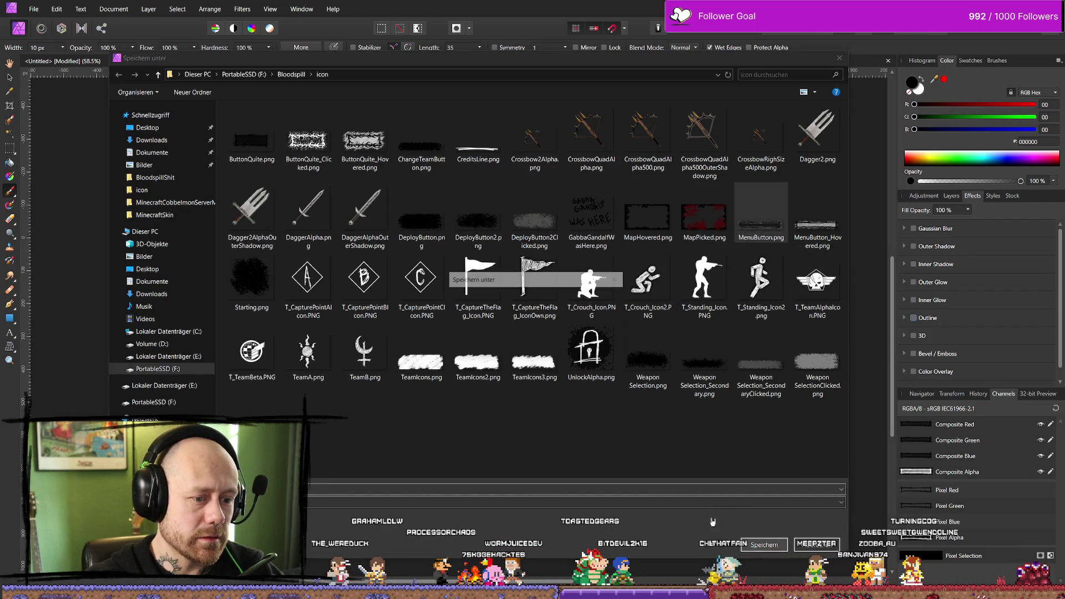
left_click(551, 344)
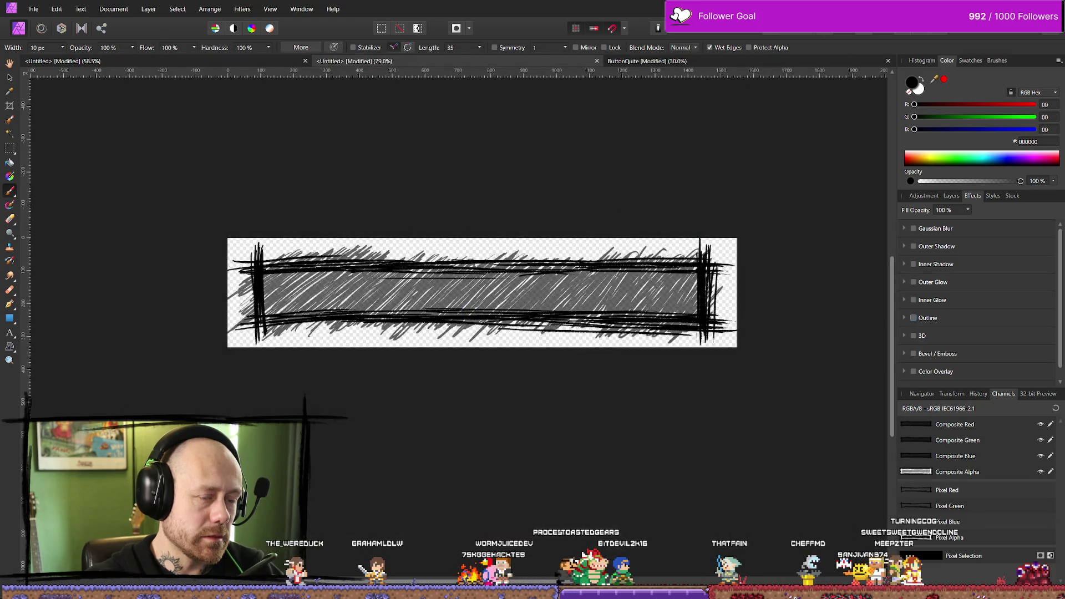
key("alt+Tab")
key("ctrl+space")
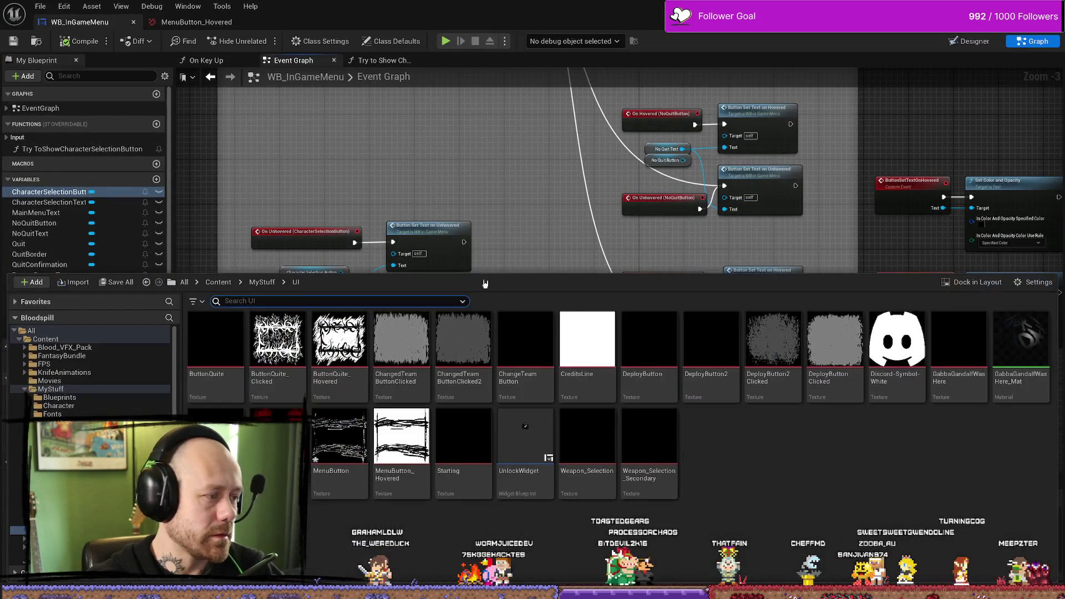
Step: Play the game and open the pause menu to inspect the outline-free buttons, then stop and return to Affinity
key("alt+Tab")
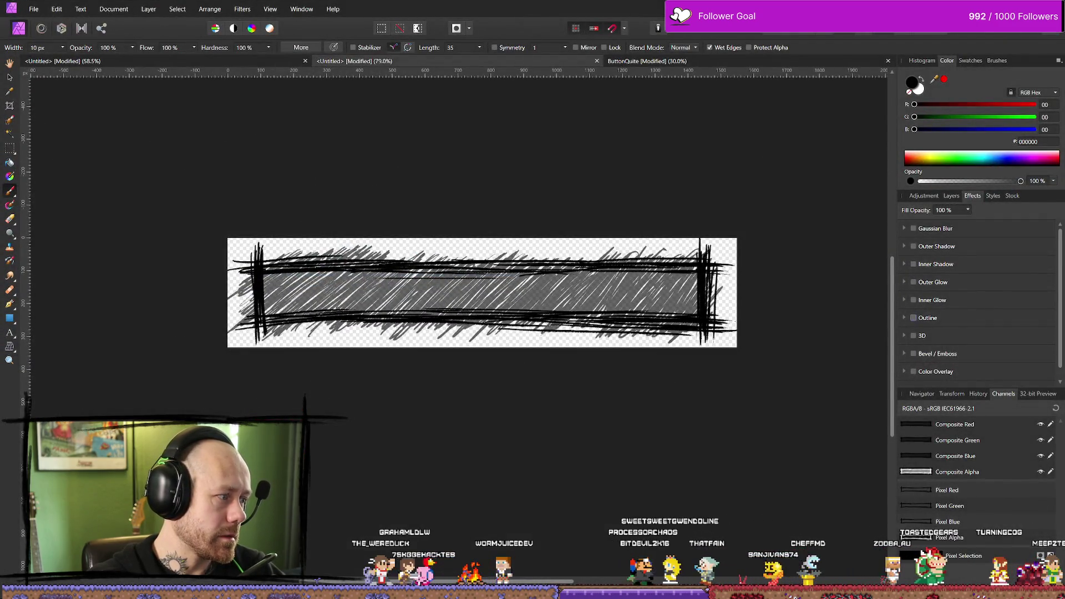
key("alt+Tab")
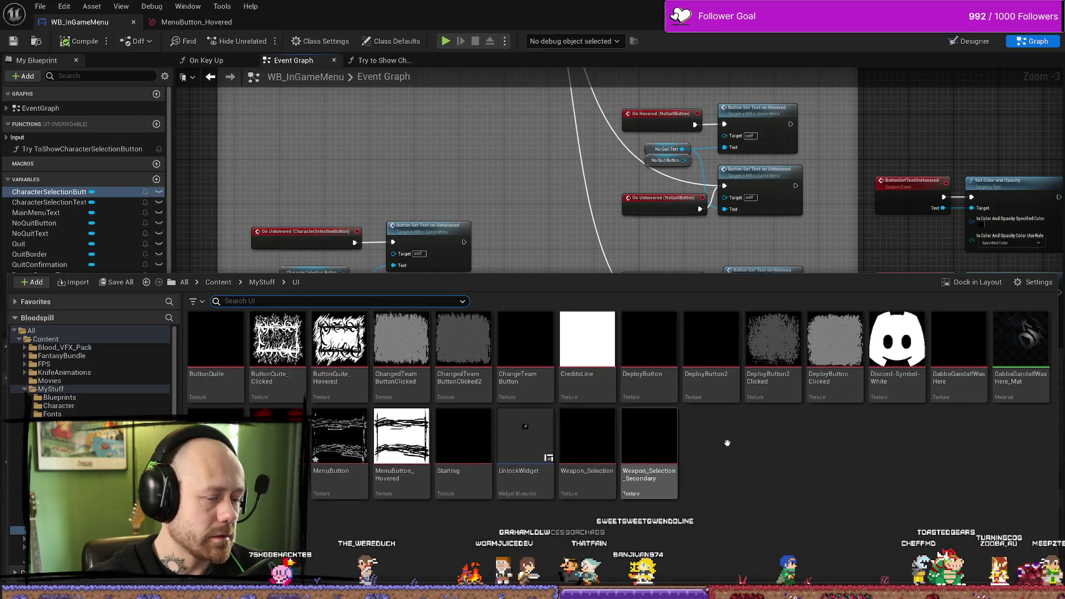
key("ctrl+space")
key("ctrl+space")
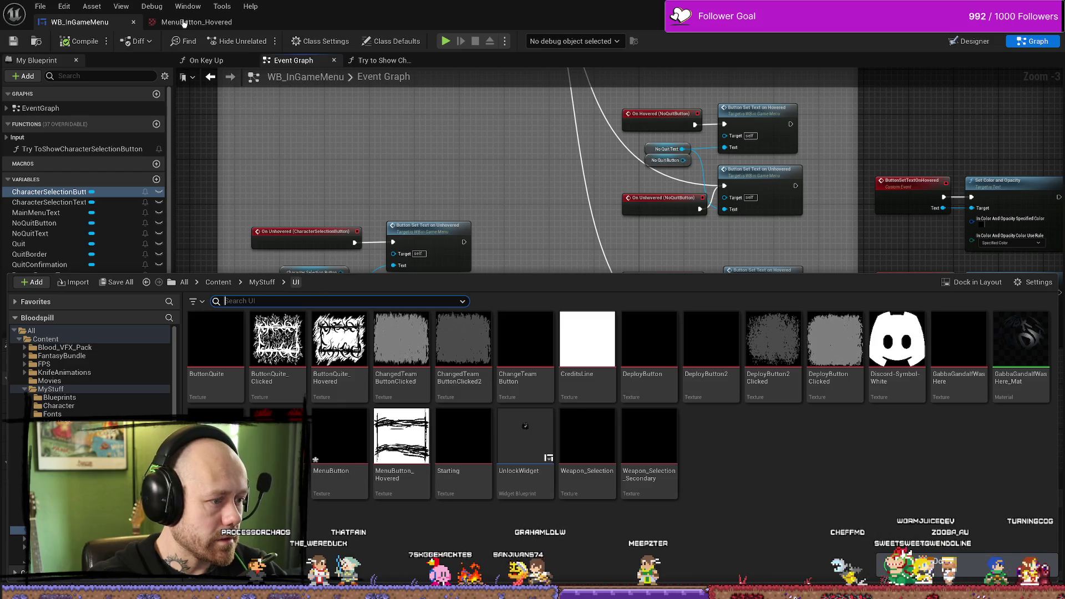
left_click(22, 43)
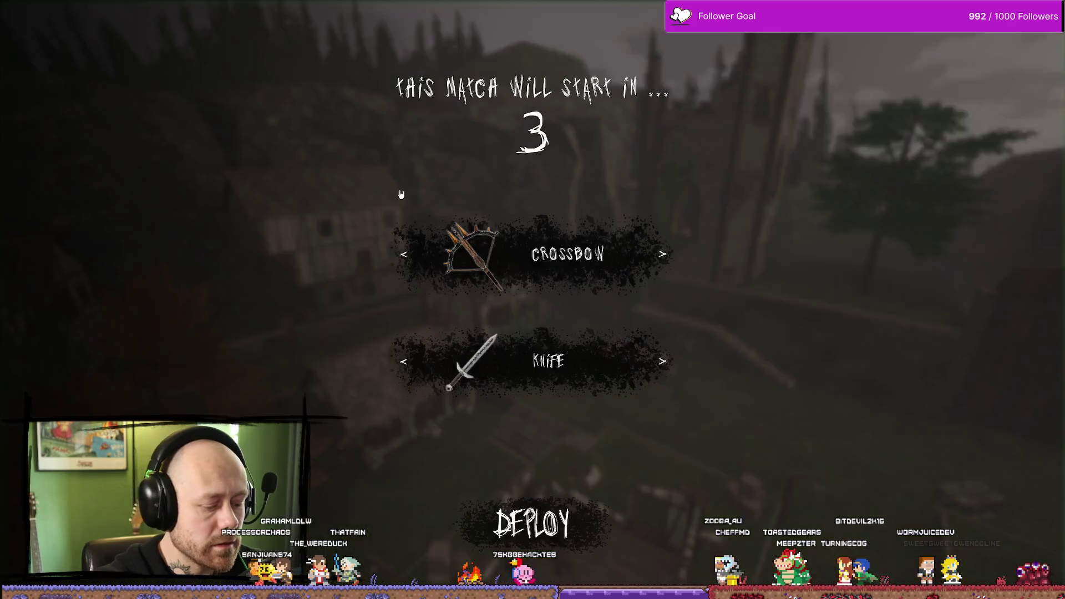
key("Escape")
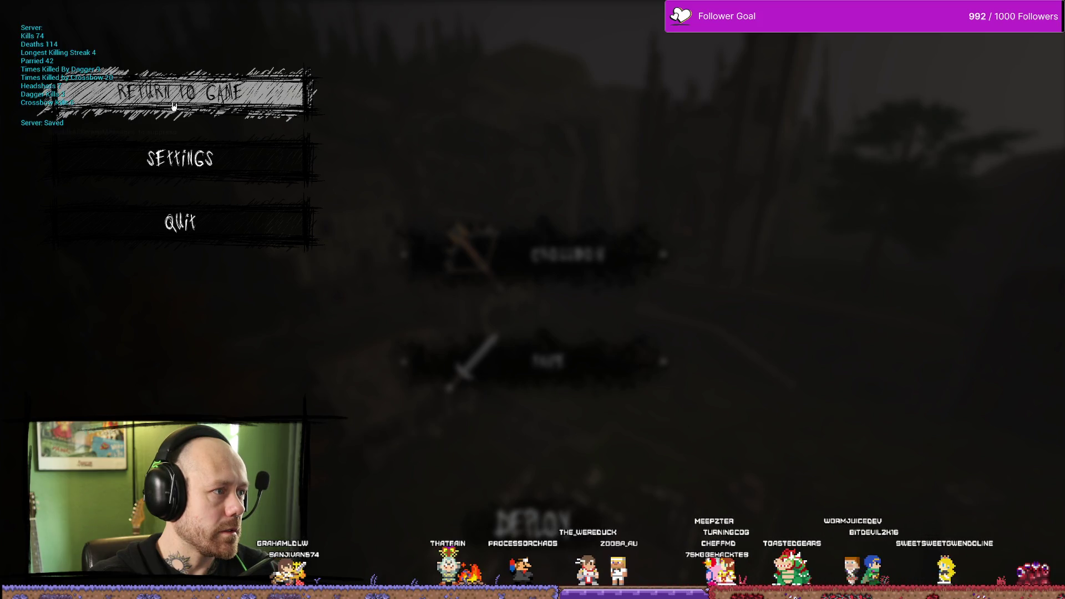
key("Escape")
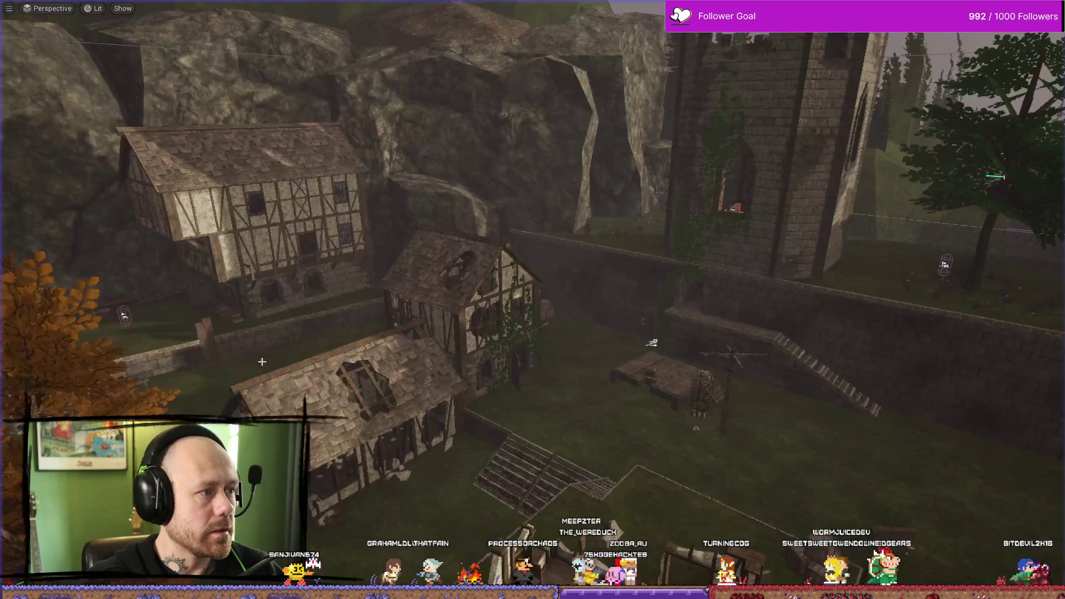
key("ctrl+space")
key("alt+Tab")
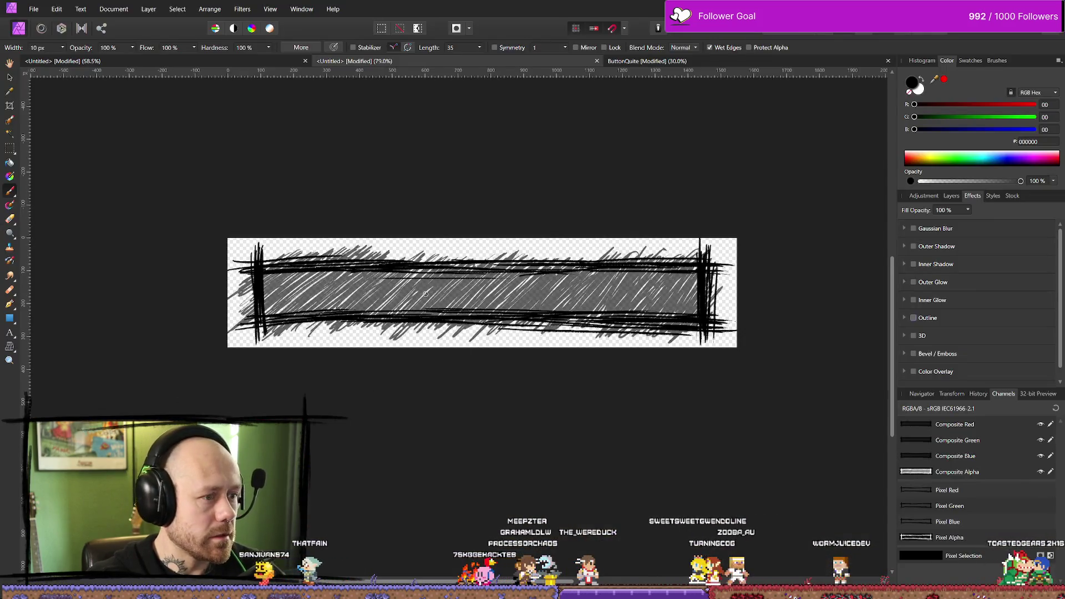
Step: Start and cancel an export, then bring up the Layers panel and toggle the top stroke layer's visibility
scroll(429, 285, "up", 3)
scroll(428, 285, "up", 1)
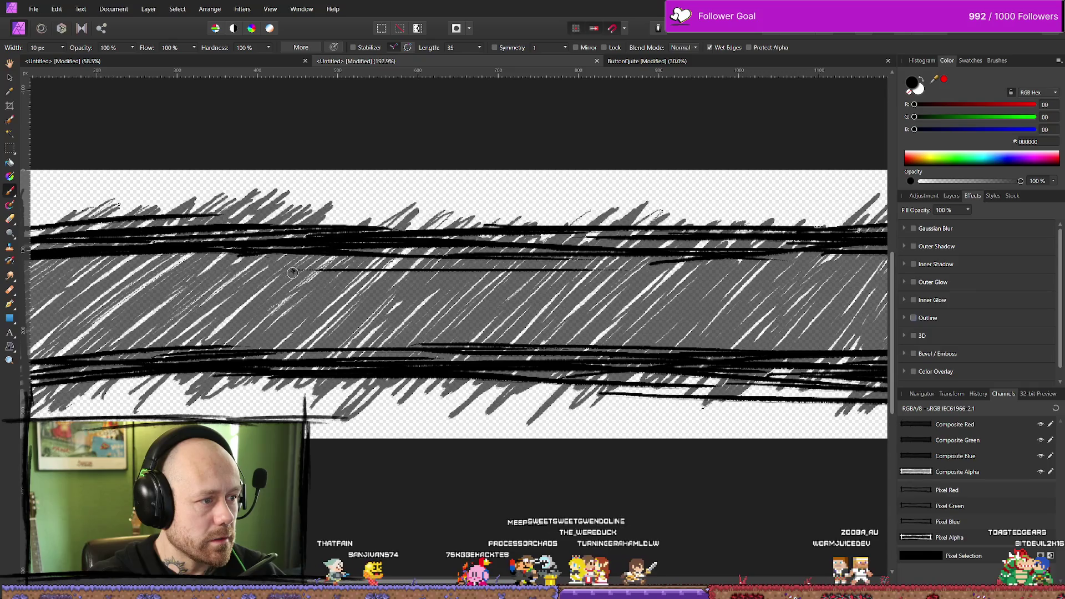
scroll(549, 272, "down", 4)
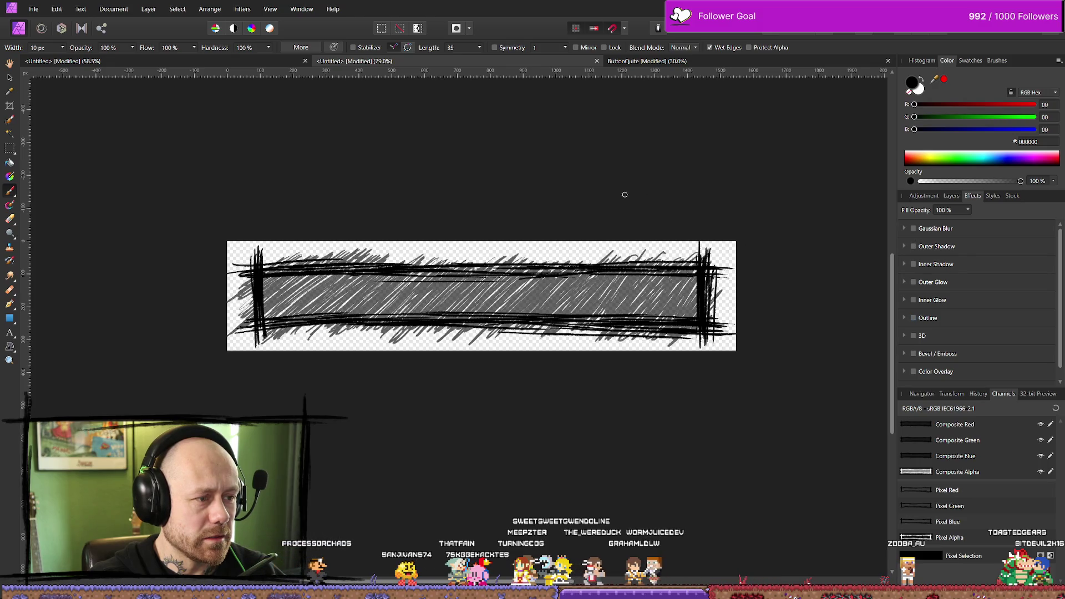
left_click(33, 6)
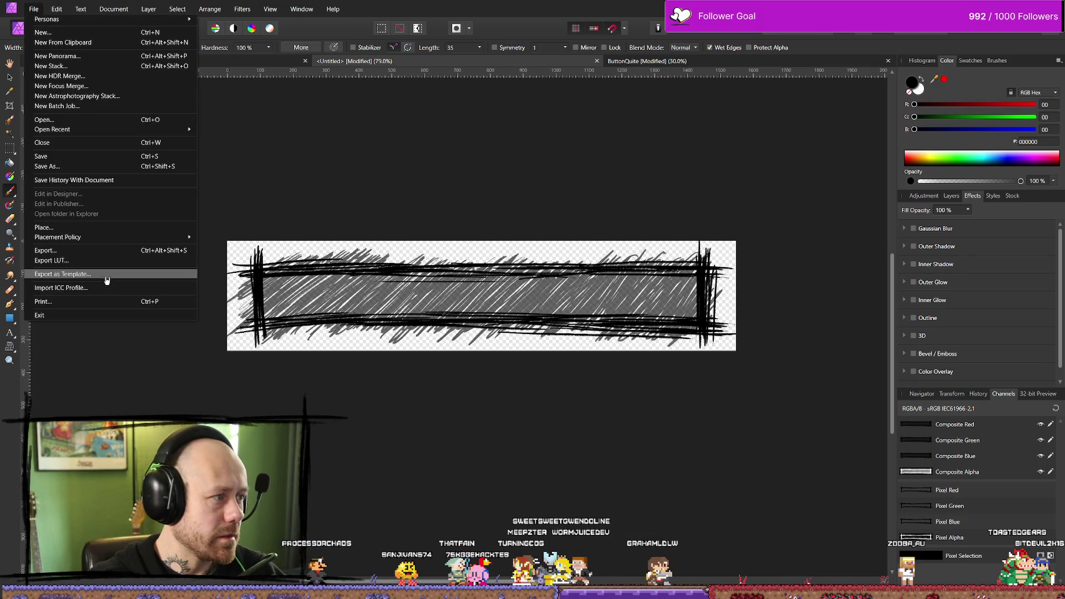
left_click(74, 254)
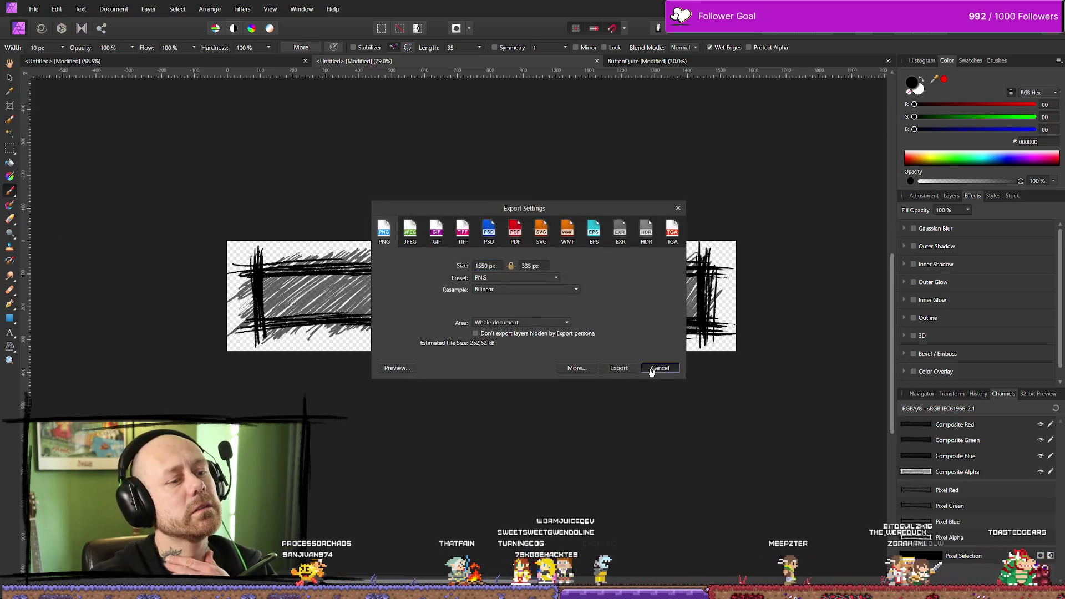
left_click(657, 368)
left_click(923, 196)
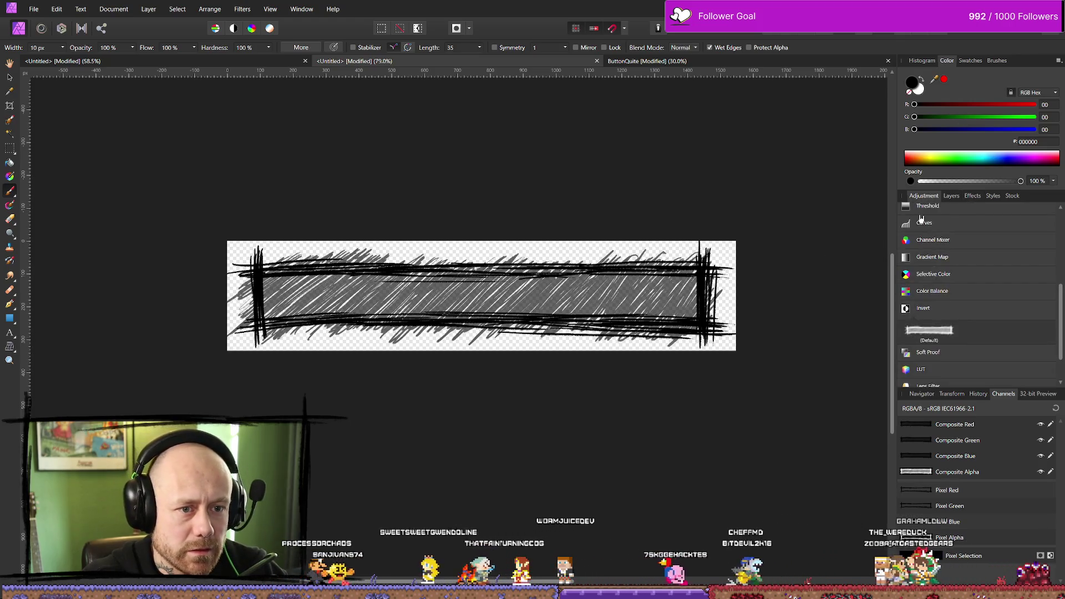
left_click(951, 197)
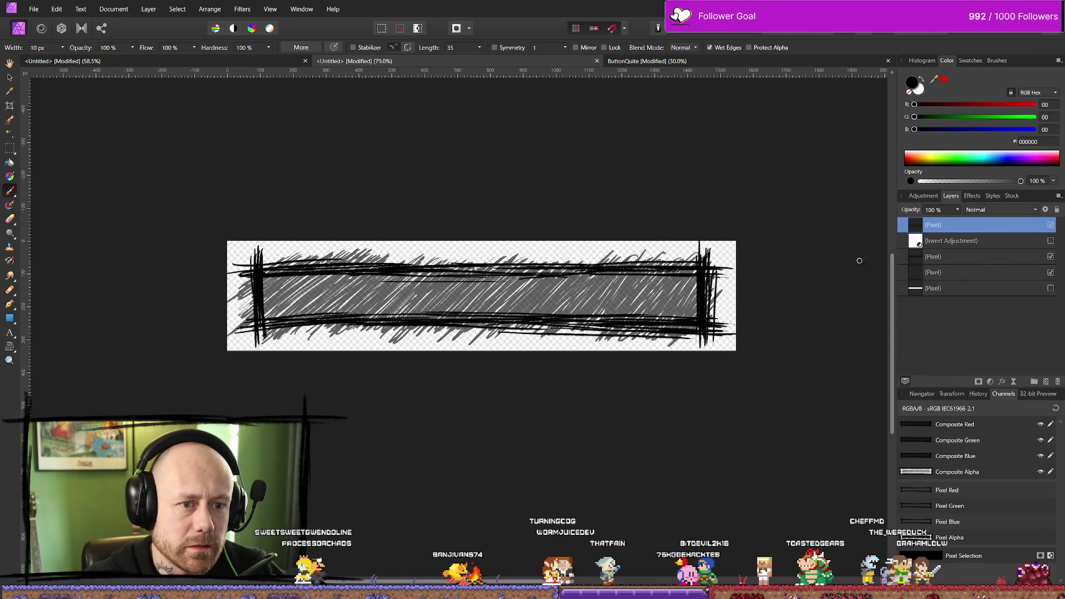
left_click(1050, 225)
left_click(1051, 225)
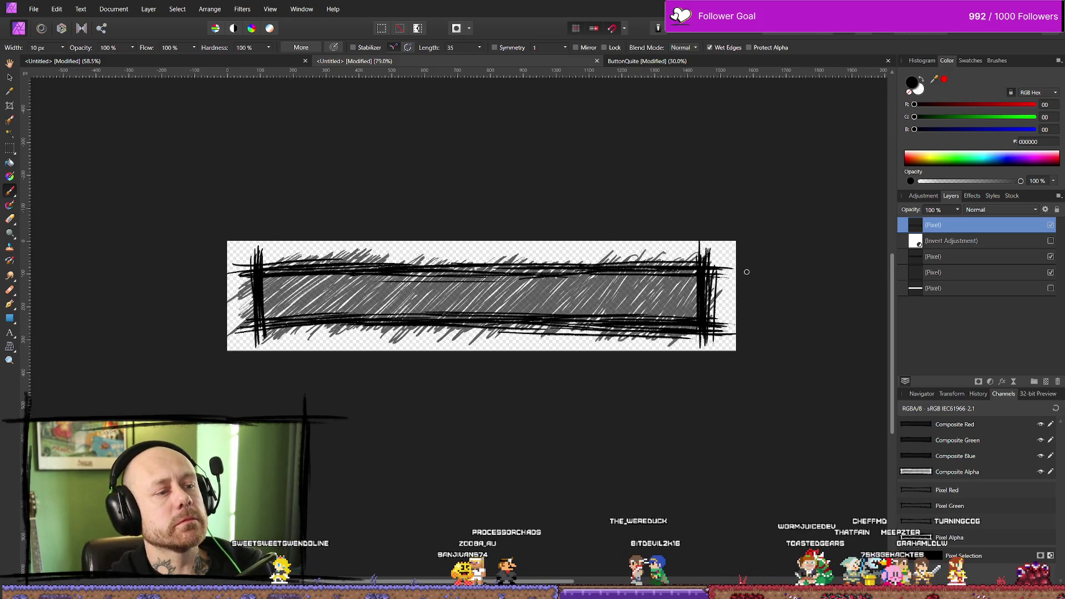
left_click(27, 9)
left_click(39, 5)
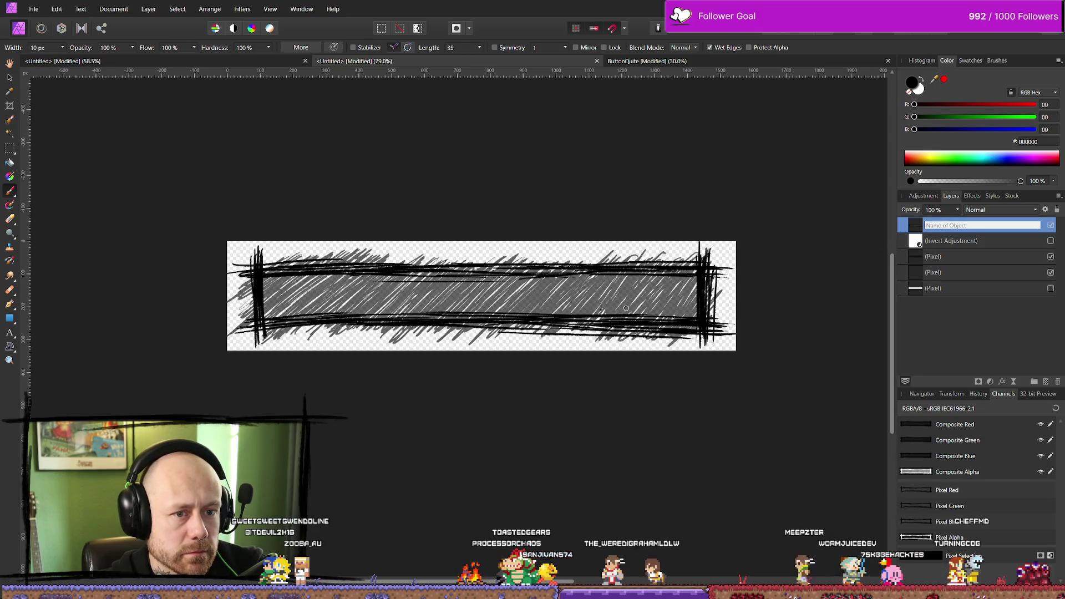
Step: Nest the Invert adjustment inside the top pixel layer and enable it so the strokes turn white
key("e")
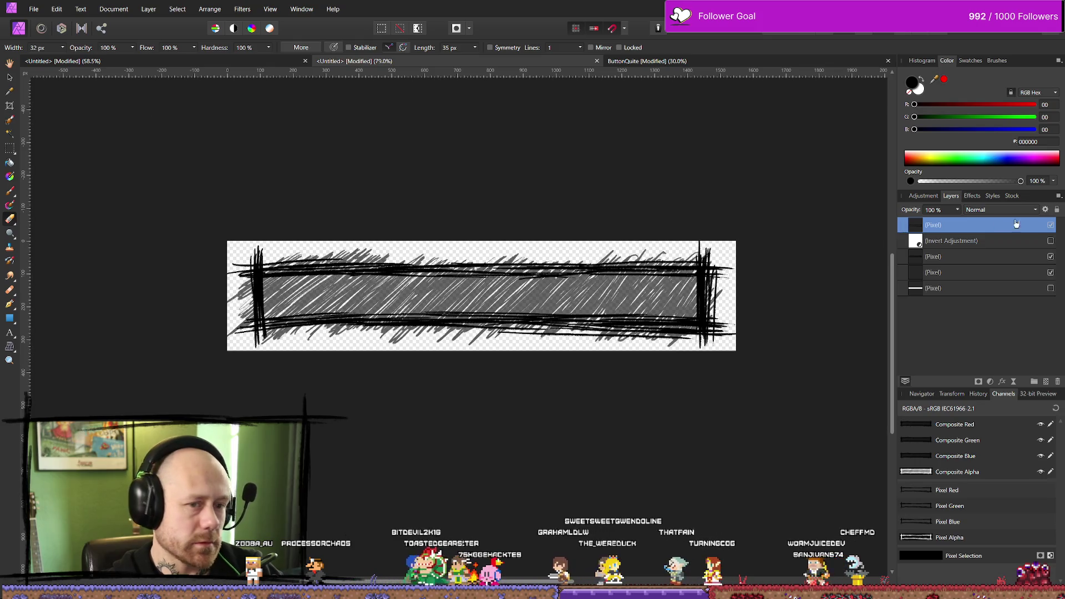
left_click(952, 246)
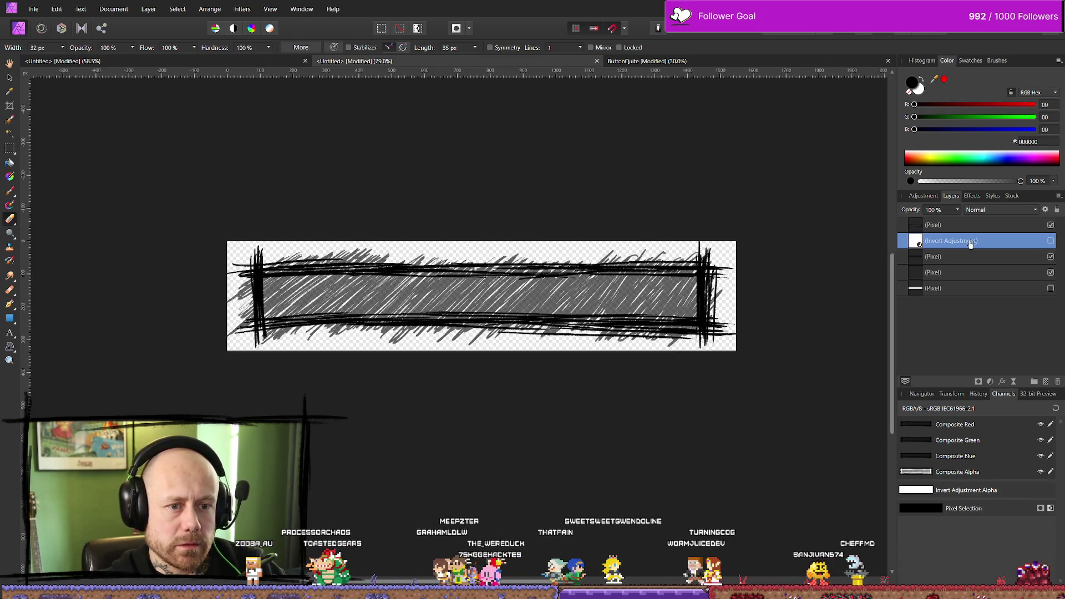
mouse_move(991, 244)
left_mouse_down()
mouse_move(935, 231)
mouse_move(976, 238)
mouse_move(949, 229)
mouse_move(965, 224)
mouse_move(978, 242)
left_mouse_up()
left_click(906, 226)
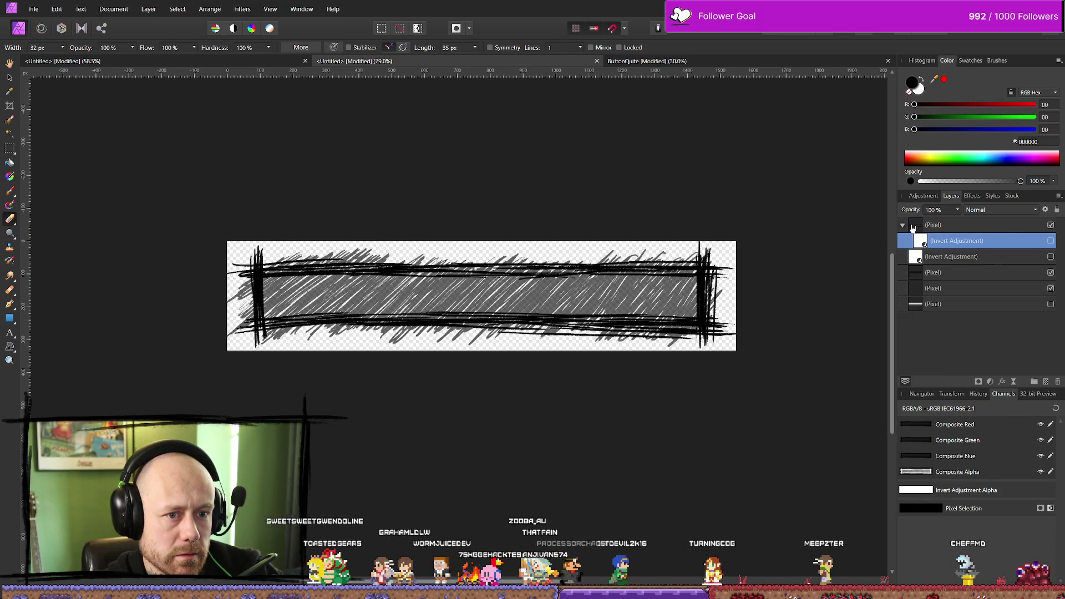
left_click(1050, 241)
Step: Export the white-stroke button as PNG over MenuButton.png and view it among Unreal's UI textures
left_click(33, 9)
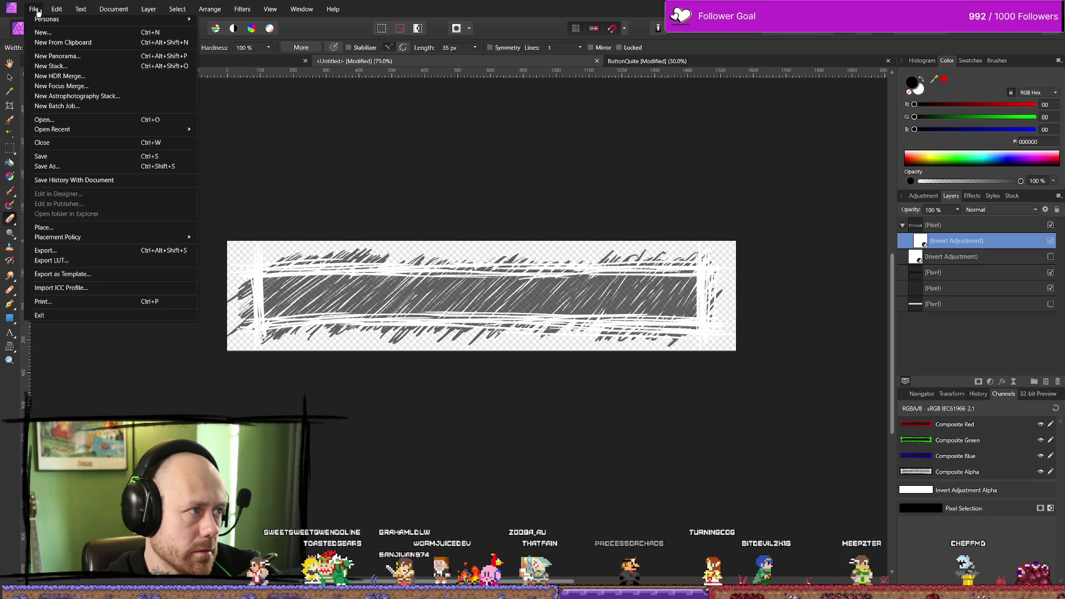
left_click(71, 251)
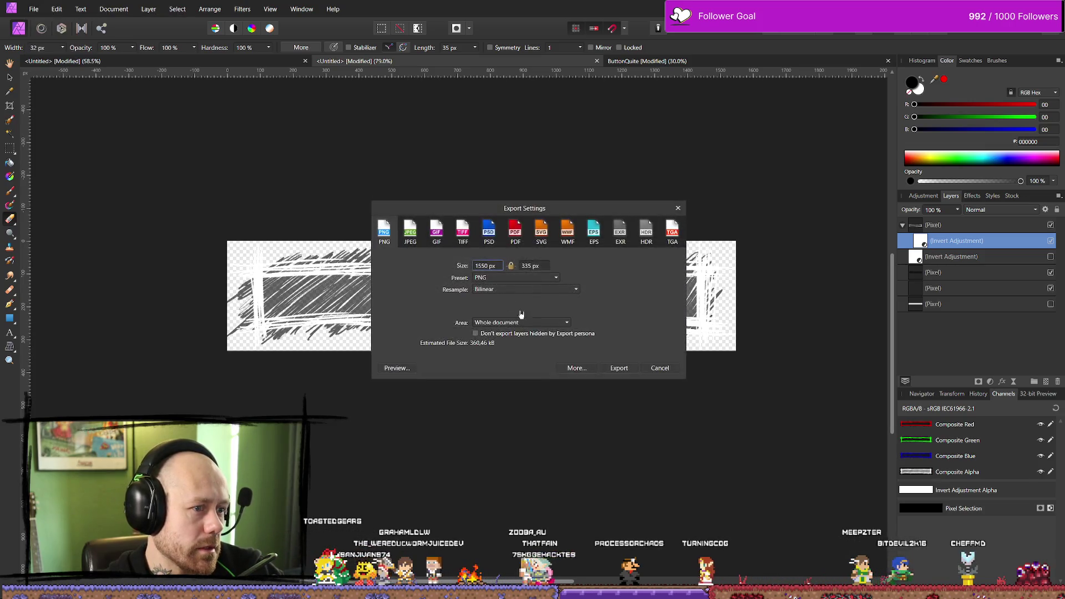
left_click(617, 371)
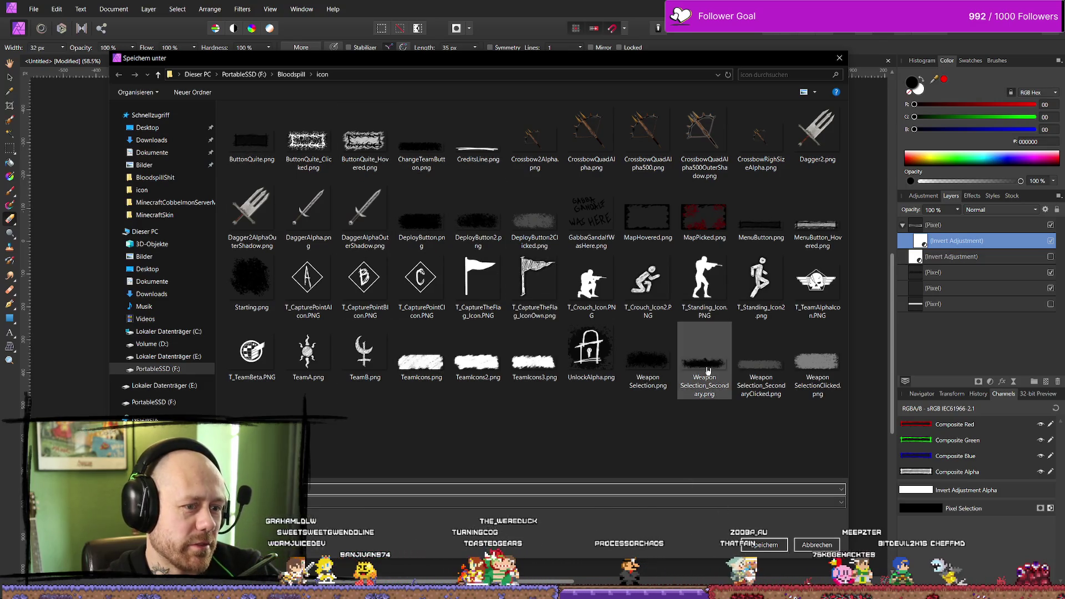
double_click(780, 238)
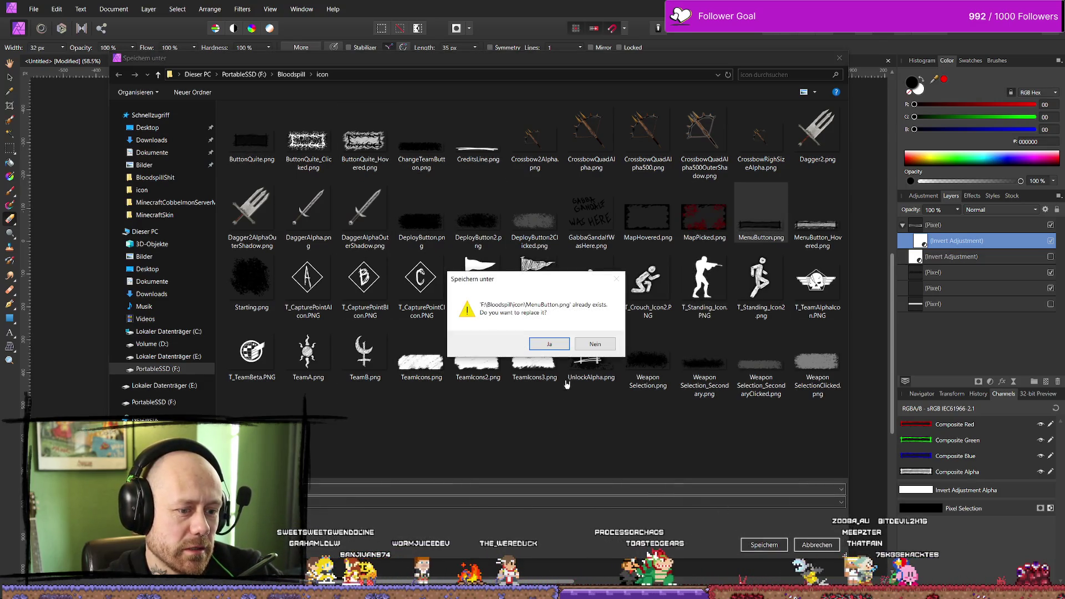
left_click(520, 348)
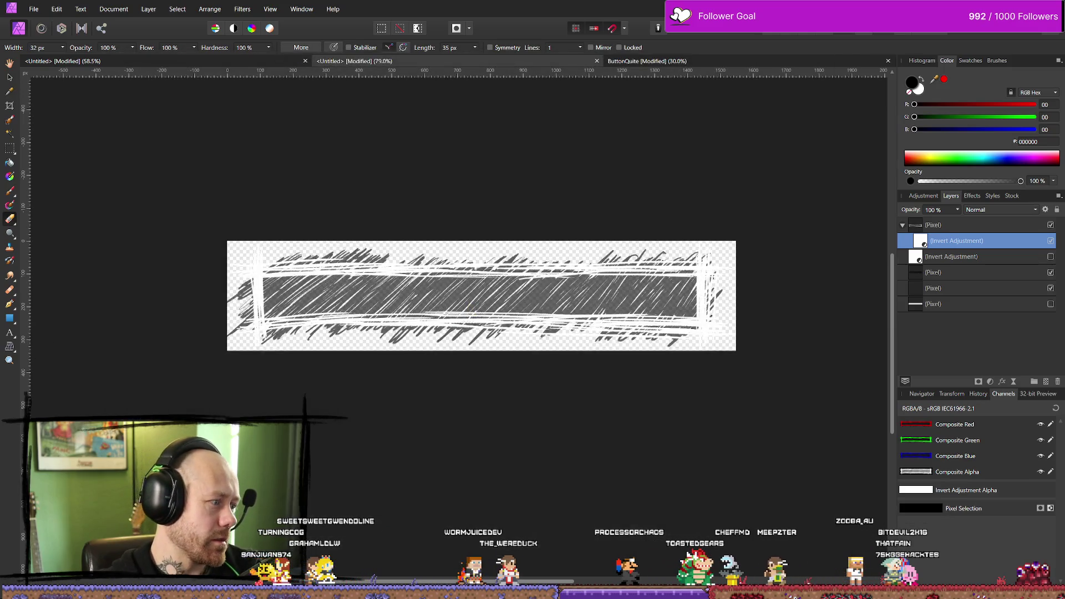
key("alt+Tab")
key("ctrl+space")
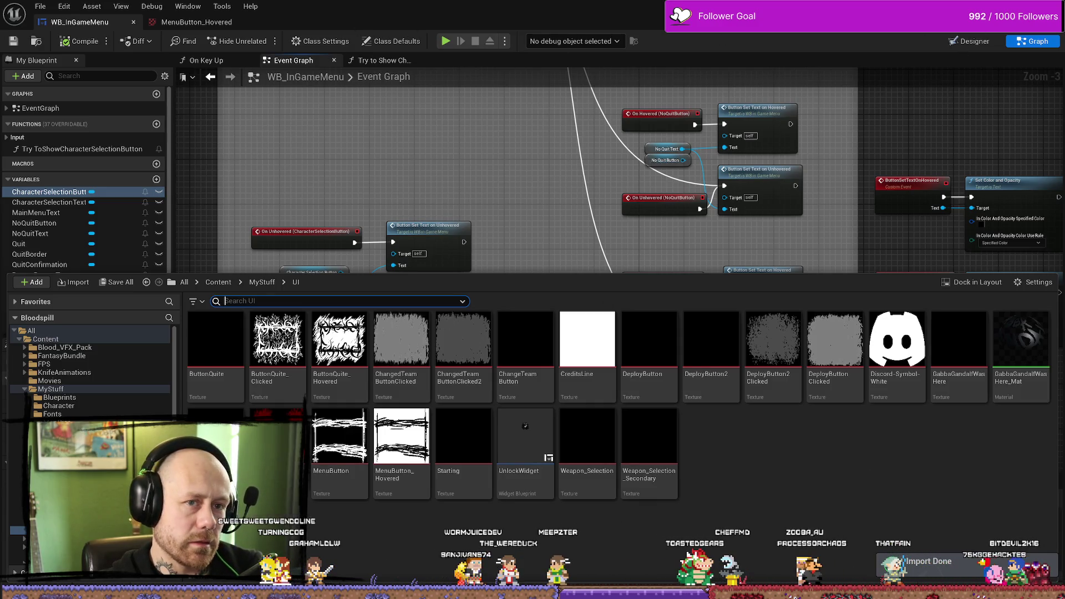
Step: Play the level and open the pause menu to check the white sketchy button frames
key("ctrl+space")
key("alt+Tab")
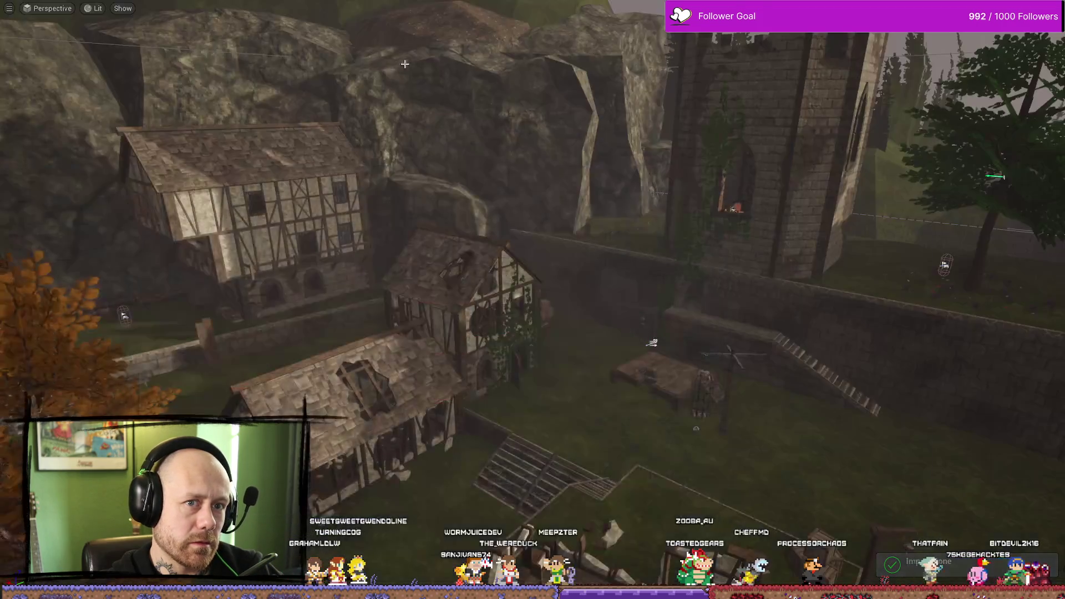
key("alt+p")
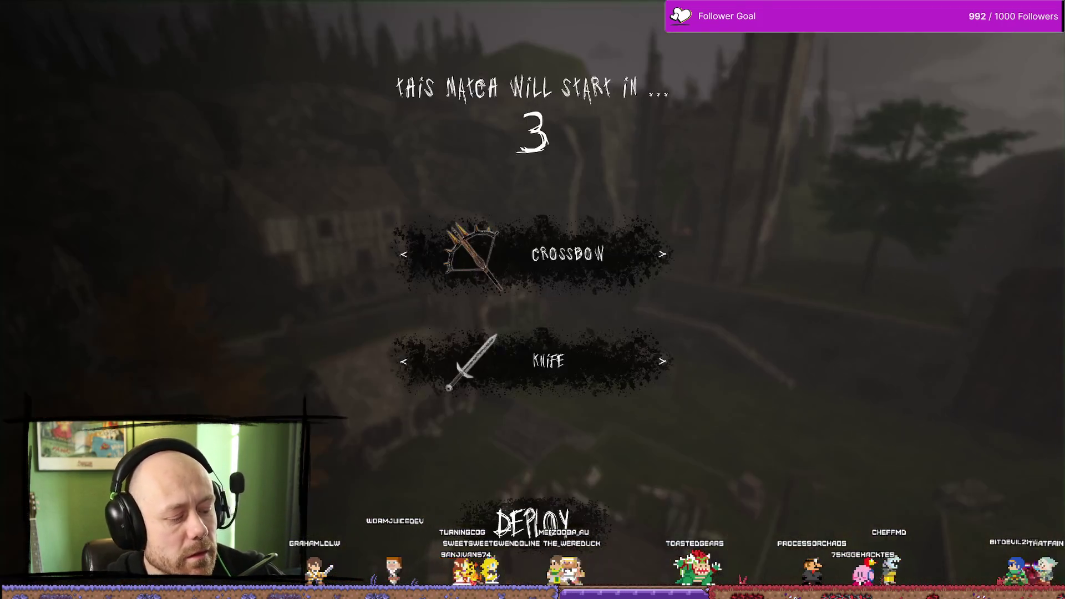
key("Escape")
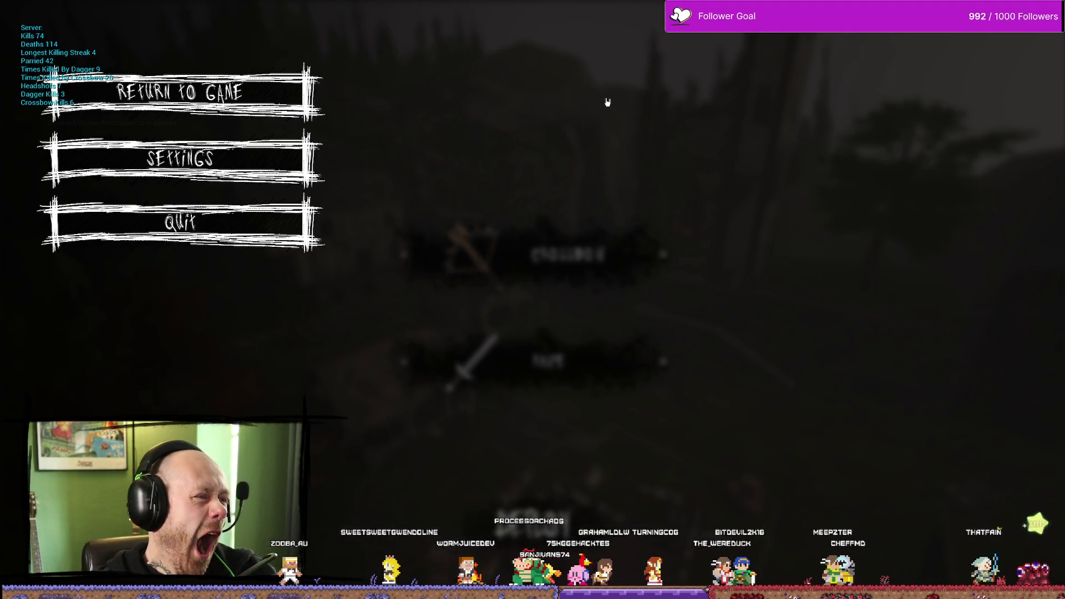
key("Escape")
key("ctrl+space")
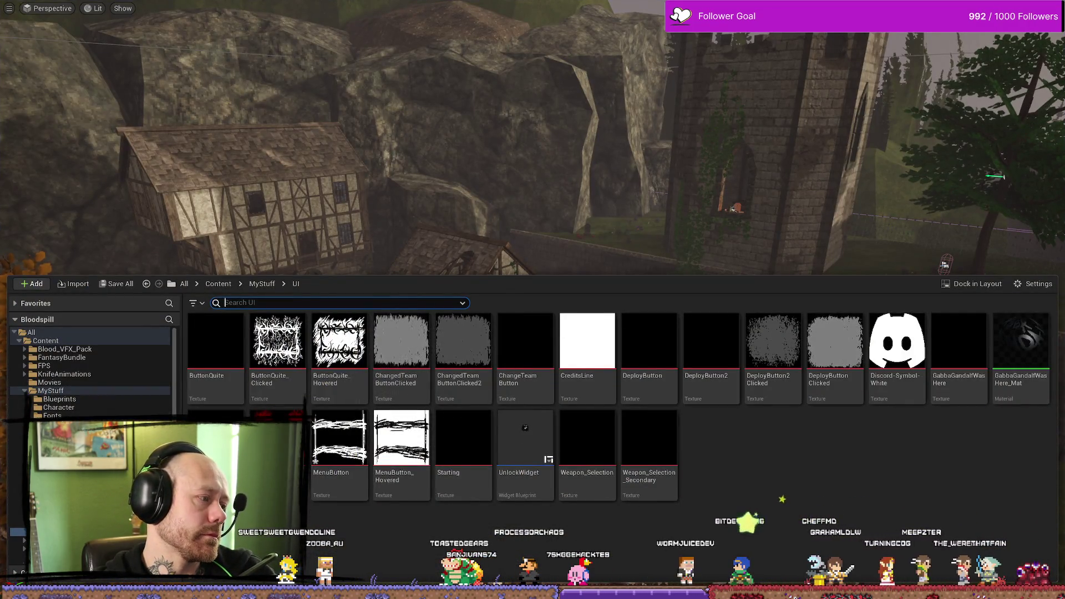
key("alt+Tab")
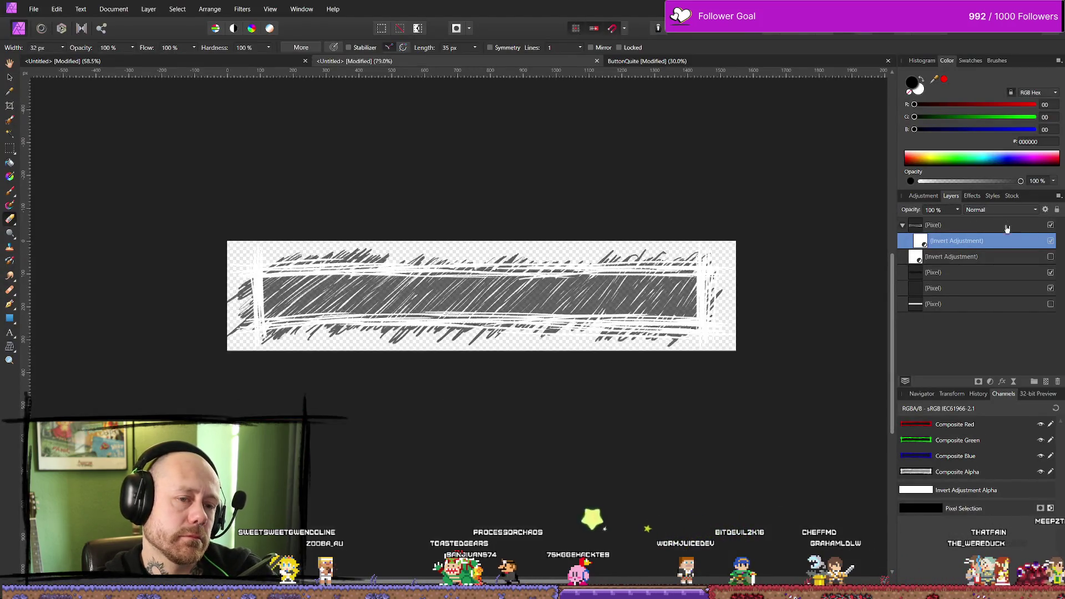
Step: Hide the Invert adjustment for black strokes and re-export the PNG over MenuButton.png
left_click(1050, 241)
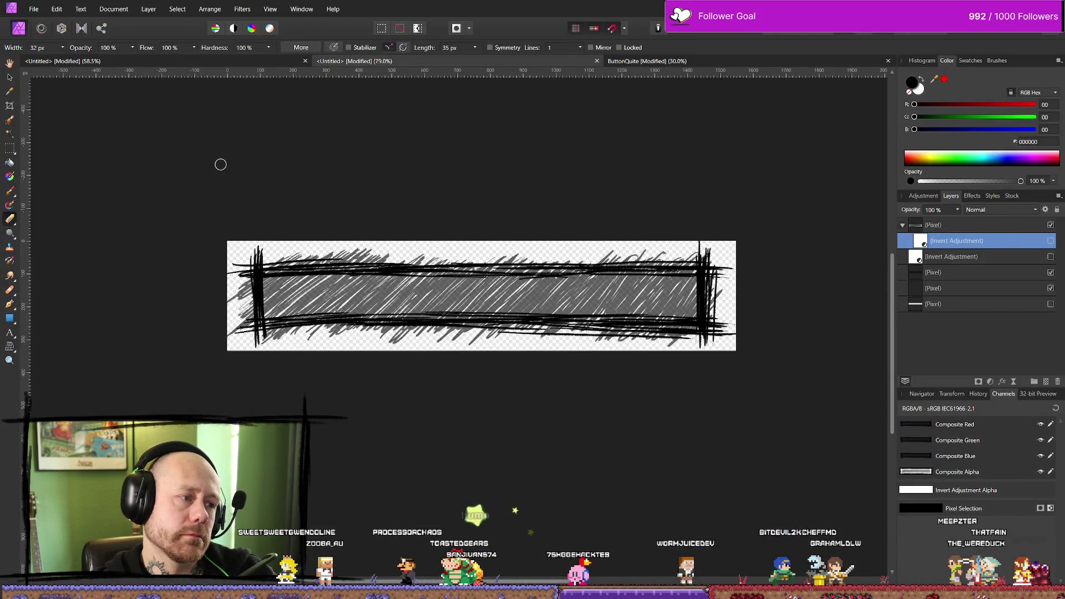
left_click(34, 9)
left_click(100, 250)
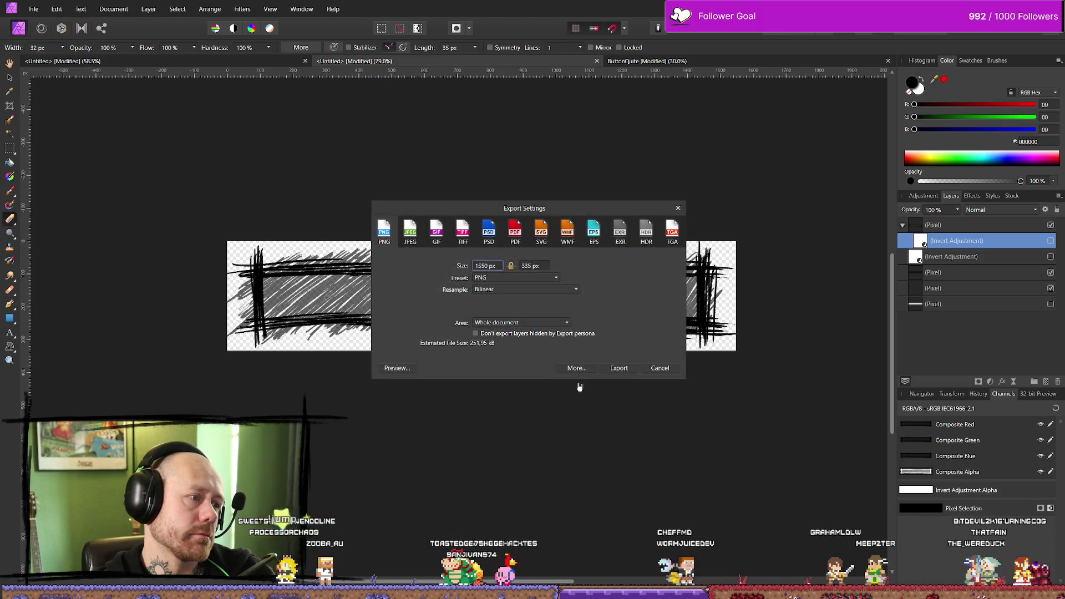
left_click(619, 370)
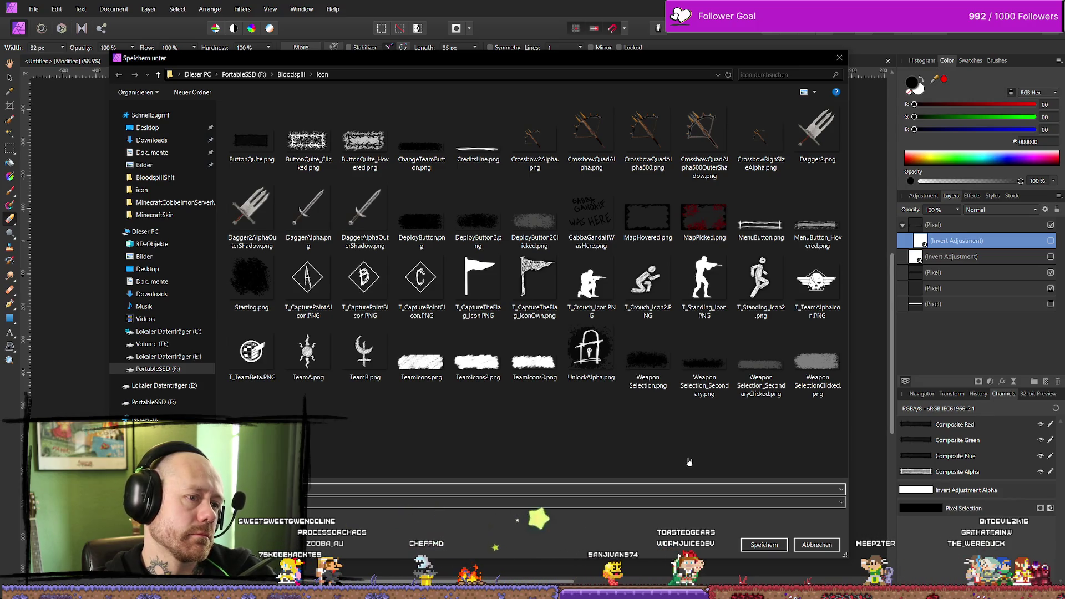
left_click(760, 222)
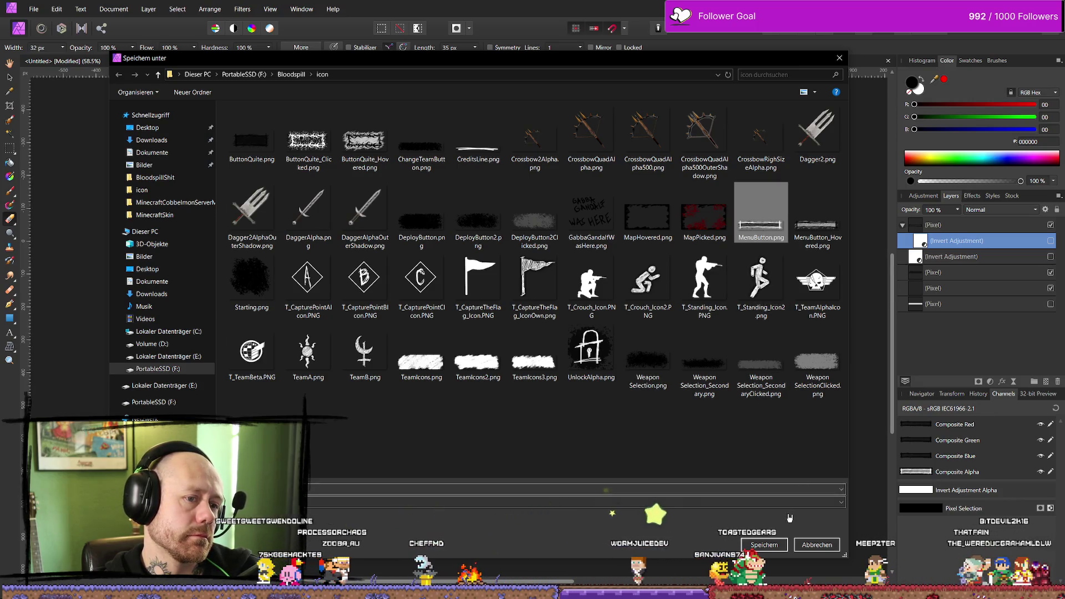
left_click(764, 544)
left_click(549, 344)
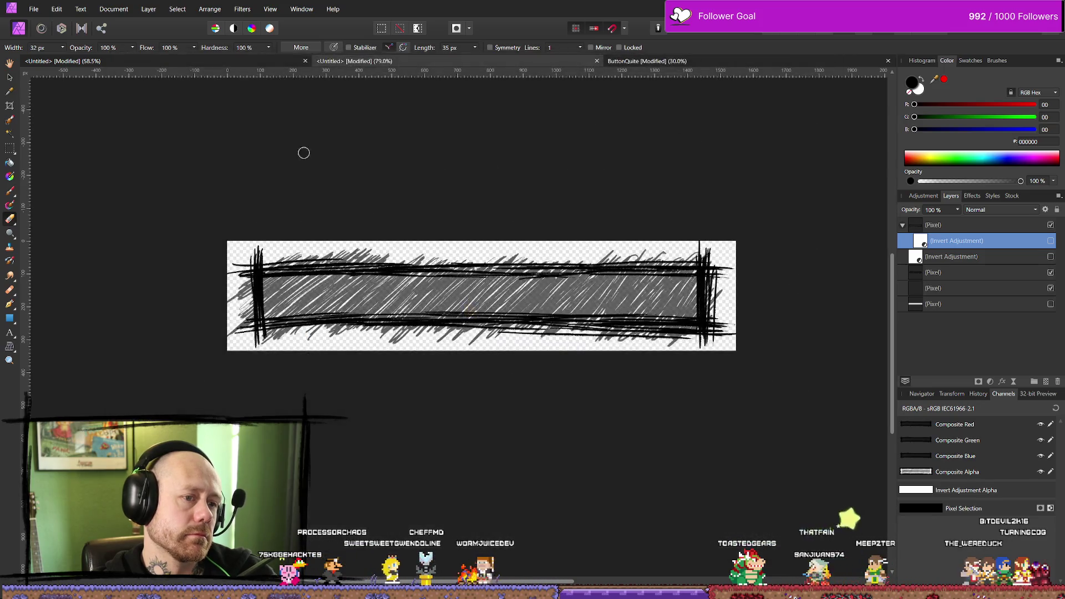
key("alt+Tab")
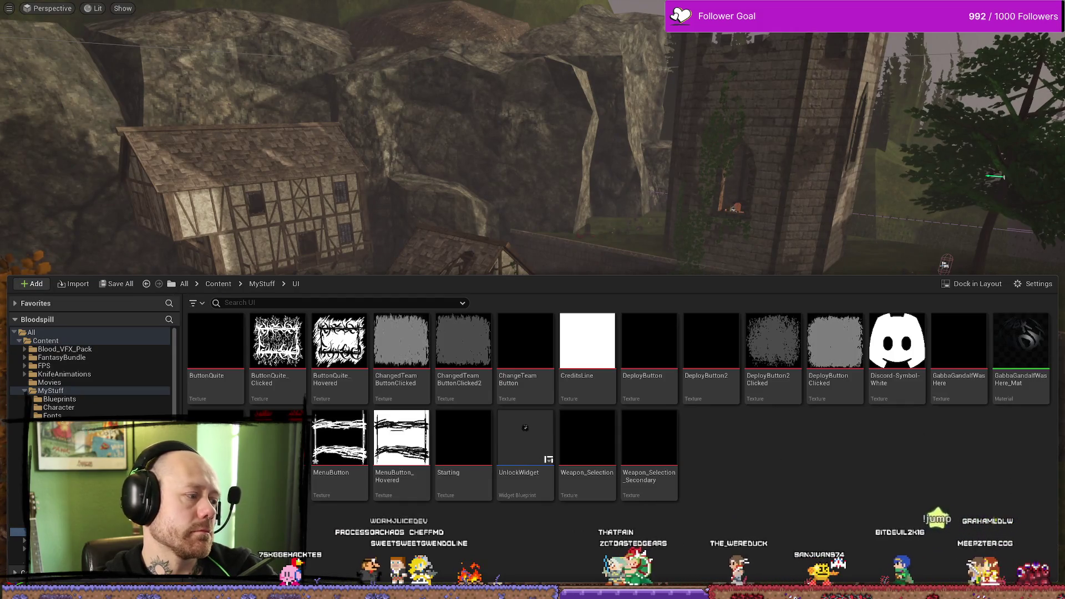
Step: Enable the second Invert adjustment for a white fill and export it over MenuButton_Hovered.png
key("alt+Tab")
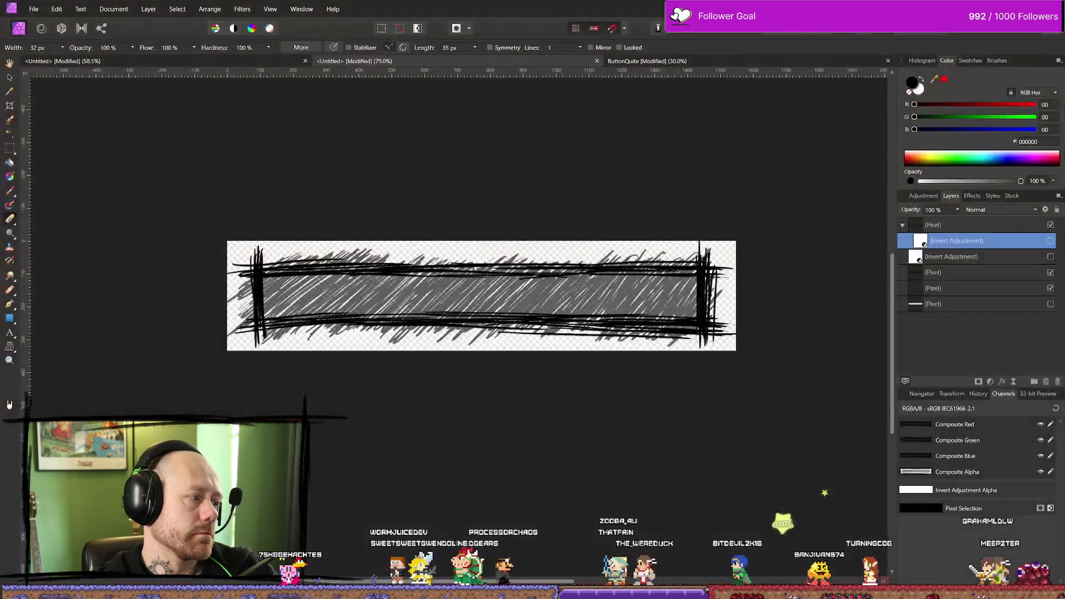
left_click(1051, 258)
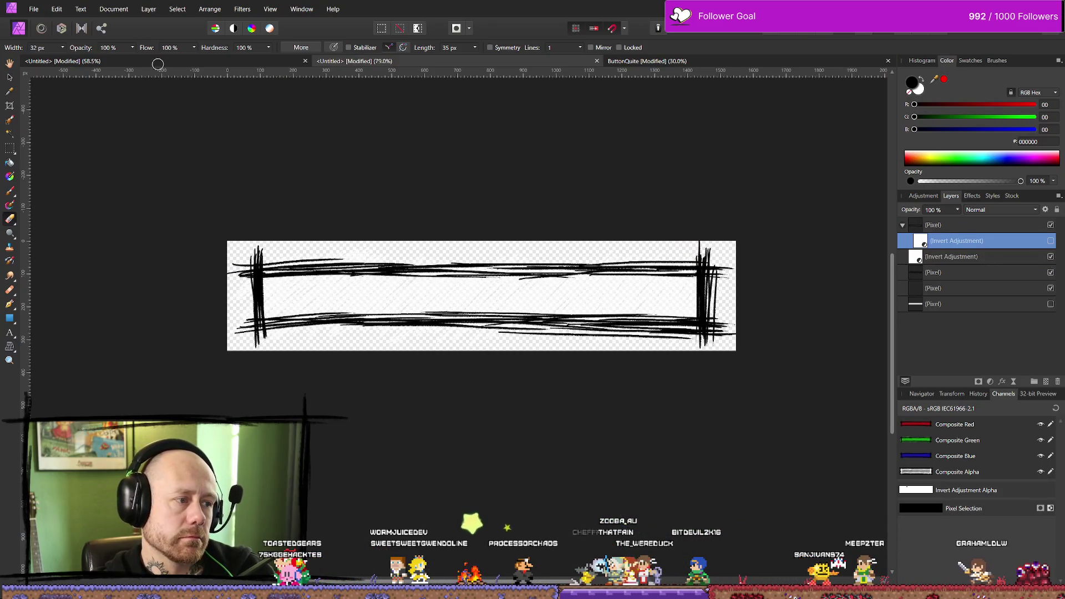
left_click(56, 9)
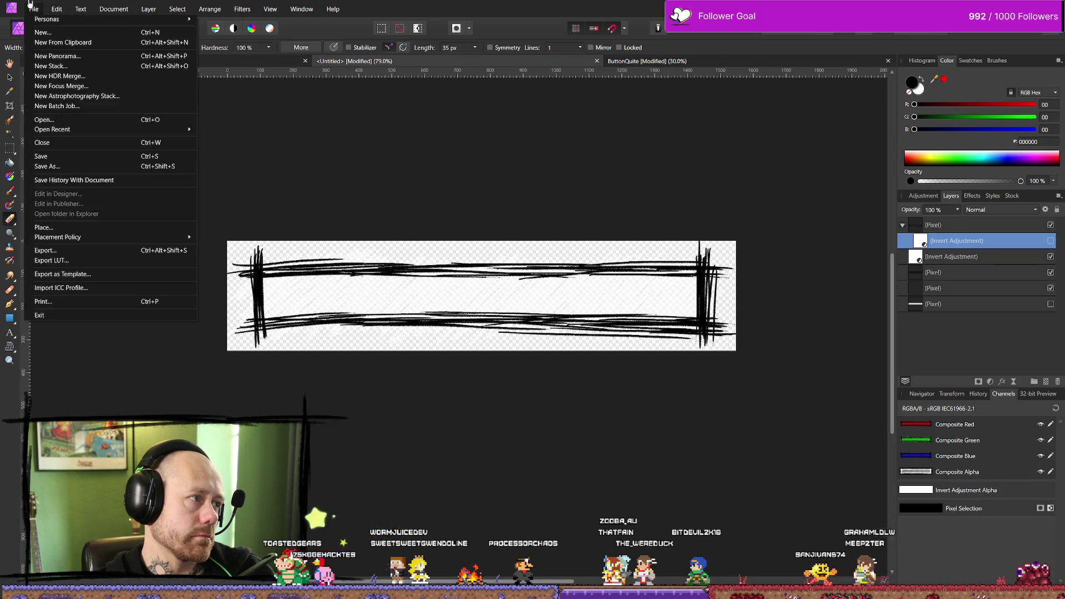
left_click(45, 250)
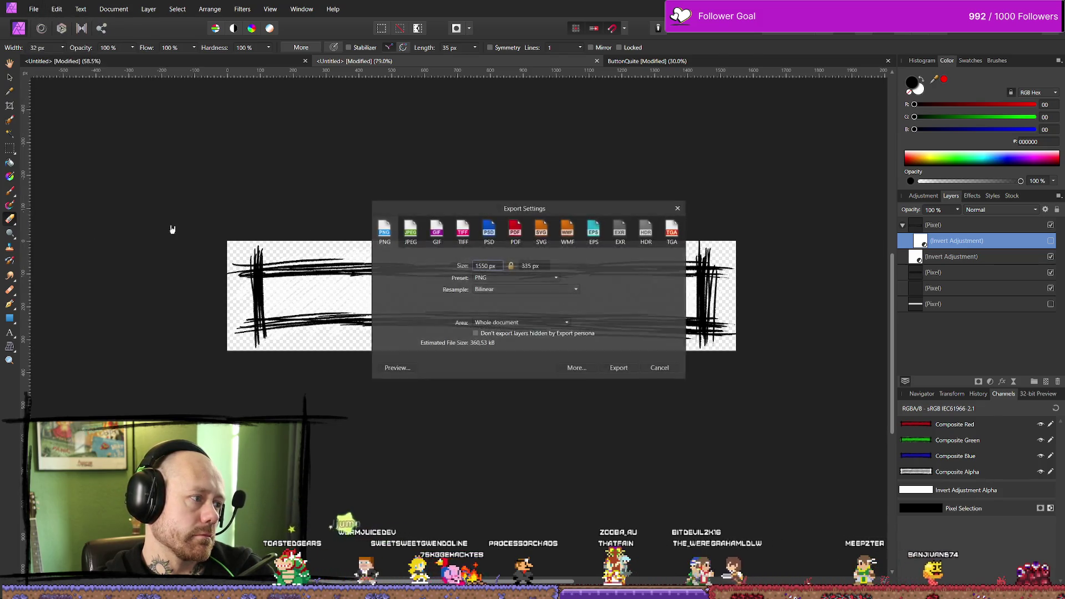
left_click(620, 369)
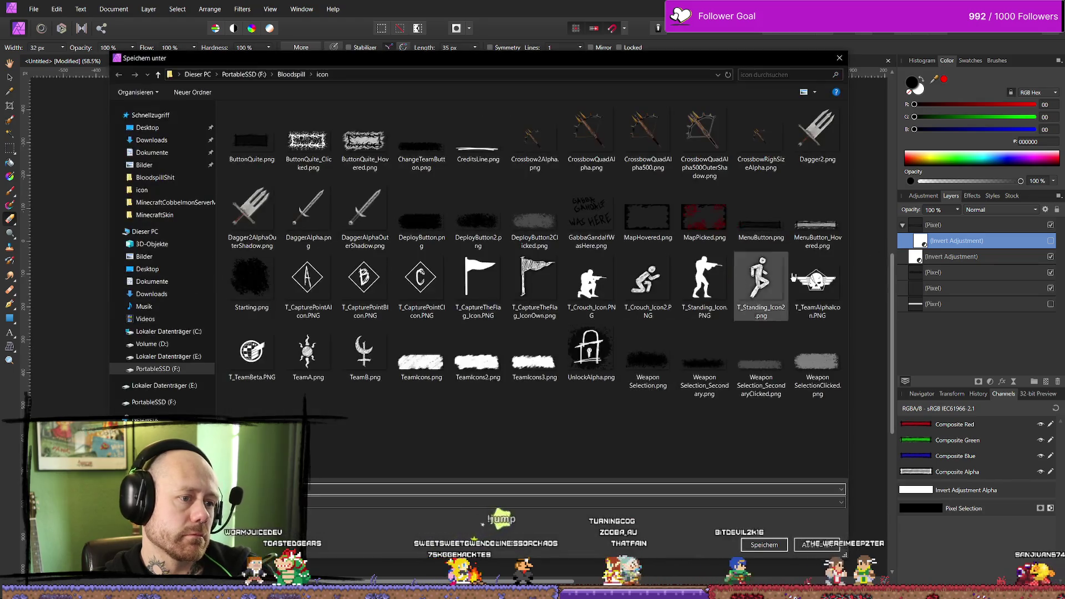
left_click(818, 219)
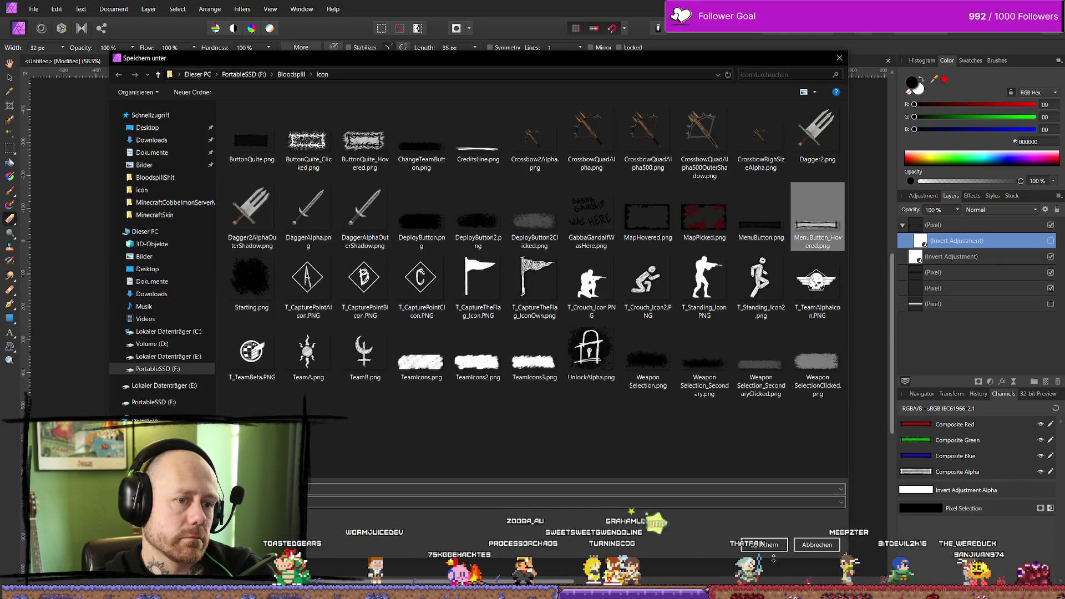
left_click(764, 544)
left_click(551, 341)
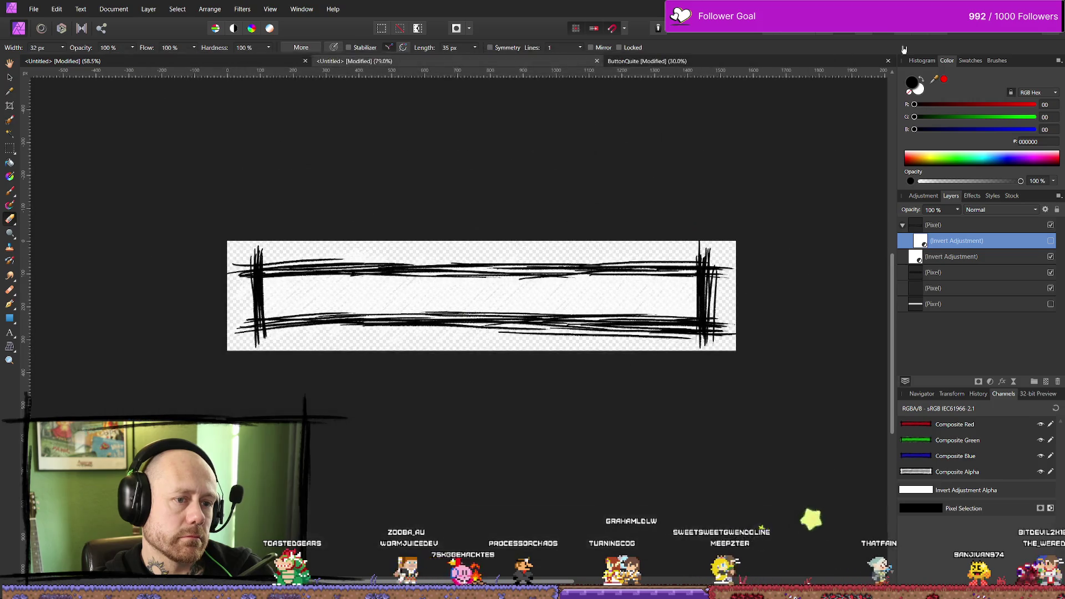
key("alt+Tab")
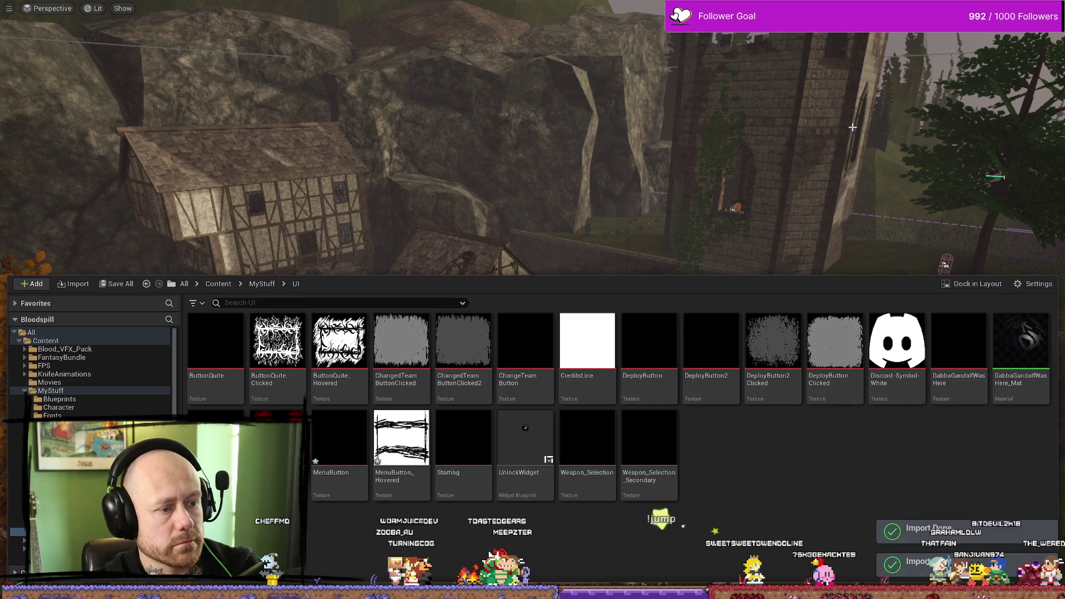
Step: Play the level, check the pause-menu buttons, resume, then stop the play test
left_click_drag(765, 139, 792, 112)
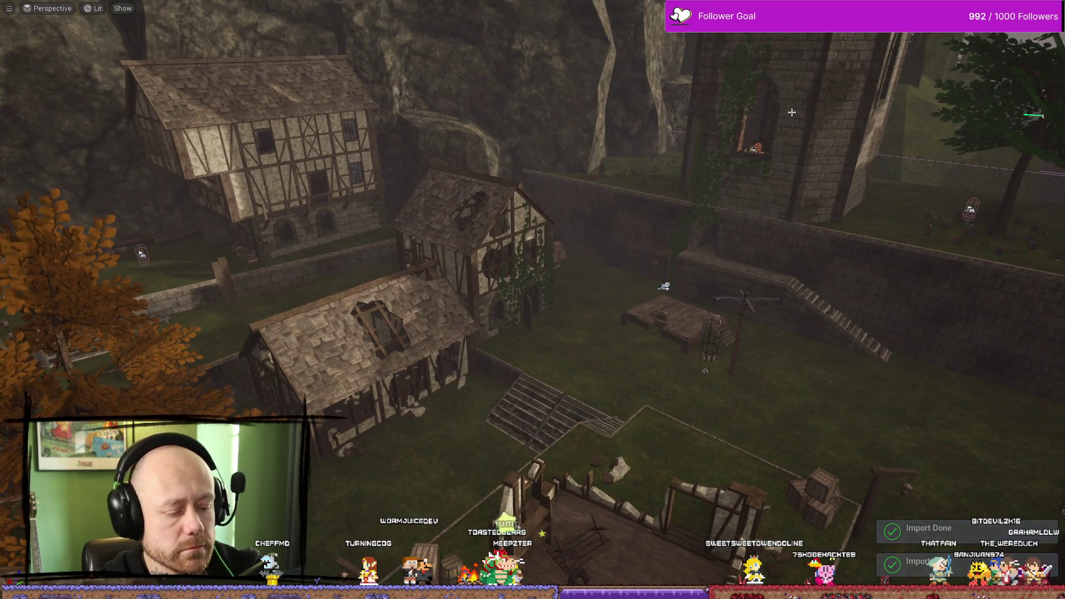
key("alt+p")
key("Escape")
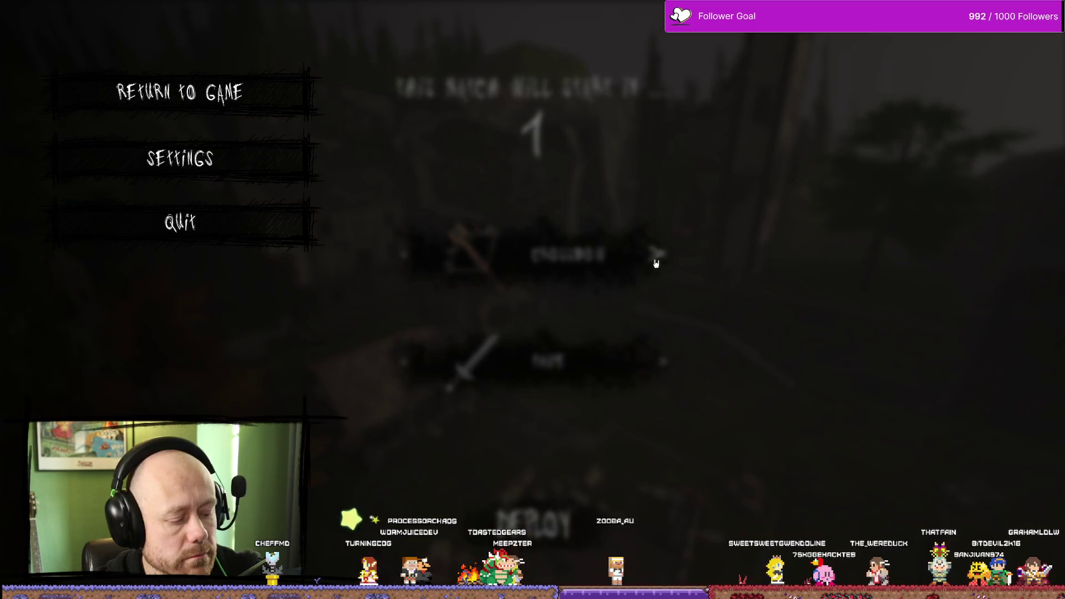
left_click(179, 92)
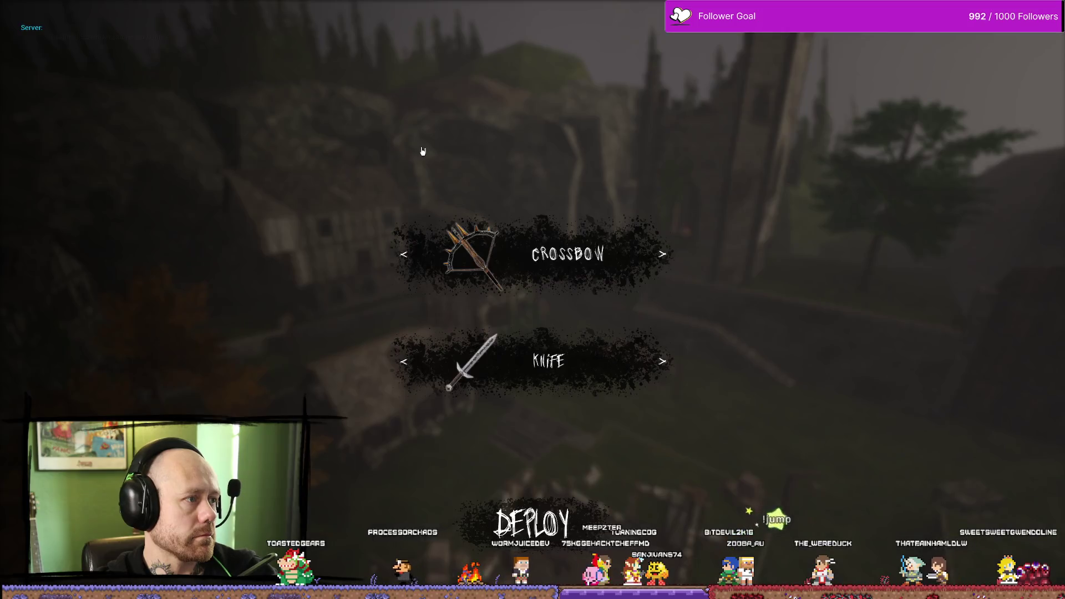
key("Escape")
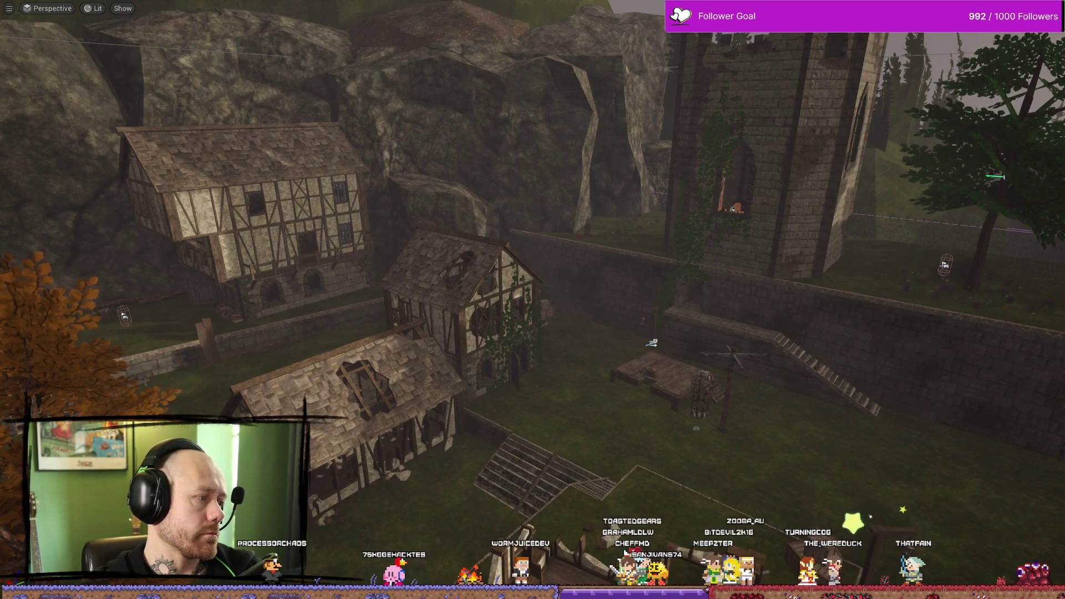
key("alt+Tab")
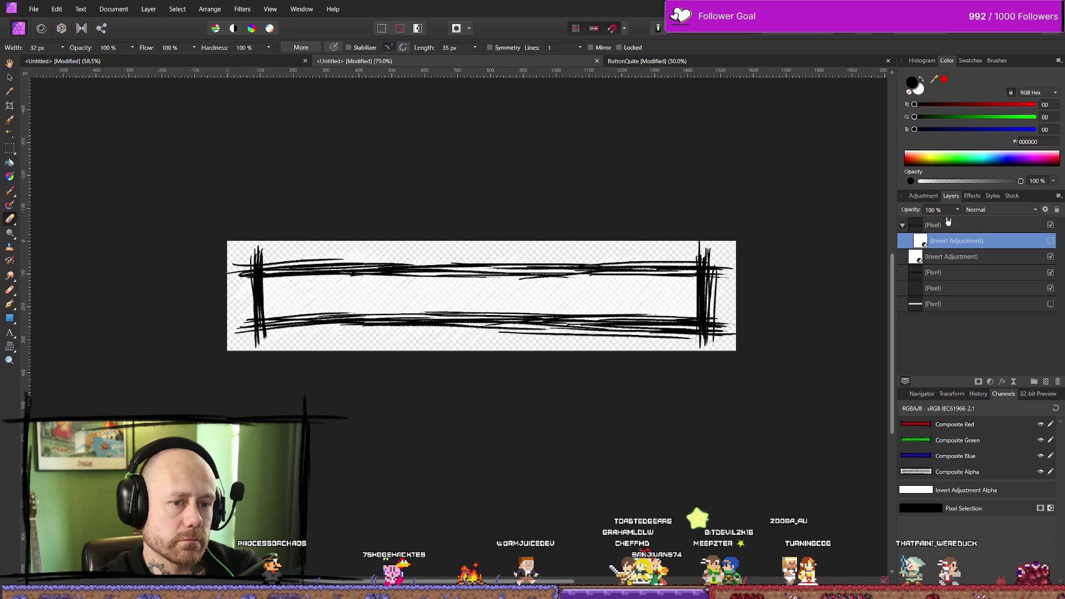
Step: Select the pixel layers and Invert adjustment layer of the hatched button frame
left_click(980, 257)
key("alt+bracketright")
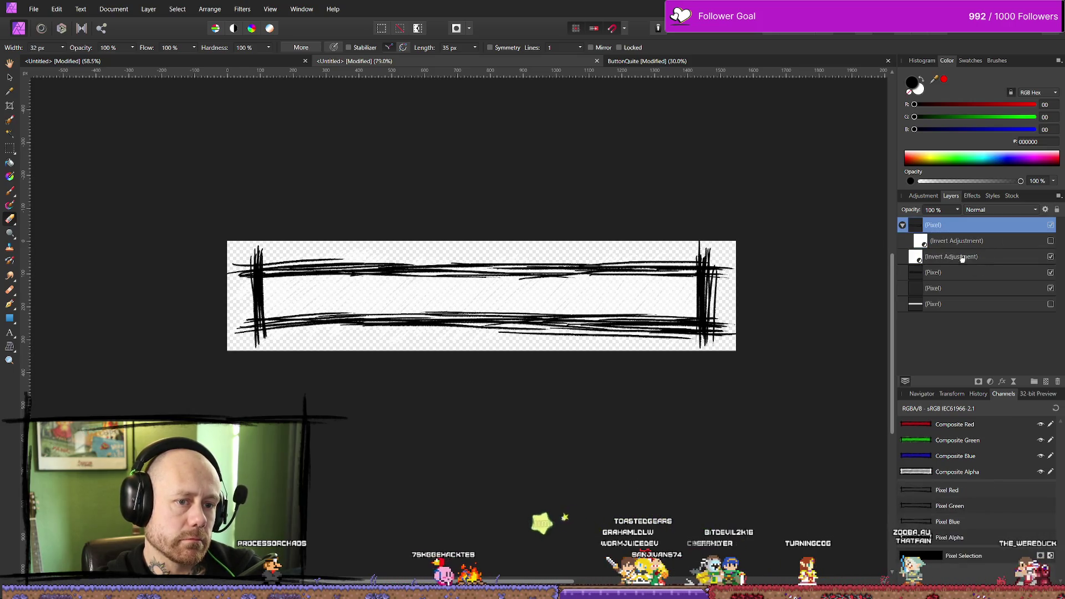
left_click(972, 260)
left_click(974, 277)
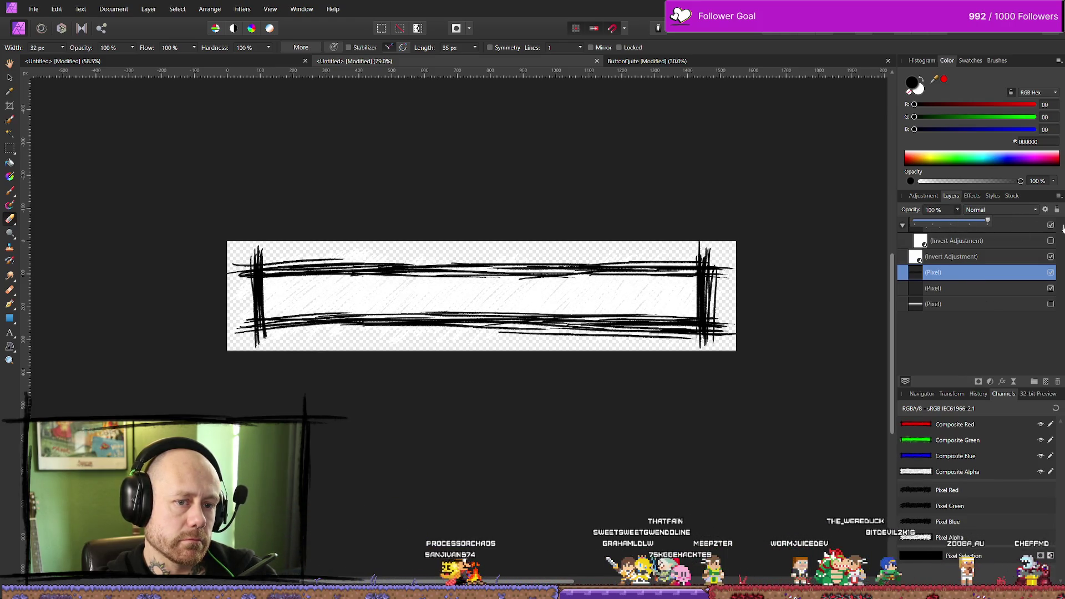
Step: Export the hatched button frame as PNG toward the Bloodspill icon folder
left_click(43, 7)
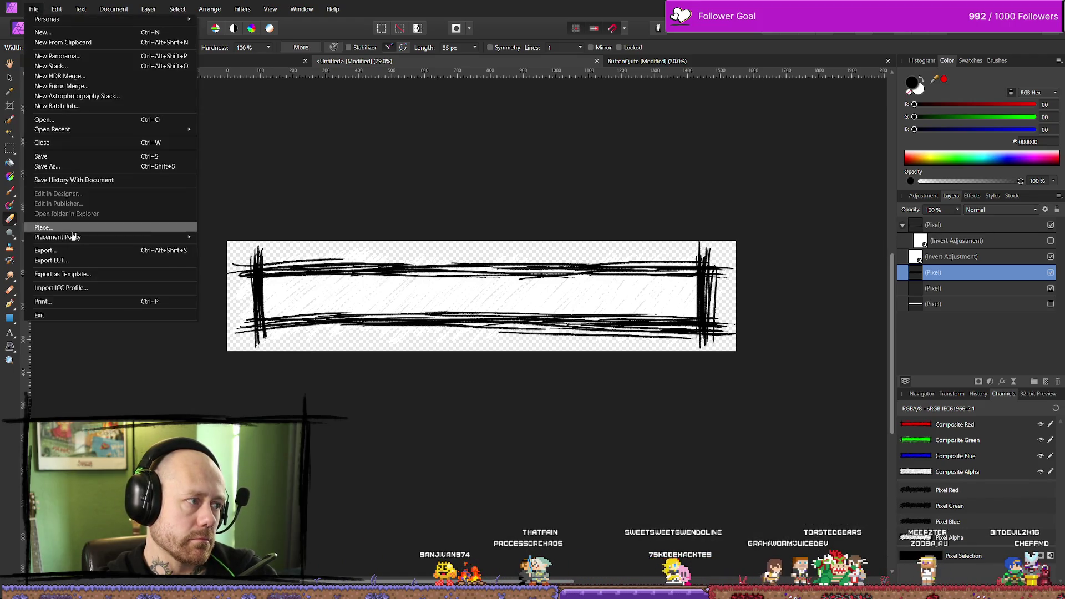
left_click(73, 250)
left_click(621, 372)
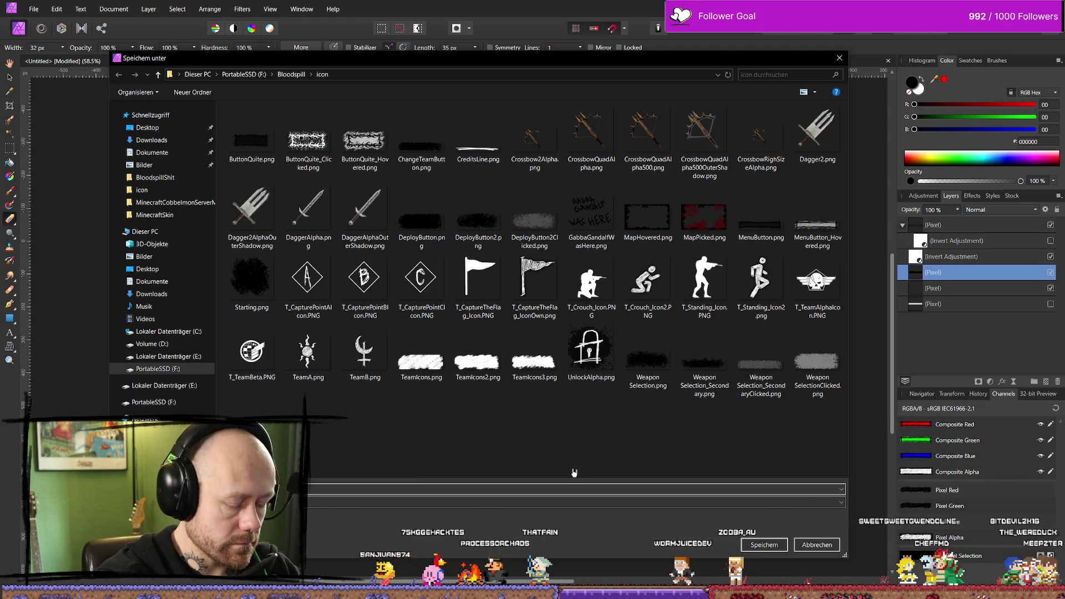
key("Escape")
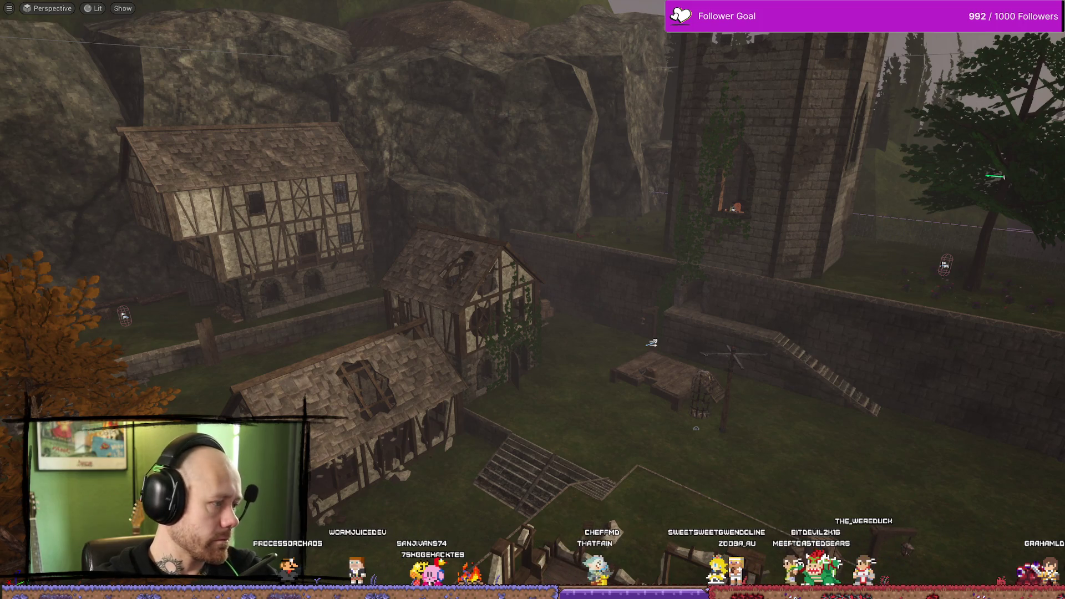
Step: Check the new button textures, then select Return To Game in WB_InGameMenu's Designer
key("alt+Tab")
key("ctrl+space")
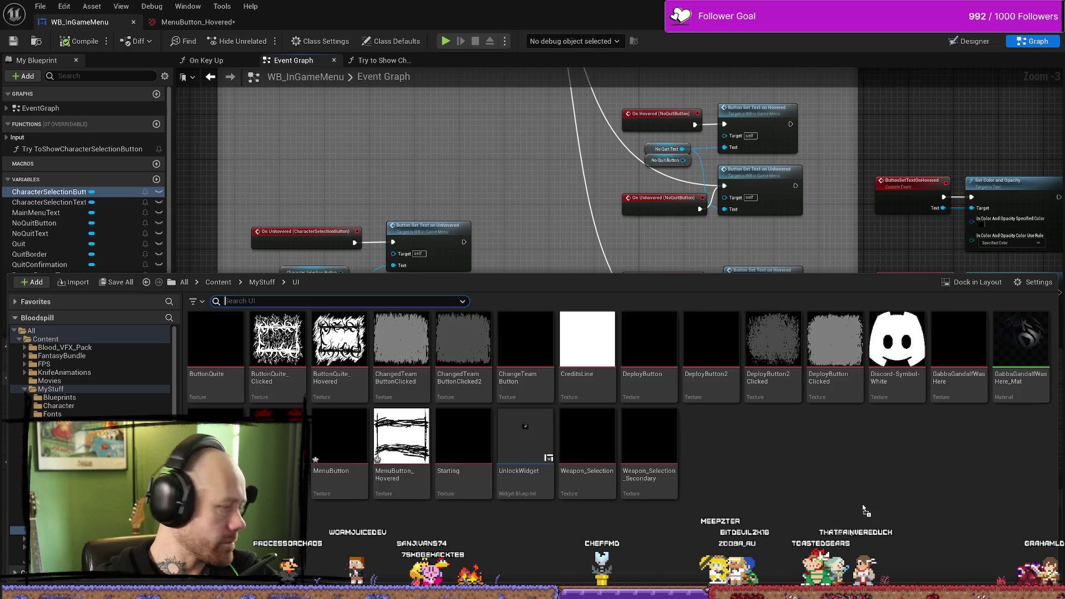
key("ctrl+space")
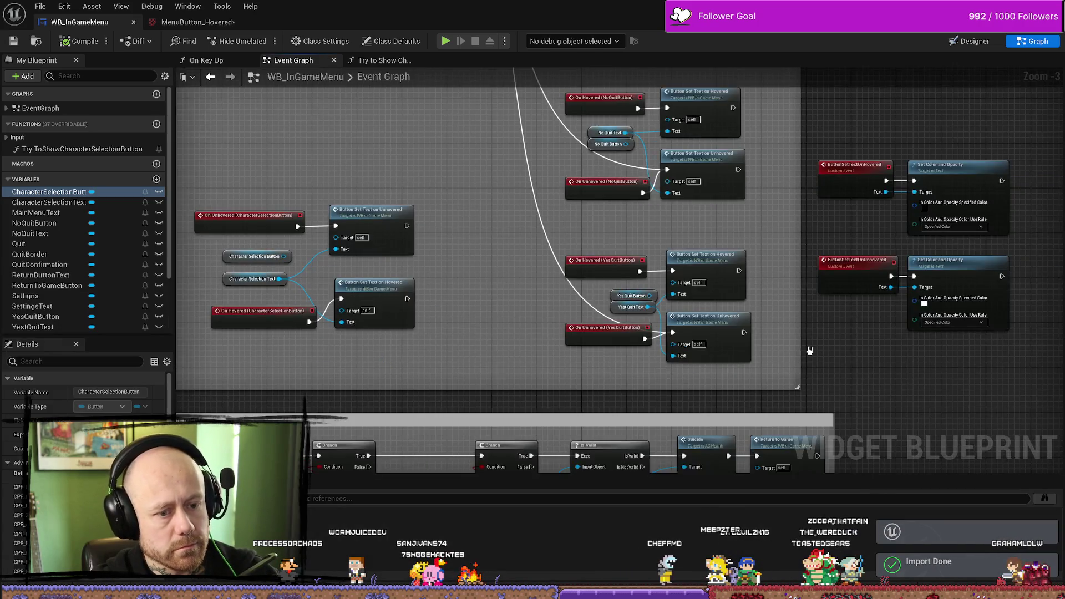
key("ctrl+space")
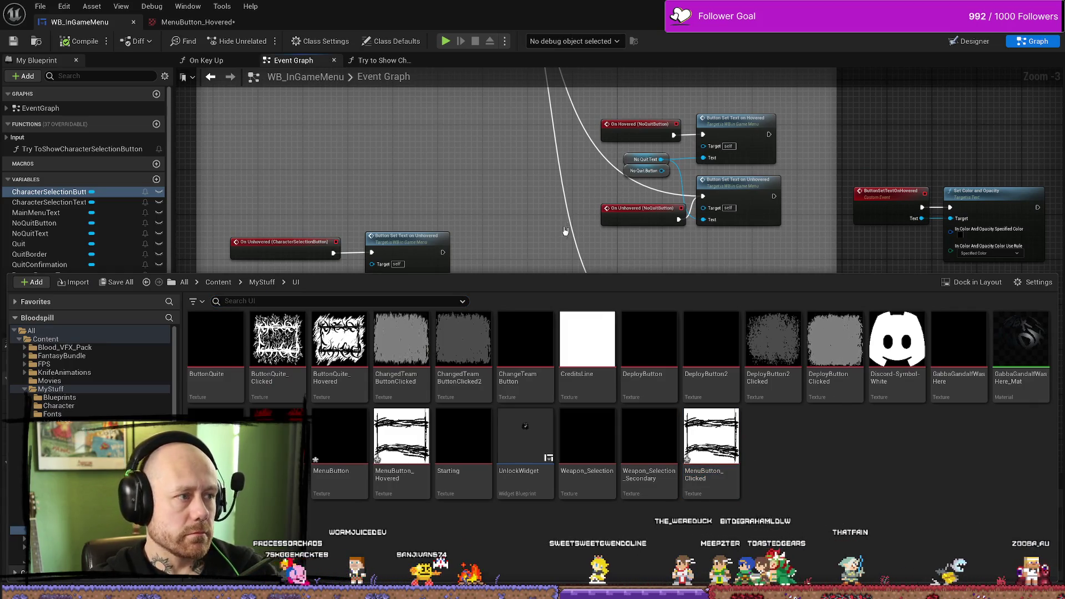
left_click(192, 23)
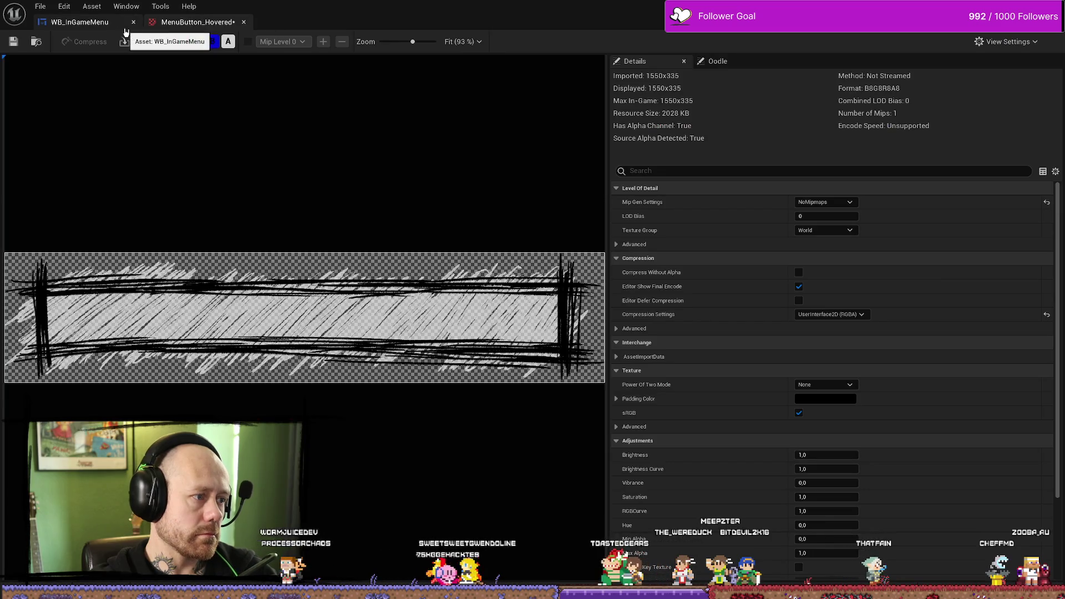
left_click(124, 27)
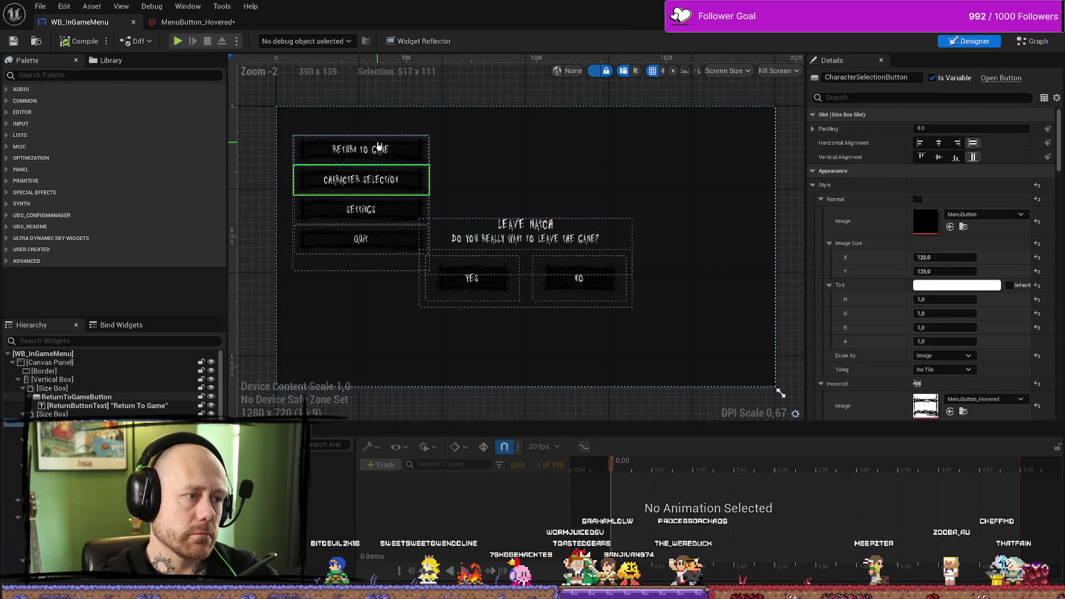
left_click(76, 397)
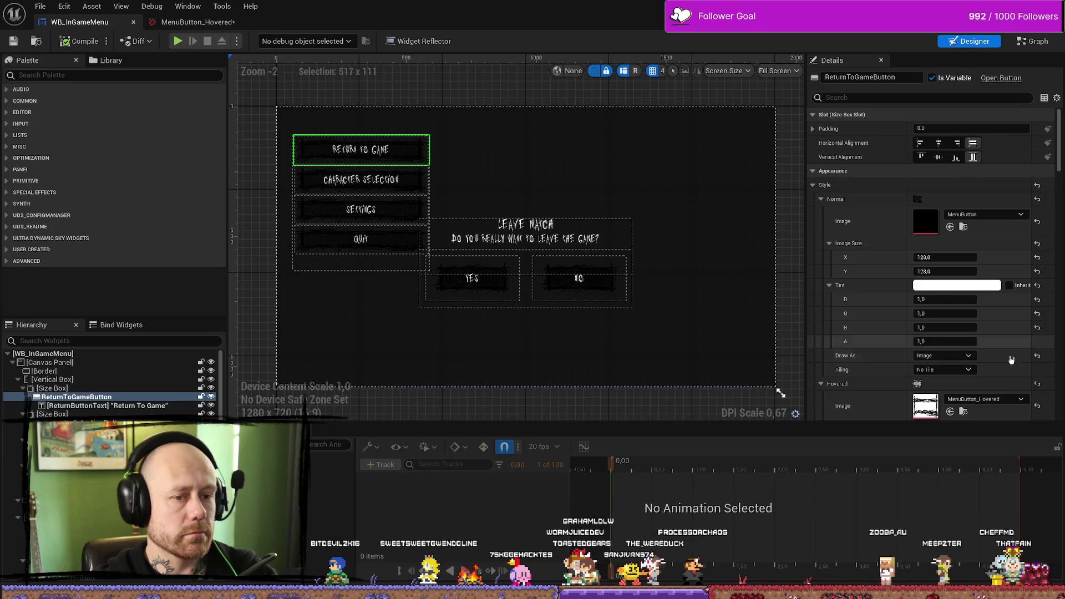
Step: Give Return To Game the MenuButton_Clicked pressed image with a white pressed tint
scroll(1010, 359, "down", 5)
left_click(972, 296)
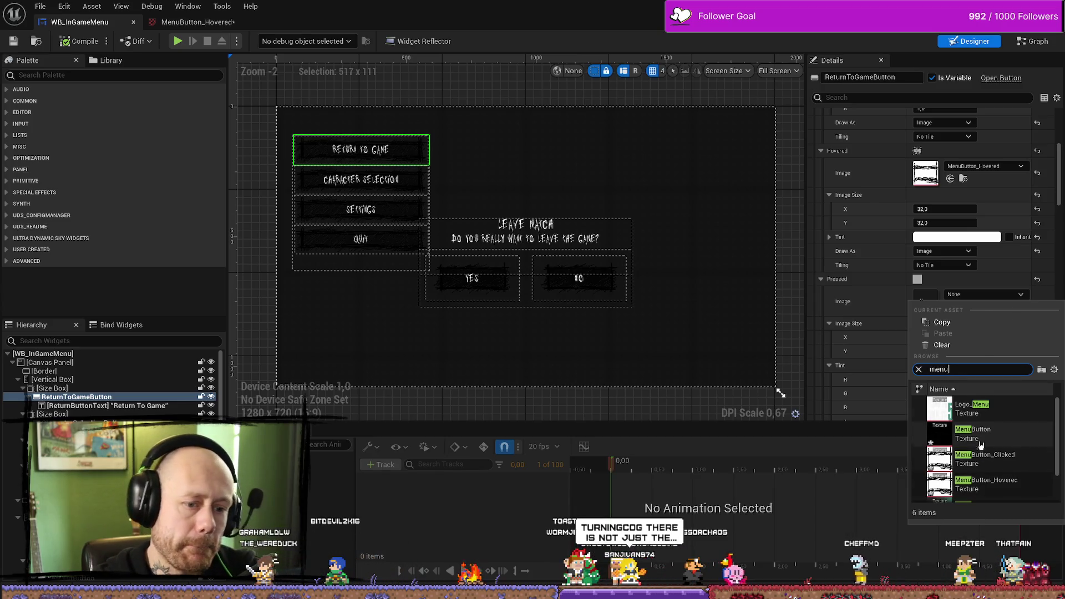
left_click(1022, 442)
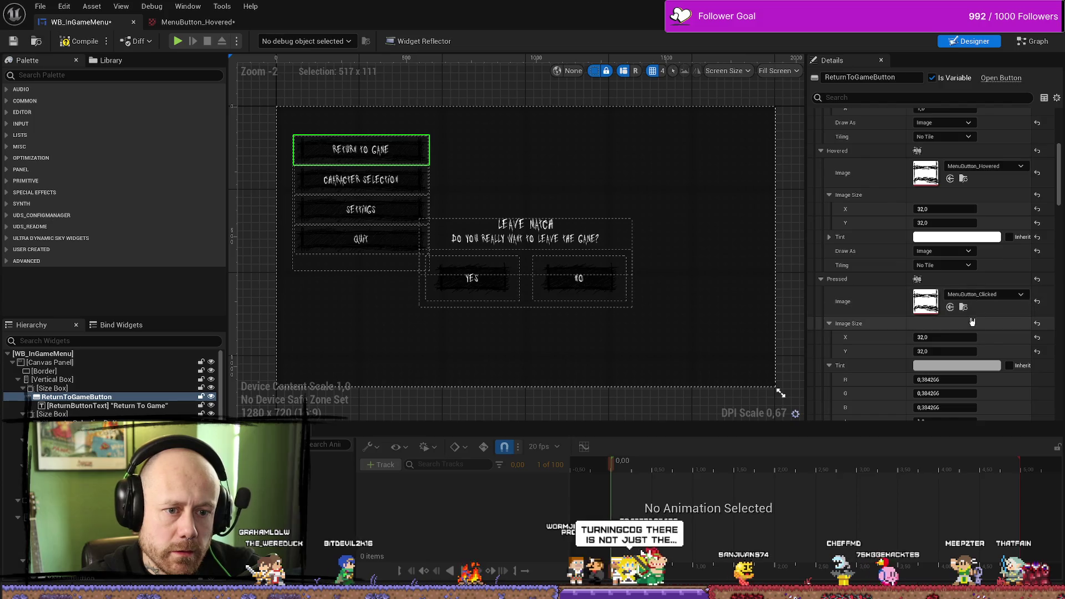
left_click(968, 297)
left_click(887, 288)
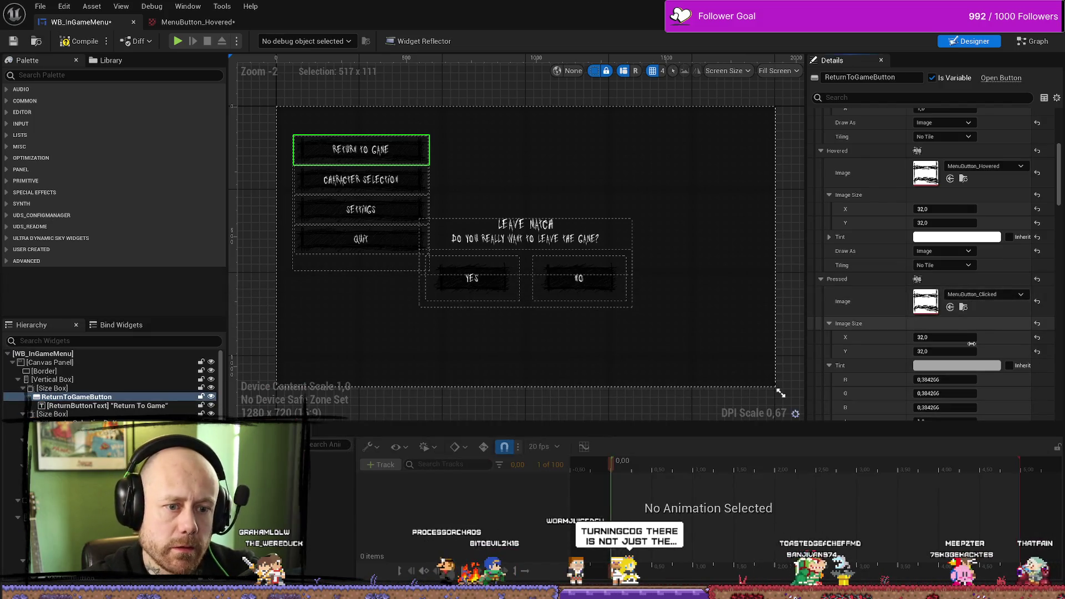
scroll(868, 285, "down", 1)
scroll(868, 285, "down", 1)
left_click(957, 315)
left_click_drag(859, 427, 859, 362)
left_click(882, 311)
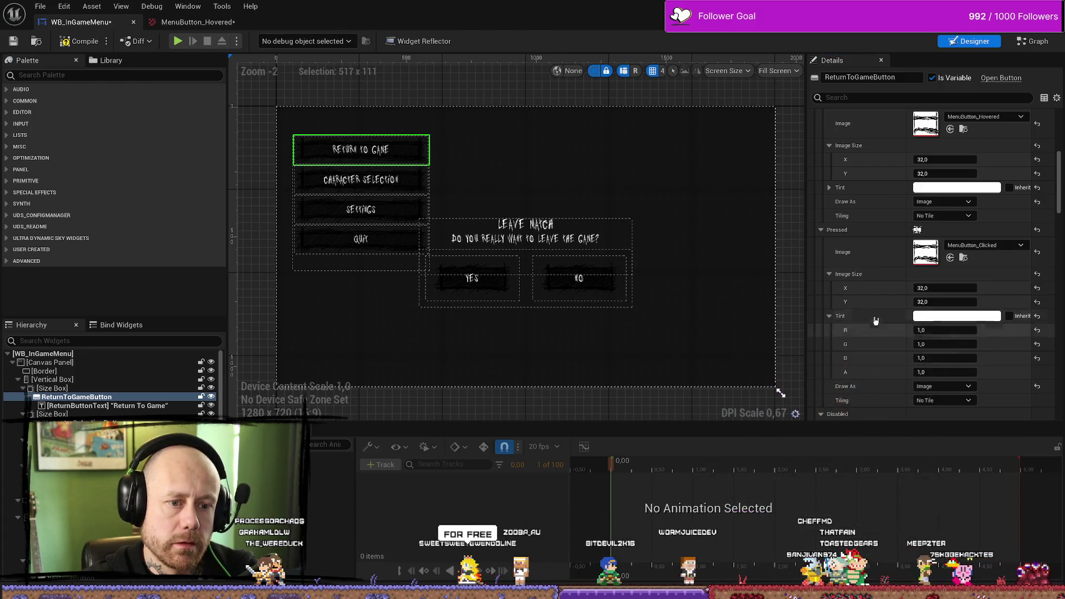
Step: Assign MenuButton_Clicked as the Character Selection button's pressed image
scroll(884, 304, "down", 4)
scroll(884, 304, "down", 5)
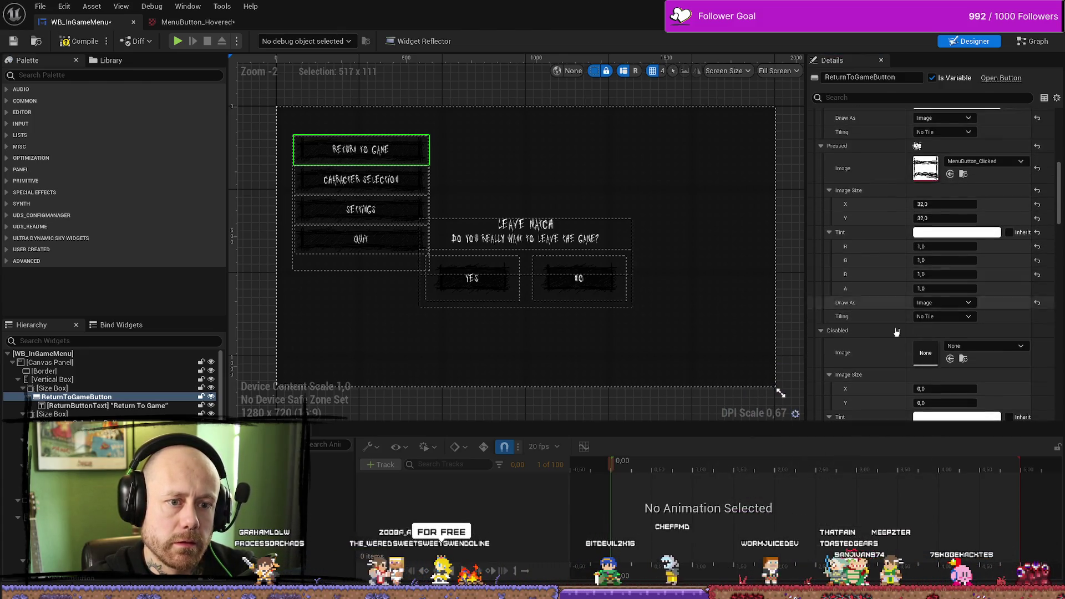
scroll(882, 293, "down", 5)
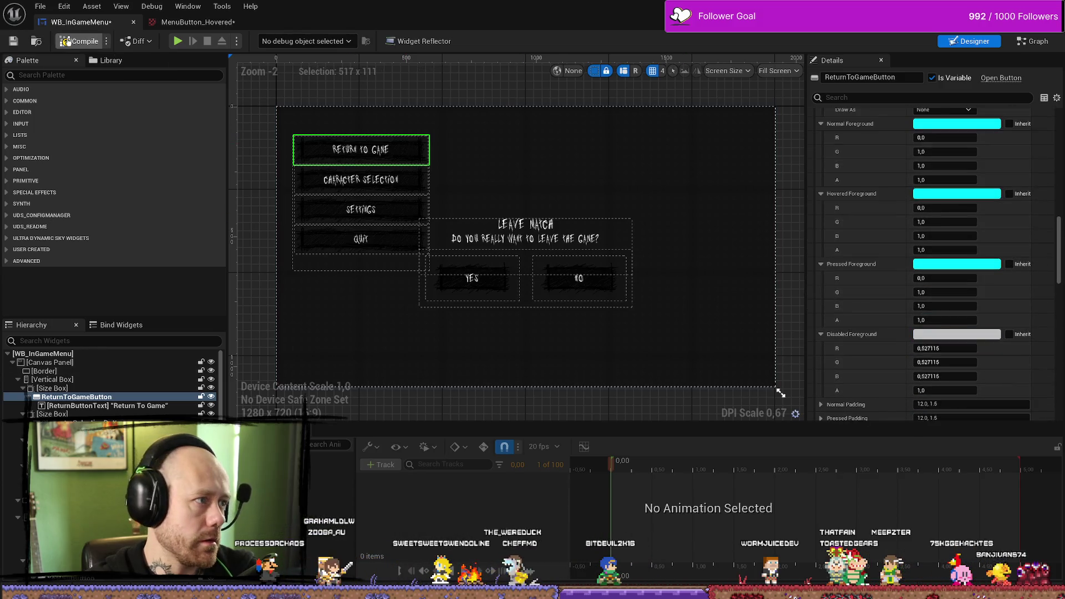
left_click(424, 188)
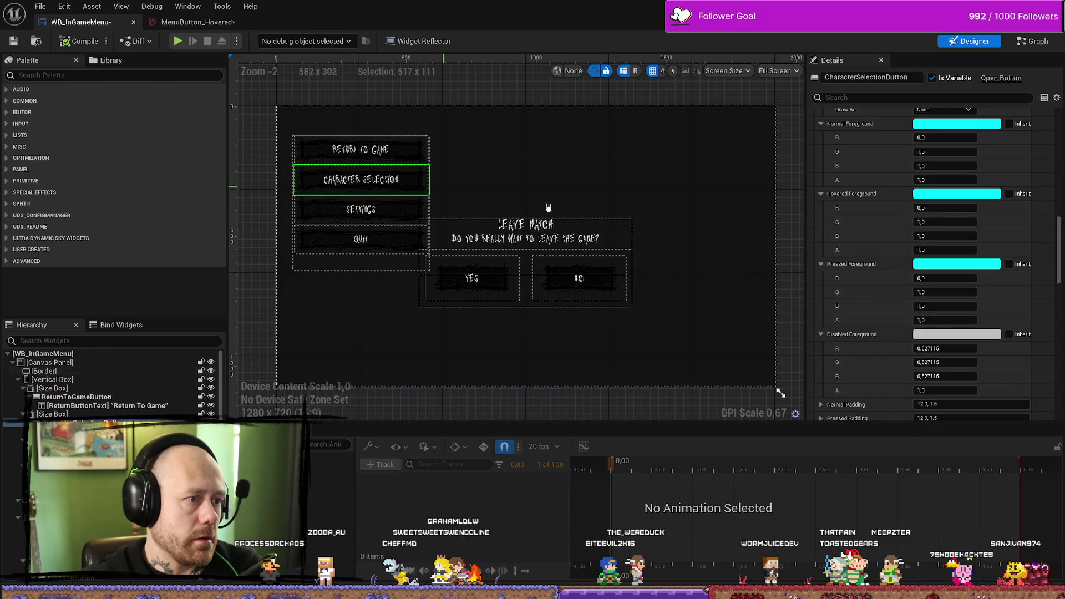
scroll(914, 223, "up", 3)
scroll(914, 223, "up", 5)
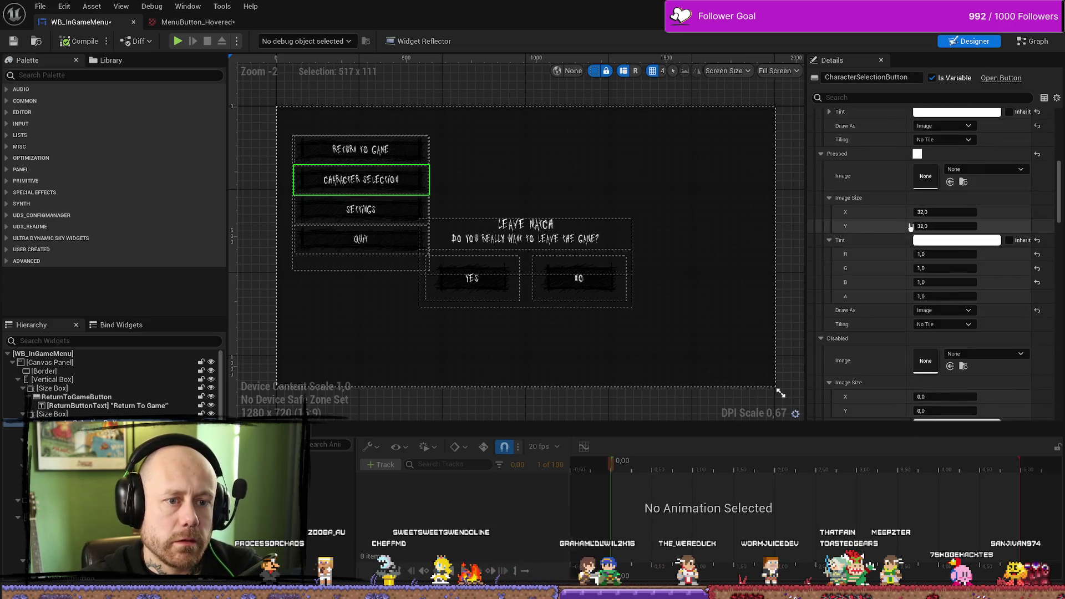
left_click(950, 267)
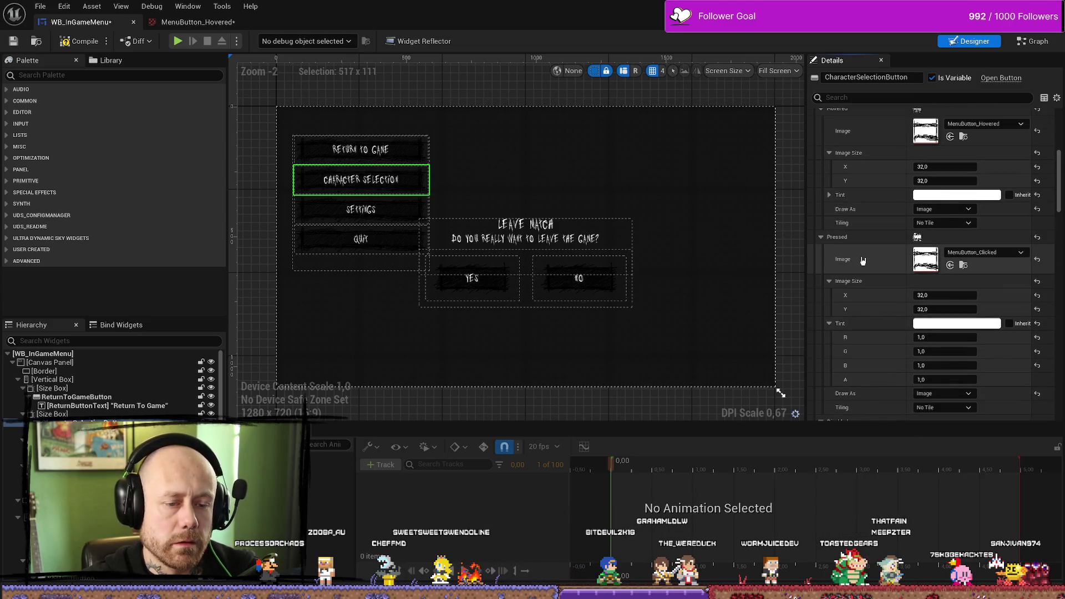
Step: Change the Settings button's pressed tint from grey to white
scroll(851, 260, "down", 1)
scroll(851, 261, "down", 3)
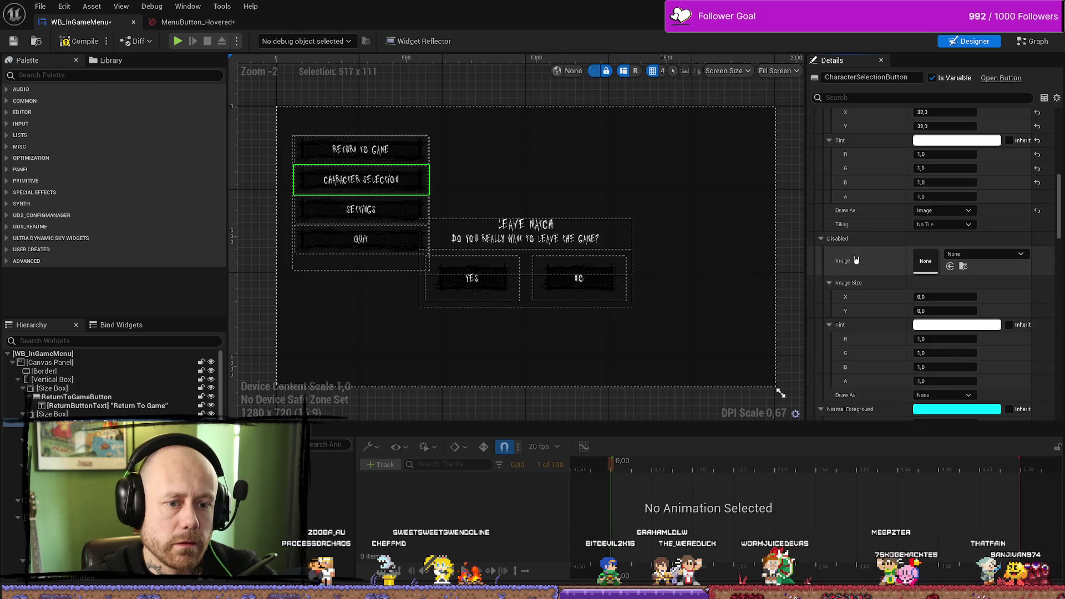
left_click(423, 218)
scroll(875, 239, "down", 1)
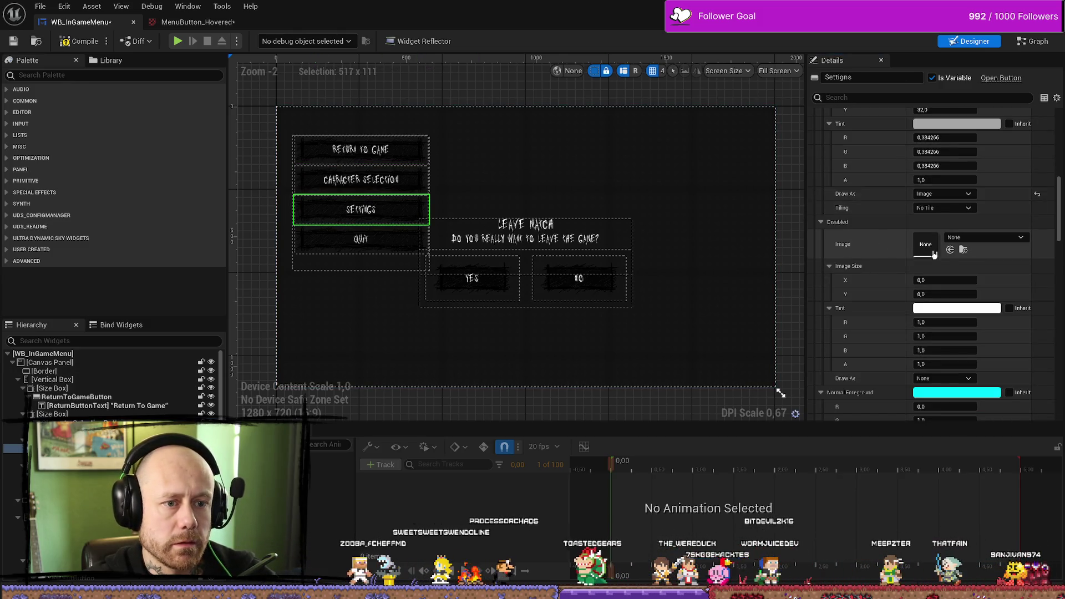
scroll(888, 236, "up", 5)
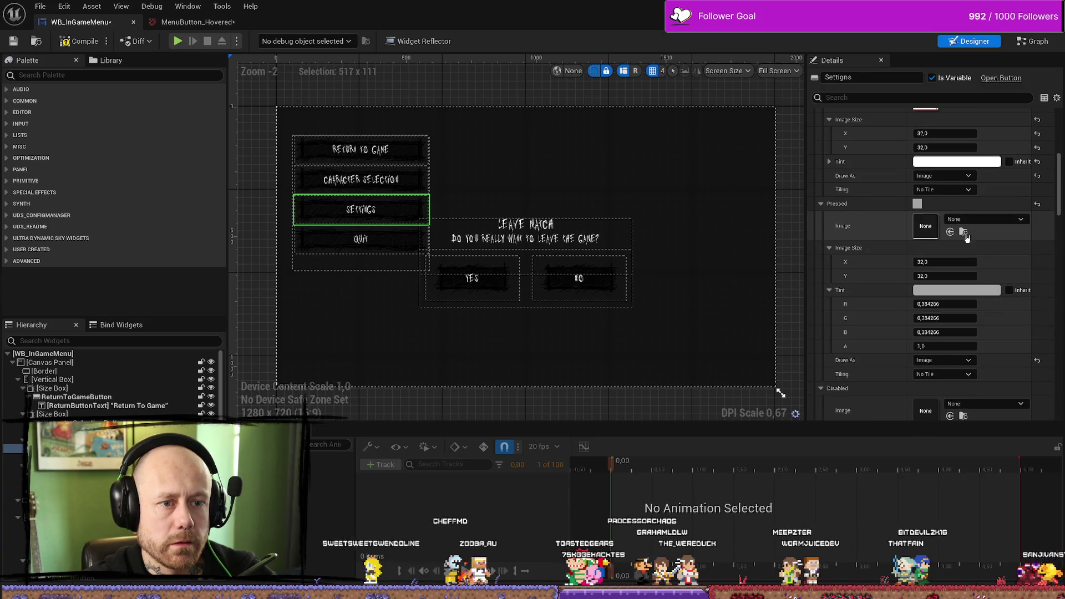
left_click(957, 290)
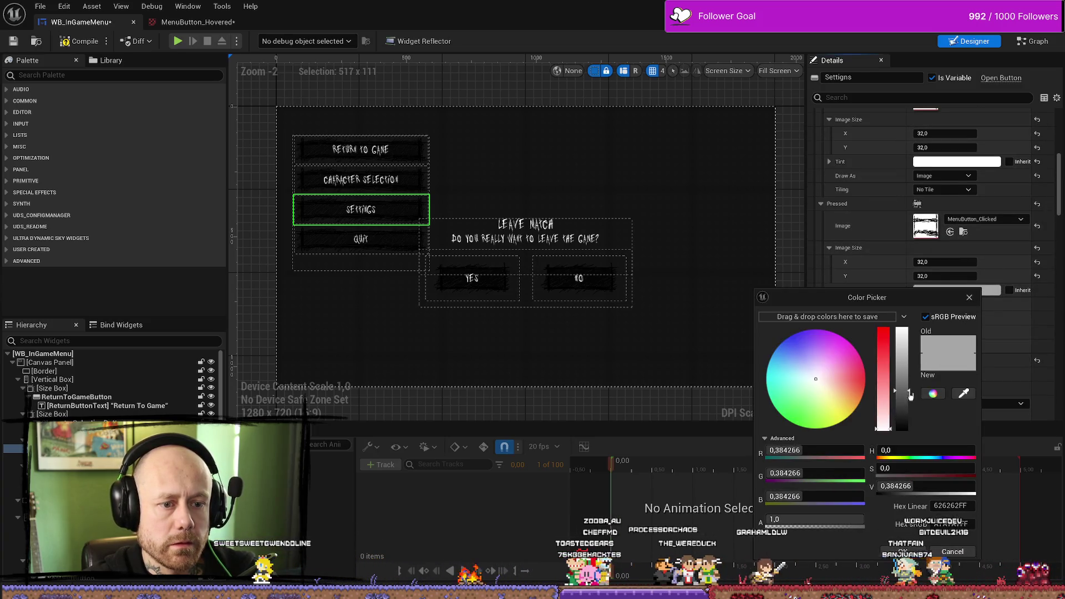
left_click(902, 551)
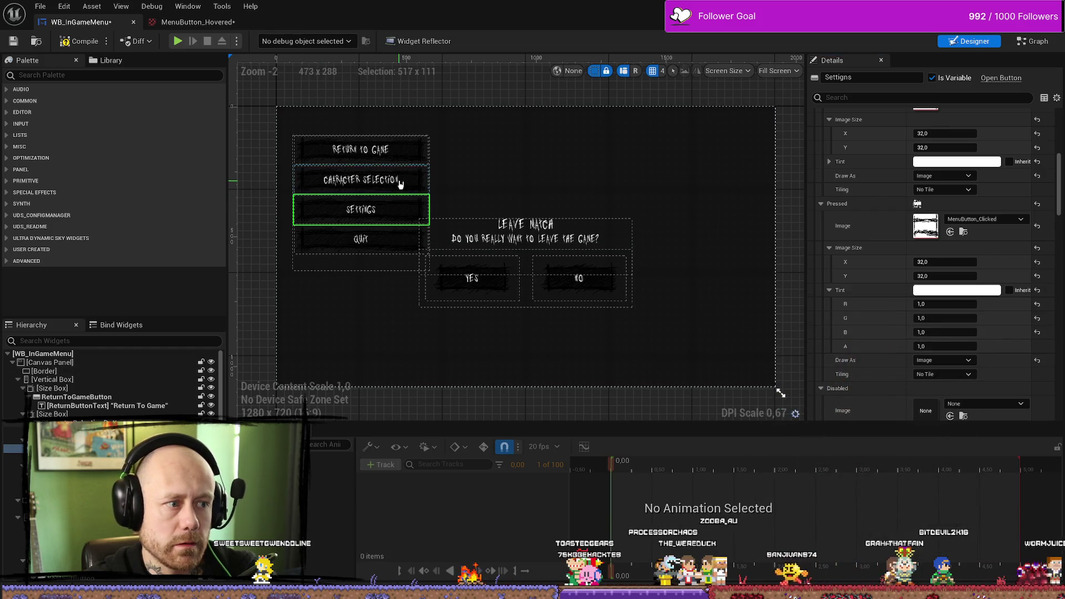
Step: Give the Quit button the MenuButton_Clicked pressed image and white tint, then compile
left_click(426, 184)
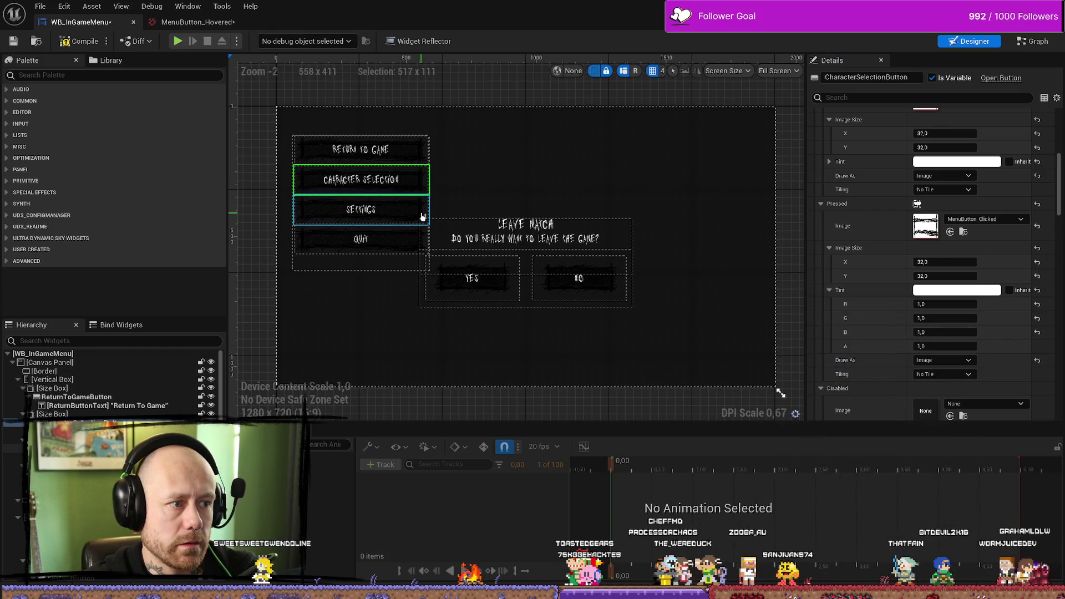
left_click(404, 238)
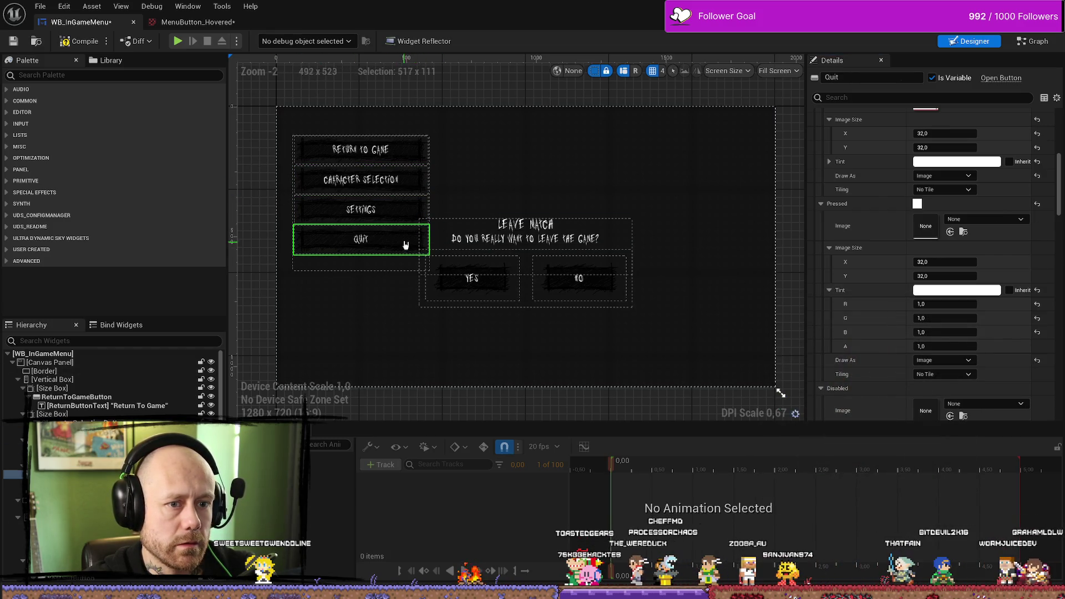
left_click(956, 232)
left_click(957, 290)
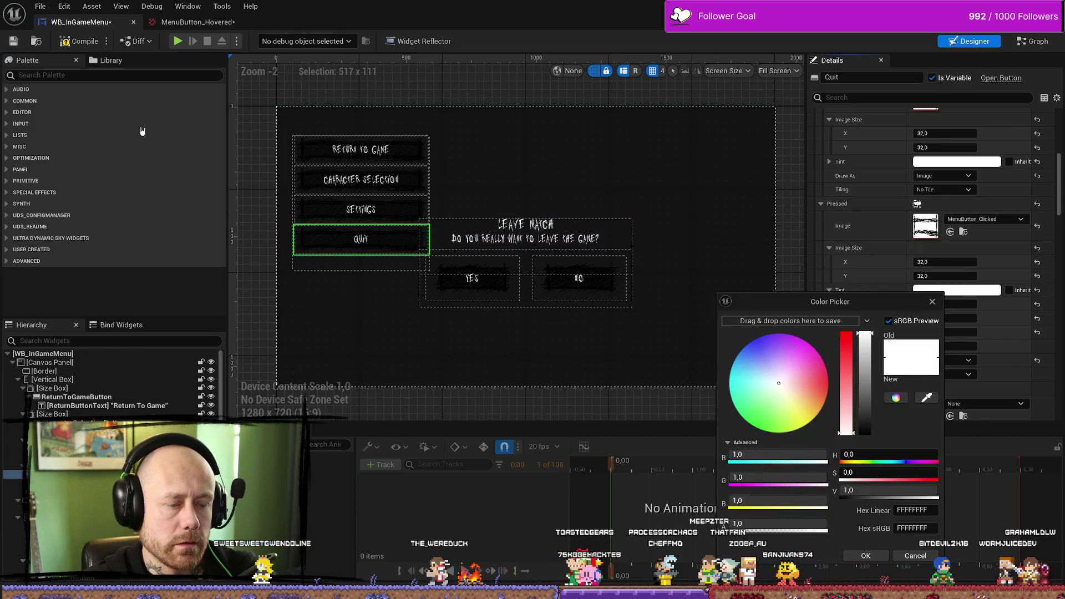
left_click(70, 44)
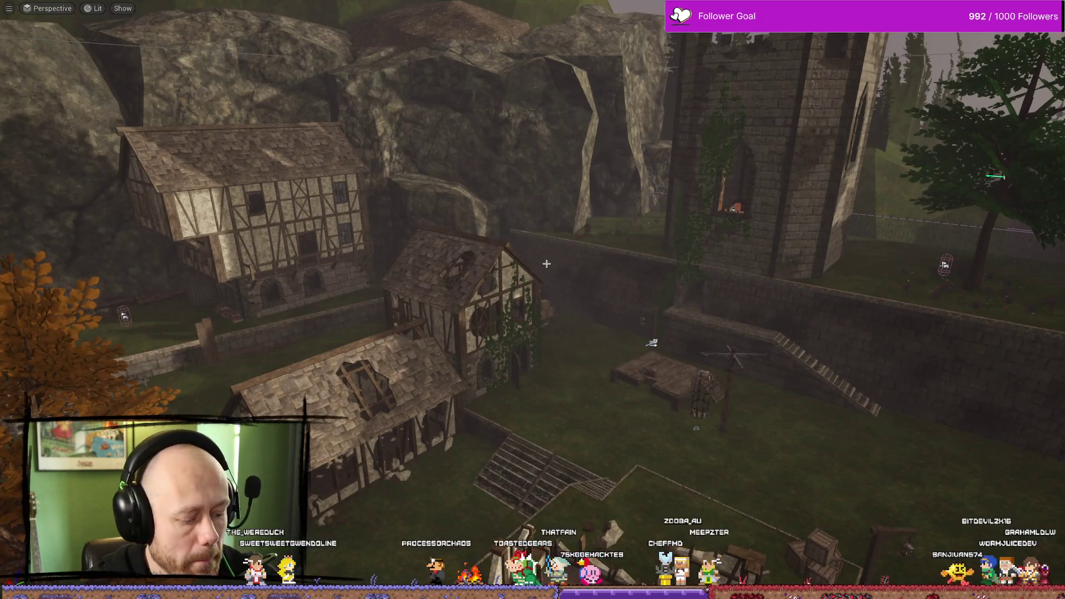
Step: Play-test the pause menu's sketchy buttons, resume, then open Settings from the pause menu
key("Escape")
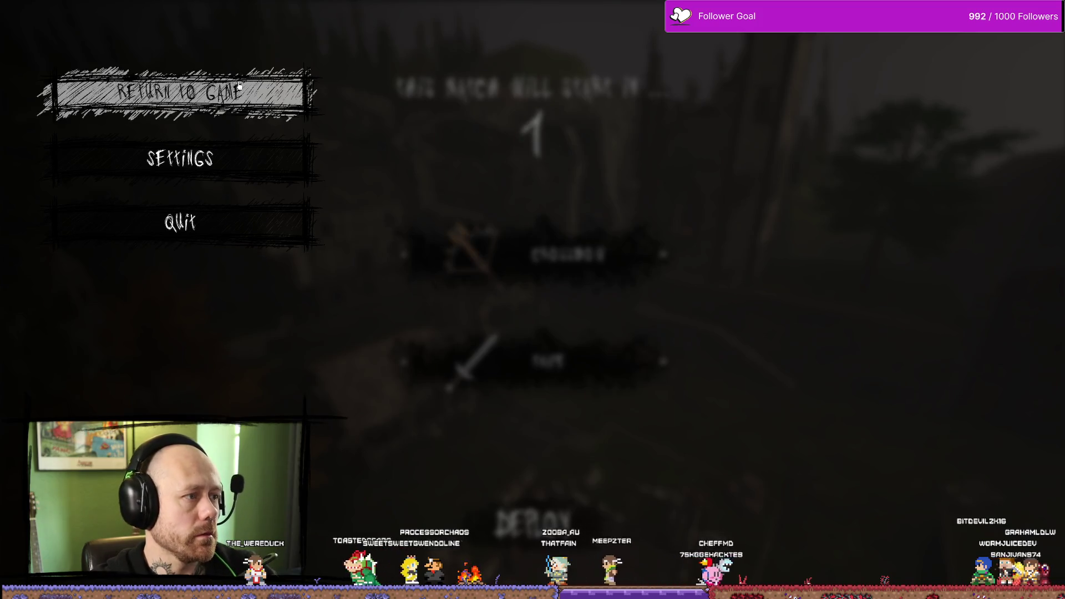
left_click(179, 92)
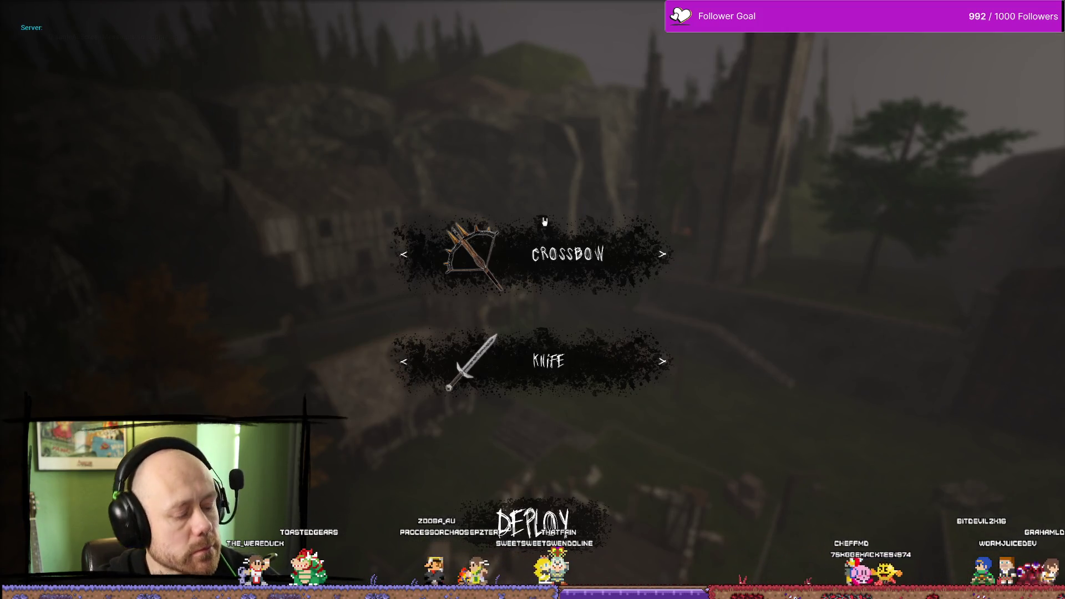
key("Escape")
left_click(263, 171)
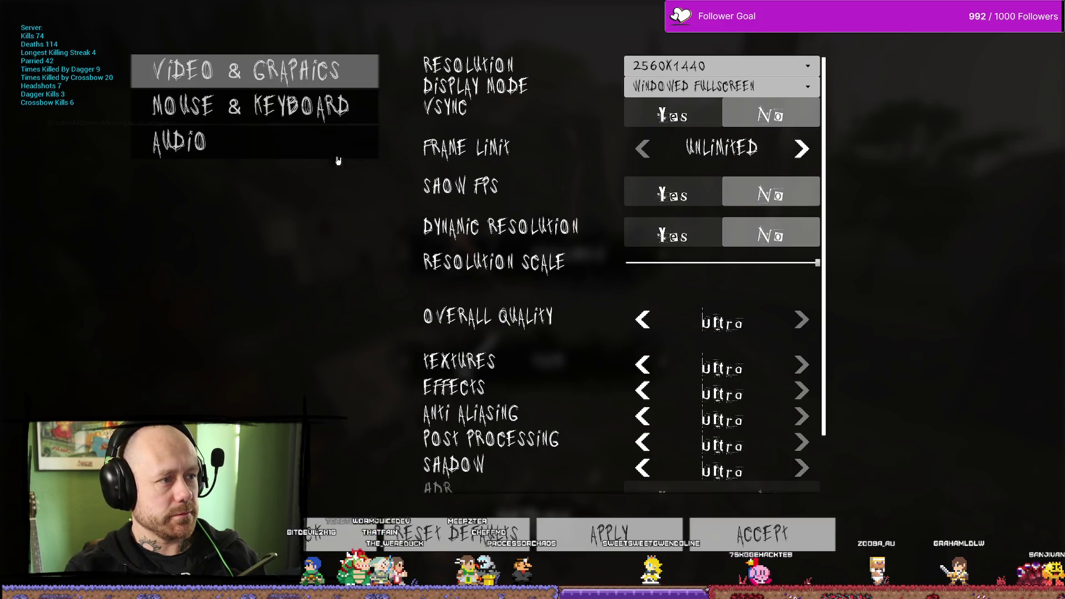
Step: Browse the Audio, Mouse & Keyboard and Video & Graphics tabs, then leave Settings via Back
left_click(250, 106)
left_click(255, 142)
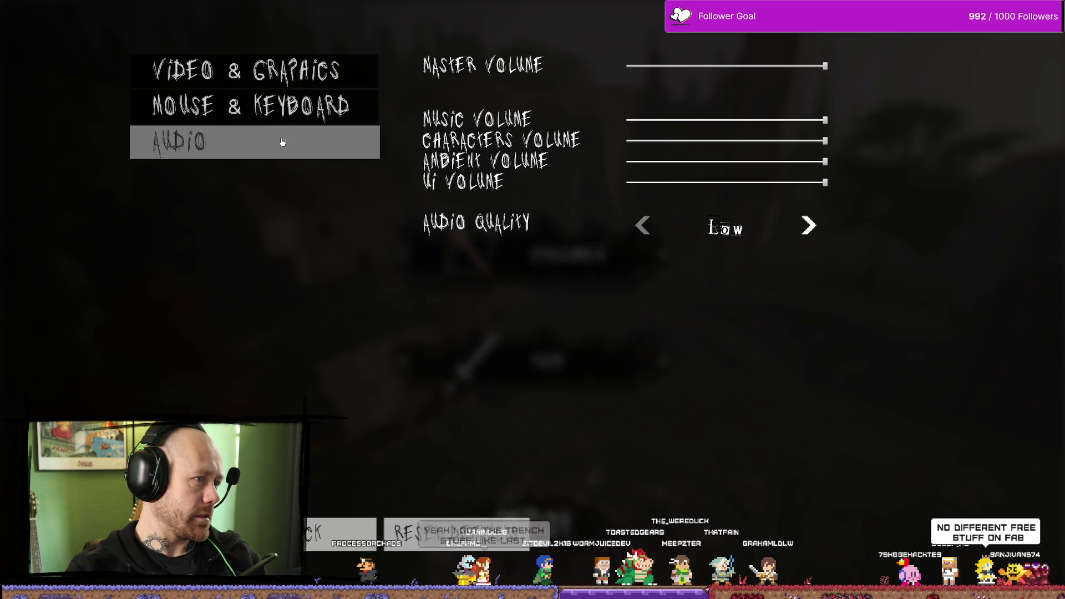
left_click(292, 119)
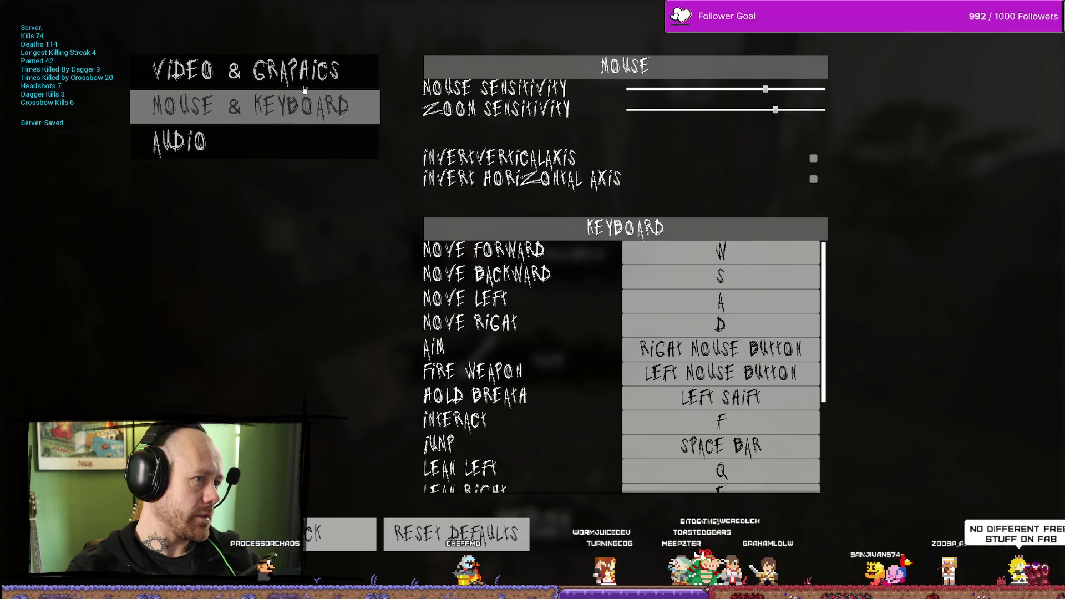
left_click(302, 83)
left_click(288, 111)
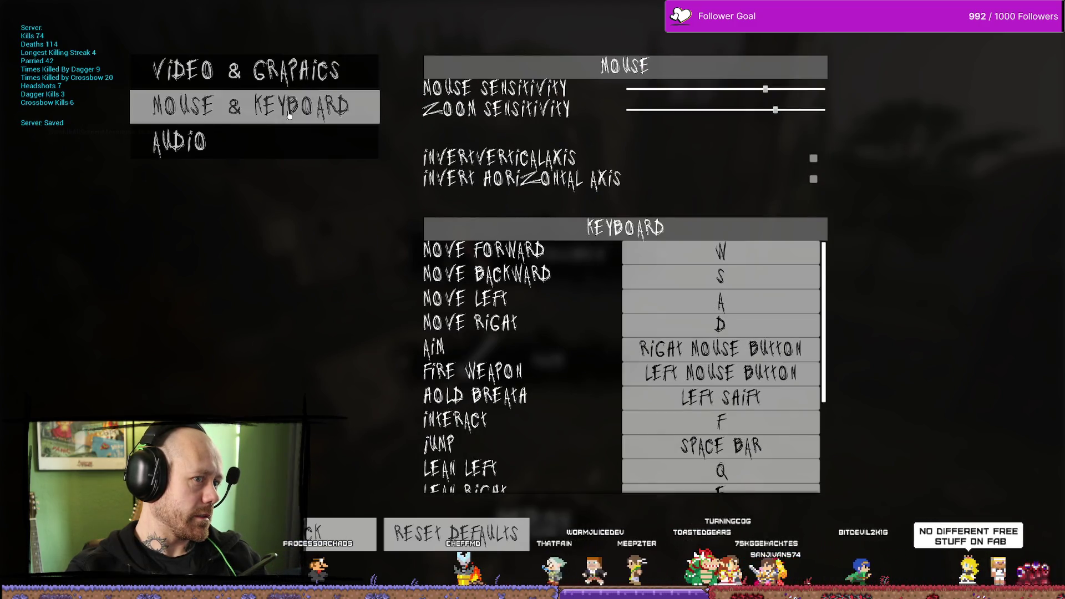
left_click(305, 78)
left_click(312, 117)
left_click(302, 72)
left_click(294, 157)
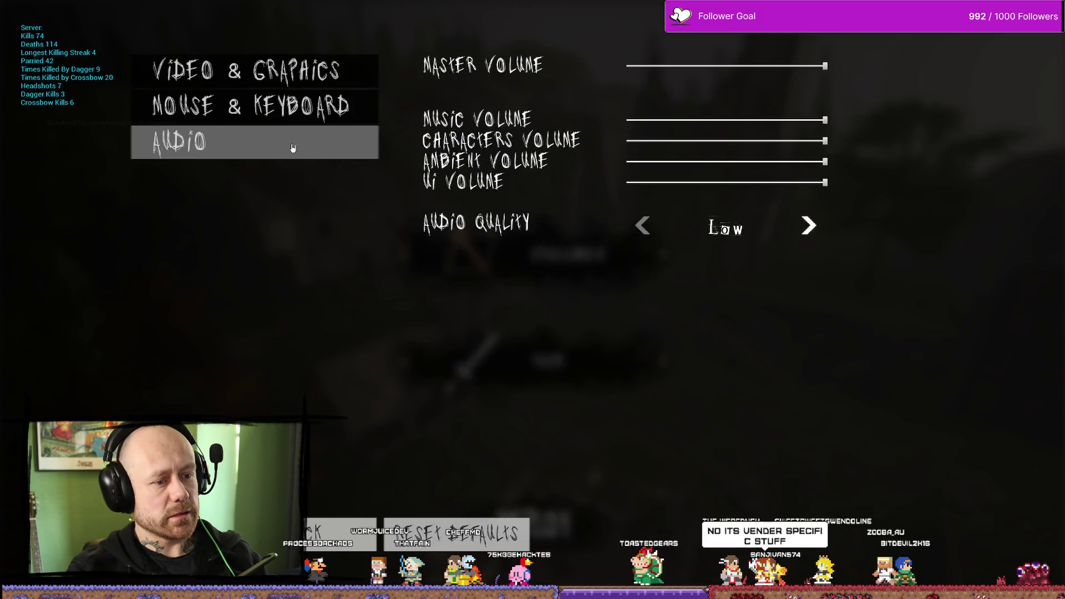
left_click(305, 105)
left_click(309, 69)
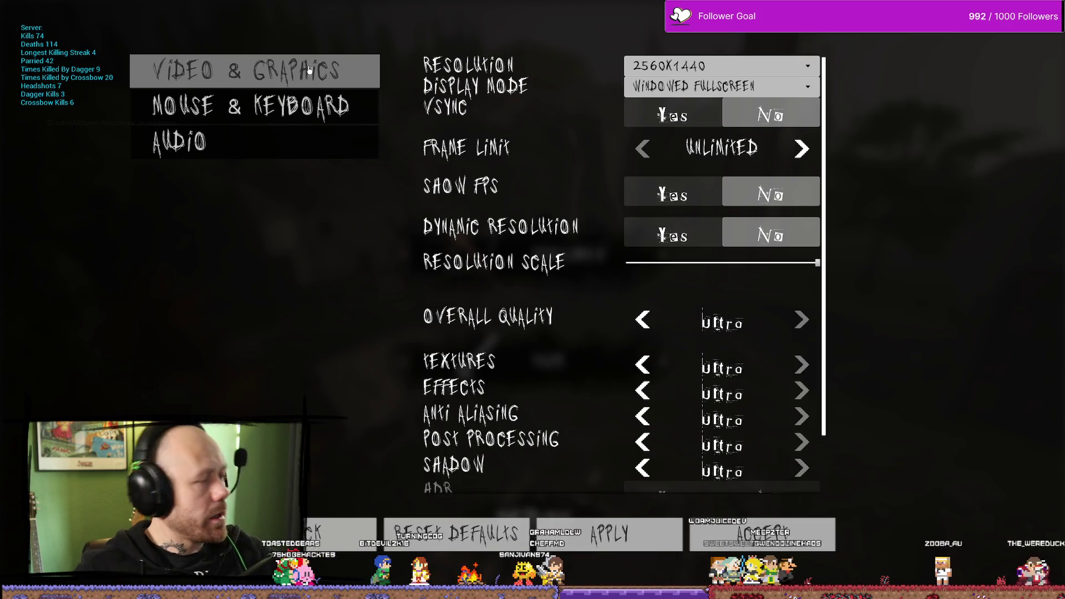
left_click(325, 543)
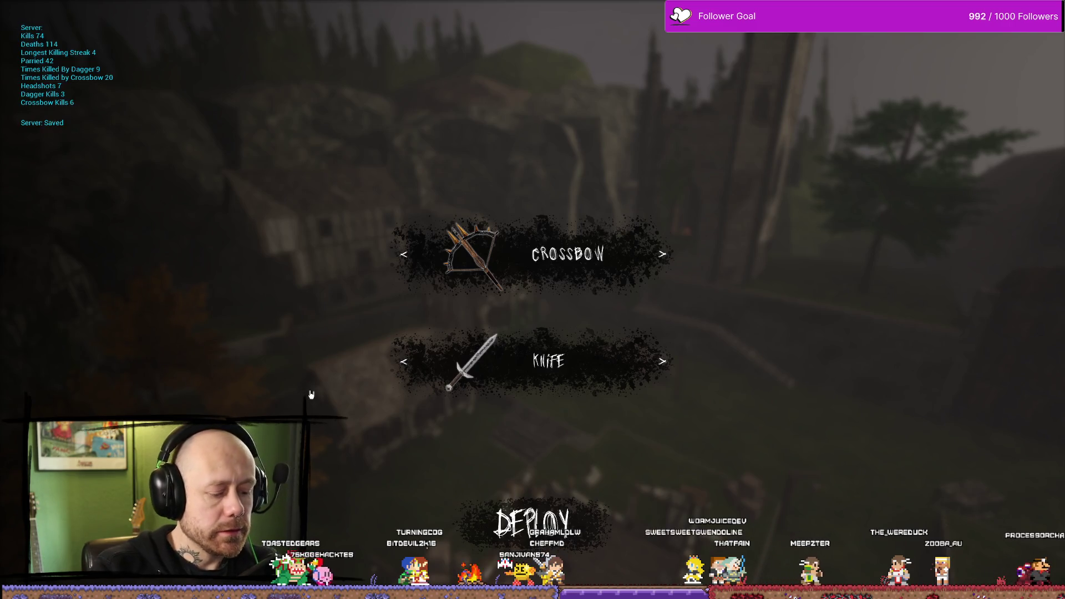
Step: Pause the running game, stop the play test, and start a fresh one
key("Escape")
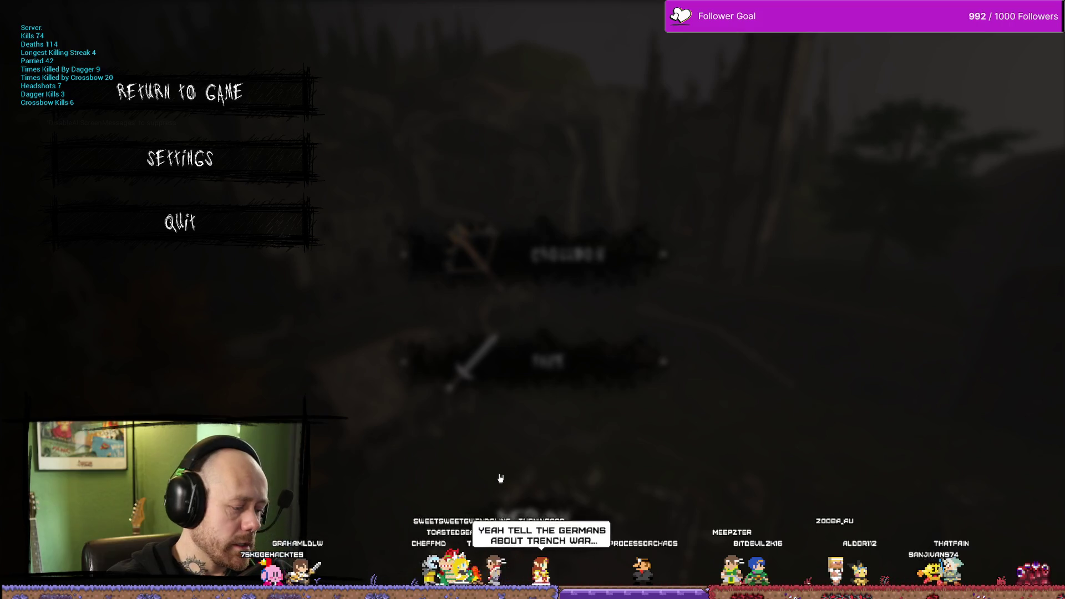
key("Escape")
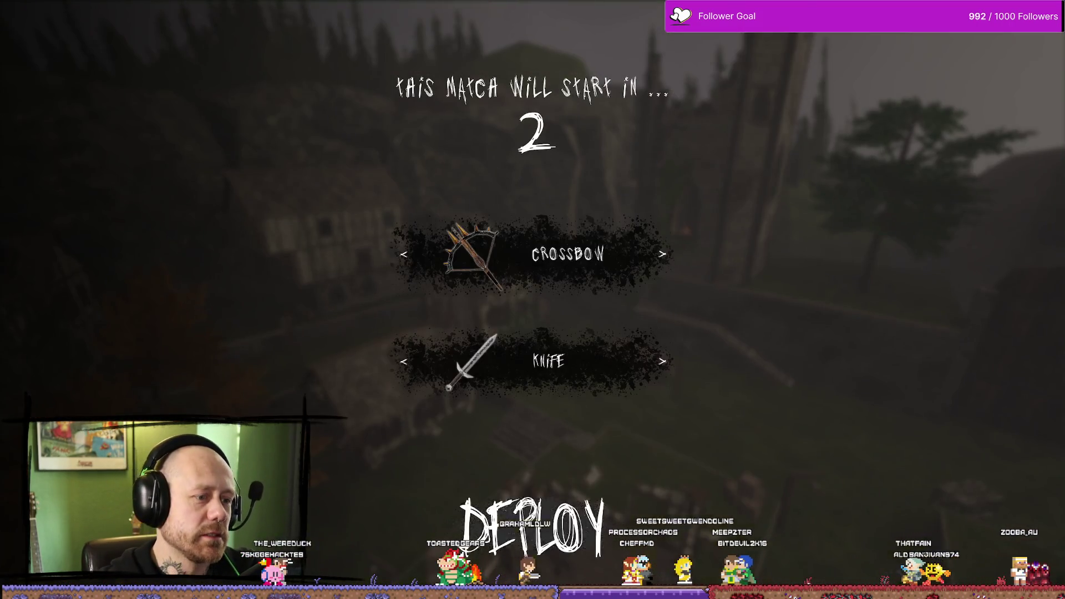
left_click(521, 519)
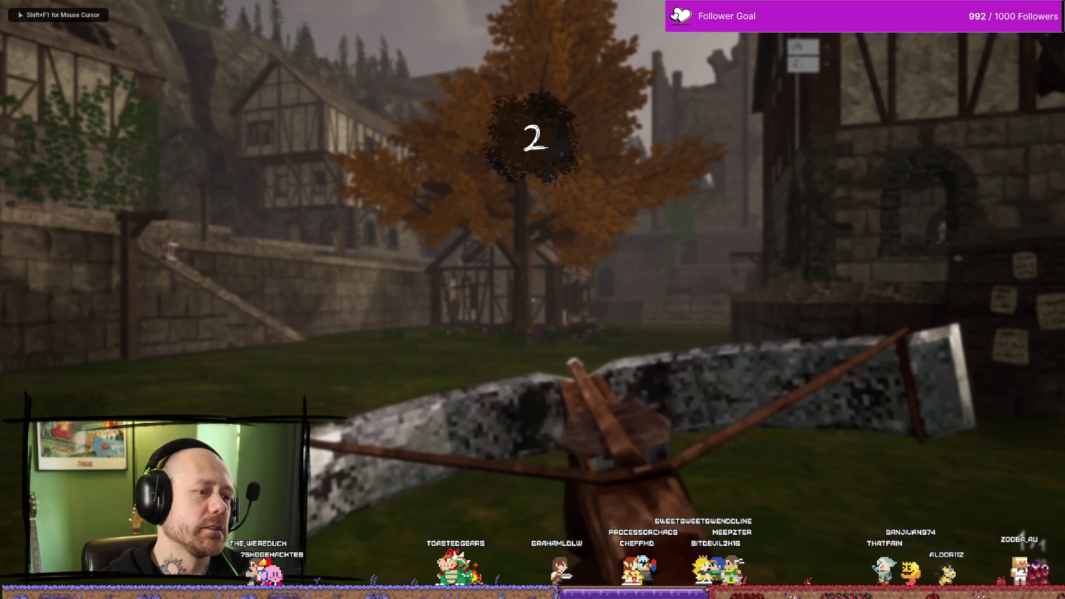
Step: Open and close the pause menu, then choose Character Selection to spectate the fallen body
key("Escape")
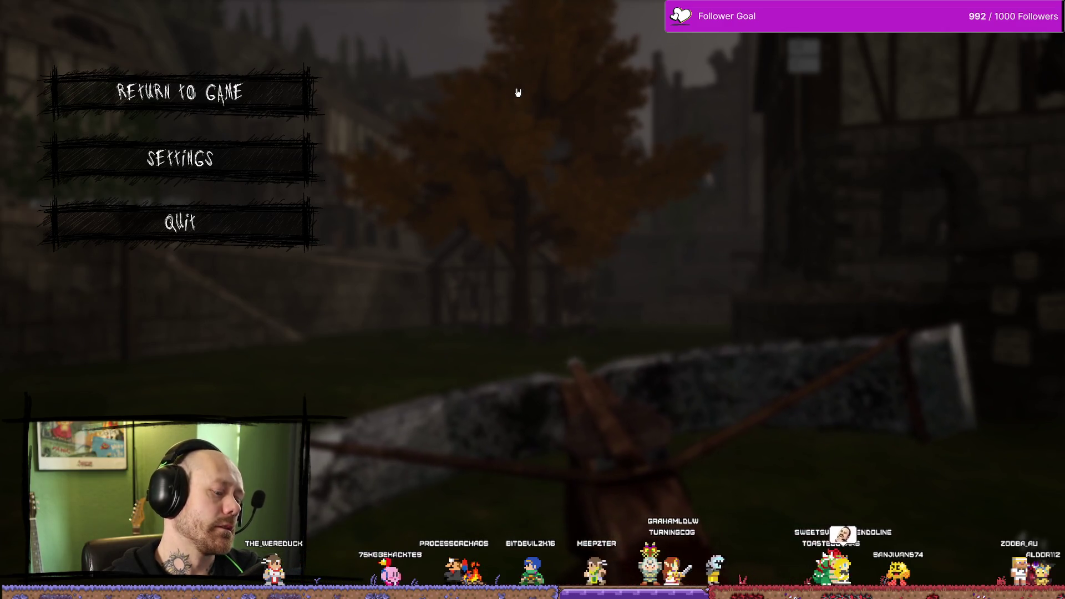
key("Escape")
key("Escape")
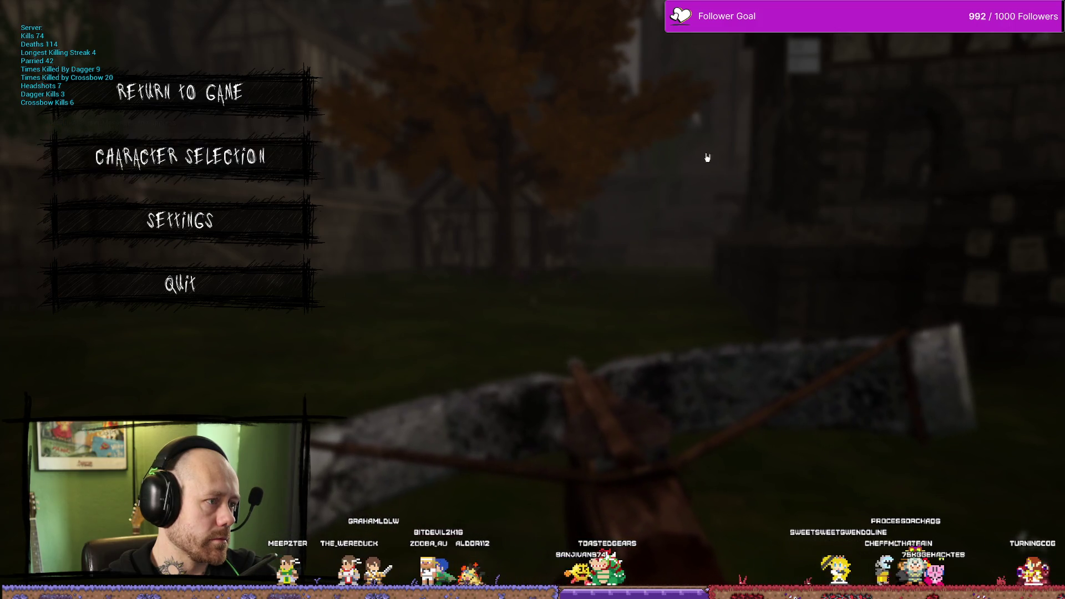
left_click(272, 143)
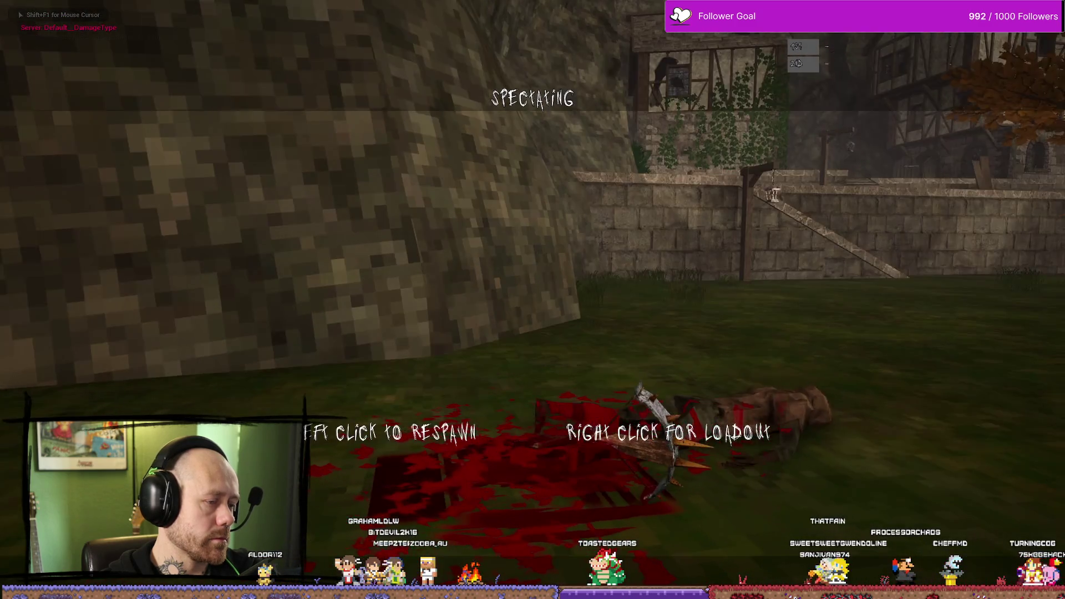
Step: Respawn via the loadout screen's Deploy, play briefly, then pause and end the play test
right_click(531, 213)
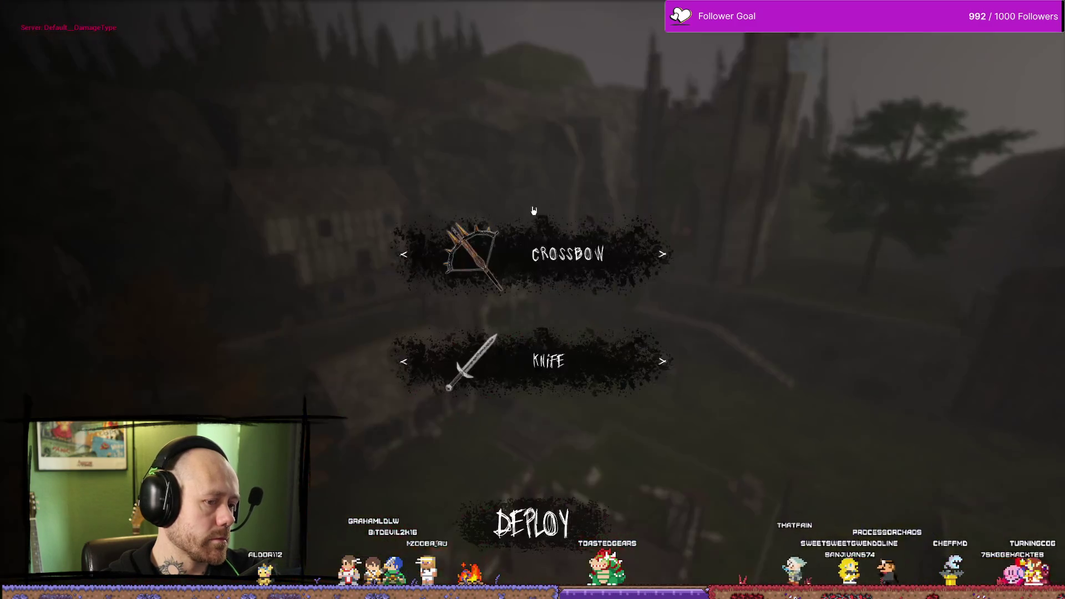
left_click(531, 527)
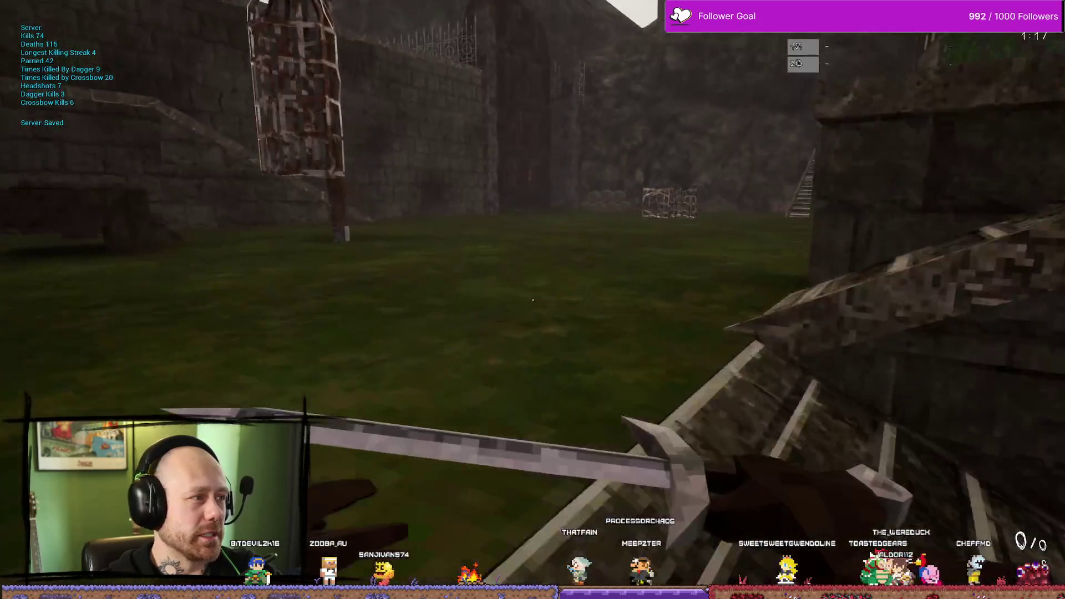
key("Escape")
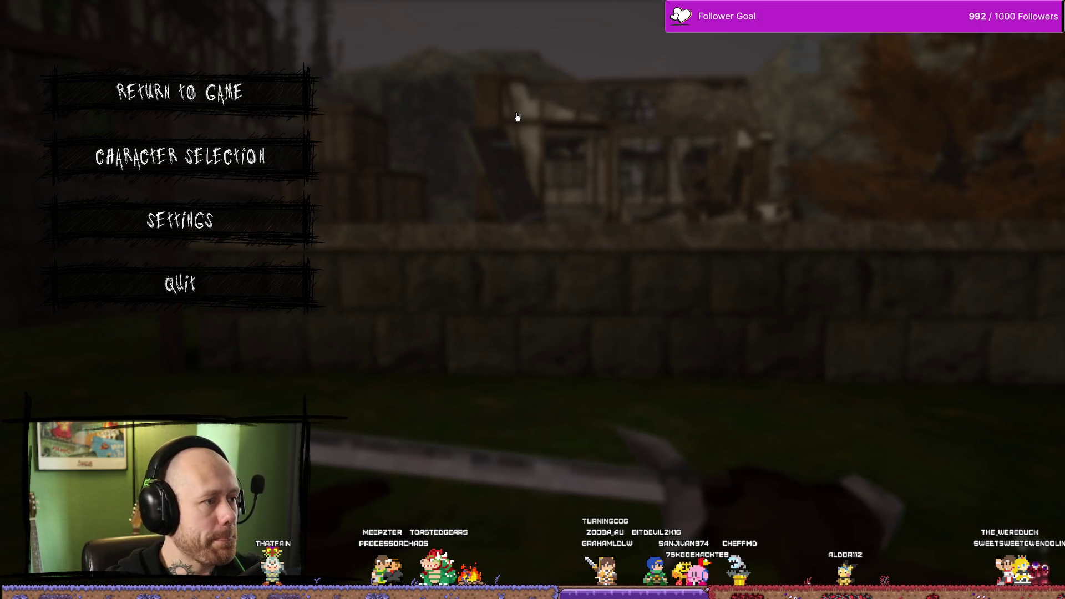
key("Escape")
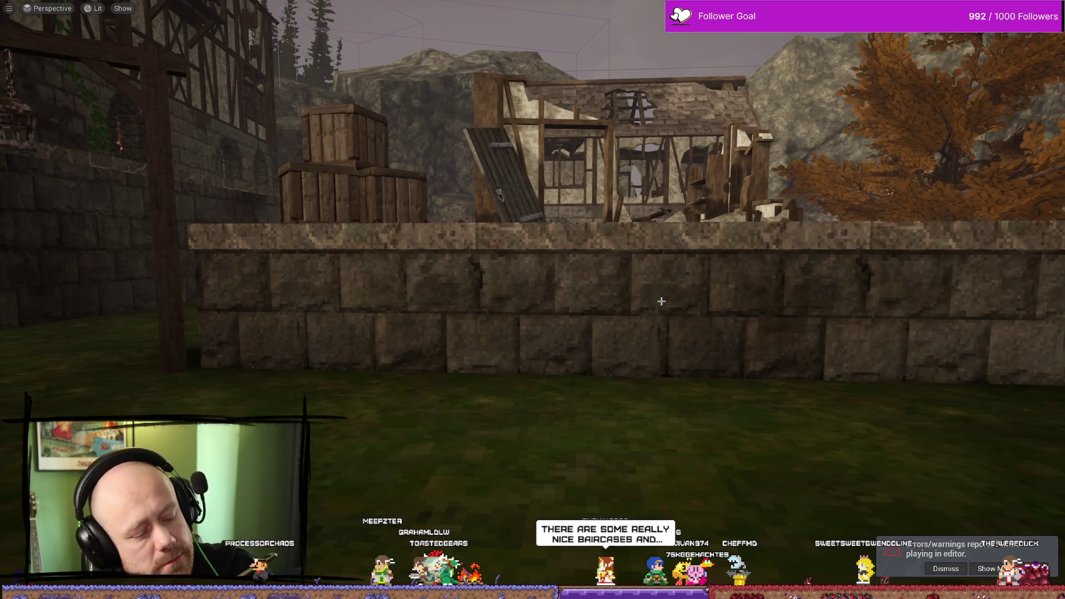
Step: Look over the MenuButton textures in MyStuff/UI, then switch to the WB_InGameMenu widget editor
key("ctrl+space")
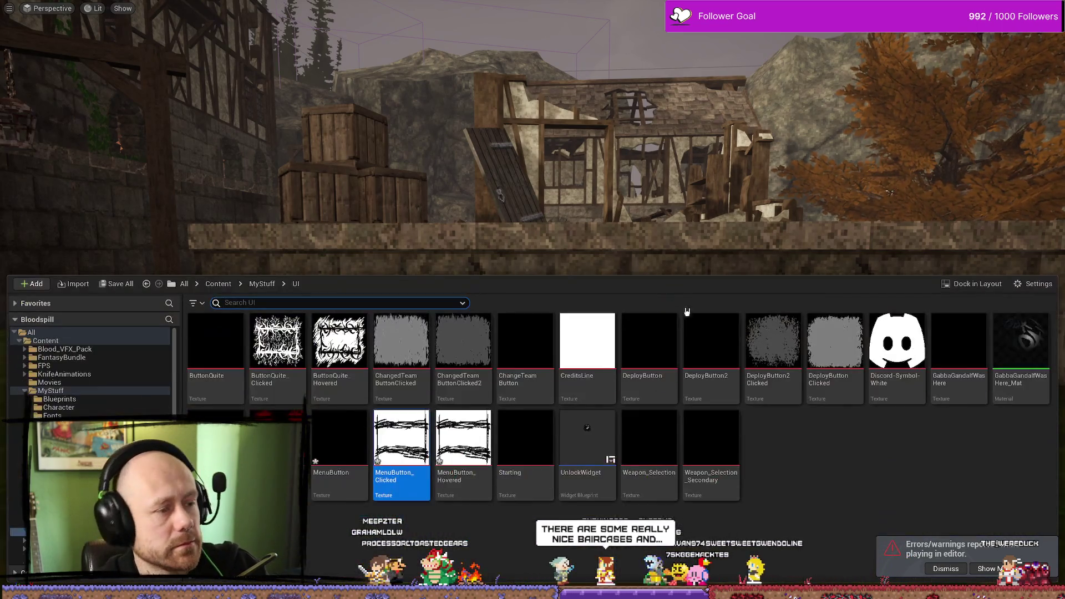
mouse_move(408, 409)
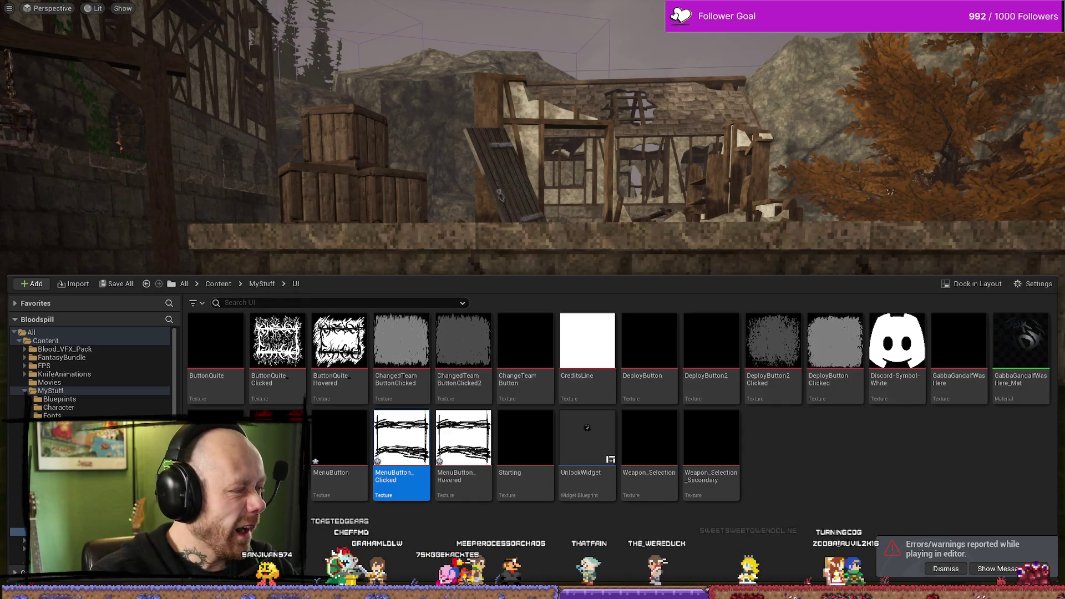
key("alt+Tab")
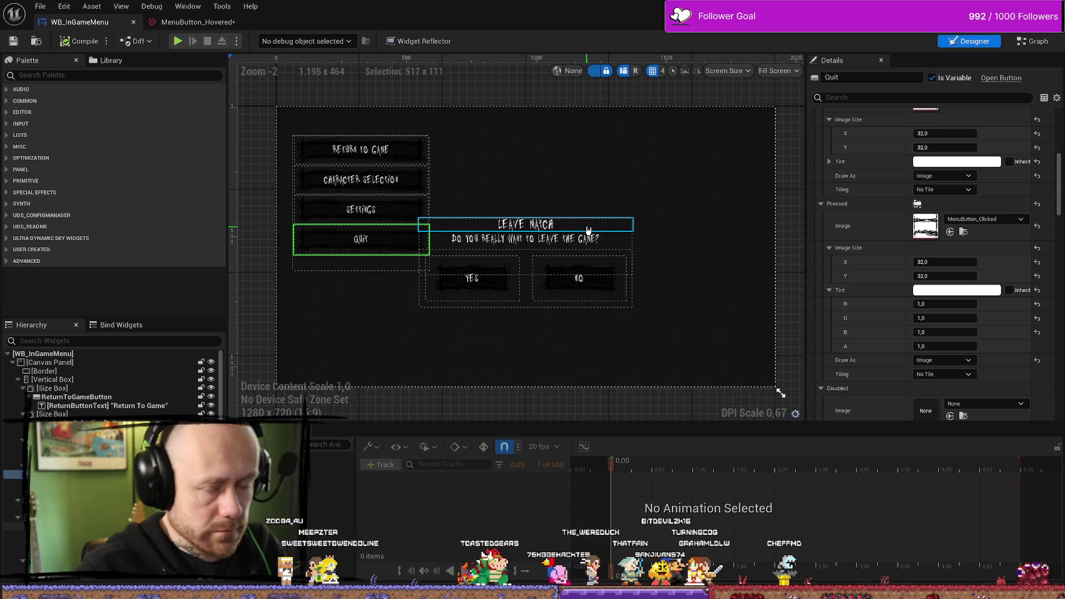
Step: Set the Return To Game button's normal image to the MenuButton_Hovered texture
left_click(399, 149)
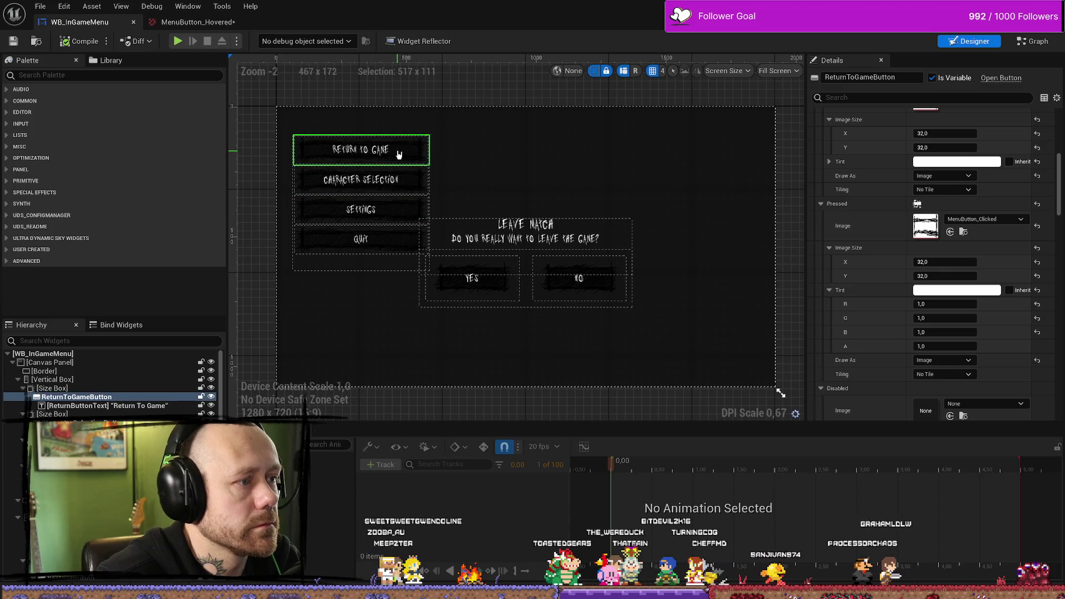
left_click(963, 232)
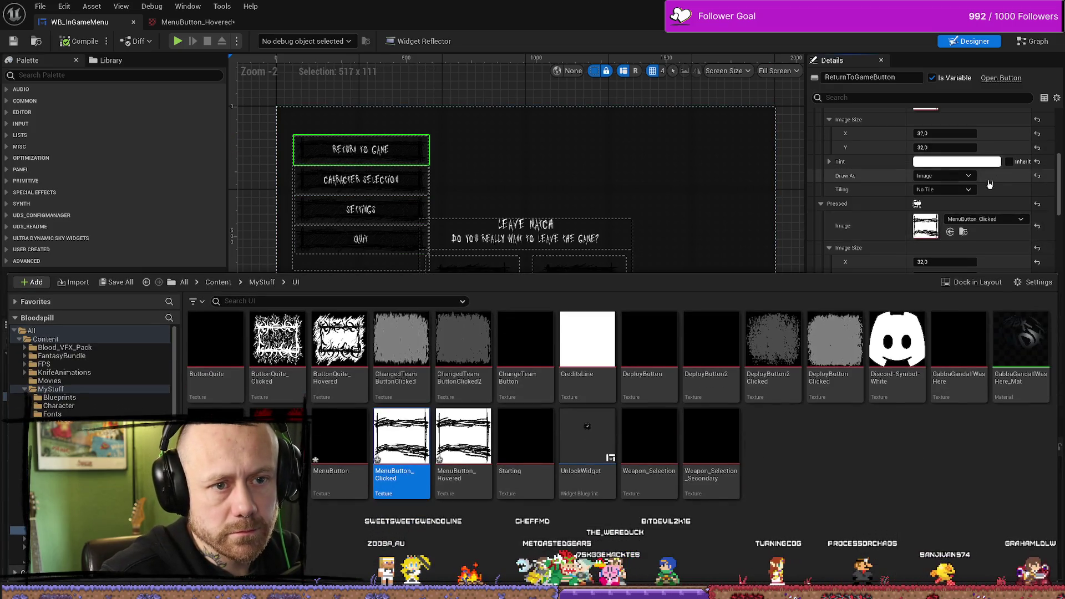
scroll(993, 181, "up", 3)
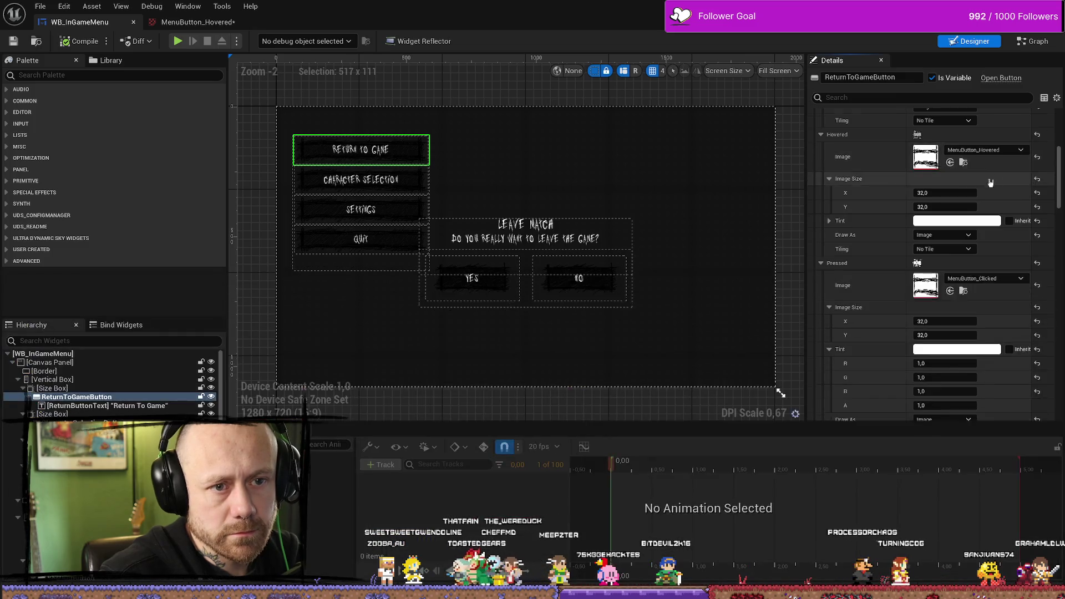
scroll(992, 182, "up", 5)
key("ctrl+space")
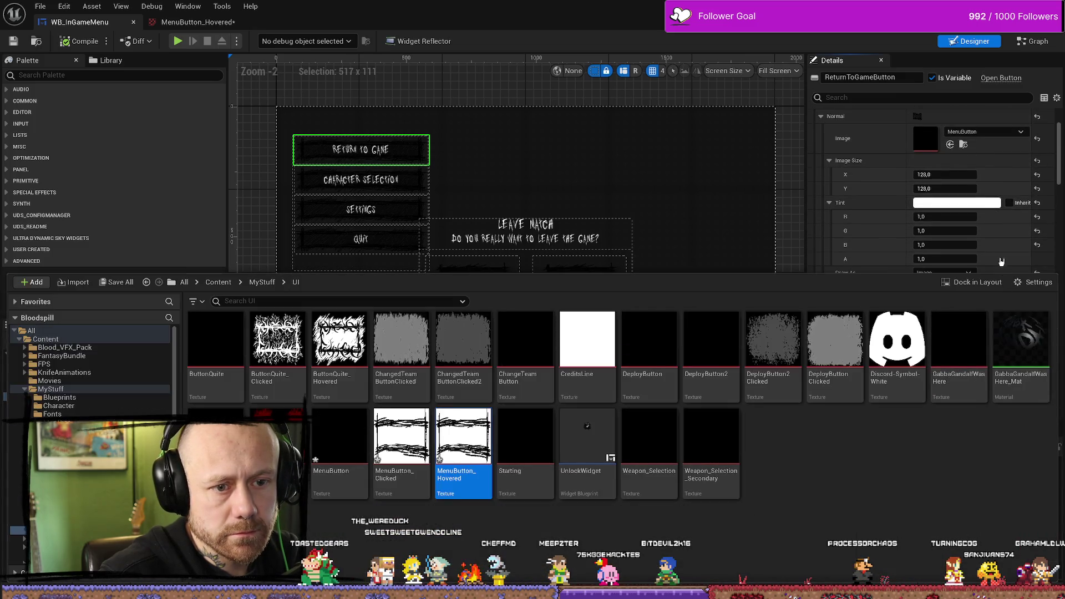
scroll(1001, 264, "up", 1)
left_click(950, 161)
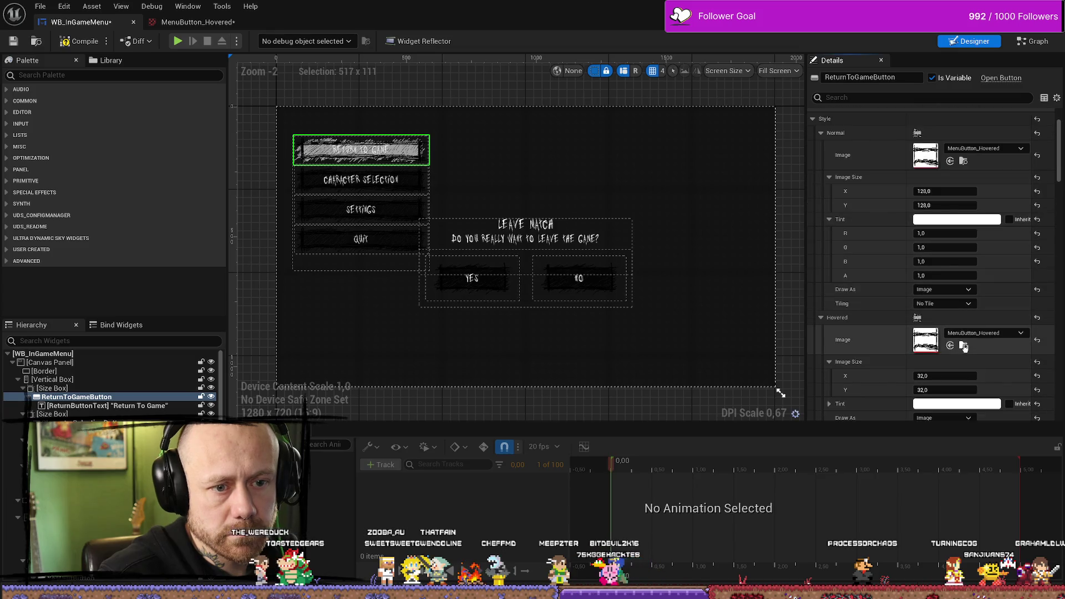
left_click(964, 346)
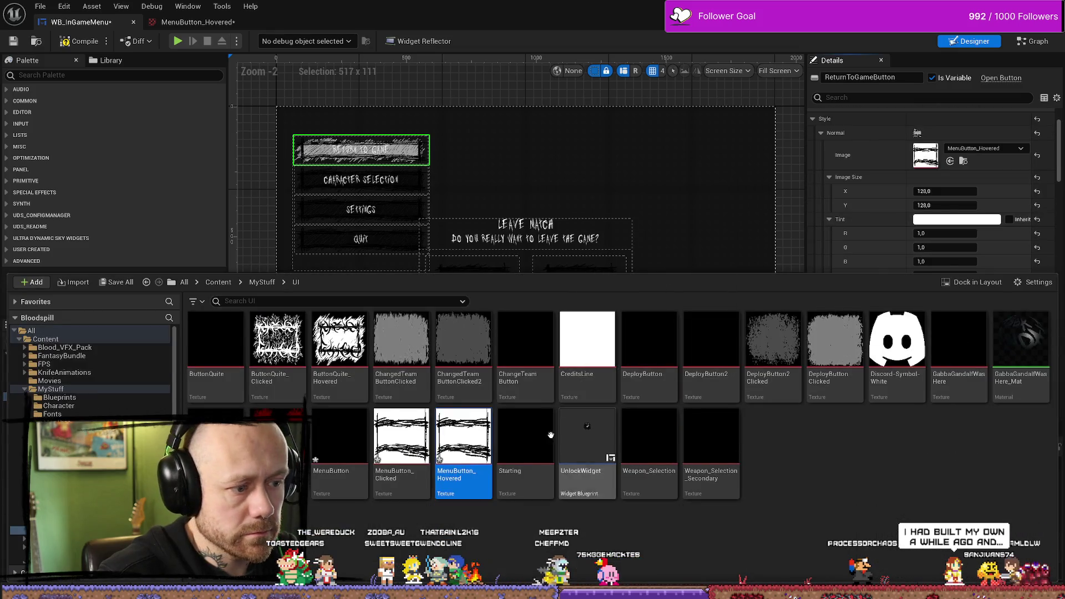
key("ctrl+space")
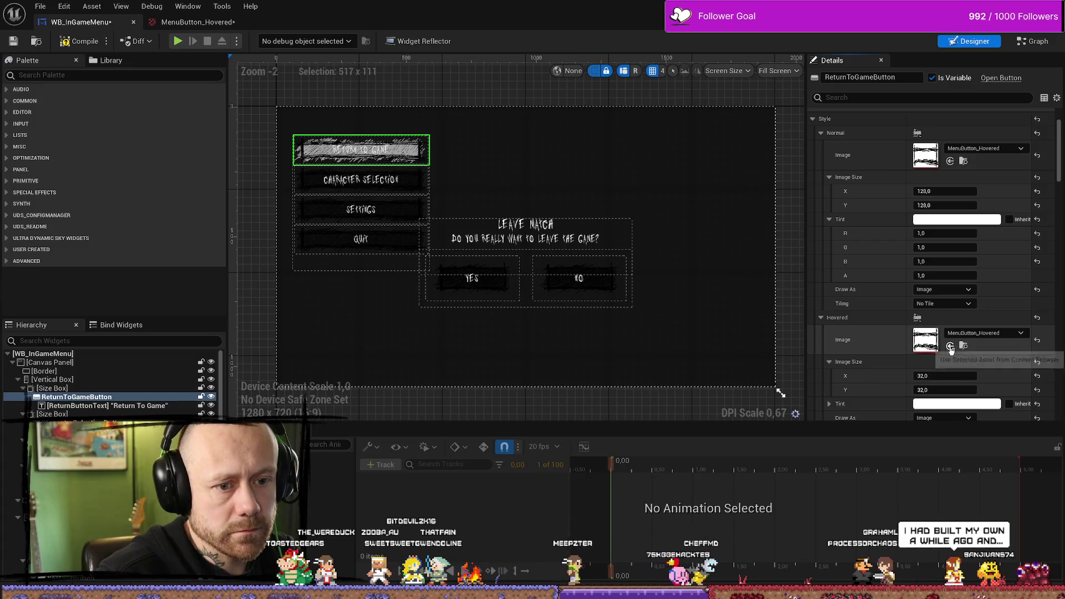
Step: Give Character Selection a MenuButton_Hovered normal image and plain MenuButton hovered image, then launch play
left_click(412, 186)
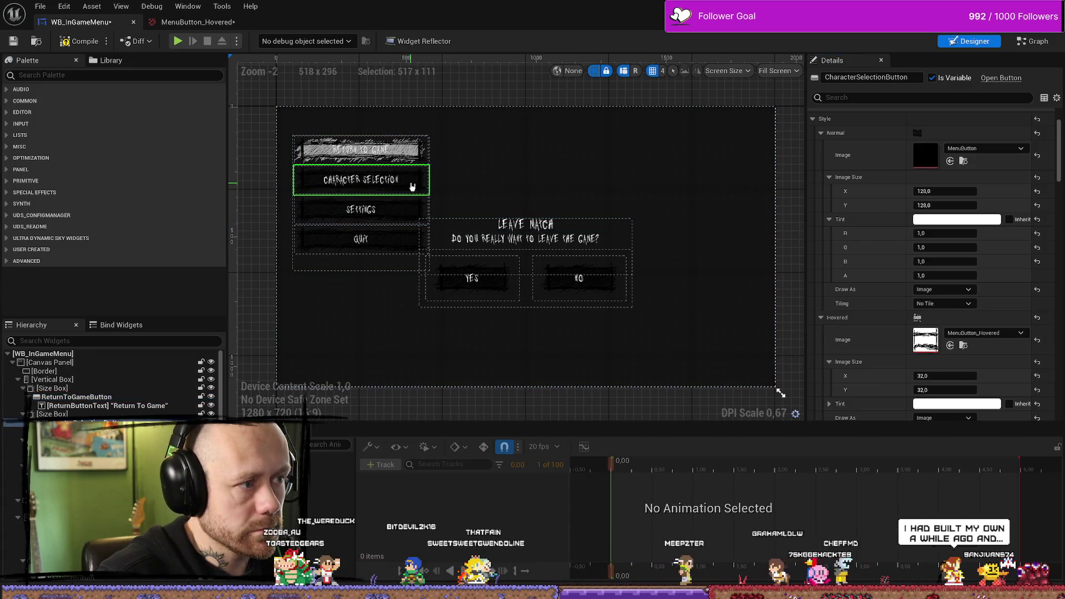
left_click(965, 347)
left_click(950, 161)
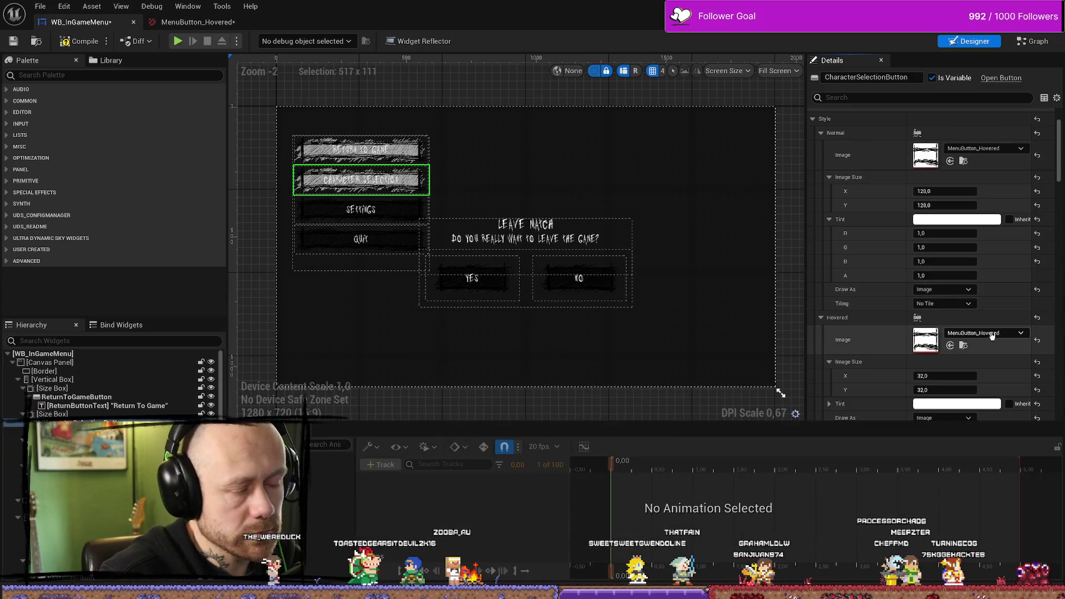
left_click(963, 345)
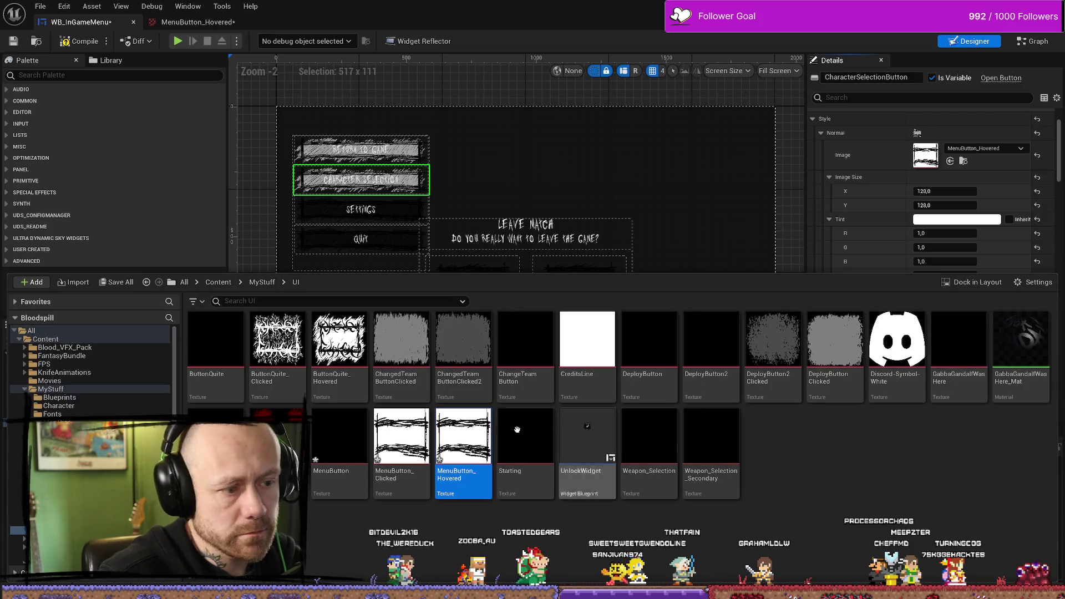
left_click(780, 392)
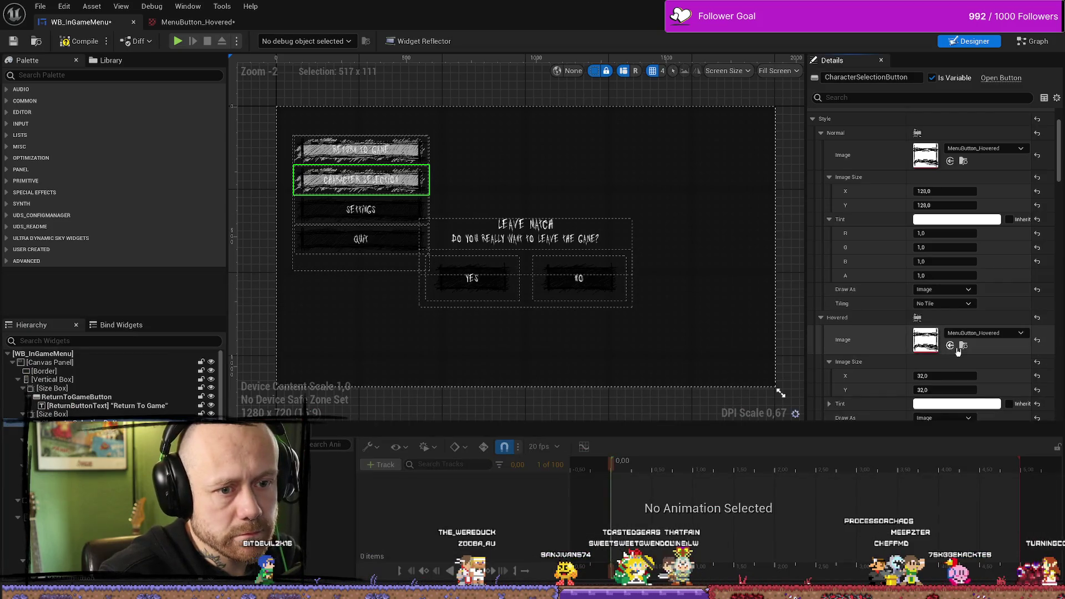
left_click(951, 345)
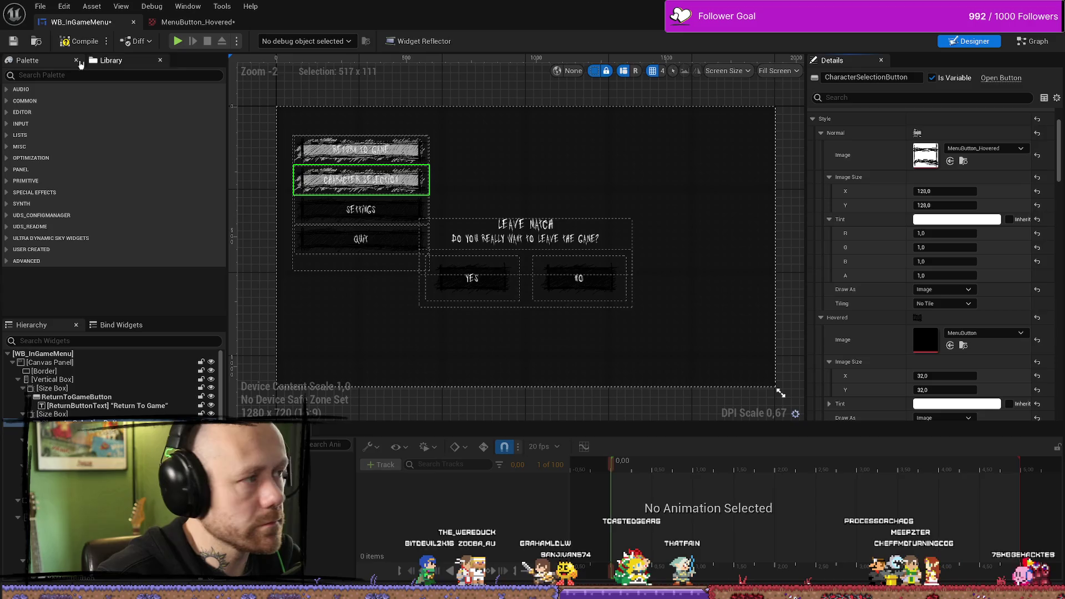
key("alt+Tab")
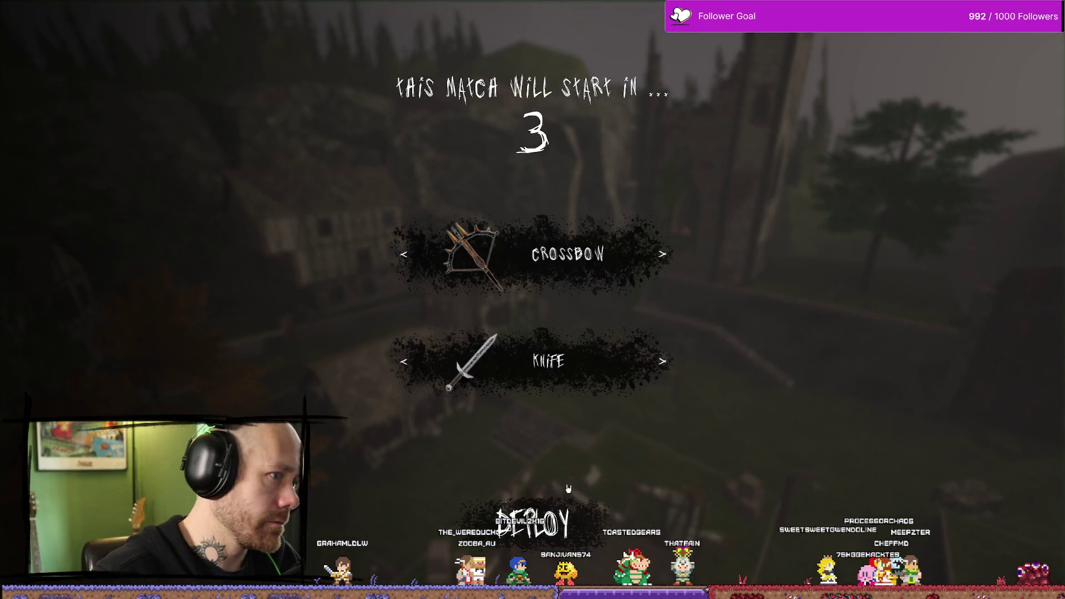
Step: Check the pause menu in play, stop the test, and return to the WB_InGameMenu designer
key("Escape")
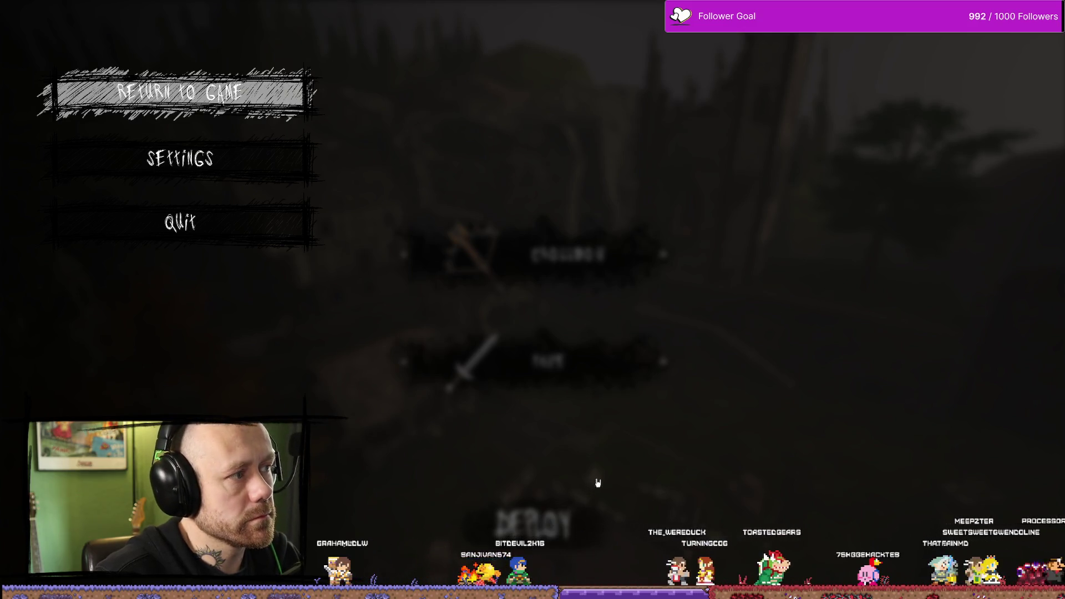
key("Escape")
key("ctrl+space")
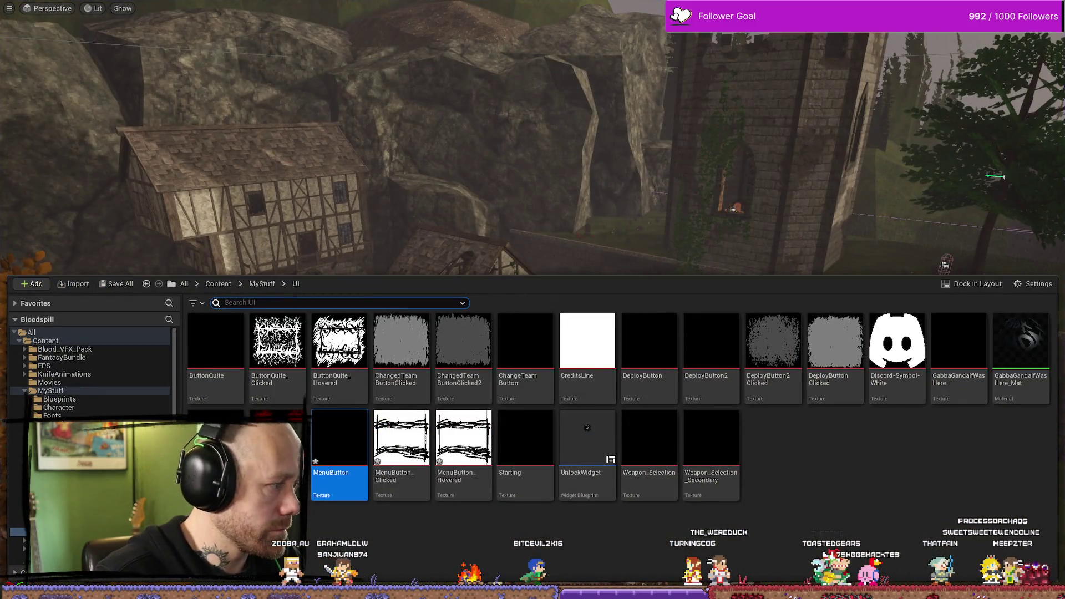
key("alt+Tab")
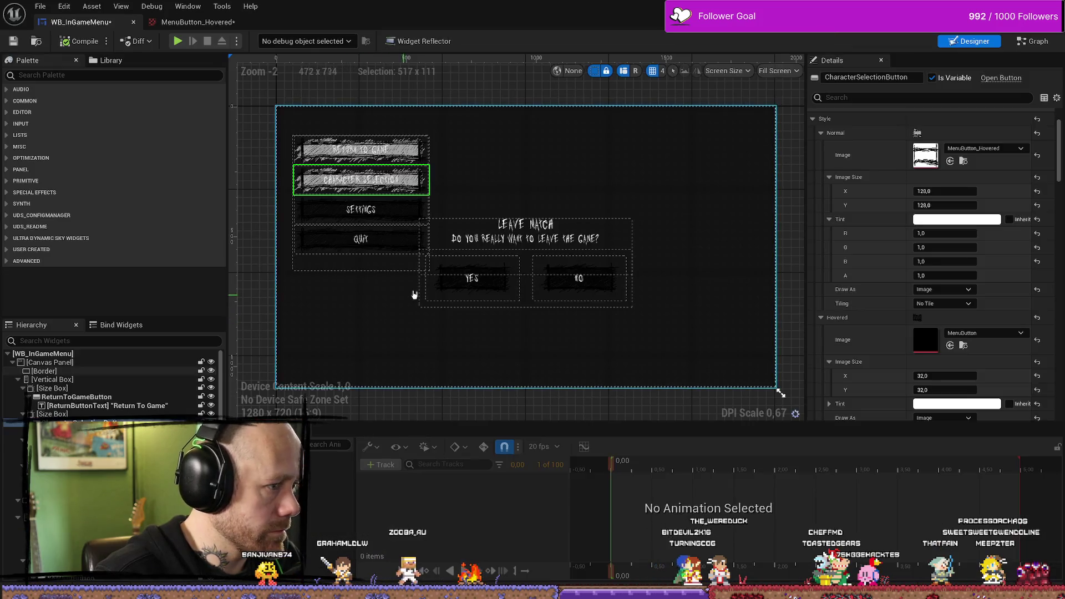
Step: In the Event Graph, wire ReturnToGameButton's hover event to its Set Text node, drop the Sequence Then 0 wire, and compile
left_click(1036, 44)
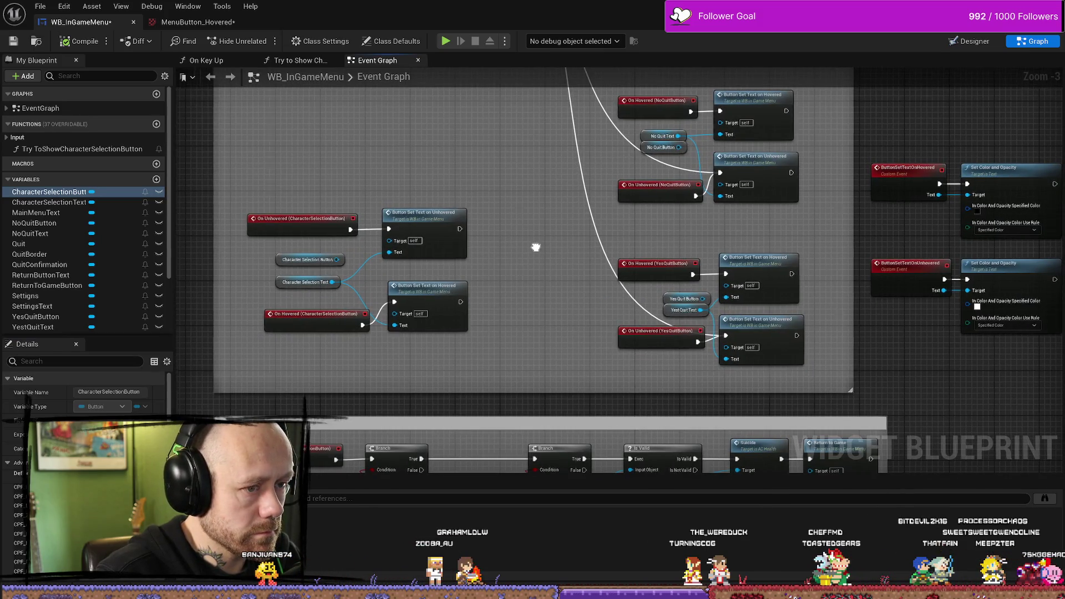
scroll(626, 246, "right", 3)
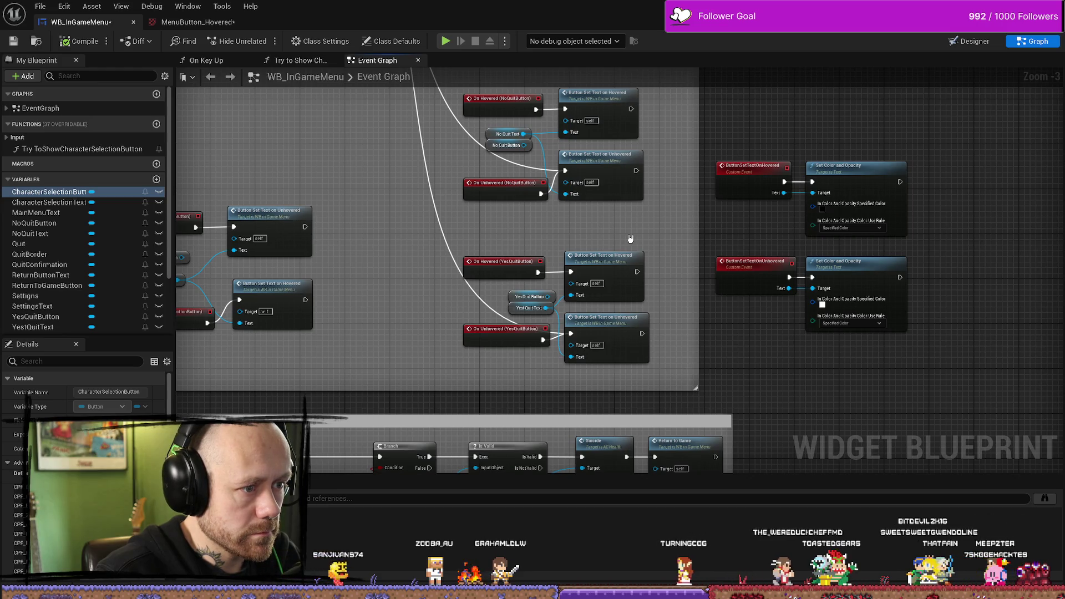
scroll(673, 352, "up", 3)
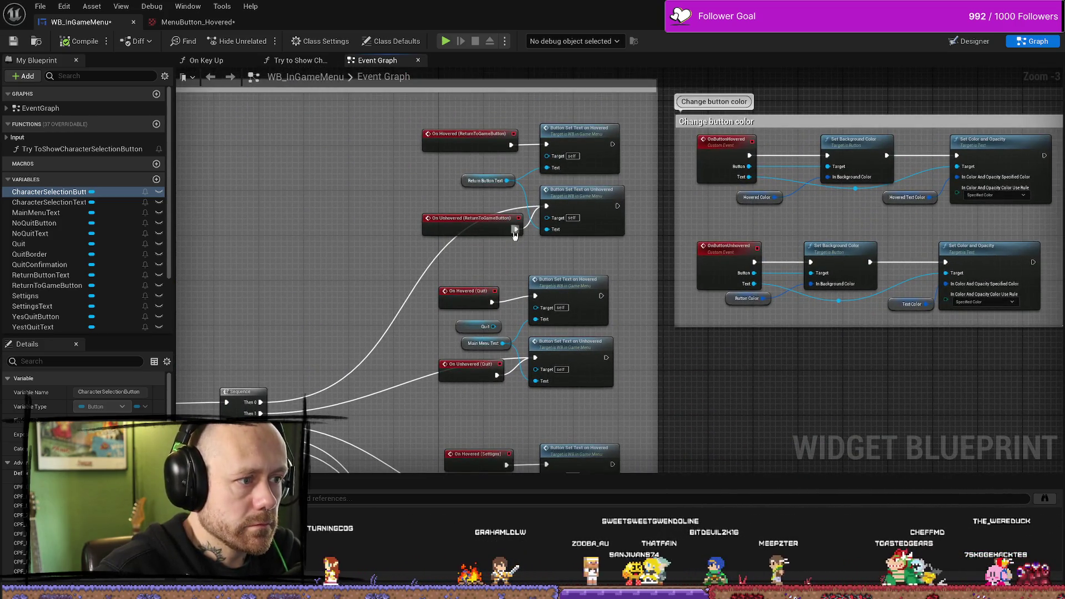
mouse_move(510, 145)
left_mouse_down()
mouse_move(548, 216)
mouse_move(518, 226)
mouse_move(546, 145)
left_mouse_up()
mouse_move(460, 249)
left_mouse_down()
mouse_move(430, 301)
mouse_move(259, 402)
mouse_move(368, 345)
mouse_move(547, 145)
left_mouse_up()
left_click(90, 39)
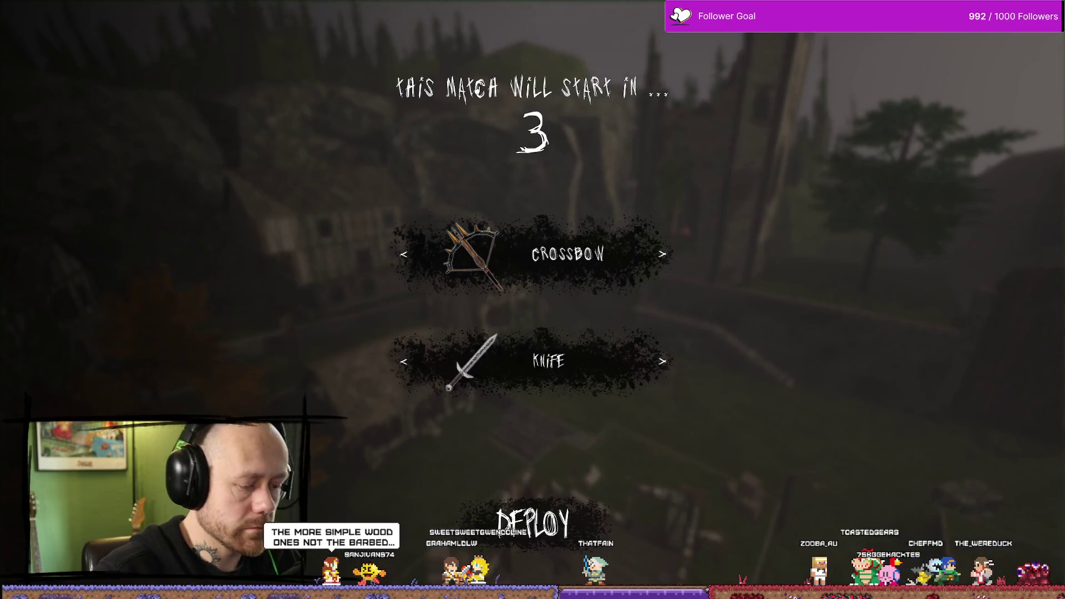
Step: Play and check the pause menu hover, stop the session, and open the MyStuff UI content drawer
key("Escape")
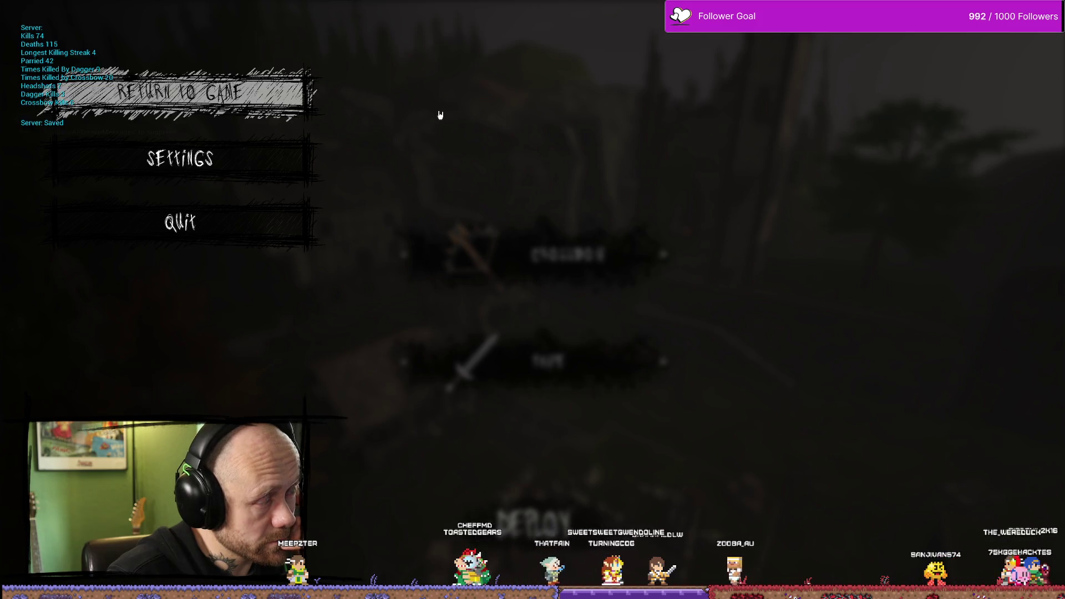
key("Escape")
key("ctrl+space")
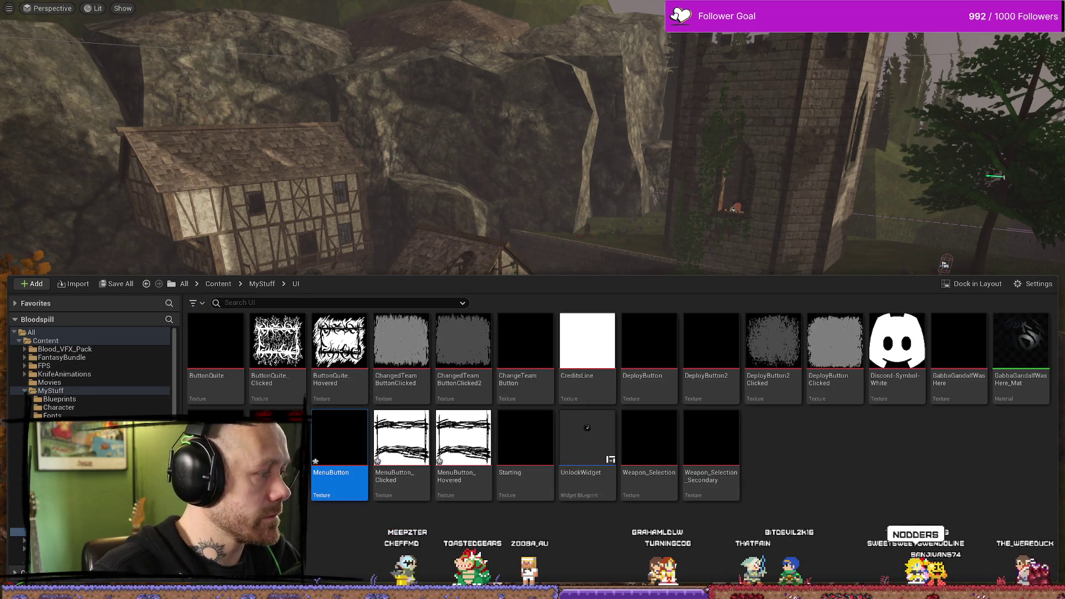
Step: Connect Quit's On Hovered and On Unhovered events to their Button Set Text nodes
key("alt+Tab")
left_click_drag(628, 262, 632, 140)
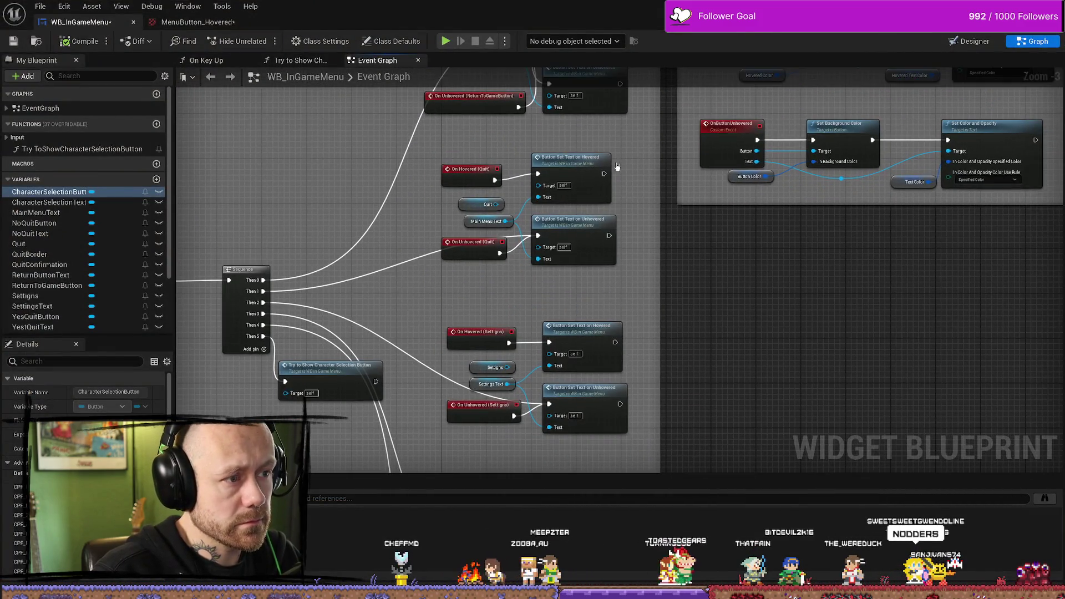
scroll(545, 160, "up", 2)
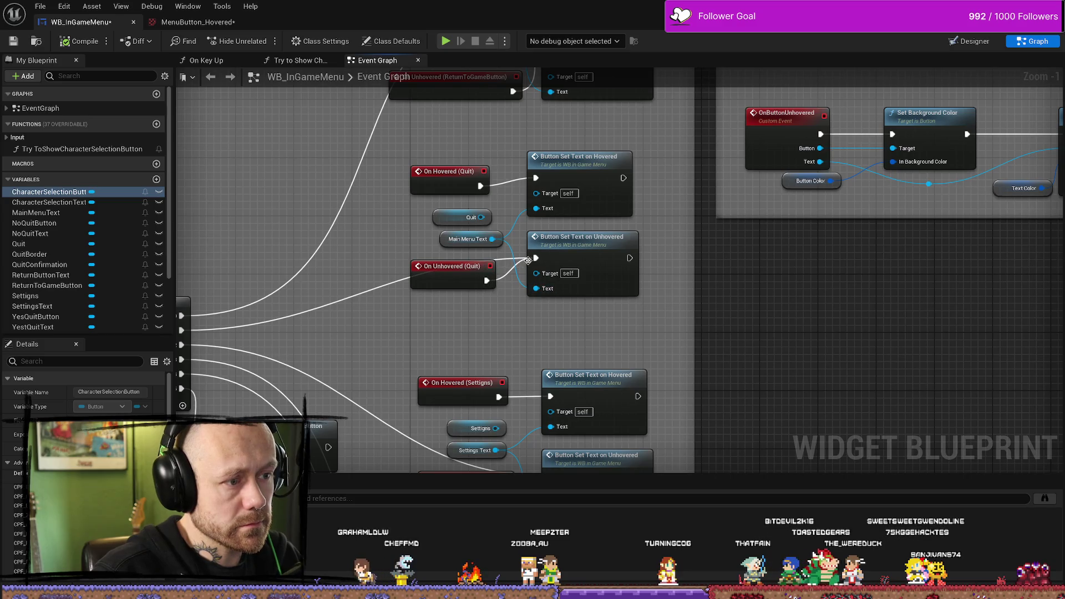
left_click_drag(523, 263, 536, 258)
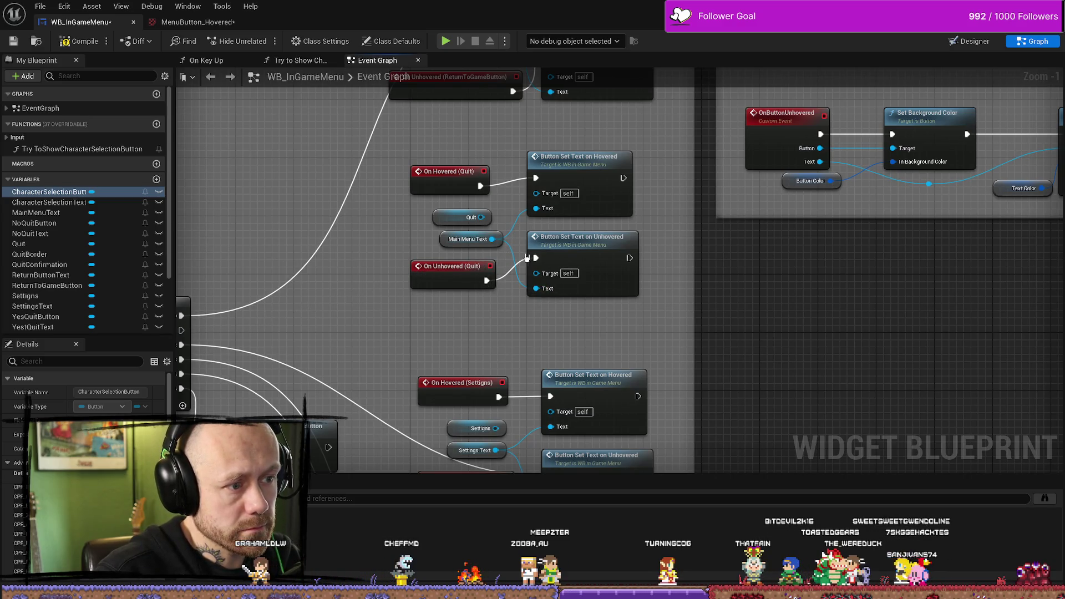
mouse_move(480, 186)
left_mouse_down()
mouse_move(523, 272)
mouse_move(536, 258)
left_mouse_up()
Step: Relink the Sequence Then 1 and Then 2 pins and wire Settings' On Hovered to its text node
mouse_move(273, 297)
left_mouse_down()
mouse_move(507, 293)
mouse_move(534, 204)
mouse_move(626, 157)
mouse_move(627, 145)
left_mouse_up()
mouse_move(622, 297)
left_mouse_down()
mouse_move(606, 172)
mouse_move(519, 170)
left_mouse_up()
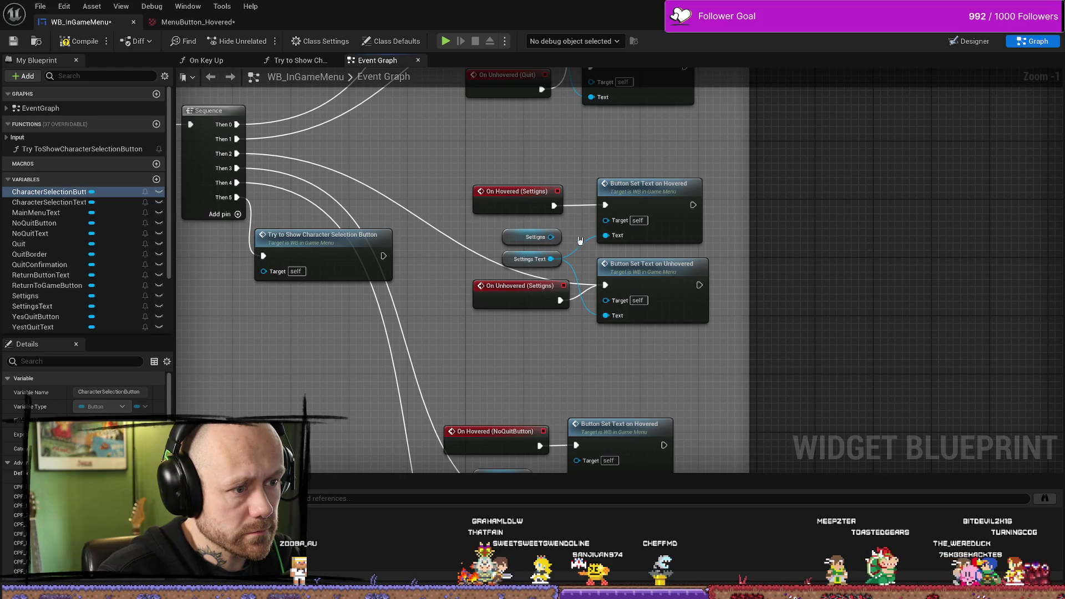
mouse_move(236, 153)
left_mouse_down()
mouse_move(606, 205)
mouse_move(606, 289)
left_mouse_up()
left_click_drag(554, 206, 611, 212)
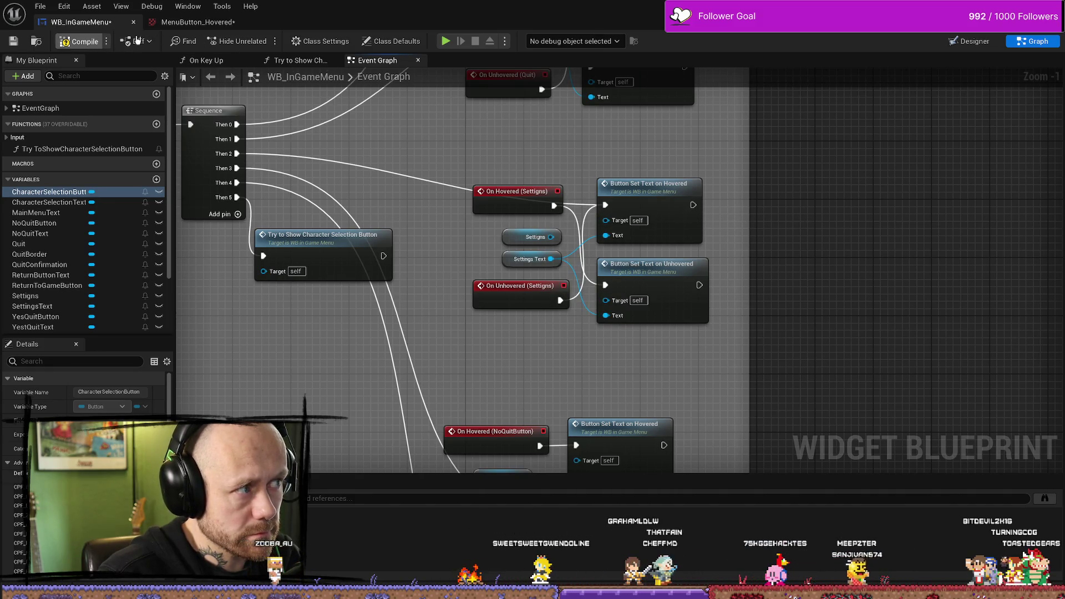
left_click(965, 41)
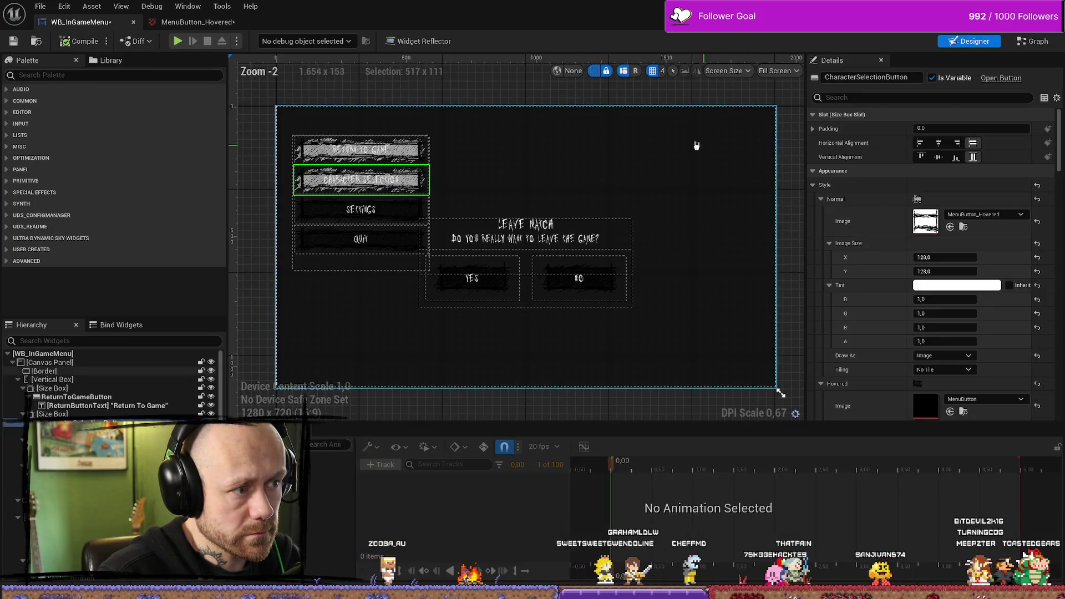
Step: Give Settings and Quit MenuButton_Hovered normal images and MenuButton hovered images, then compile and play
left_click(394, 214)
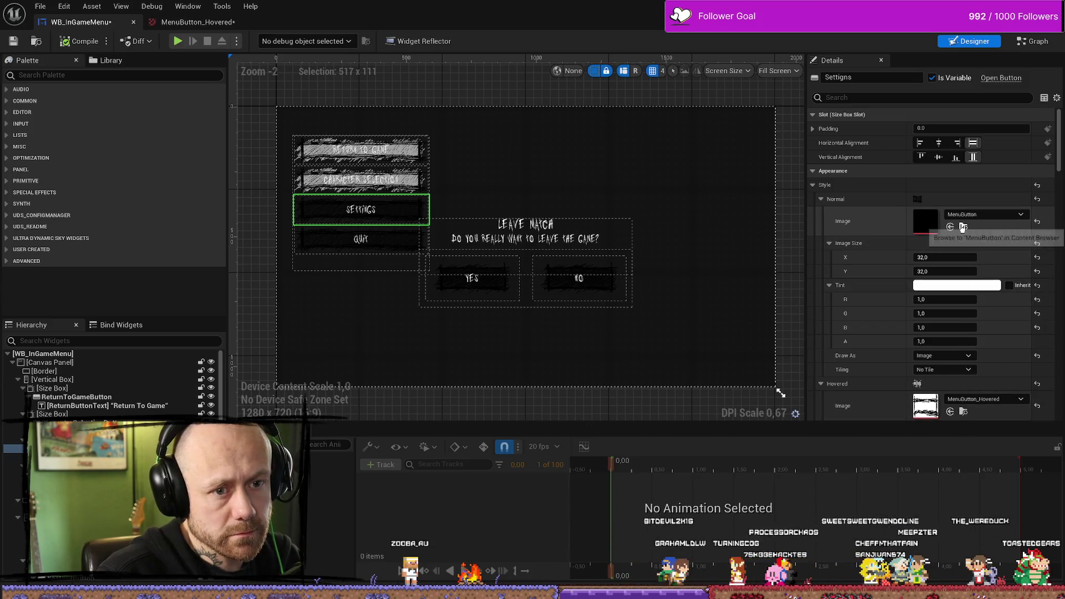
left_click(965, 227)
left_click(950, 412)
left_click(360, 244)
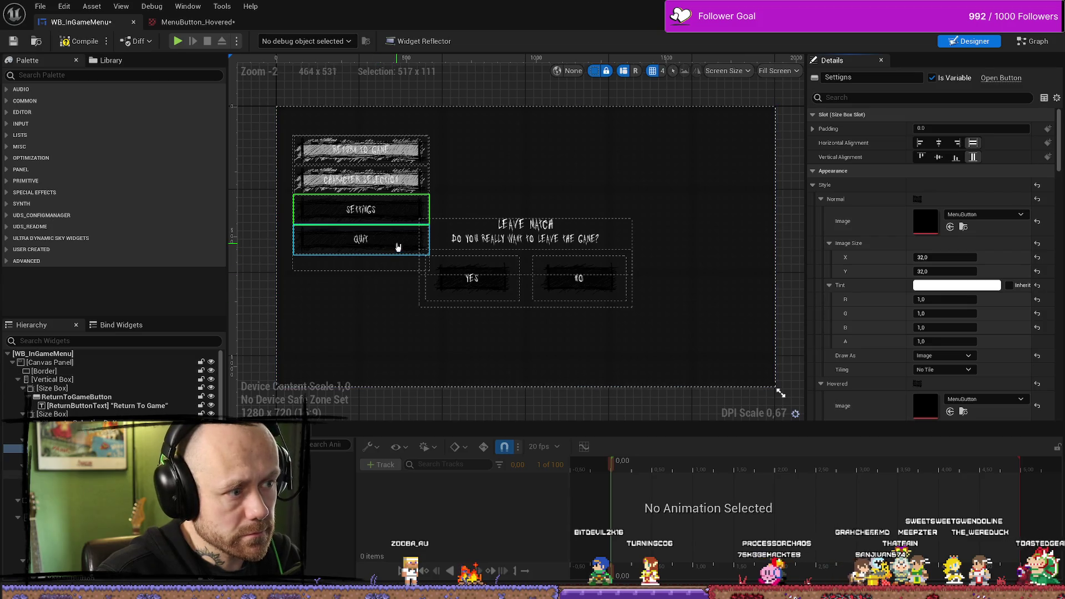
left_click(950, 412)
left_click(963, 411)
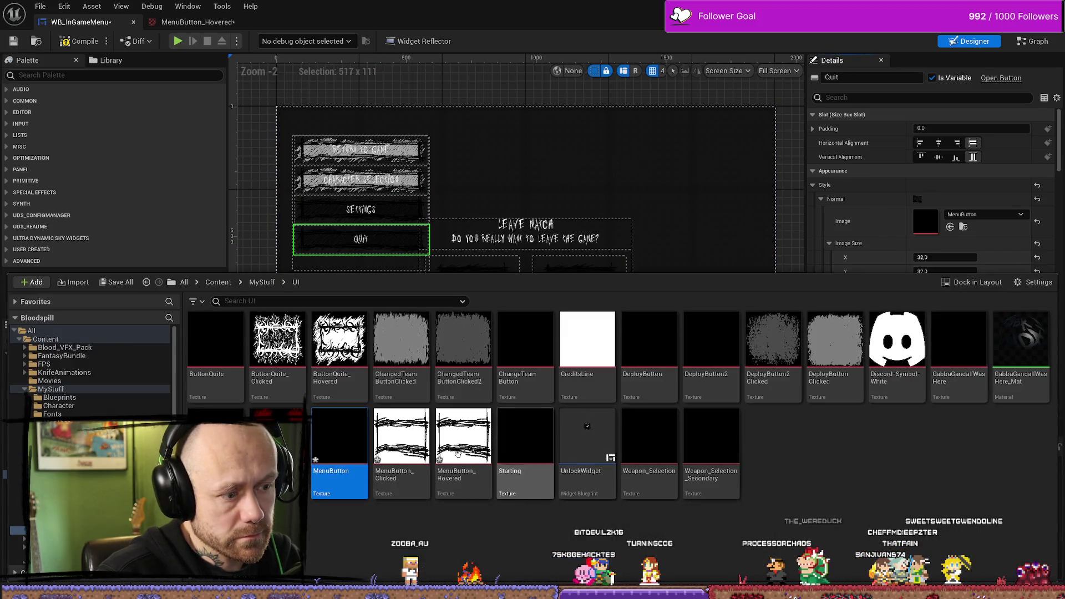
left_click(951, 229)
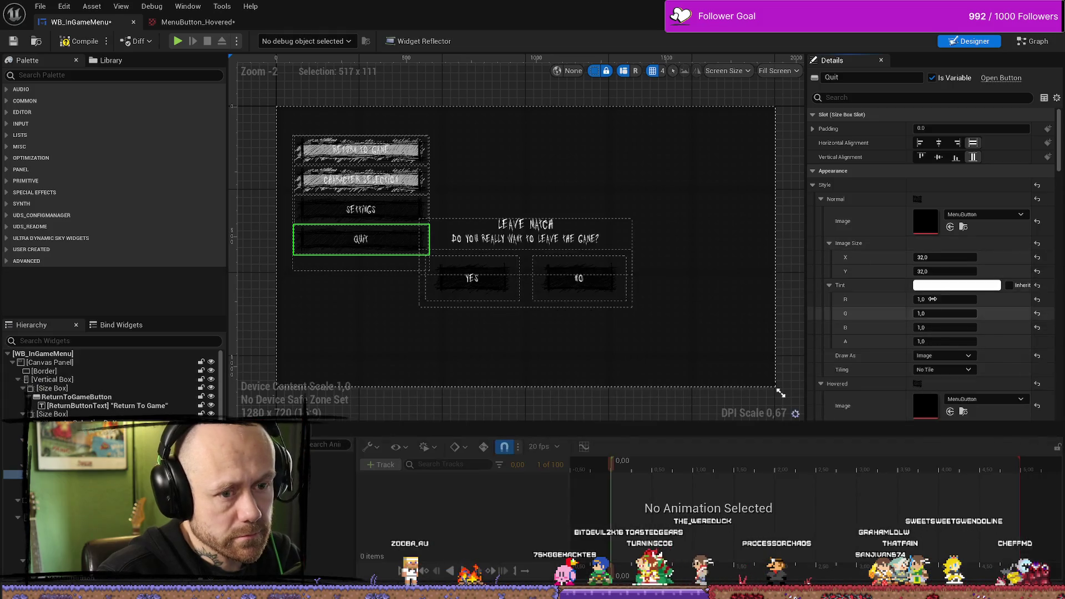
left_click(950, 228)
left_click(360, 209)
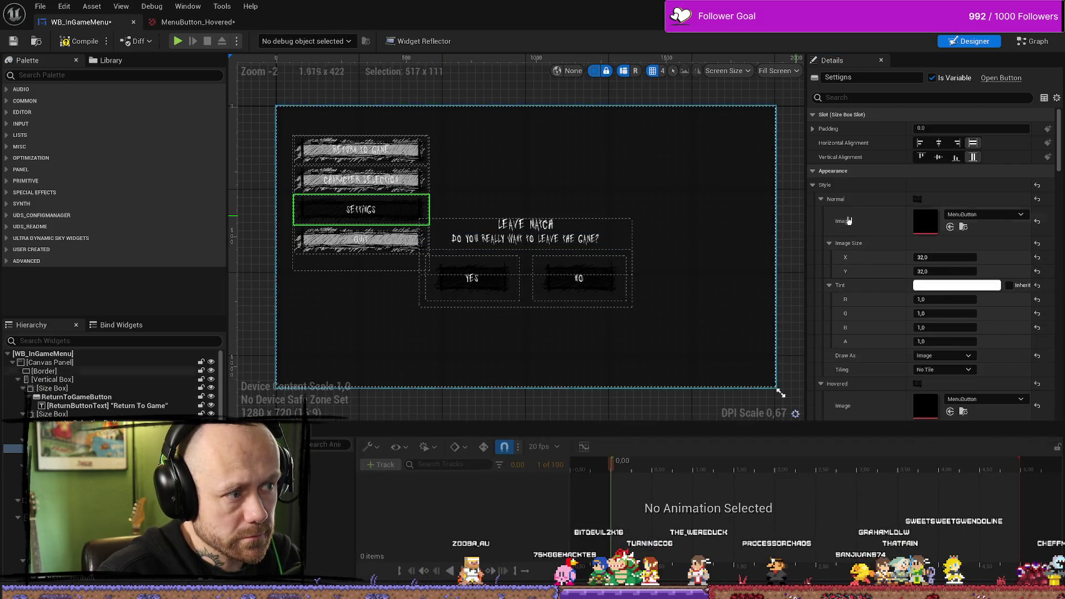
left_click(951, 227)
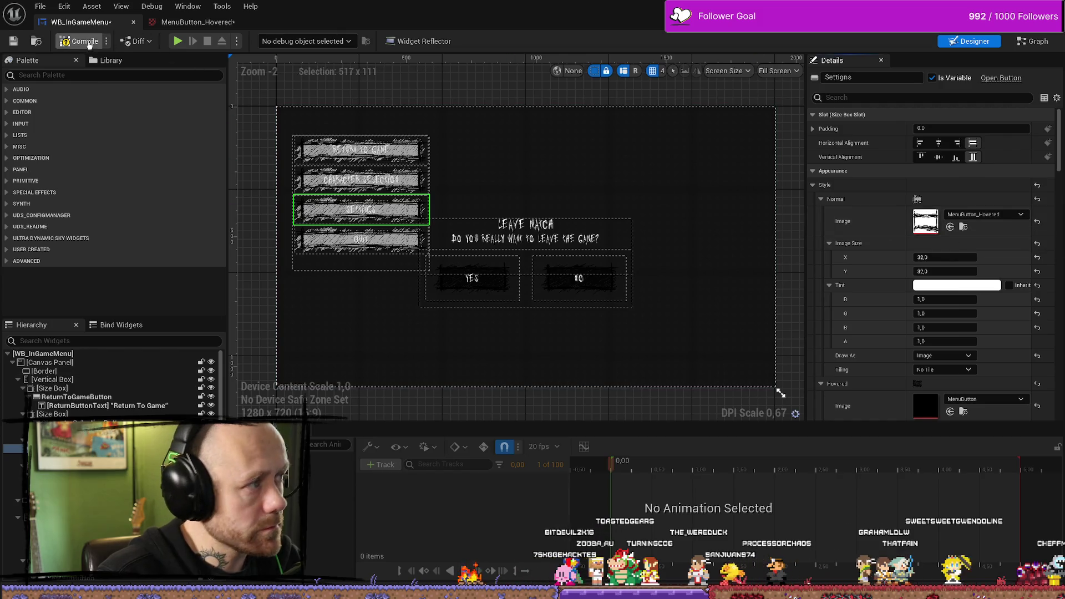
left_click(85, 41)
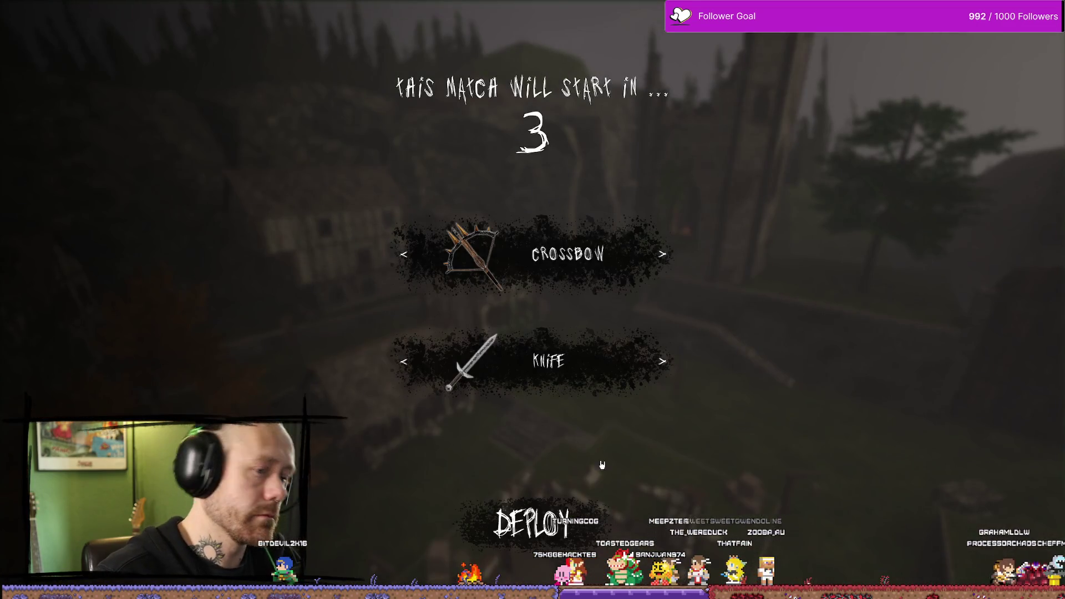
Step: Check the restyled pause menu, resume the match, then stop play and return to the editor
key("Escape")
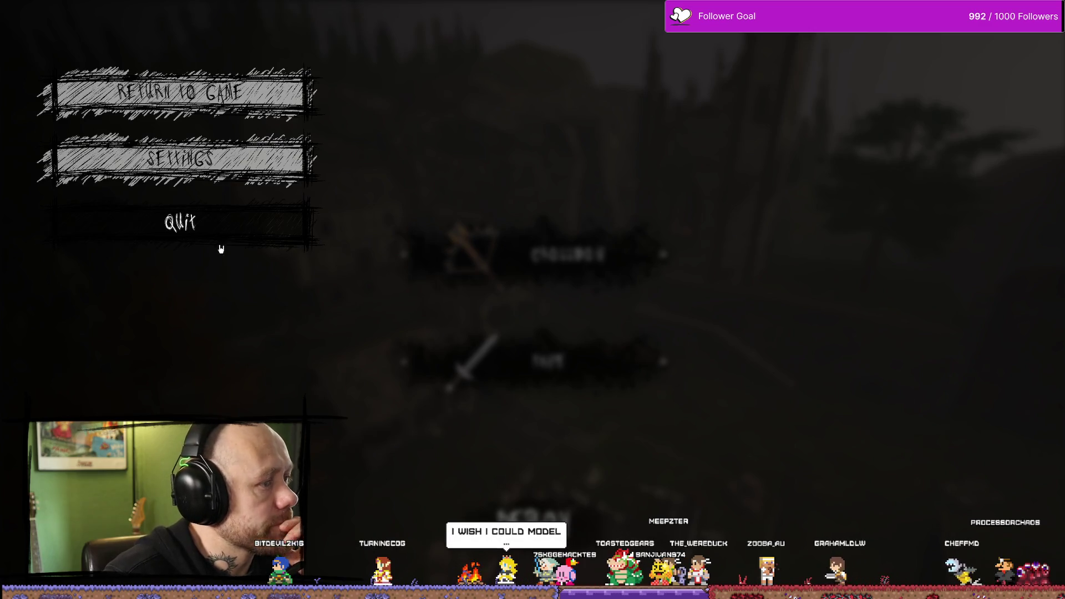
left_click(247, 97)
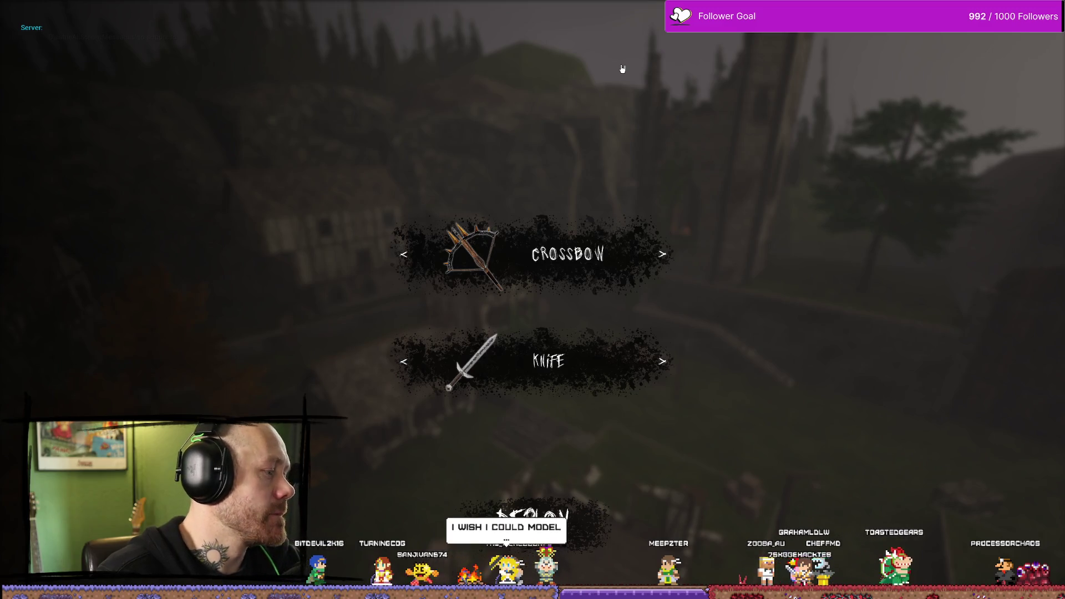
key("F5")
key("ctrl+space")
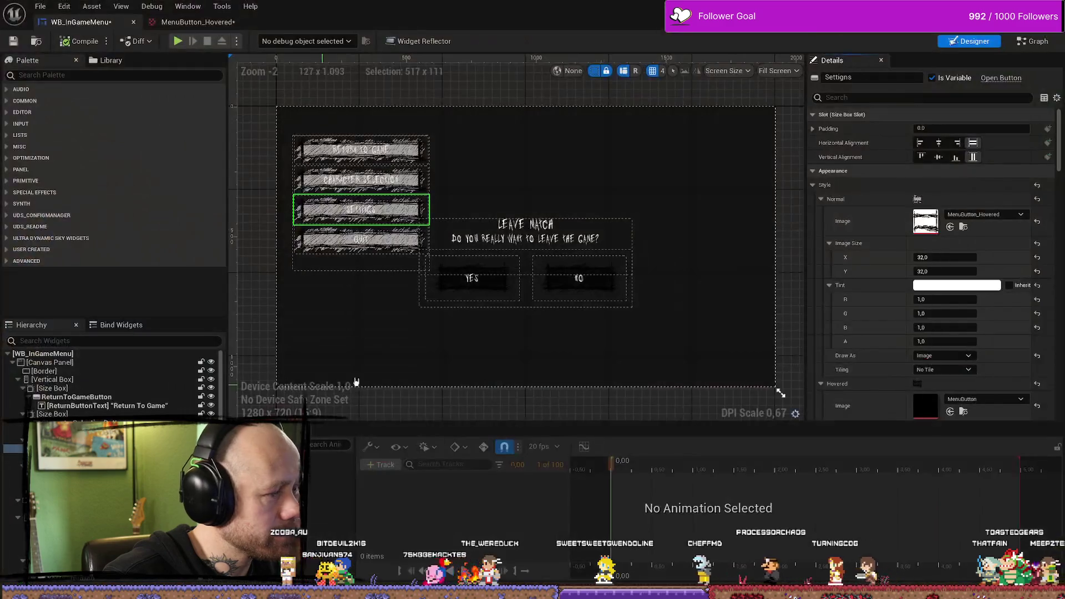
Step: Set the Normal image of the Quit, Settings, Character Selection and Return To Game buttons to MenuButton
left_click(360, 239)
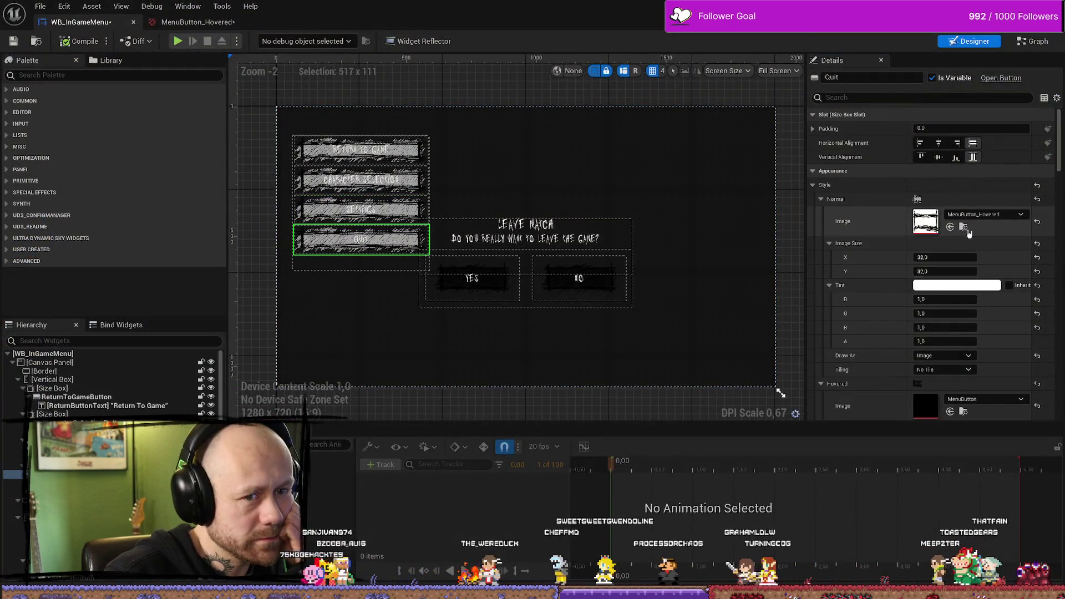
left_click(963, 411)
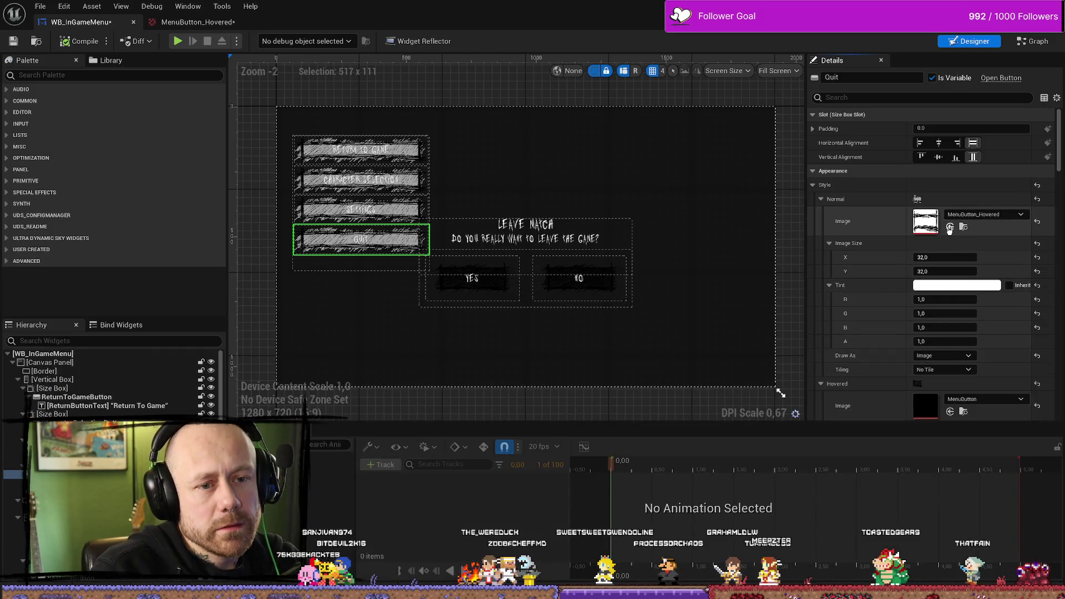
left_click(950, 226)
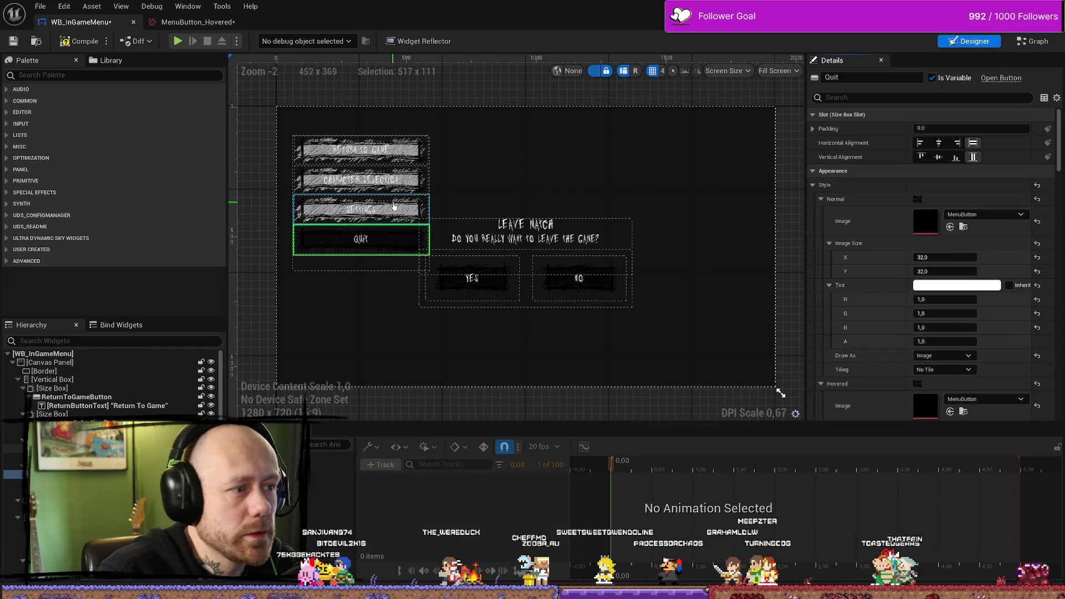
left_click(422, 209)
left_click(950, 226)
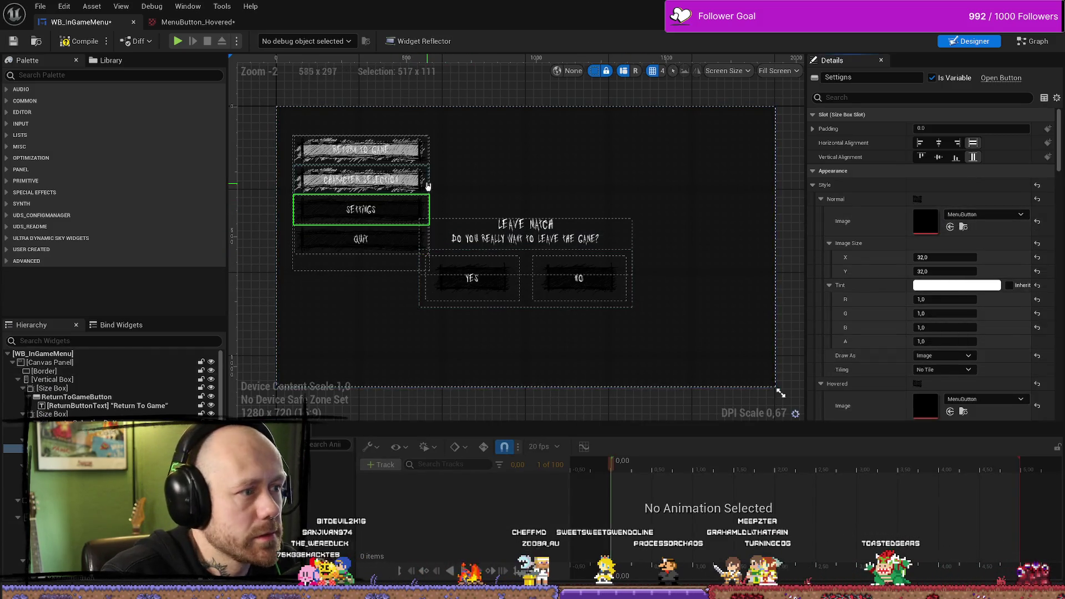
left_click(950, 226)
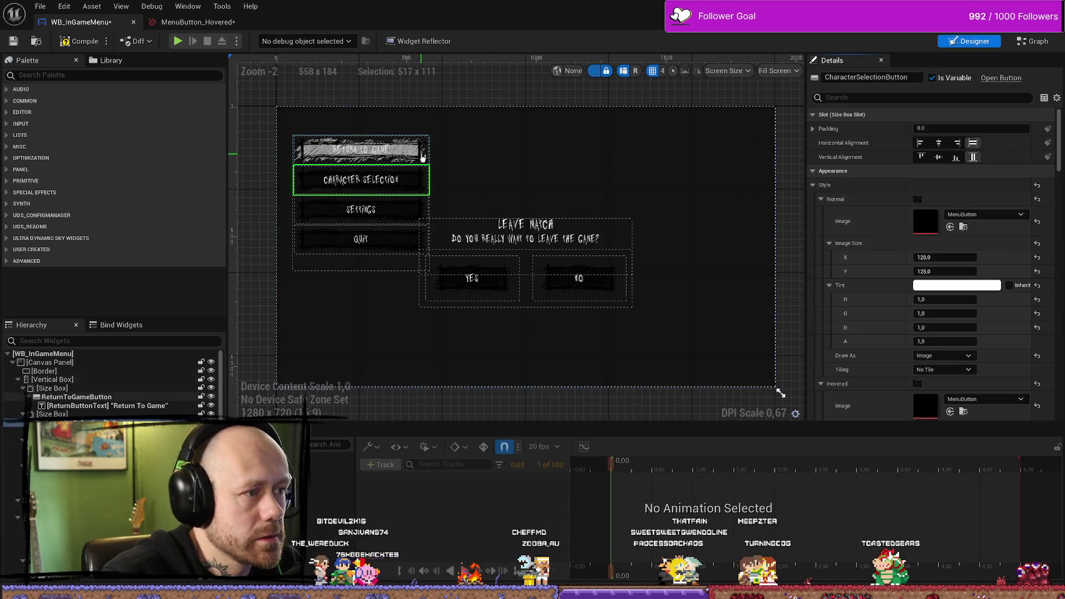
left_click(360, 150)
left_click(950, 226)
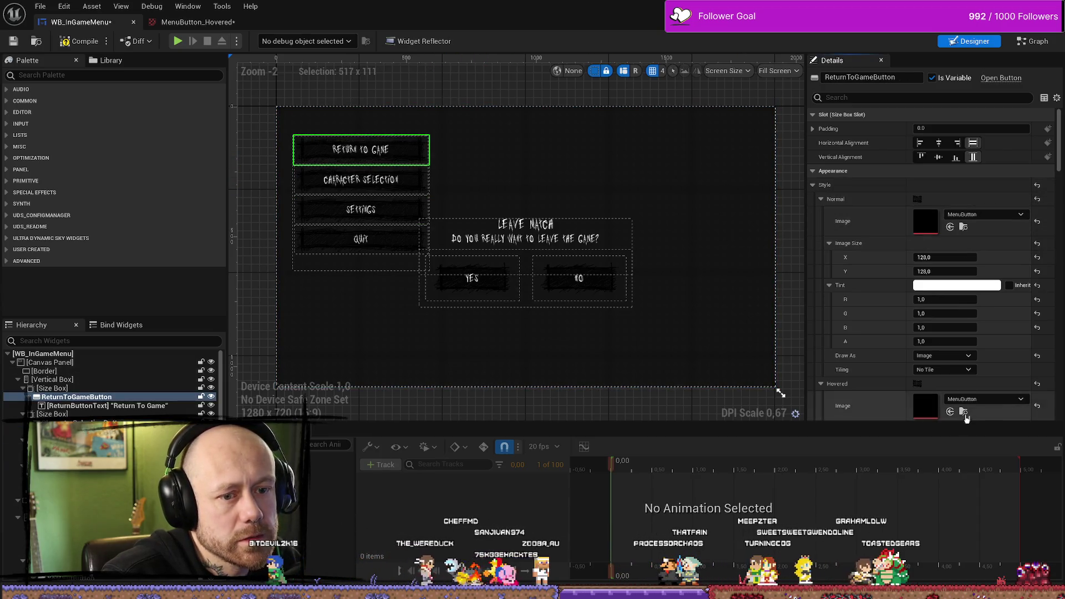
left_click(963, 411)
key("ctrl+space")
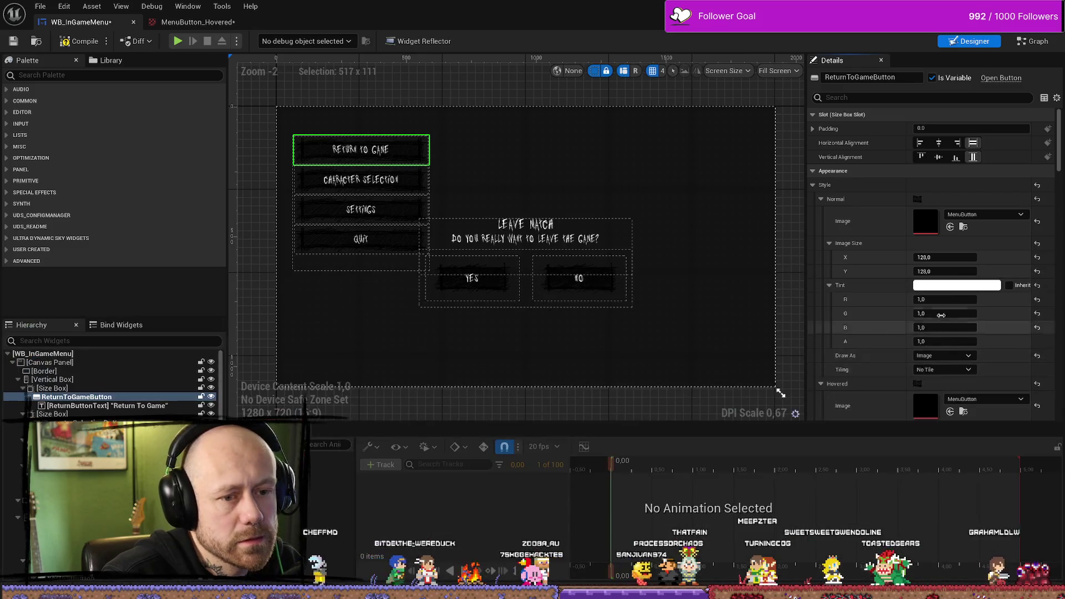
Step: Give the buttons the MenuButton_Hovered hover image, then bring up the menu's event graph
left_click(421, 177)
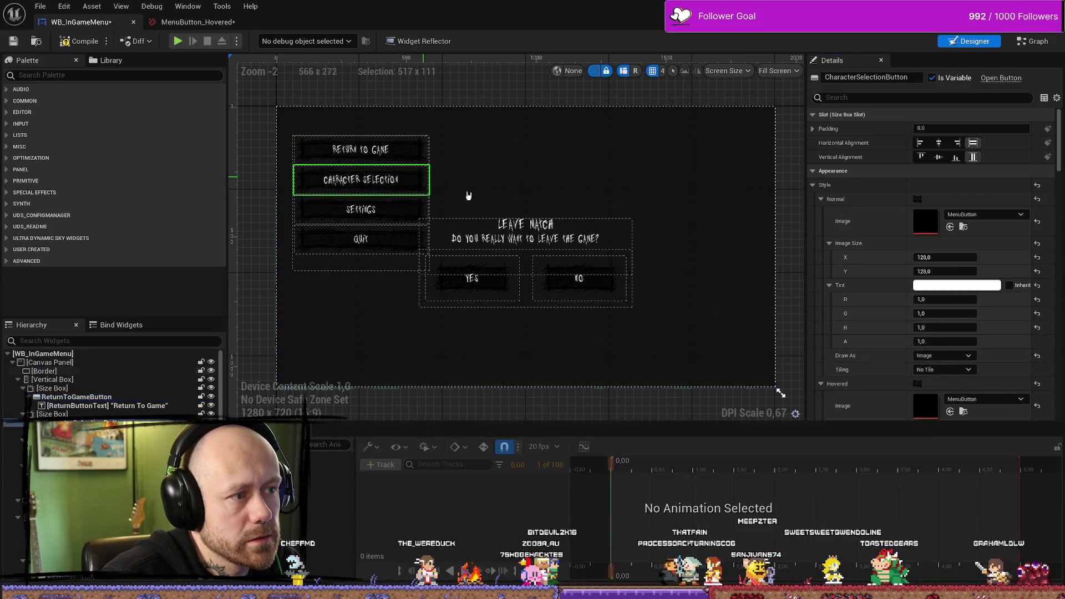
left_click(945, 412)
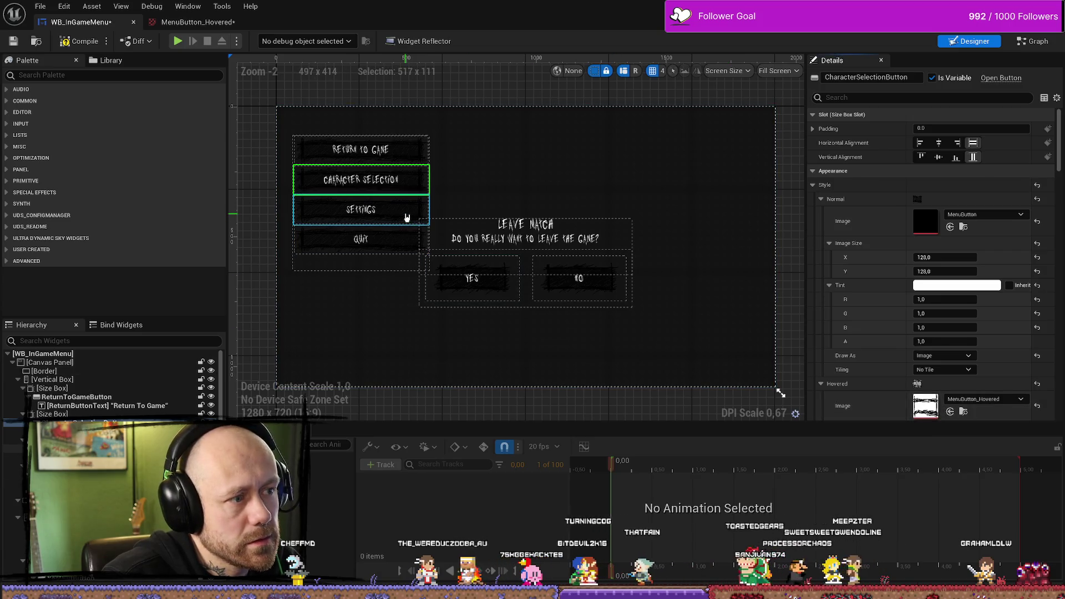
left_click(405, 212)
left_click(409, 240)
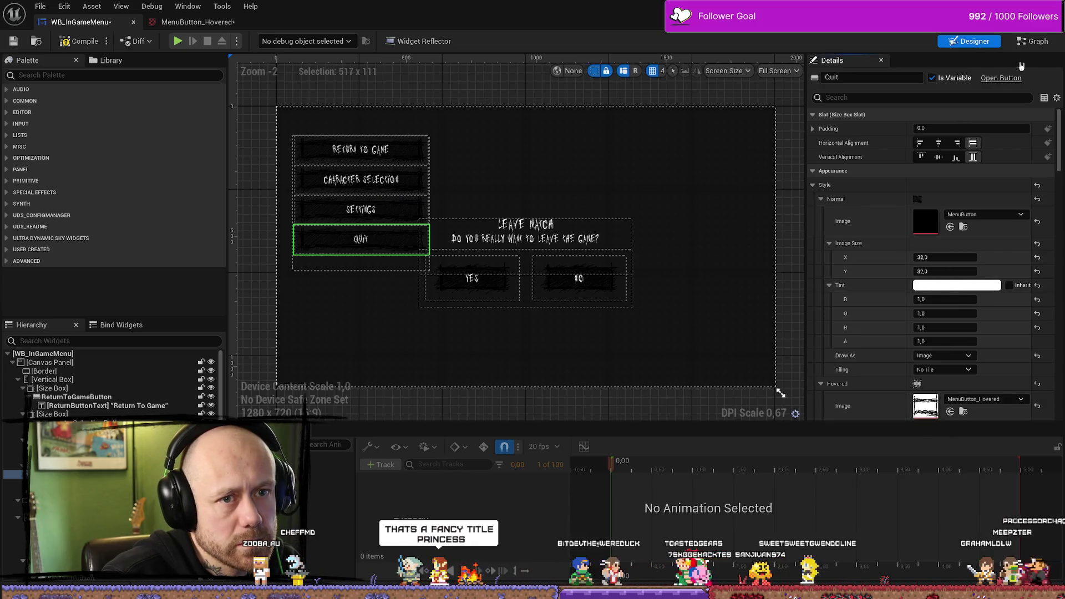
left_click(1035, 44)
scroll(513, 167, "down", 7)
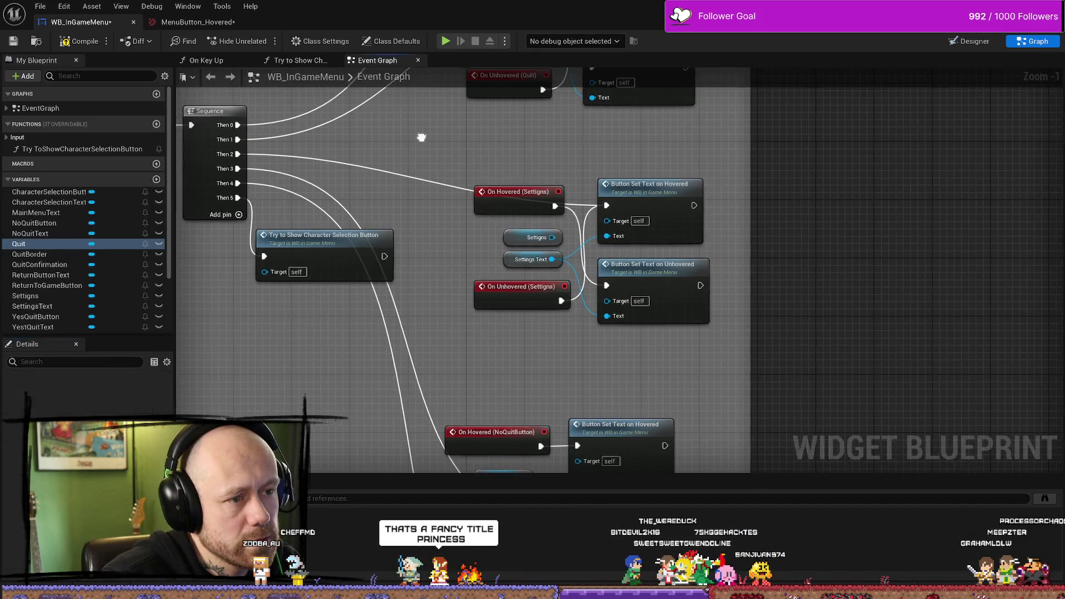
Step: Break the Sequence Then 3 links and rewire Then 3 into the Quit Button Set Text on Unhovered node
scroll(513, 167, "up", 5)
mouse_move(513, 186)
left_mouse_down()
mouse_move(488, 158)
mouse_move(453, 220)
left_mouse_up()
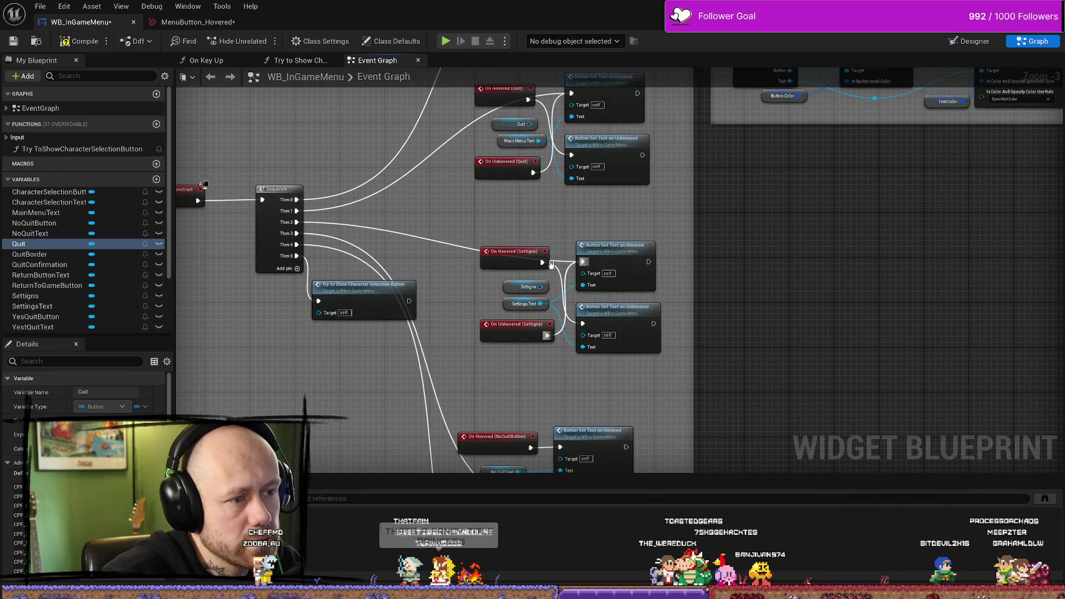
mouse_move(394, 257)
left_mouse_down()
mouse_move(445, 195)
mouse_move(422, 130)
left_mouse_up()
left_click(537, 403, "alt")
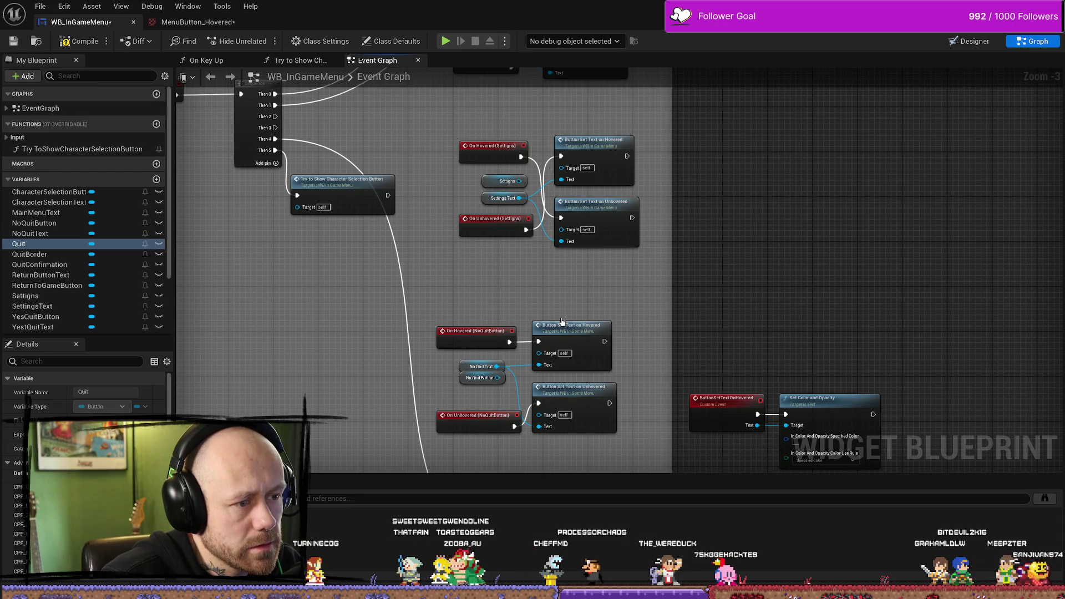
left_click_drag(513, 300, 524, 359)
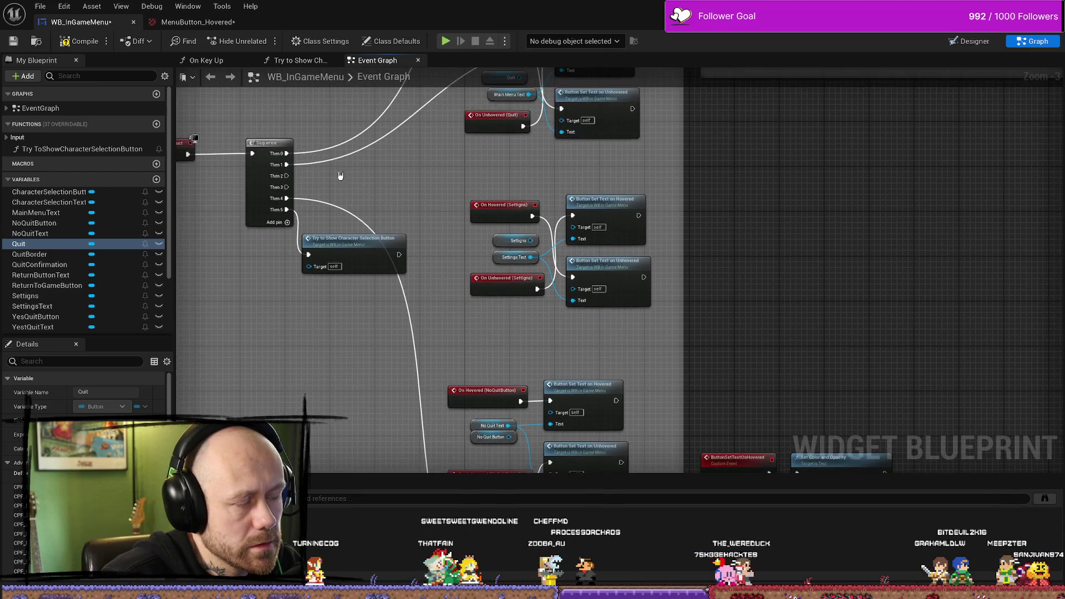
mouse_move(289, 183)
left_mouse_down()
mouse_move(472, 302)
mouse_move(527, 418)
mouse_move(550, 386)
left_mouse_up()
Step: Connect the ReturnToGameButton On Unhovered event to its Set Text node
left_click_drag(483, 277, 473, 111)
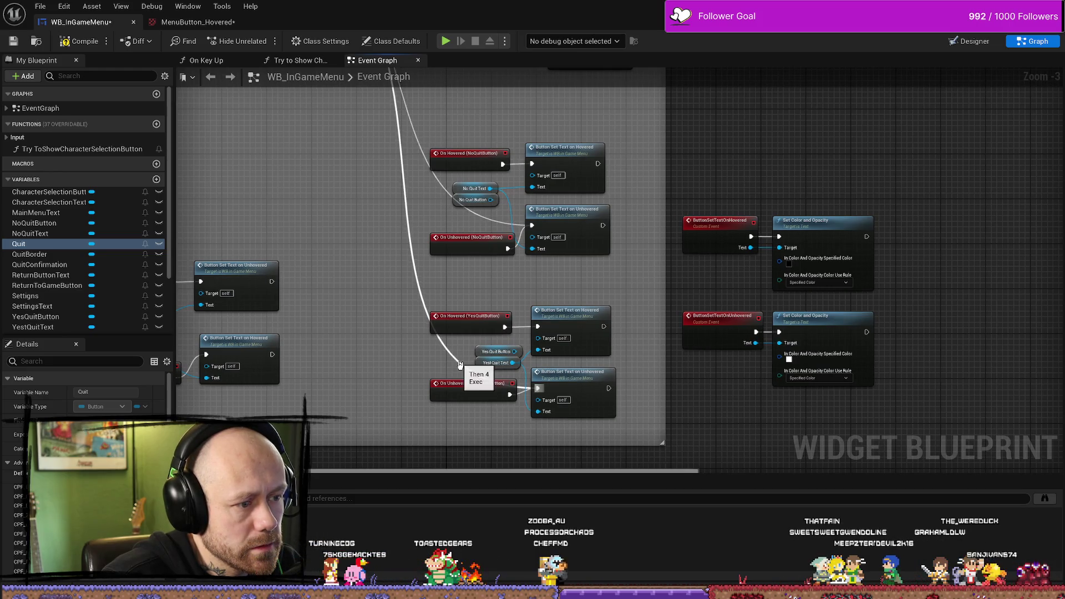
left_click_drag(543, 188, 529, 427)
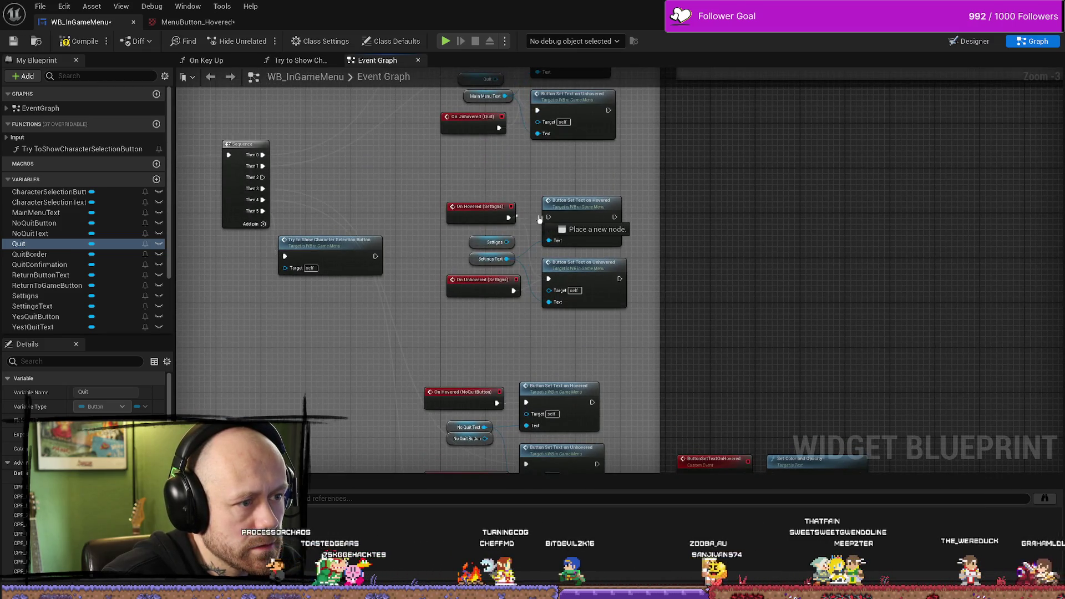
left_click_drag(518, 217, 529, 319)
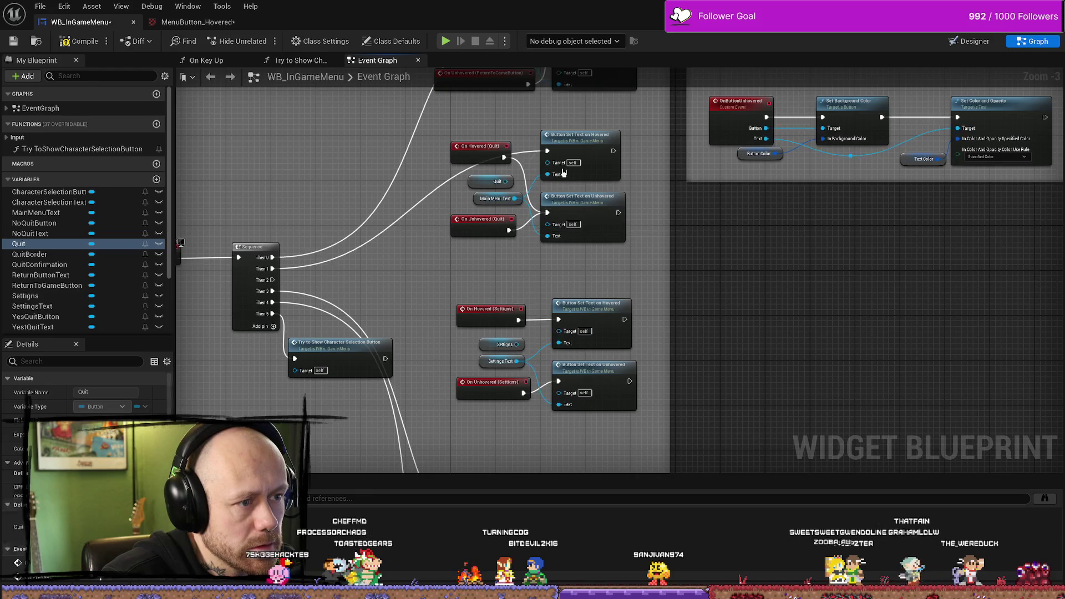
left_click_drag(520, 230, 500, 225)
mouse_move(519, 83)
left_mouse_down()
mouse_move(520, 221)
mouse_move(554, 212)
left_mouse_up()
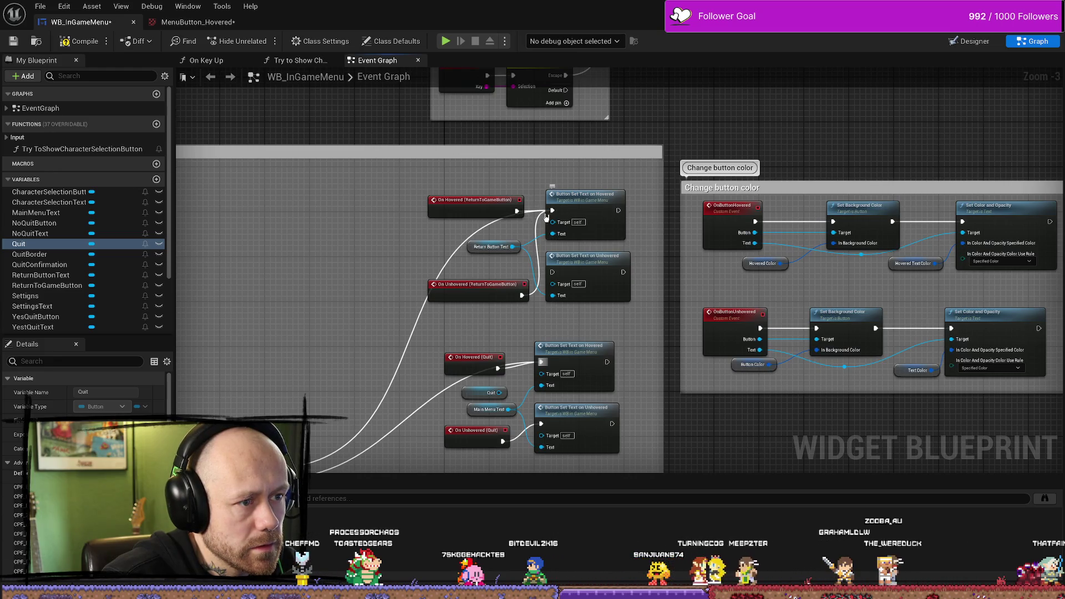
mouse_move(521, 295)
left_mouse_down()
mouse_move(555, 282)
mouse_move(552, 272)
left_mouse_up()
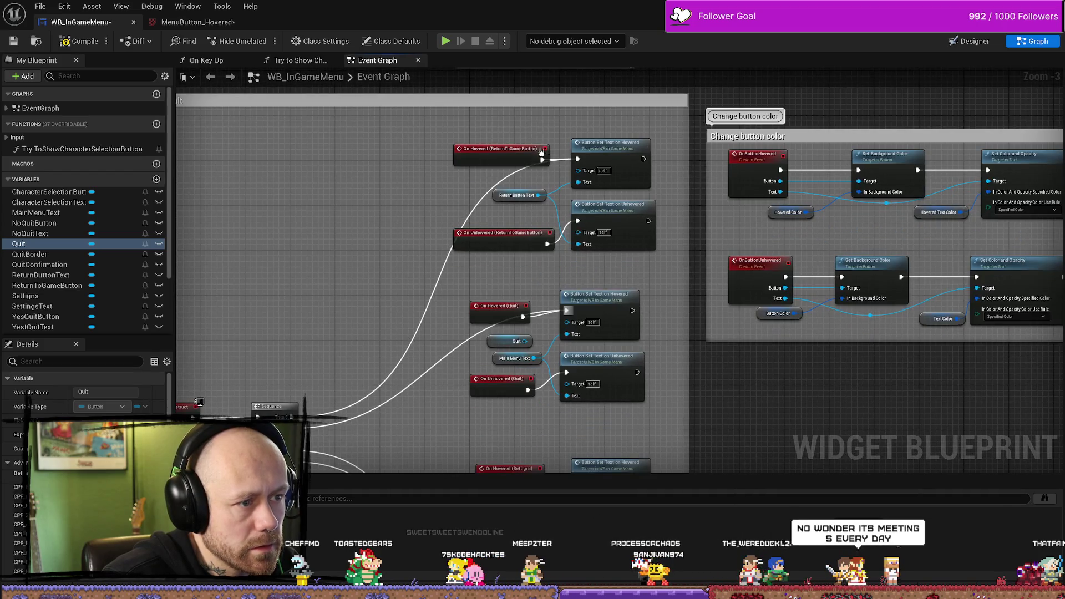
left_click(487, 151)
Step: Wire Sequence Then 2 into the Settings Button Set Text on Unhovered node
left_click_drag(487, 152, 476, 151)
mouse_move(577, 160)
left_mouse_down()
mouse_move(511, 309)
mouse_move(577, 222)
mouse_move(516, 460)
mouse_move(502, 329)
mouse_move(571, 277)
left_mouse_up()
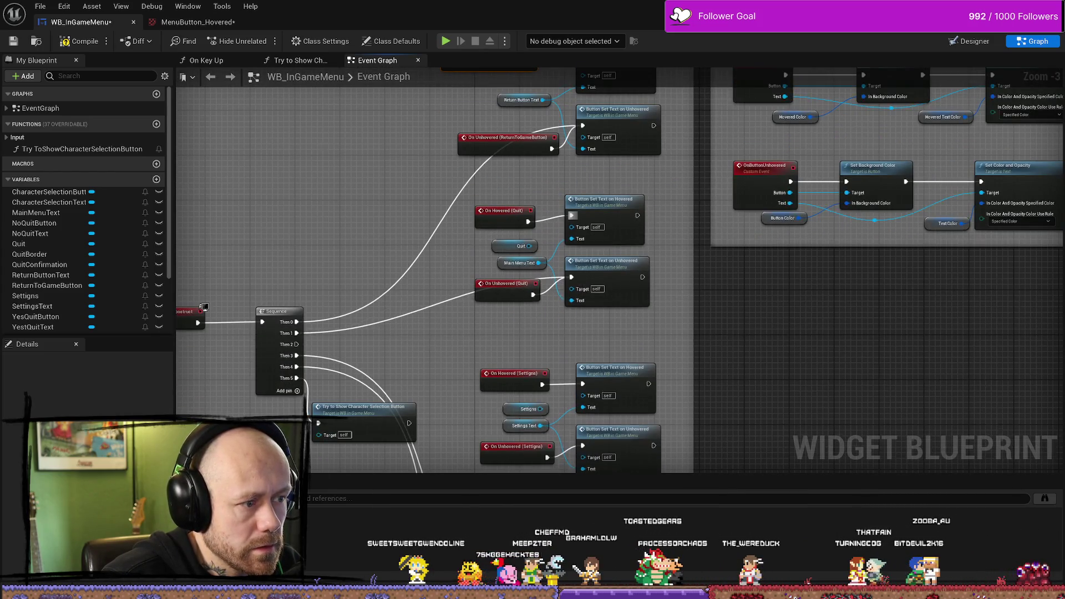
mouse_move(293, 295)
left_mouse_down()
mouse_move(528, 395)
mouse_move(582, 397)
left_mouse_up()
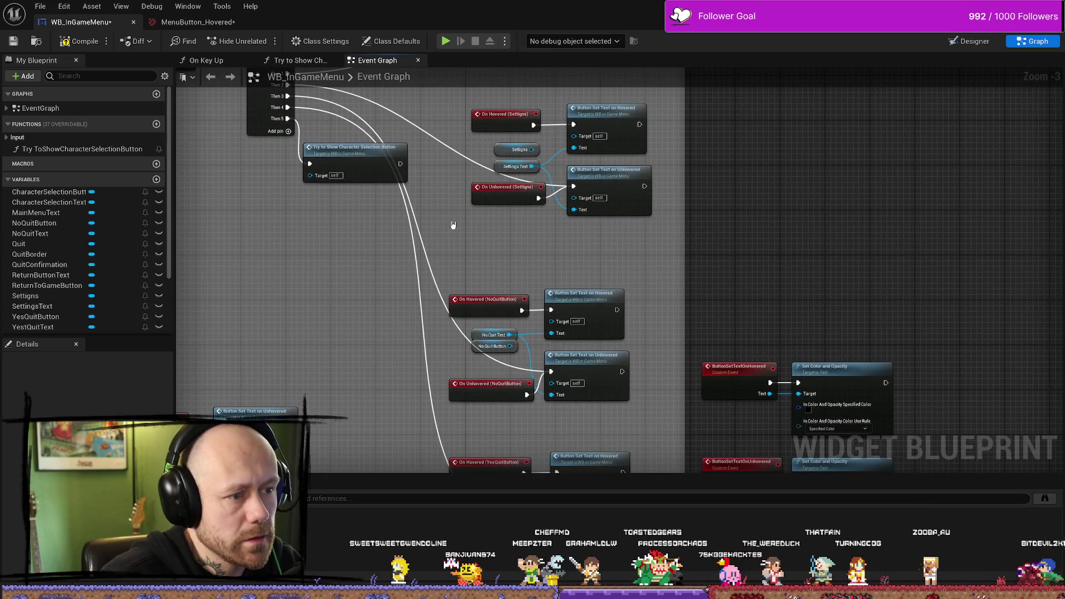
Step: Save the WB_InGameMenu blueprint, start play mode and open the pause menu
left_click(21, 46)
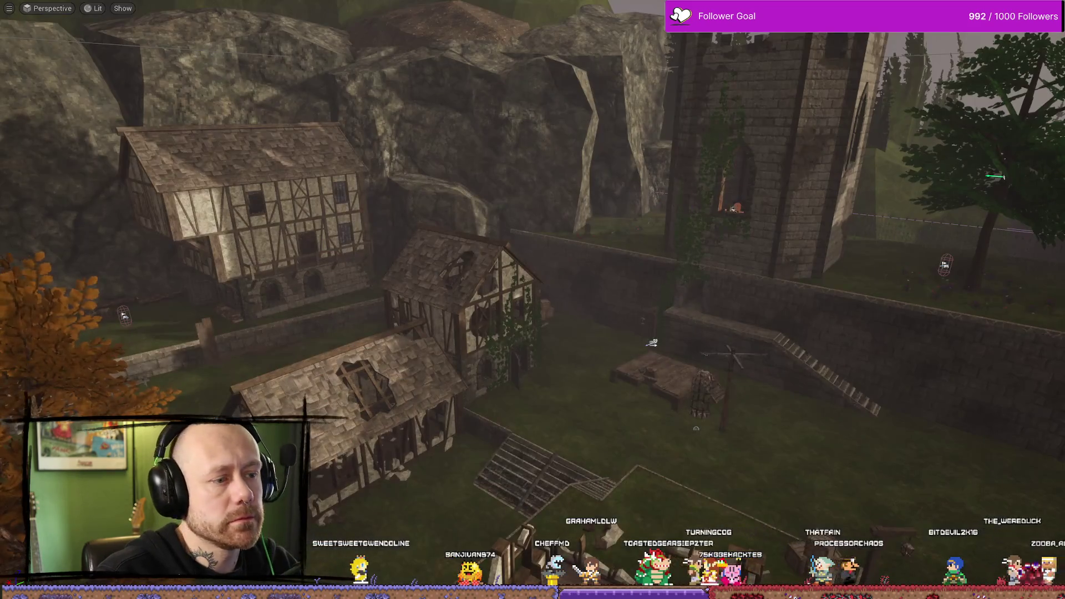
left_click_drag(571, 256, 682, 201)
key("alt+p")
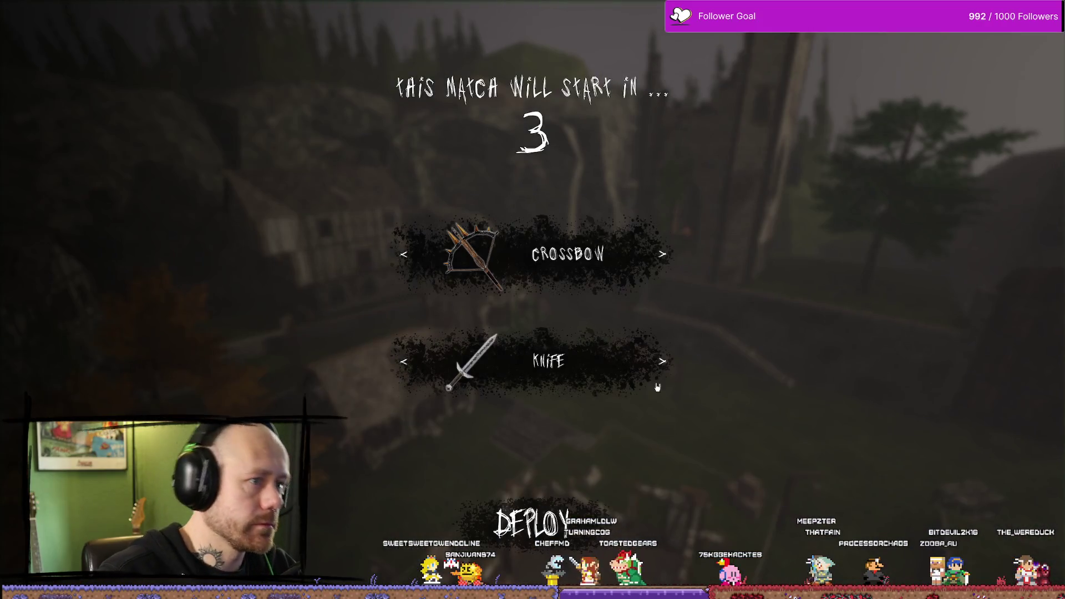
key("Escape")
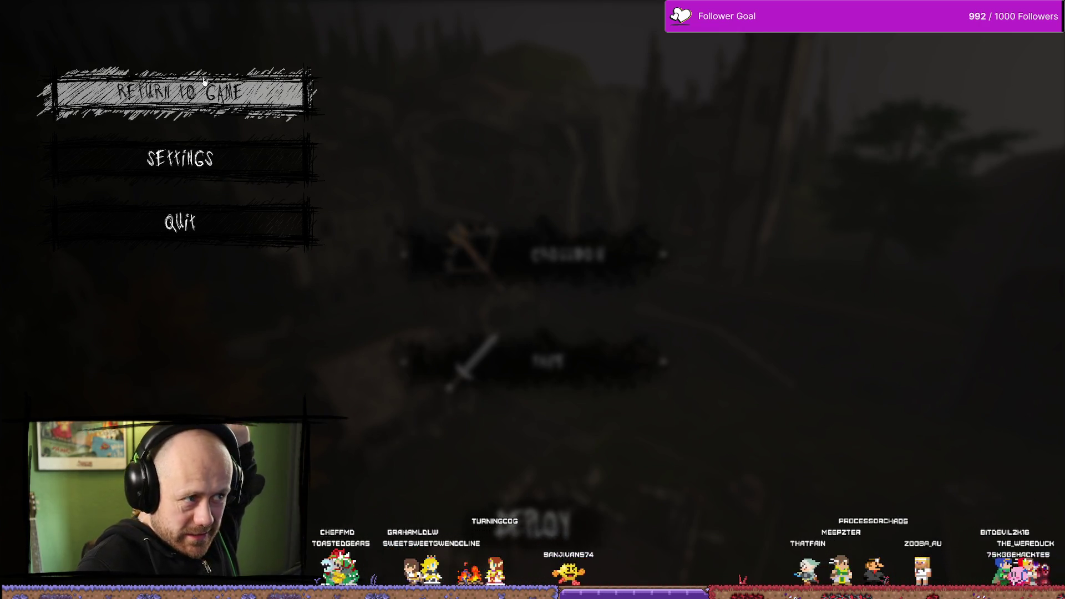
Step: Quit the match via Yes, then start a new singleplayer deathmatch
left_click(264, 189)
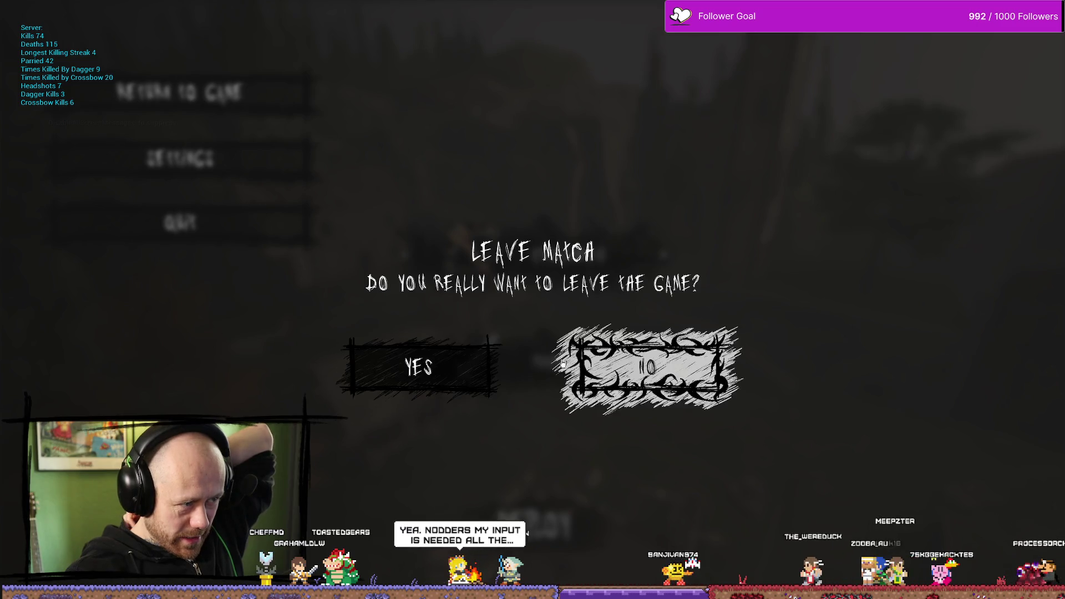
left_click(438, 367)
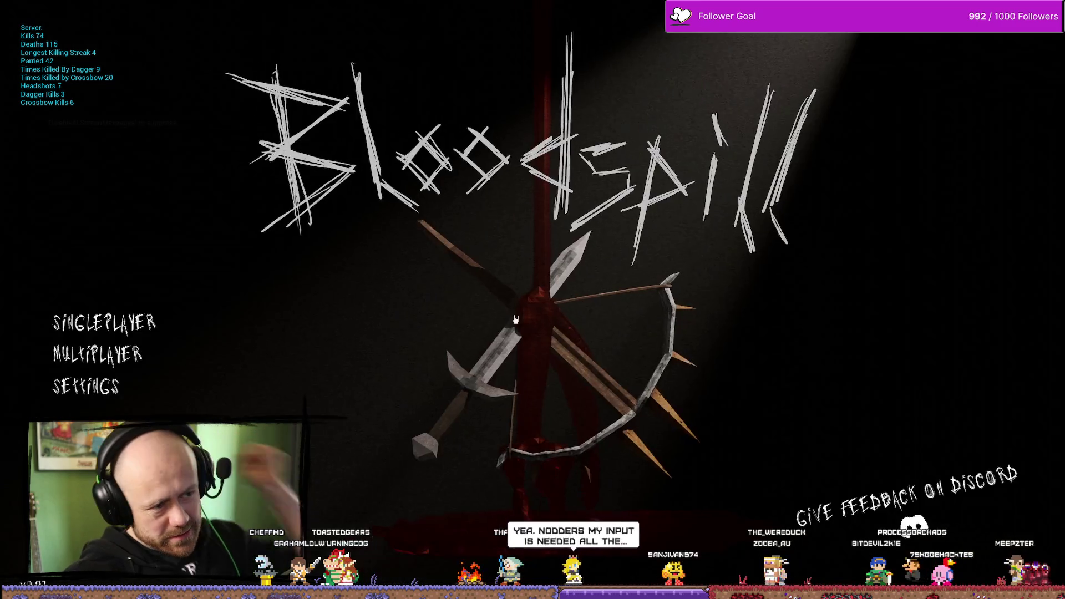
left_click(102, 323)
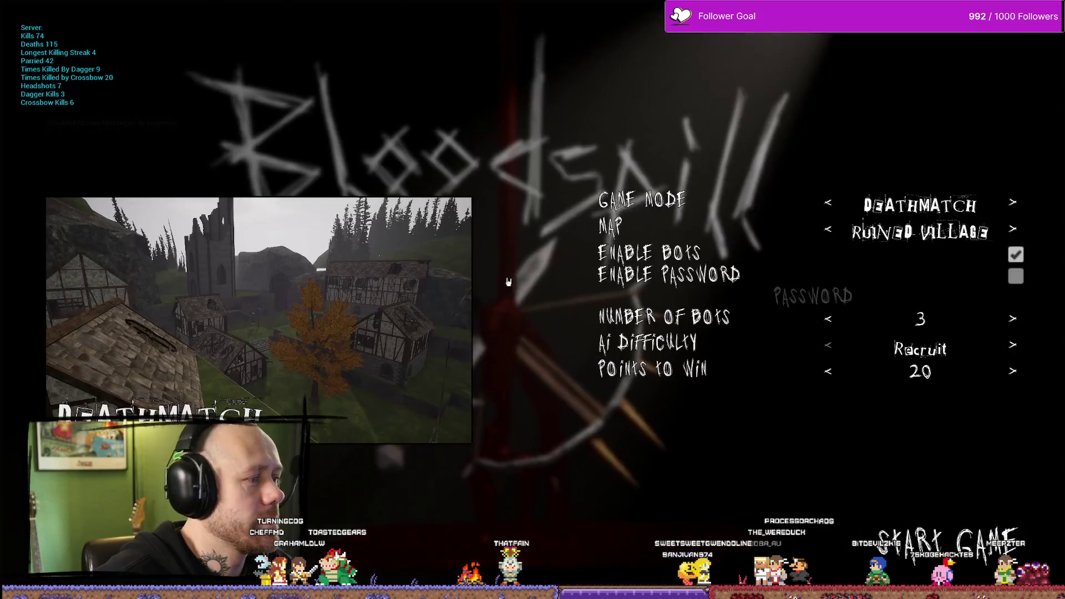
left_click(946, 542)
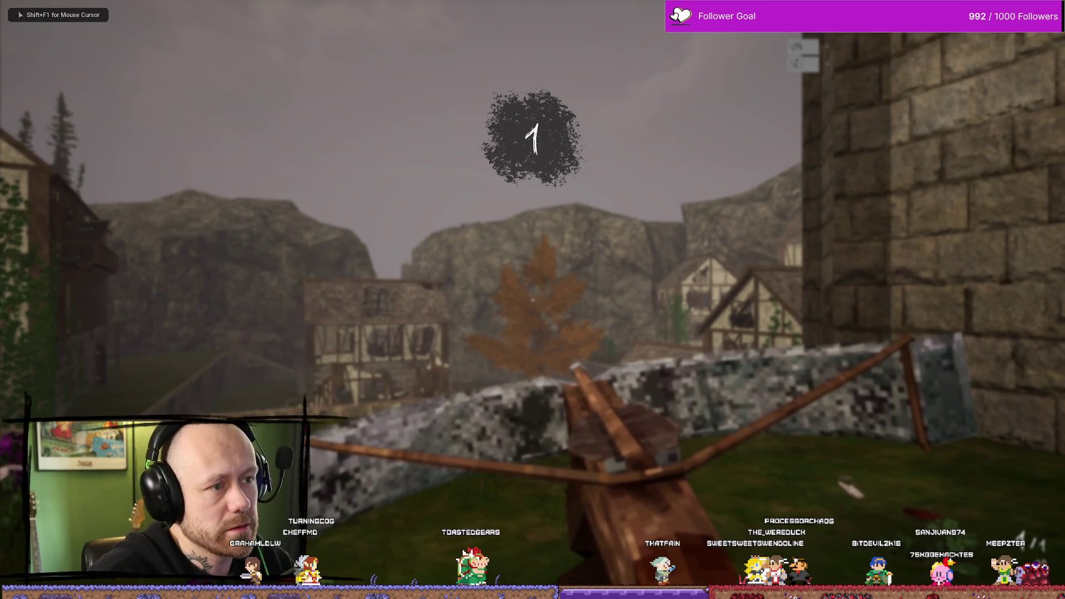
Step: Pause again, decline the leave-match prompt with No, and return to the game
key("Escape")
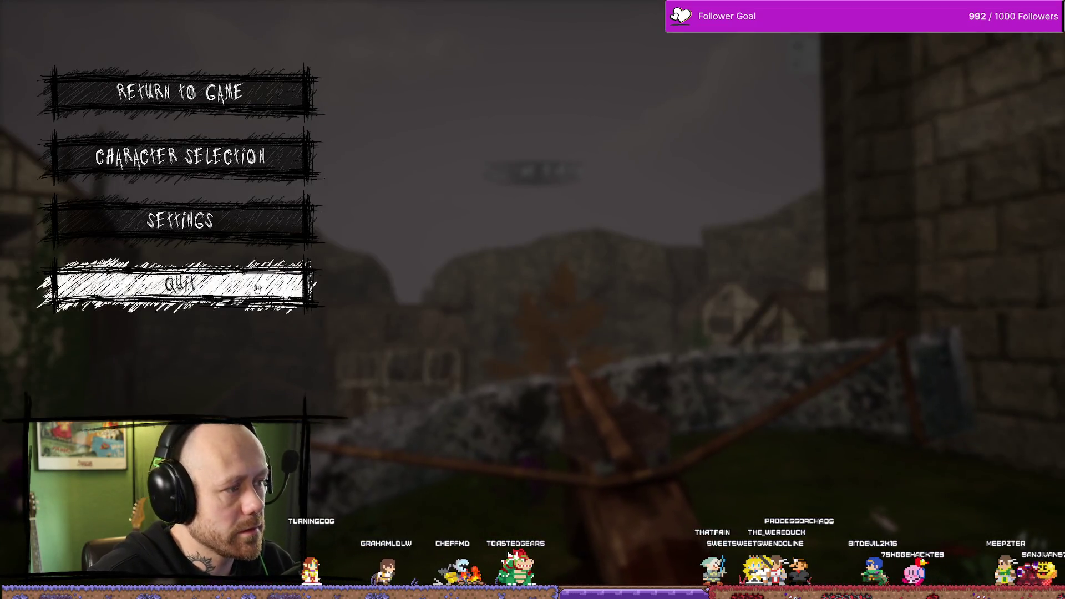
left_click(180, 284)
left_click(625, 356)
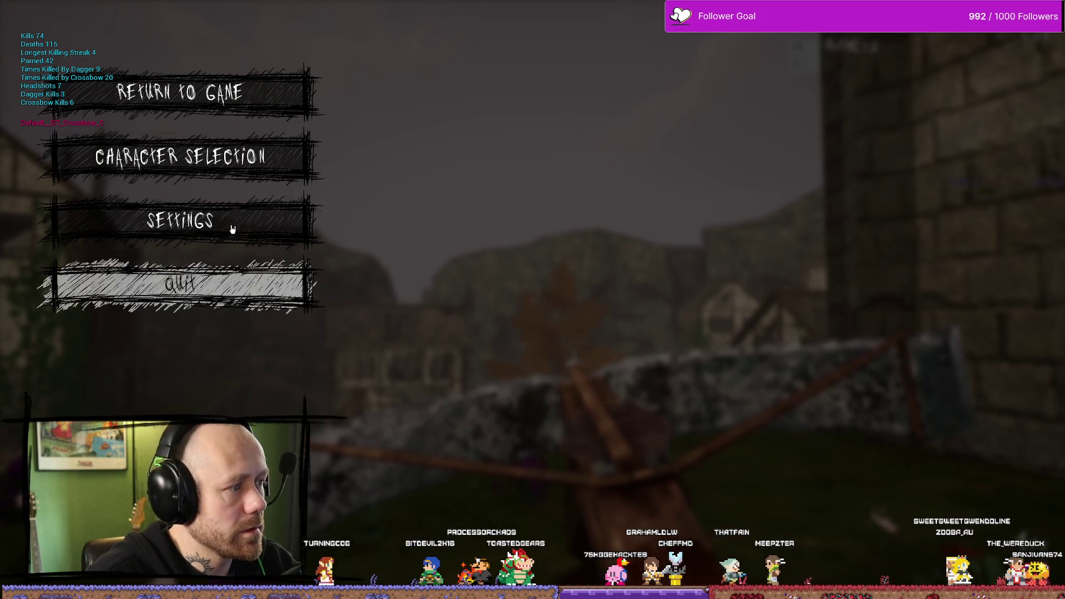
left_click(180, 92)
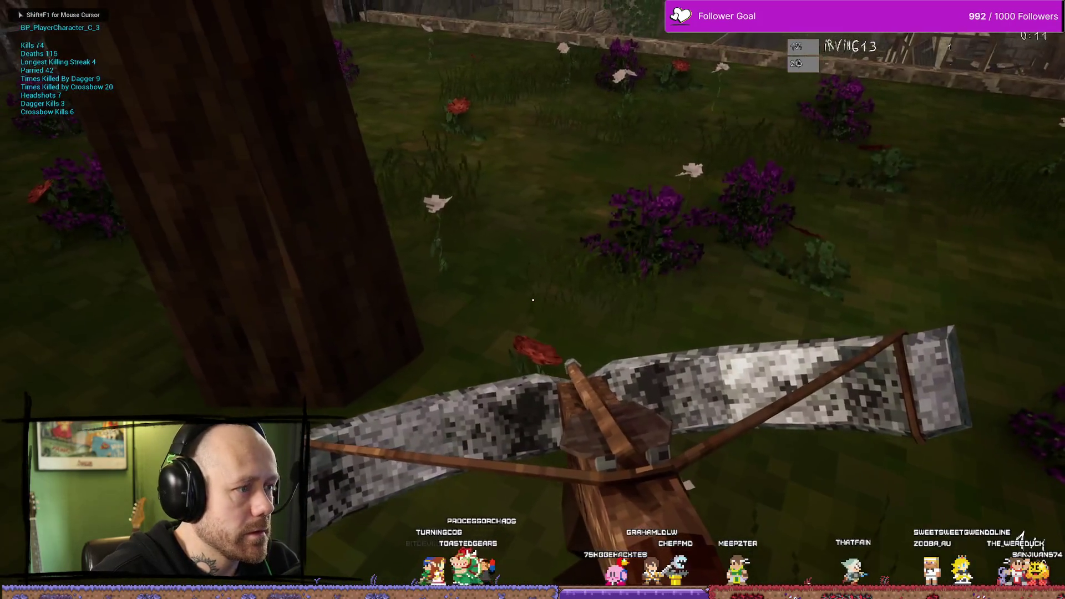
Step: Bring up the pause menu over the running deathmatch to check its sketchy buttons
key("Escape")
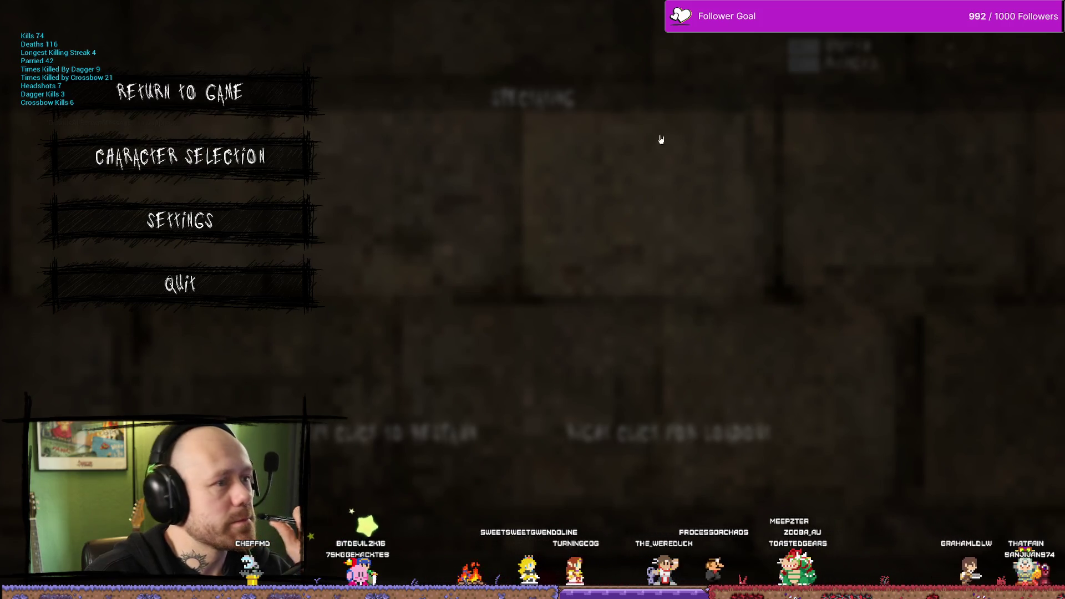
Step: Respawn with the crossbow, then pause and quit the match back to the main menu
left_click(180, 91)
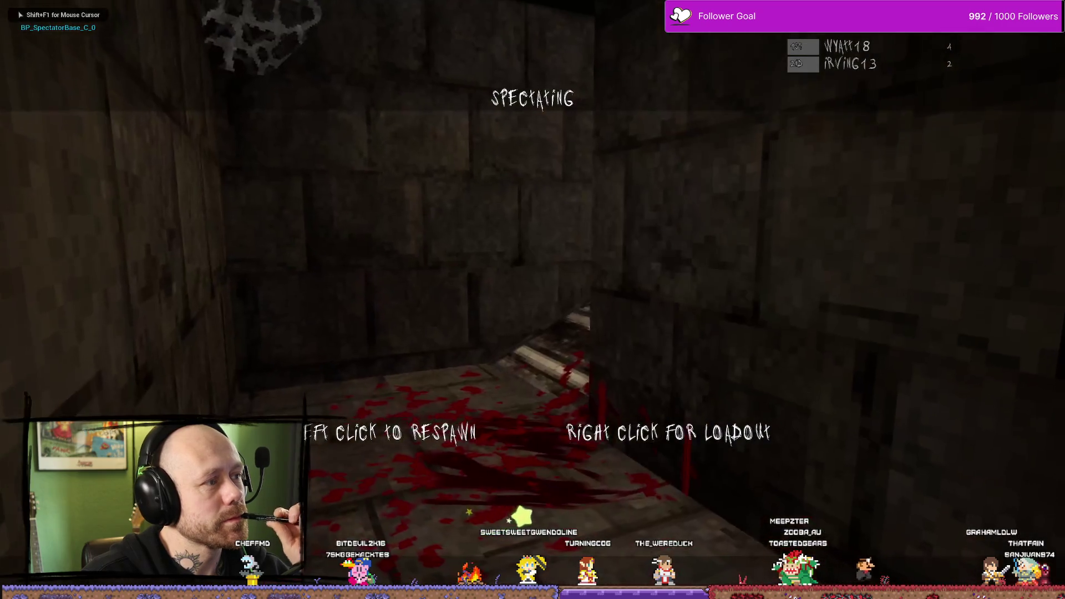
right_click(765, 134)
left_click(613, 499)
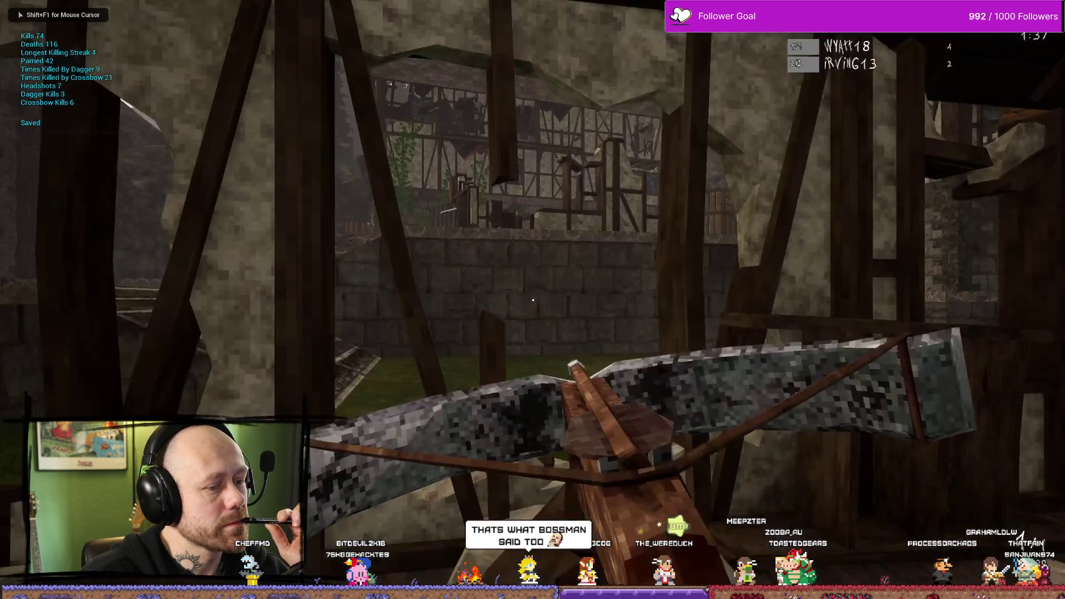
key("Escape")
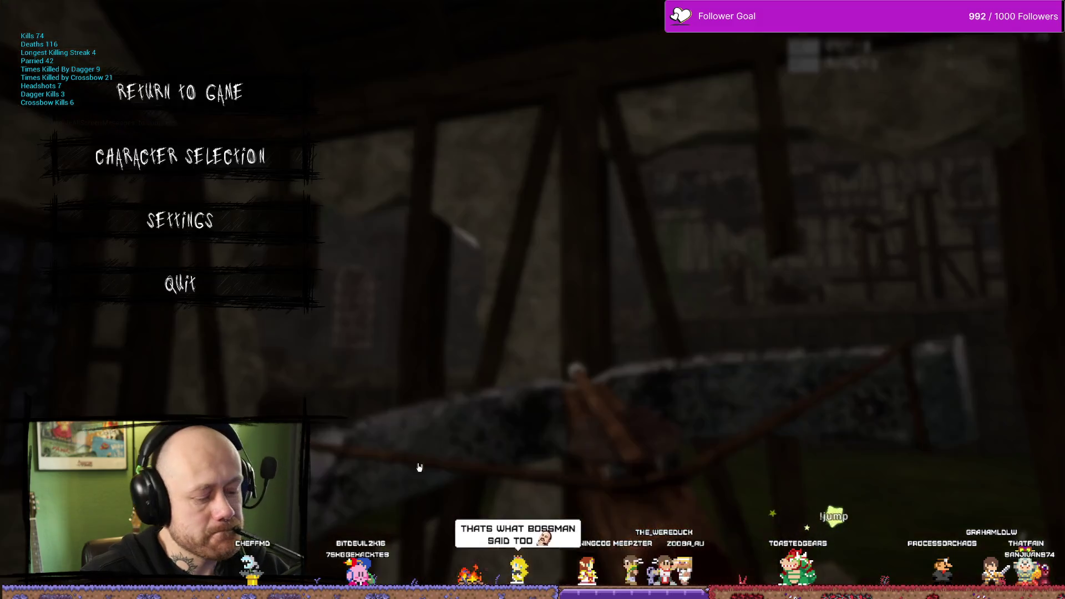
left_click(266, 289)
left_click(446, 362)
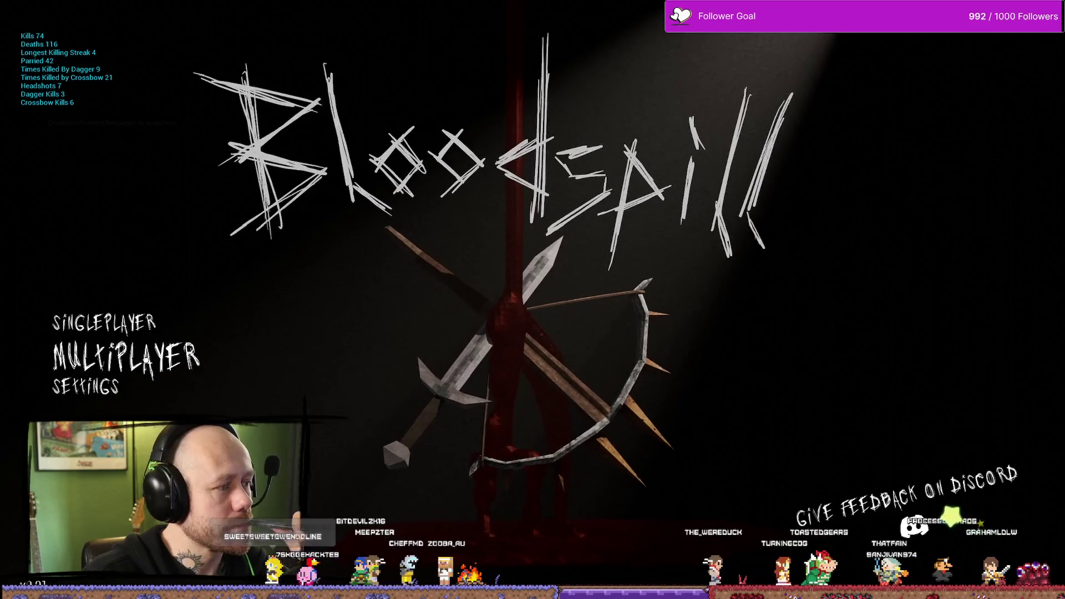
Step: Check the Settings screen, cycling categories and accepting, then switch over to Affinity Photo
left_click(139, 399)
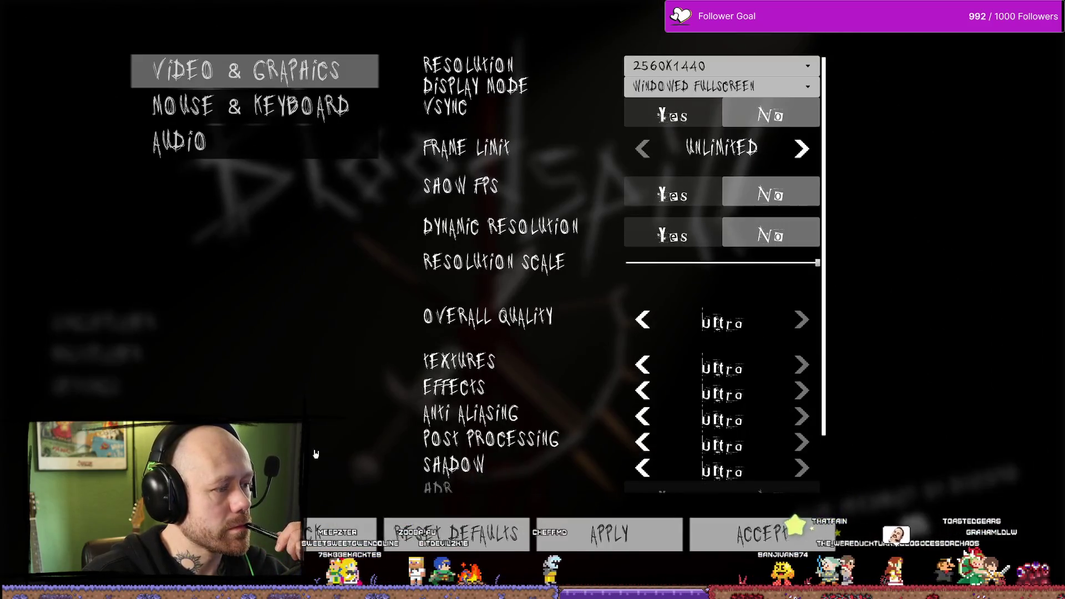
key("Up")
key("Up")
key("Up")
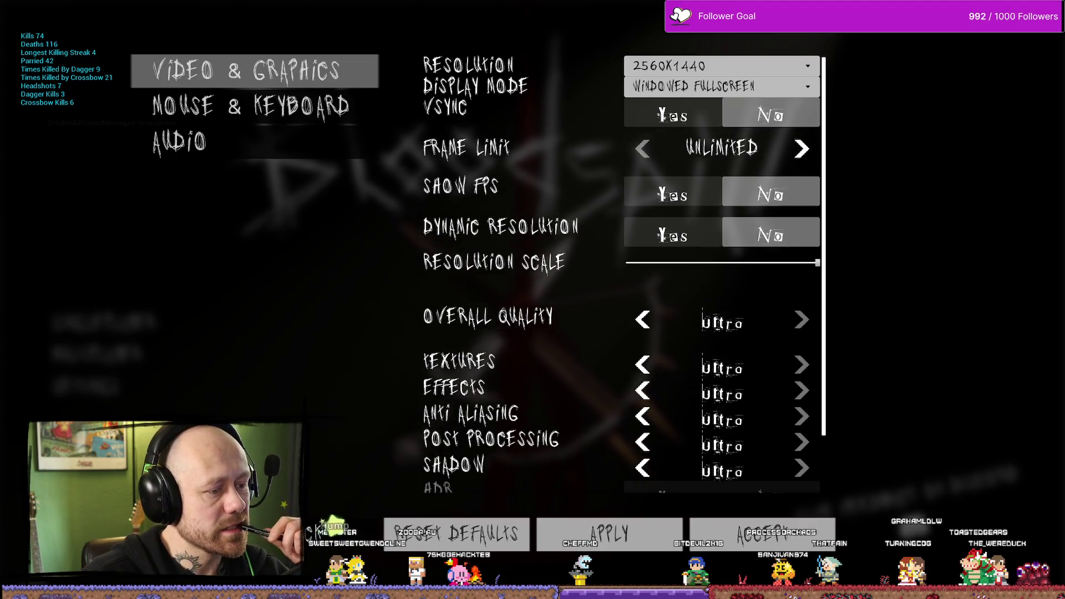
left_click(732, 531)
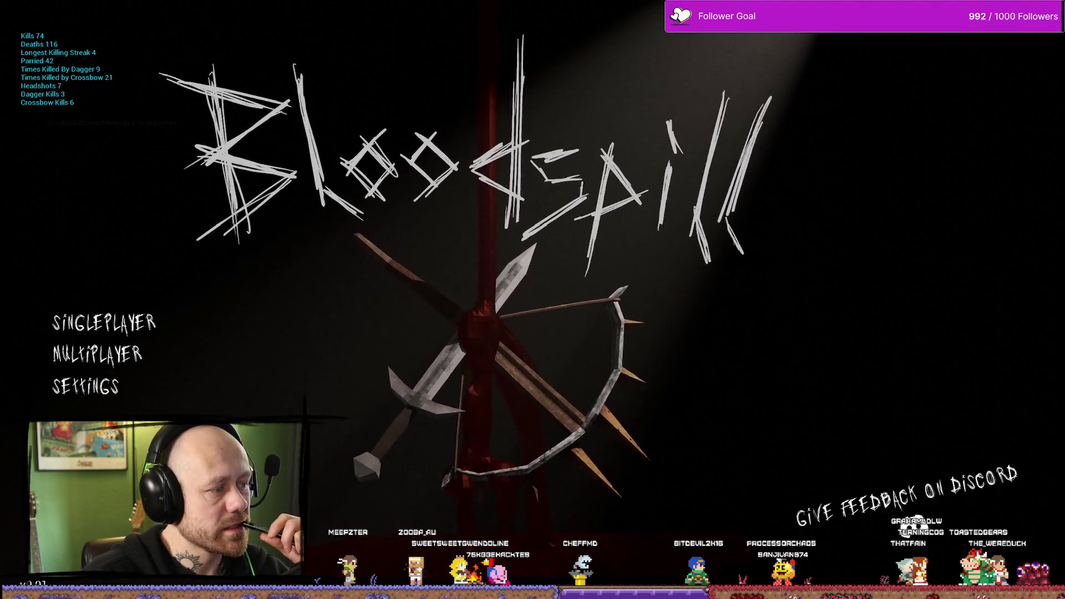
left_click(106, 388)
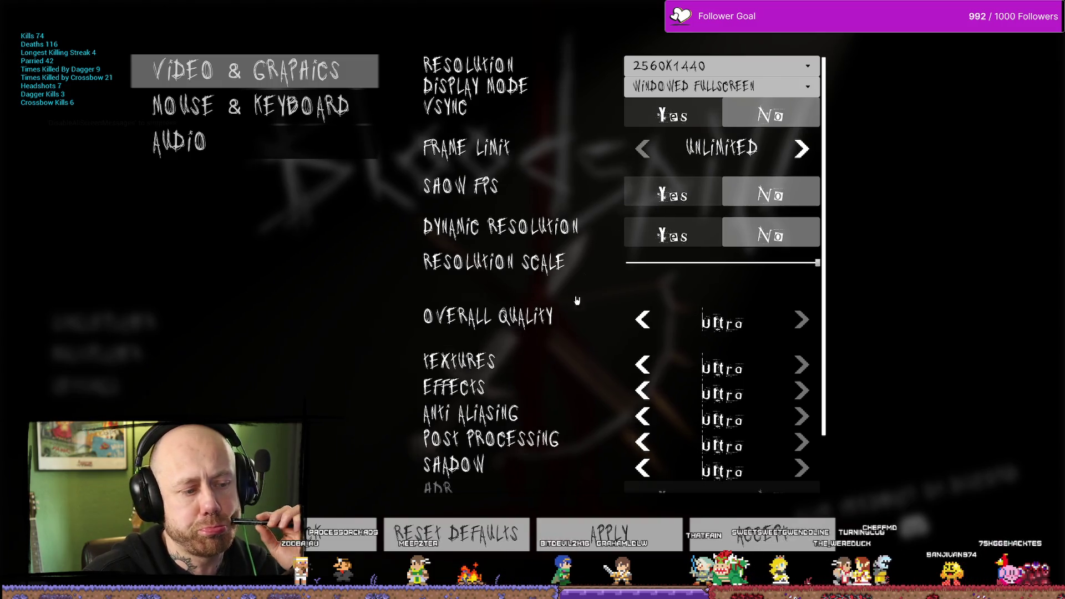
key("Escape")
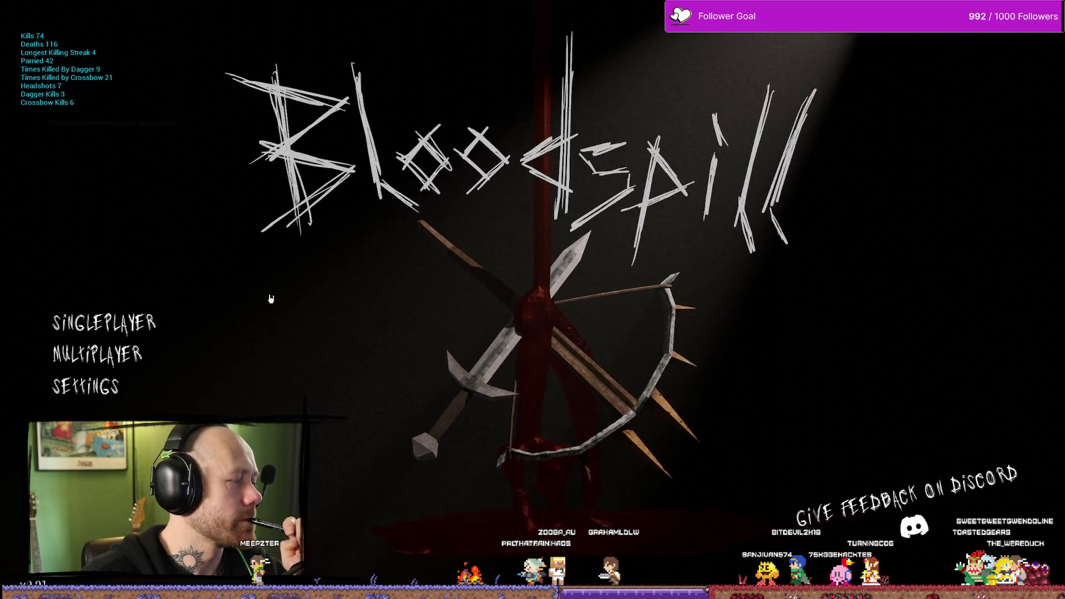
key("alt+Tab")
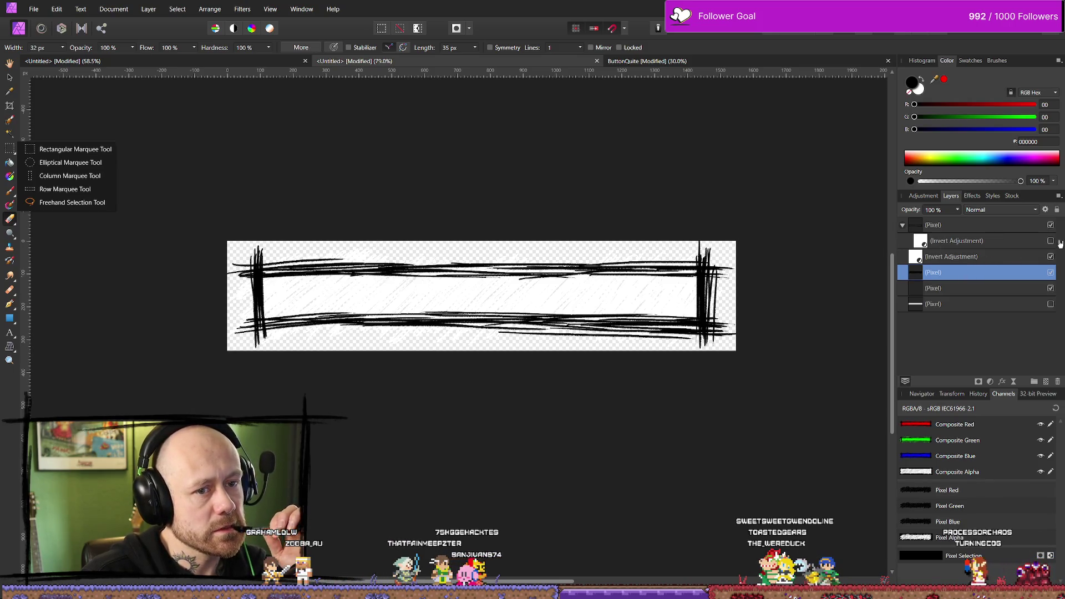
Step: Hide the white fill layer and delete the left-end strokes from the top frame layer
left_click(1051, 272)
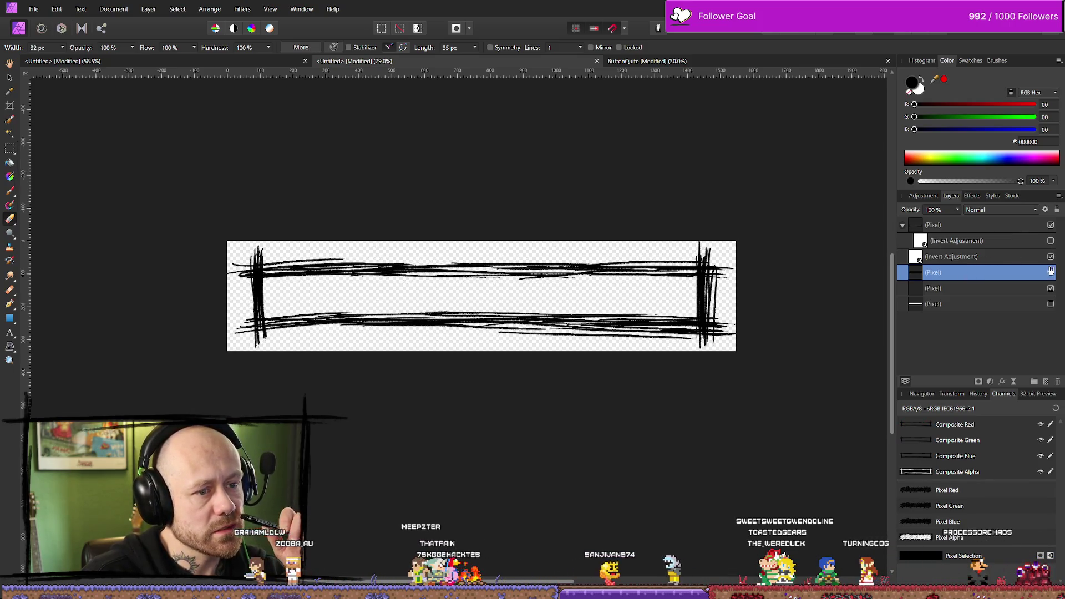
left_click(1046, 229)
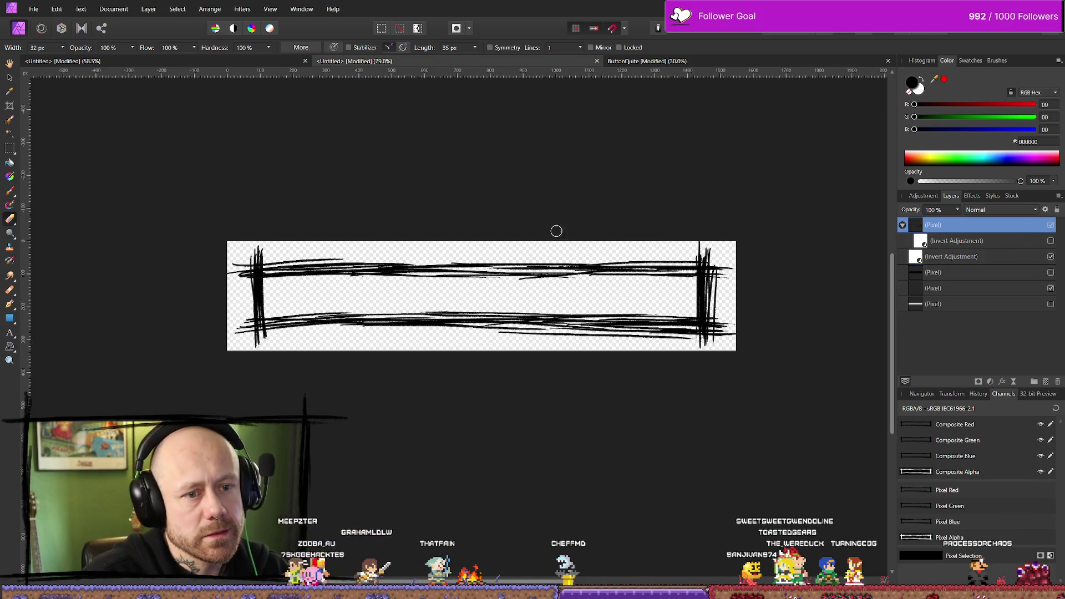
left_click(9, 148)
key("x")
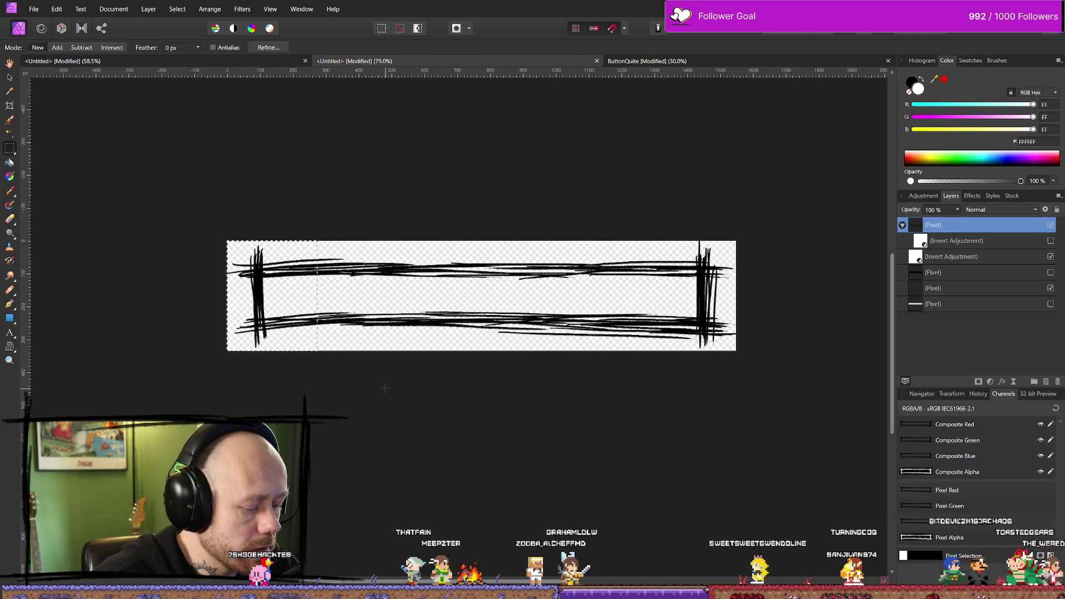
key("Delete")
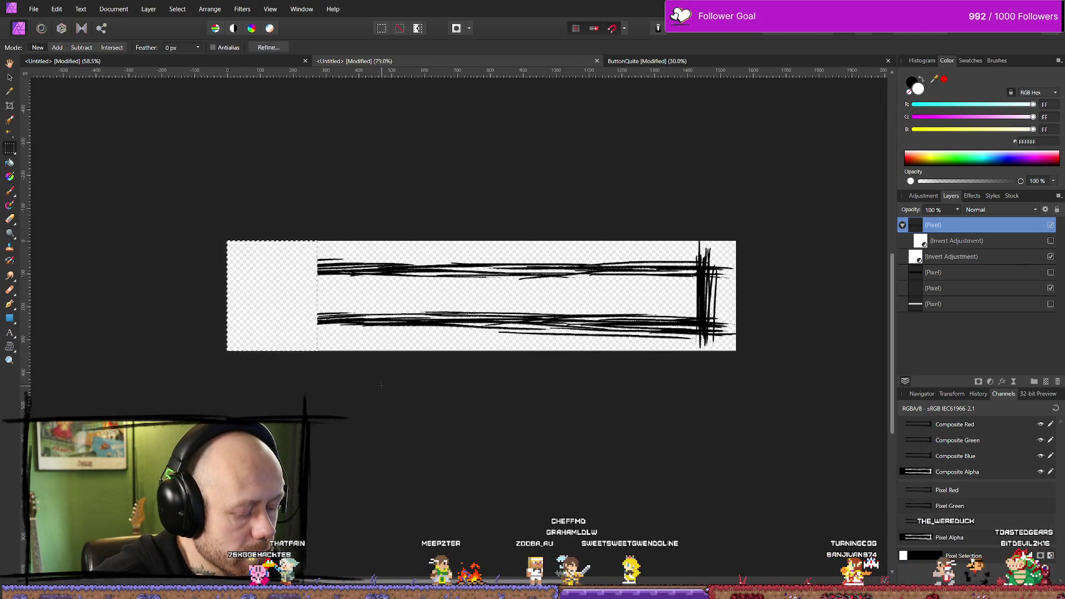
Step: Paste a new left end piece on its own layer, try moving it, undo, and deselect
key("ctrl+v")
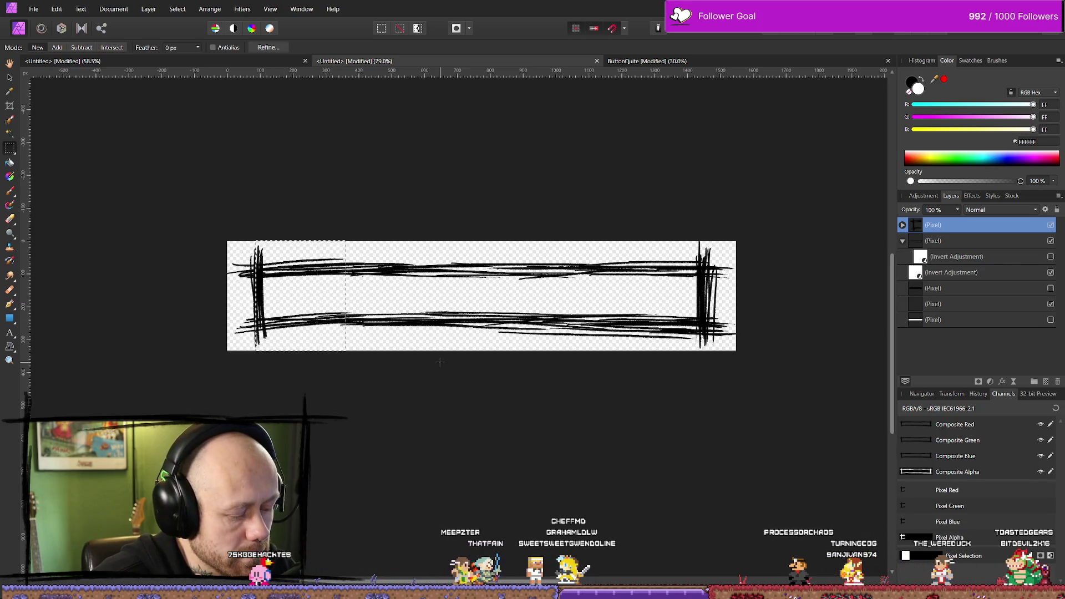
left_click(10, 78)
left_click_drag(262, 300, 302, 299)
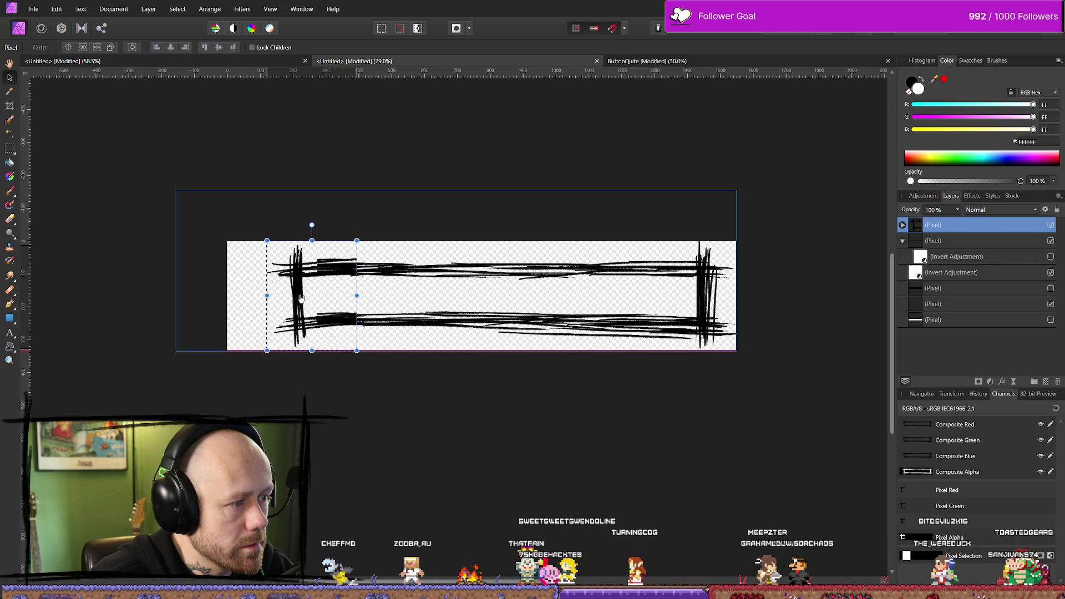
key("ctrl+z")
key("ctrl+z")
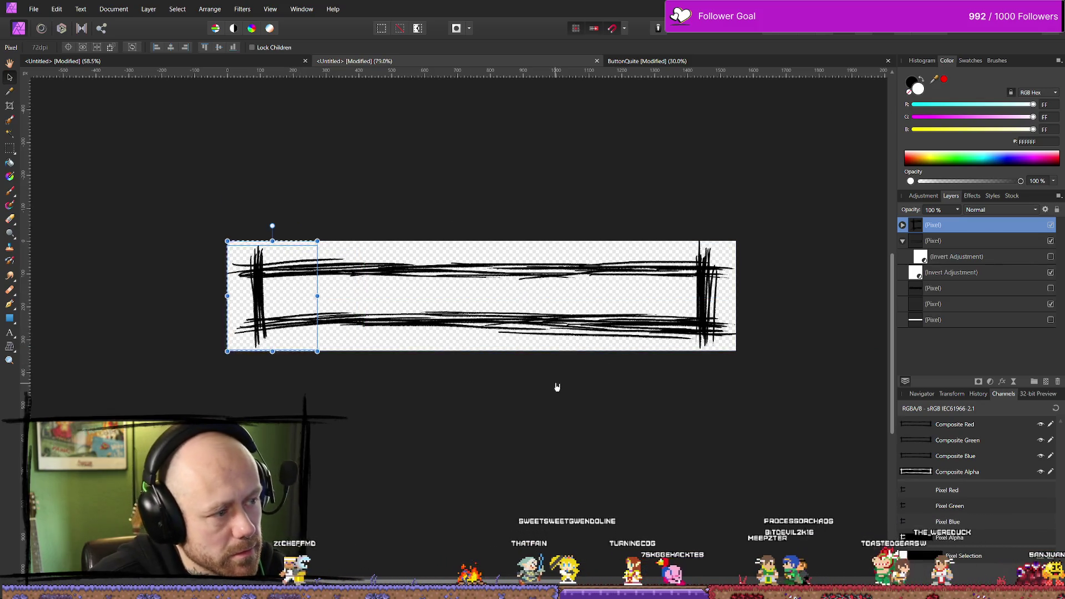
left_click(557, 387)
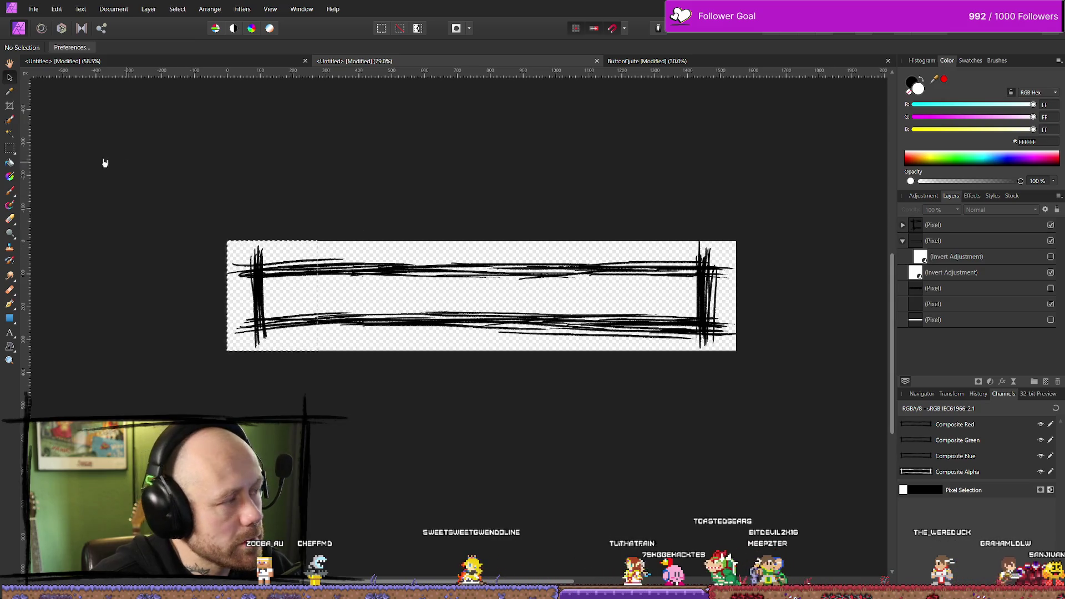
key("m")
left_click(290, 159)
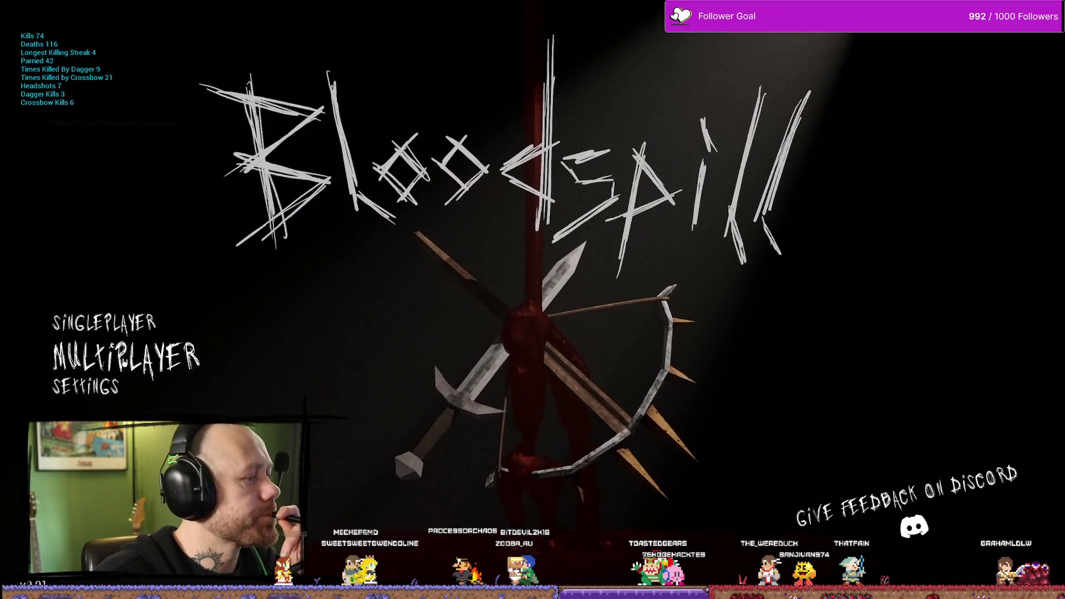
Step: Look at Settings, go back, then start a multiplayer deathmatch
left_click(123, 383)
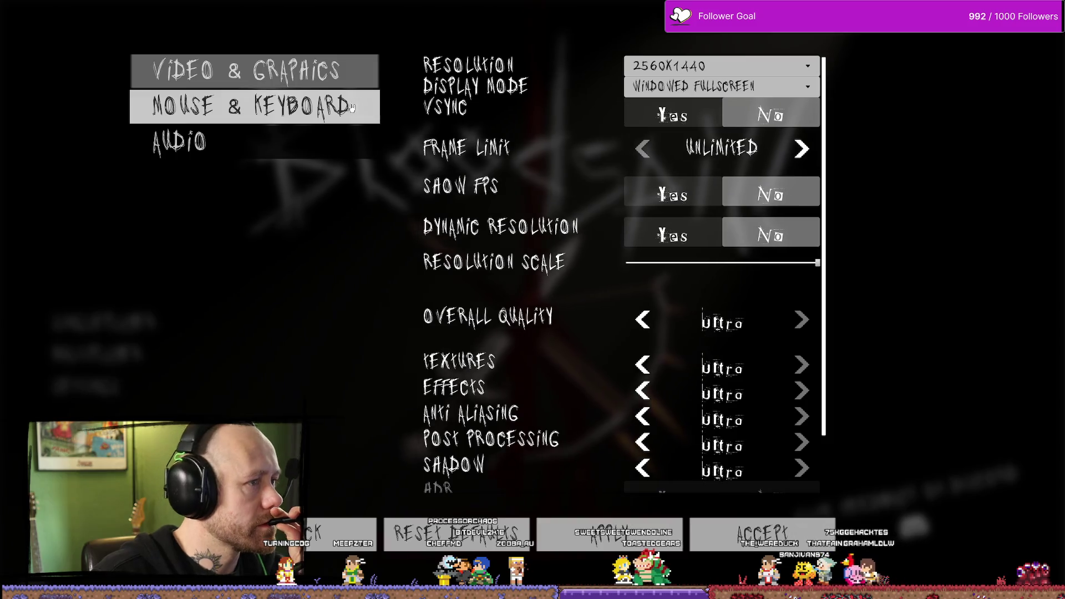
left_click(308, 538)
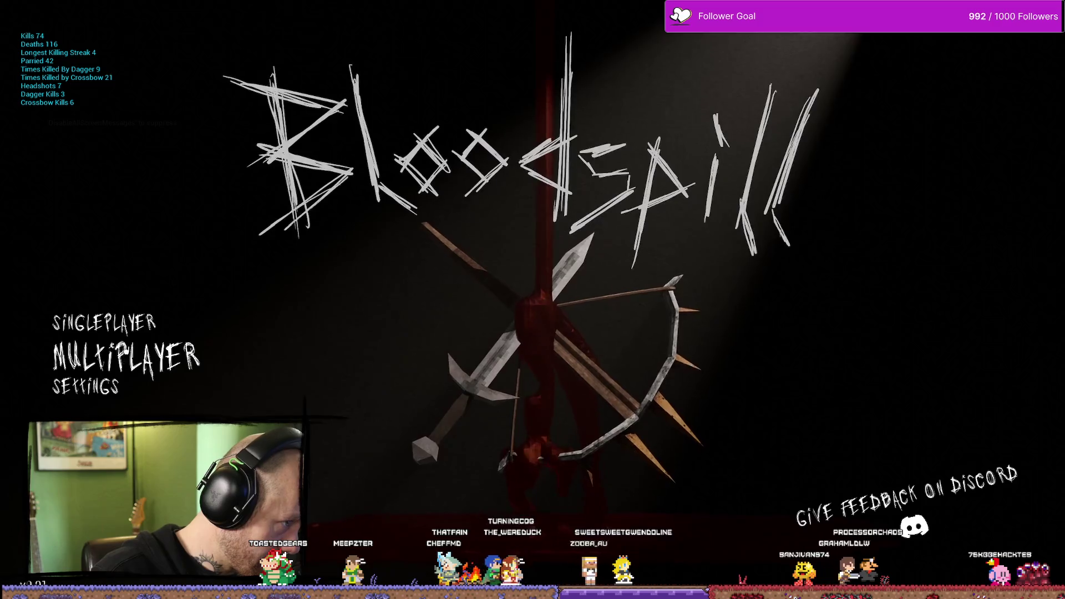
left_click(127, 359)
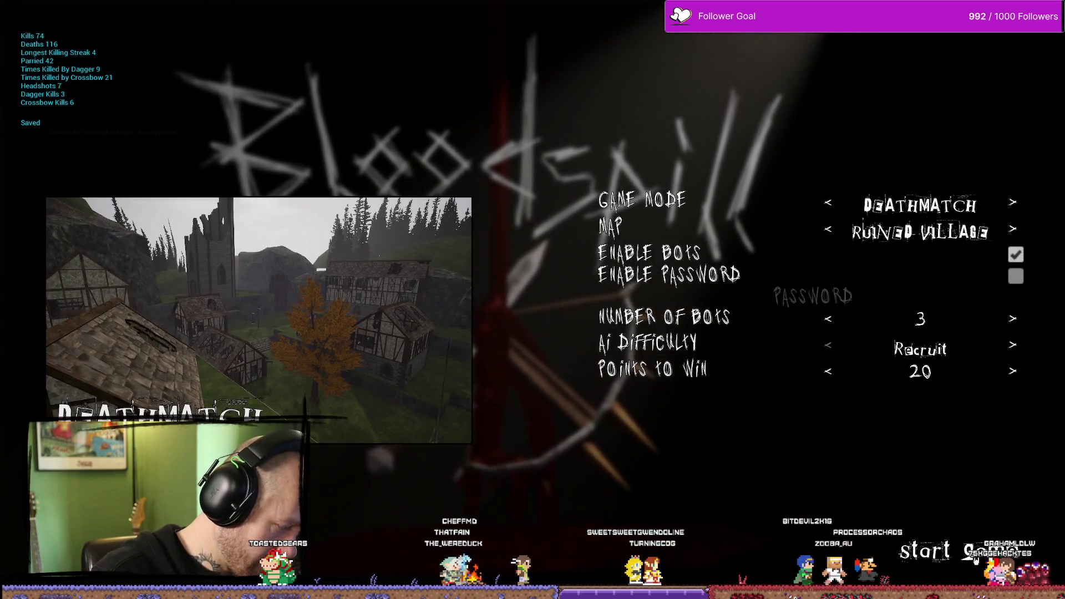
left_click(975, 560)
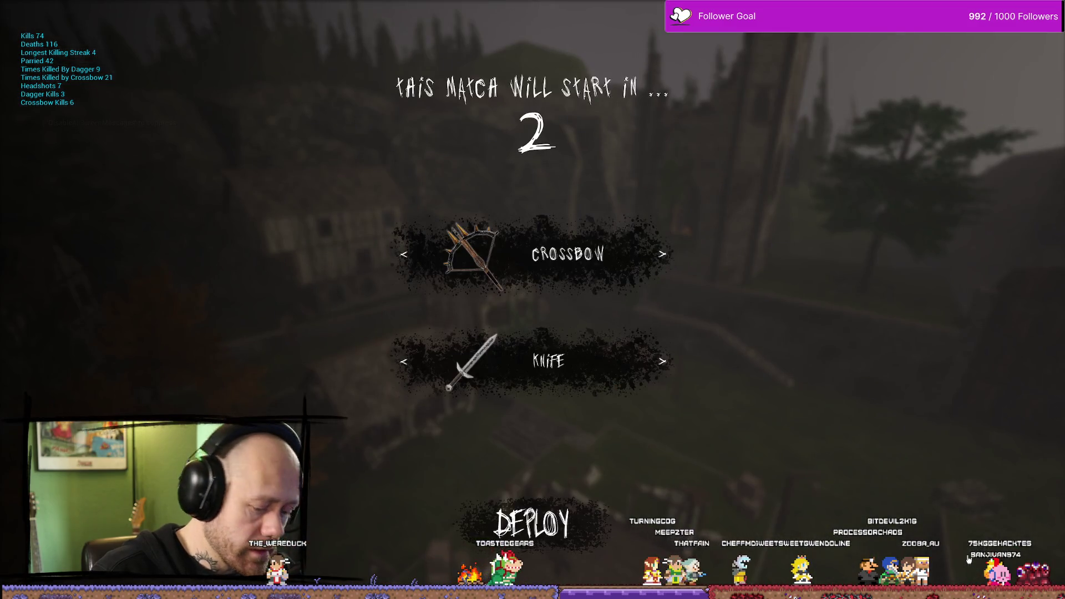
Step: Deploy with the crossbow and open the pause menu to show the four sketchy buttons
key("Escape")
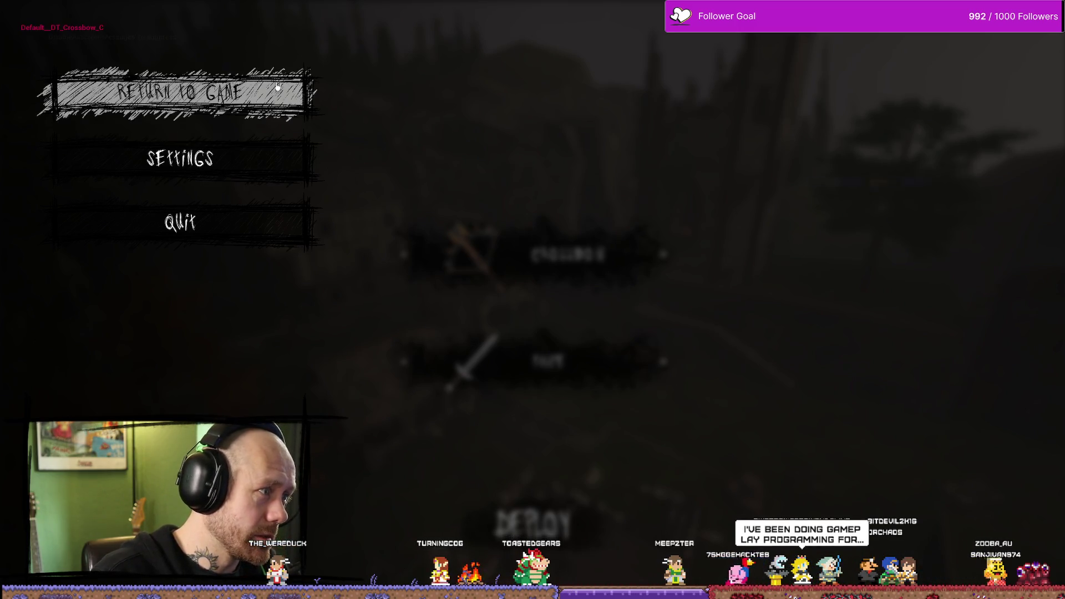
key("Escape")
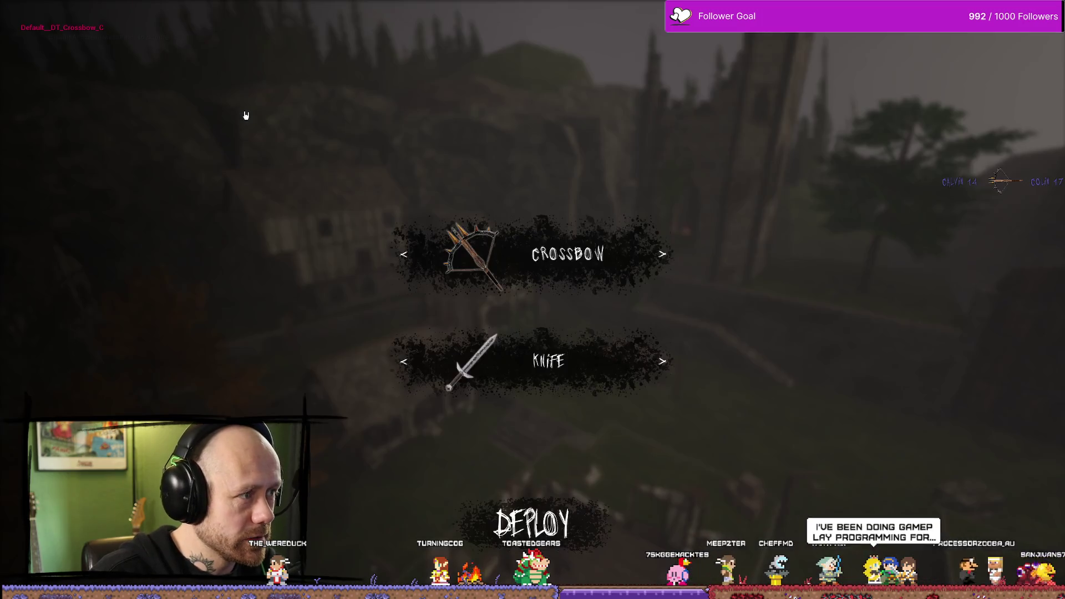
left_click(510, 515)
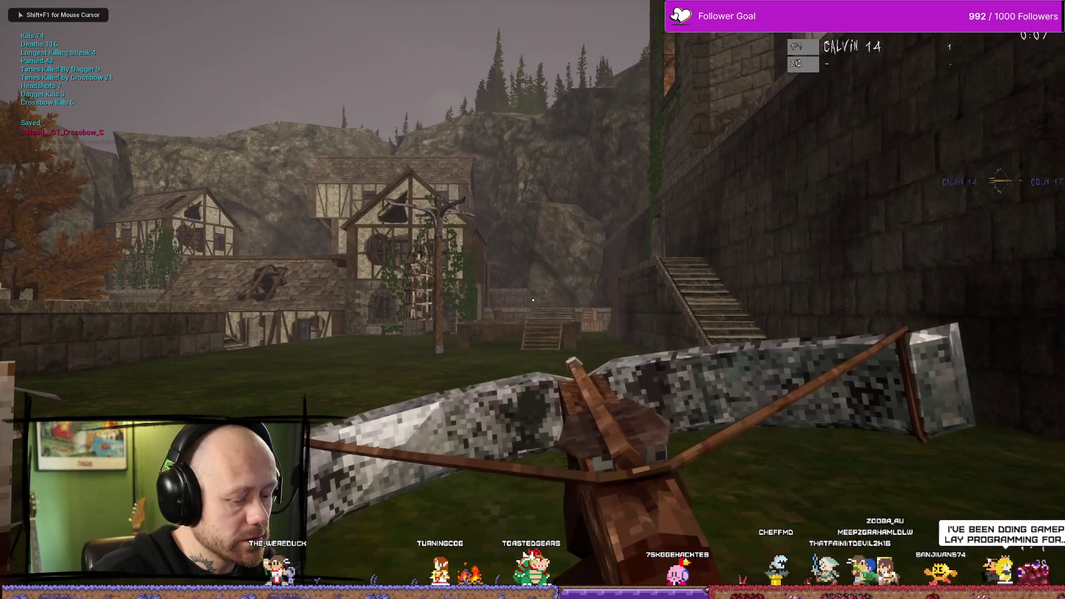
key("Escape")
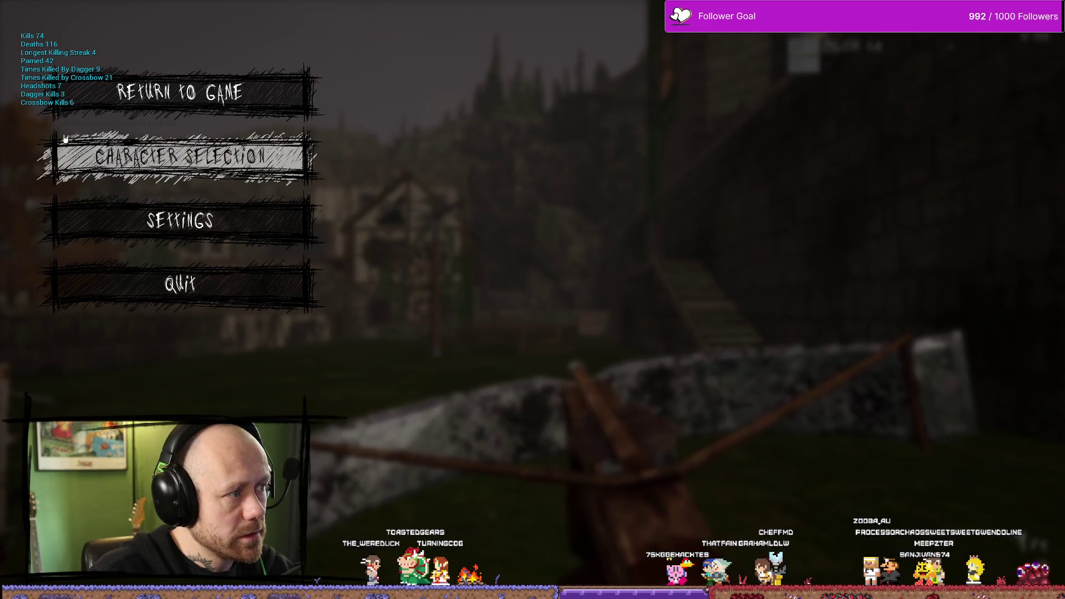
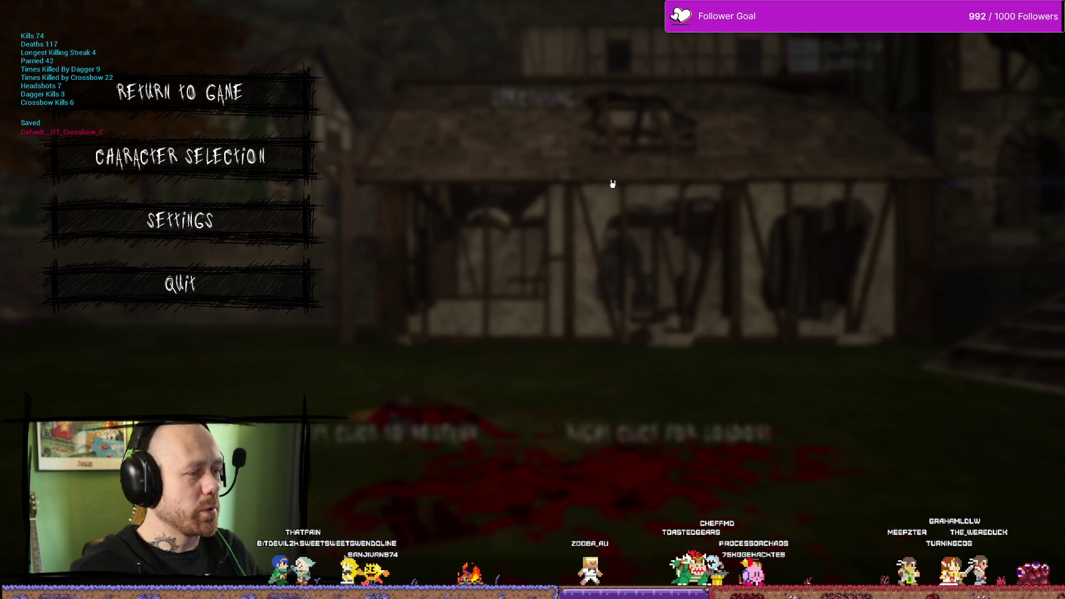
Step: Quit the test match, stop Play In Editor, and return to the button artwork in Affinity Photo
left_click(255, 308)
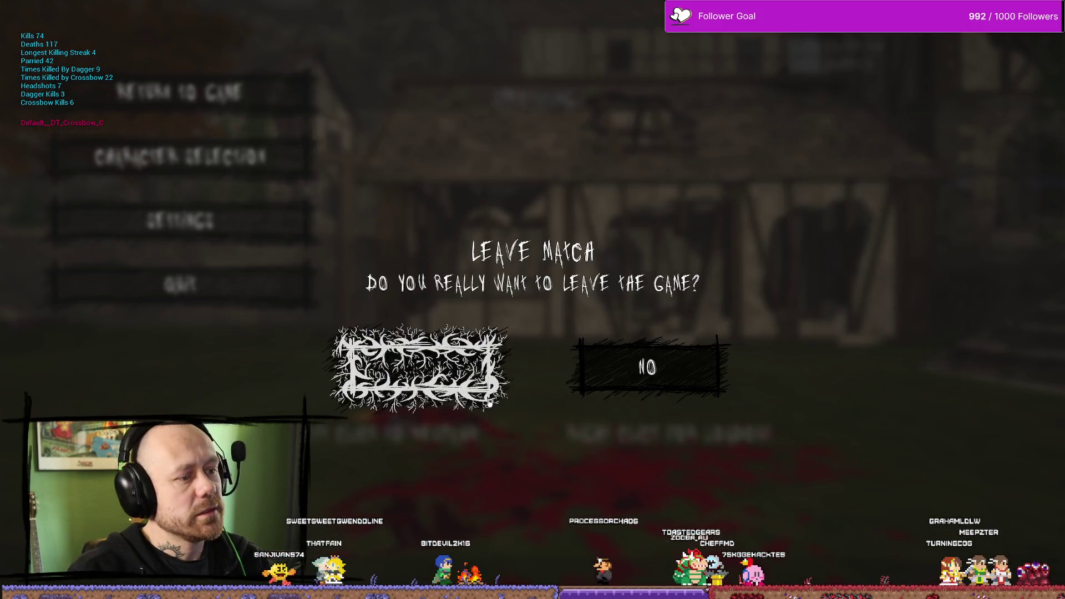
left_click(423, 363)
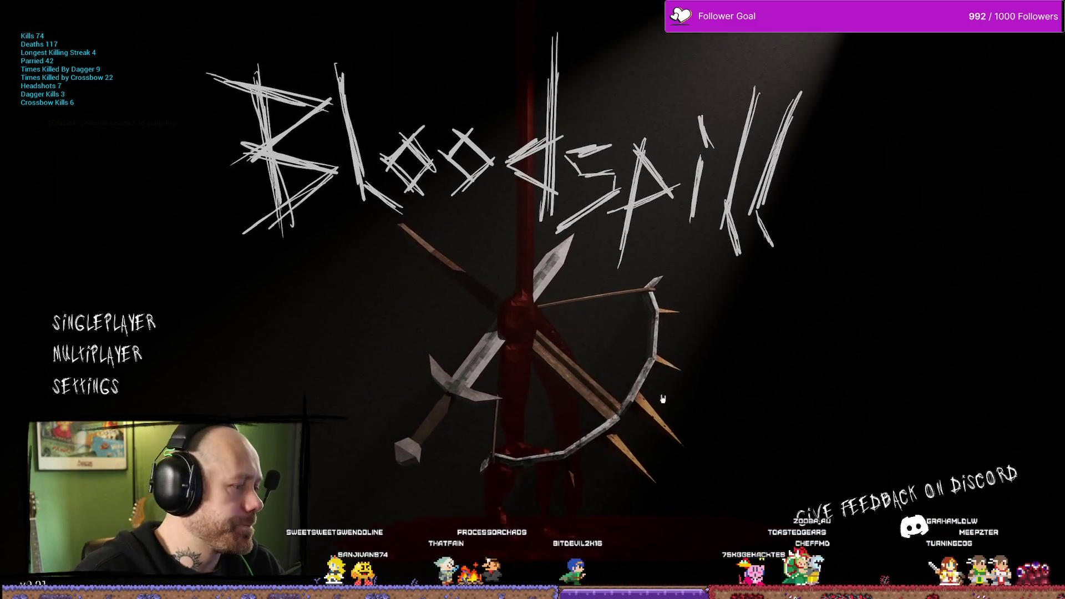
key("Escape")
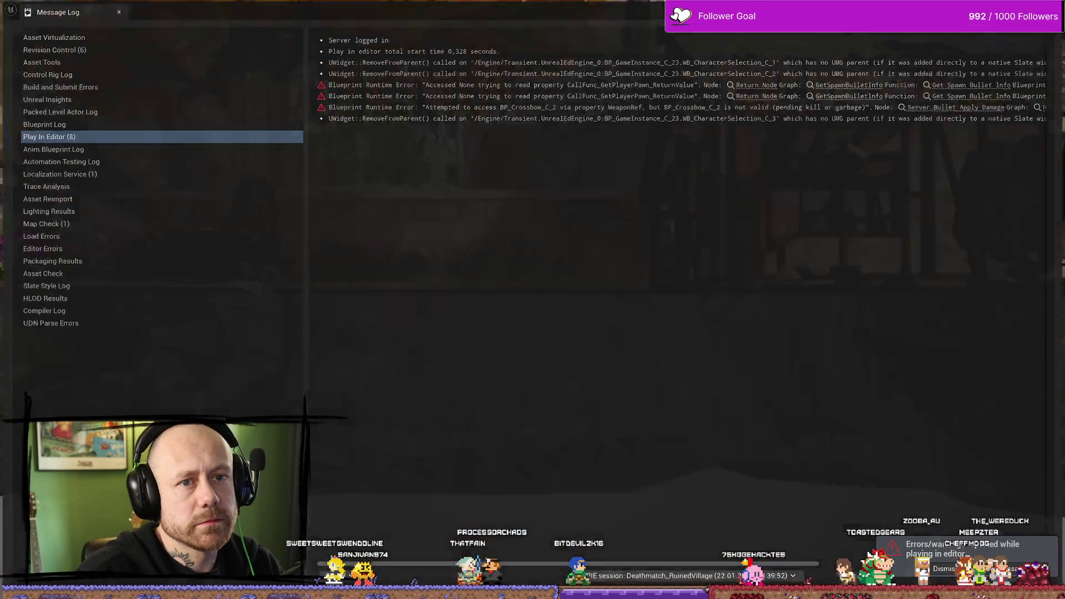
key("alt+Tab")
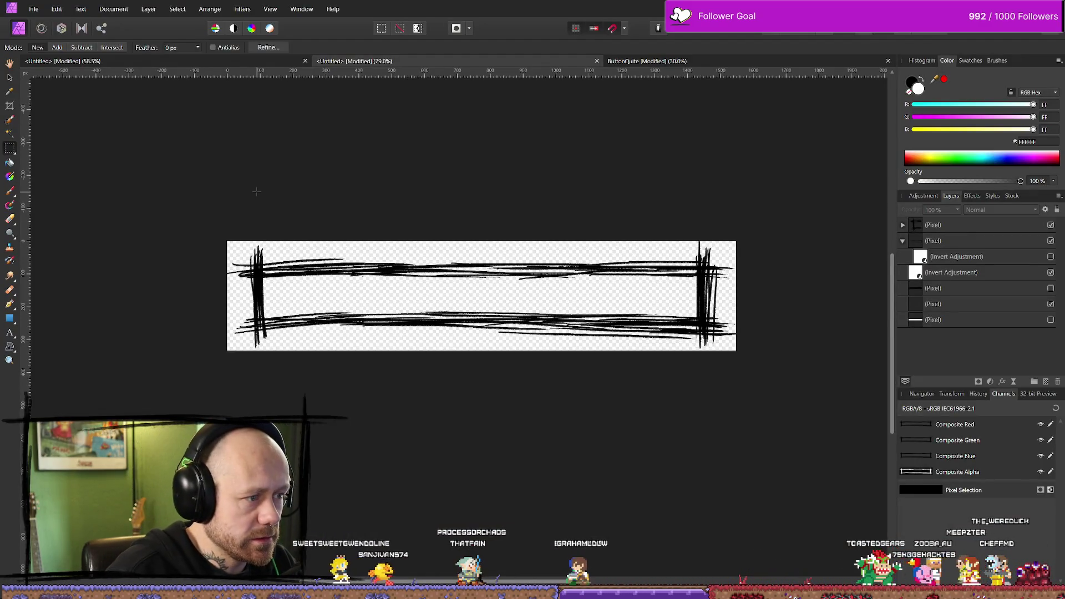
Step: Delete the top pixel layer
left_click(976, 227)
key("ctrl+alt+d")
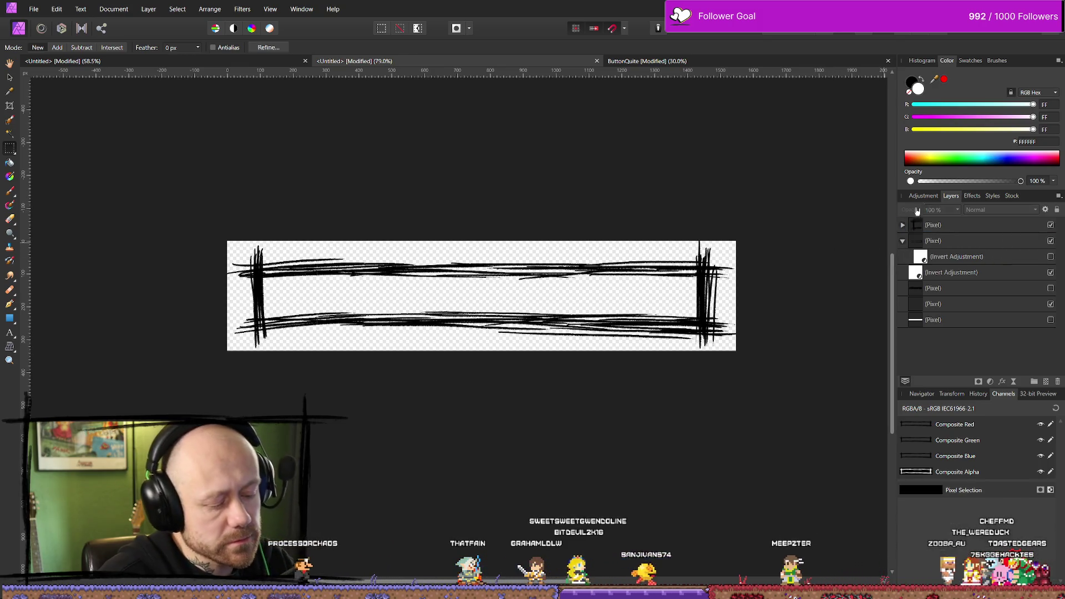
left_click(976, 224)
key("Delete")
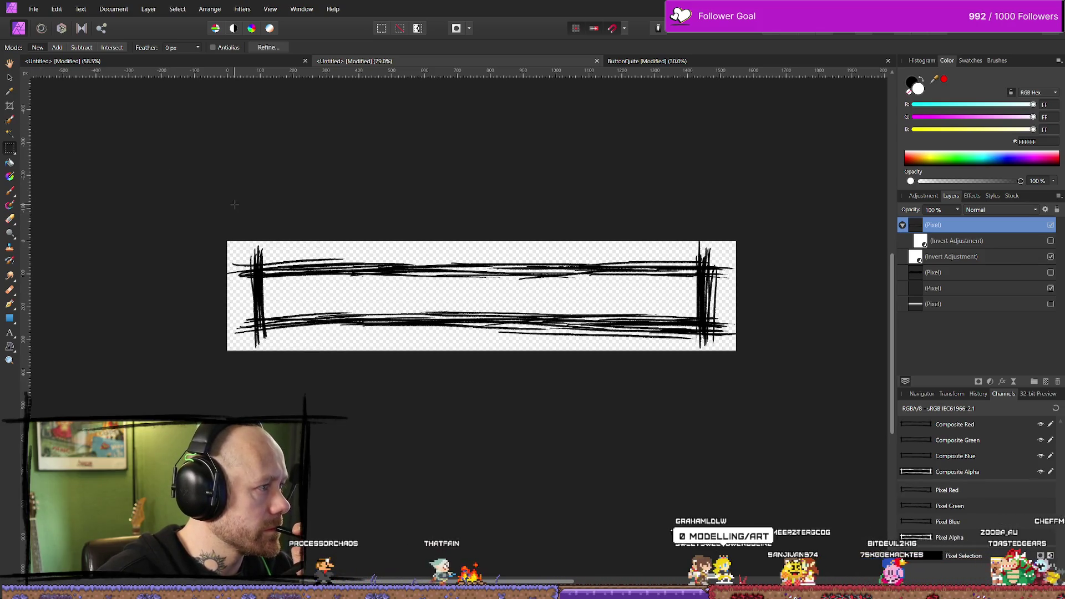
Step: Paint thick black vertical scribble bars just inside the left and right ends of the frame
key("b")
key("x")
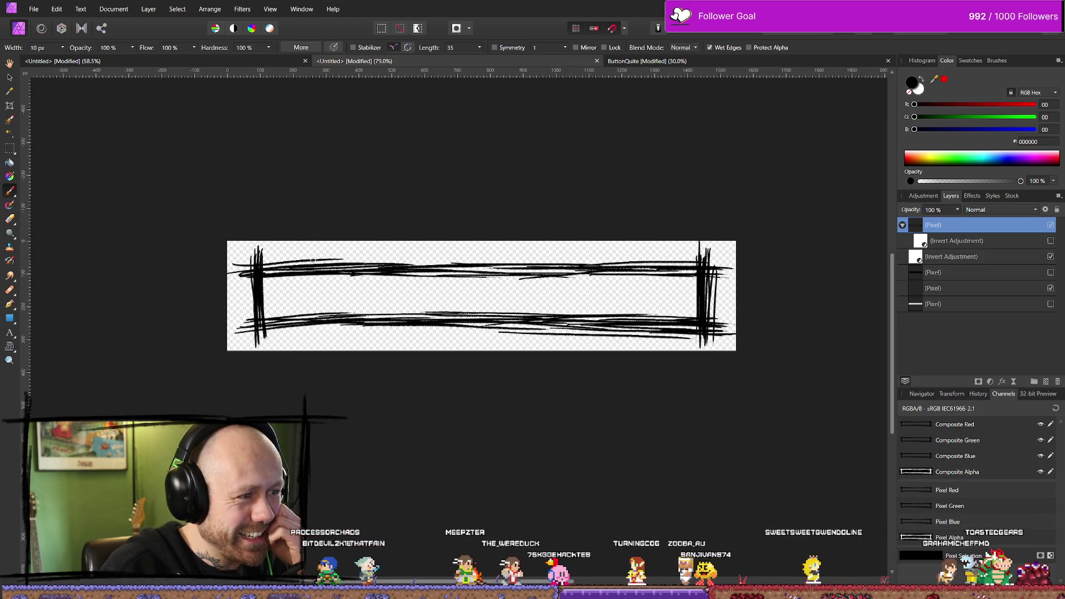
left_click_drag(315, 251, 313, 294)
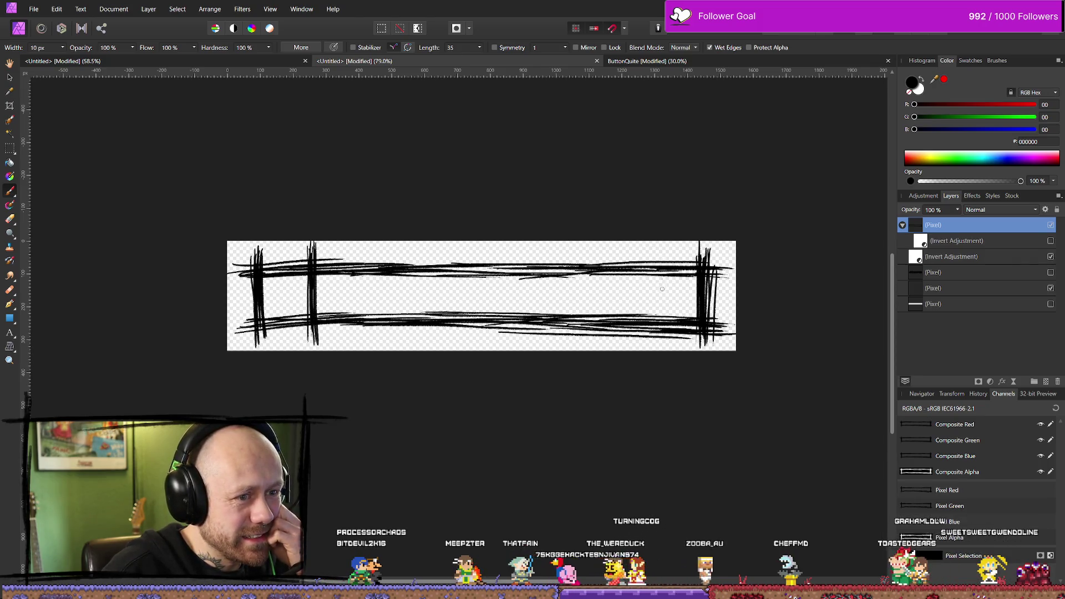
left_click_drag(654, 242, 655, 343)
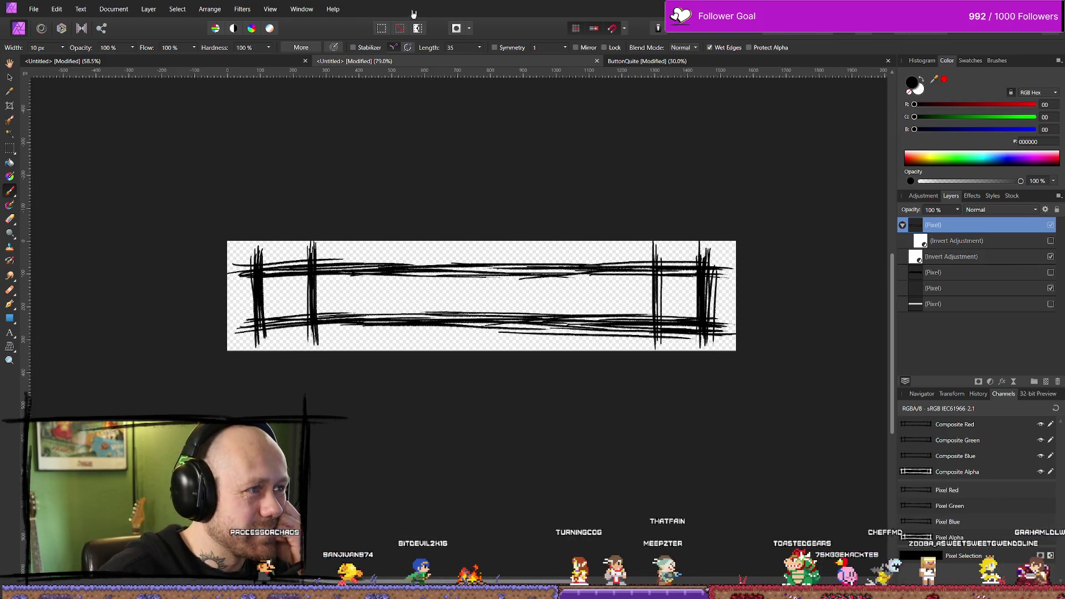
left_click(241, 9)
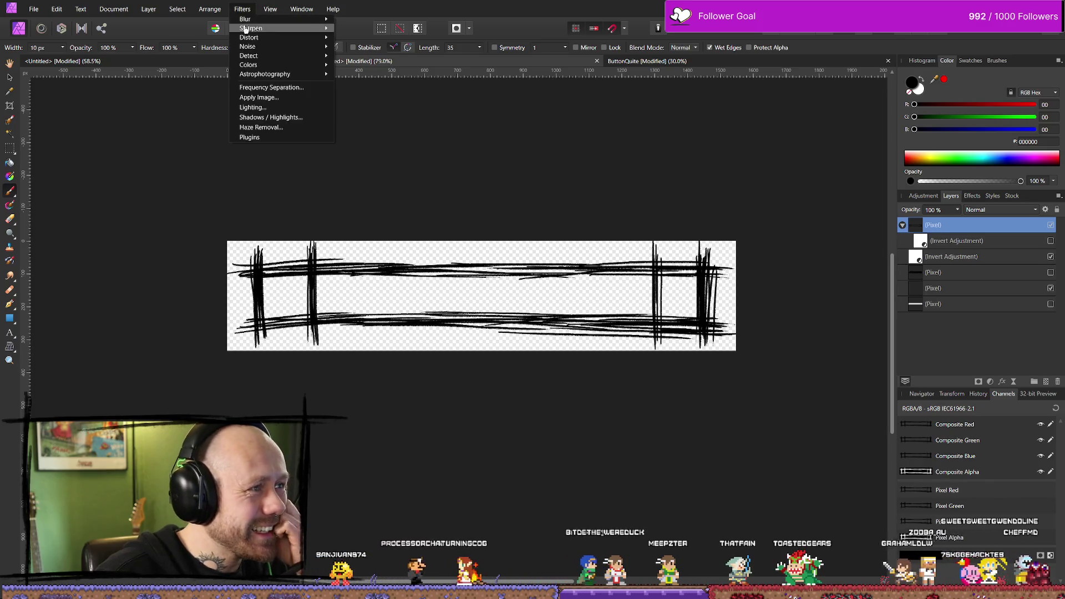
Step: Add guides at 167.5 px horizontal and 775 px vertical, then thicken the right inner bar
left_click(242, 9)
left_click(271, 9)
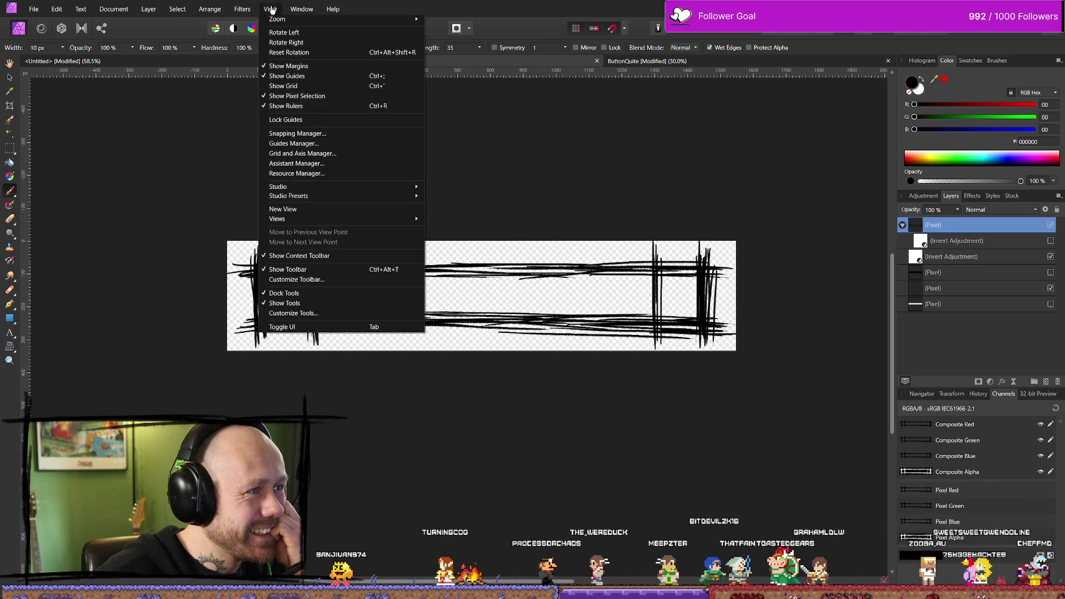
left_click(316, 143)
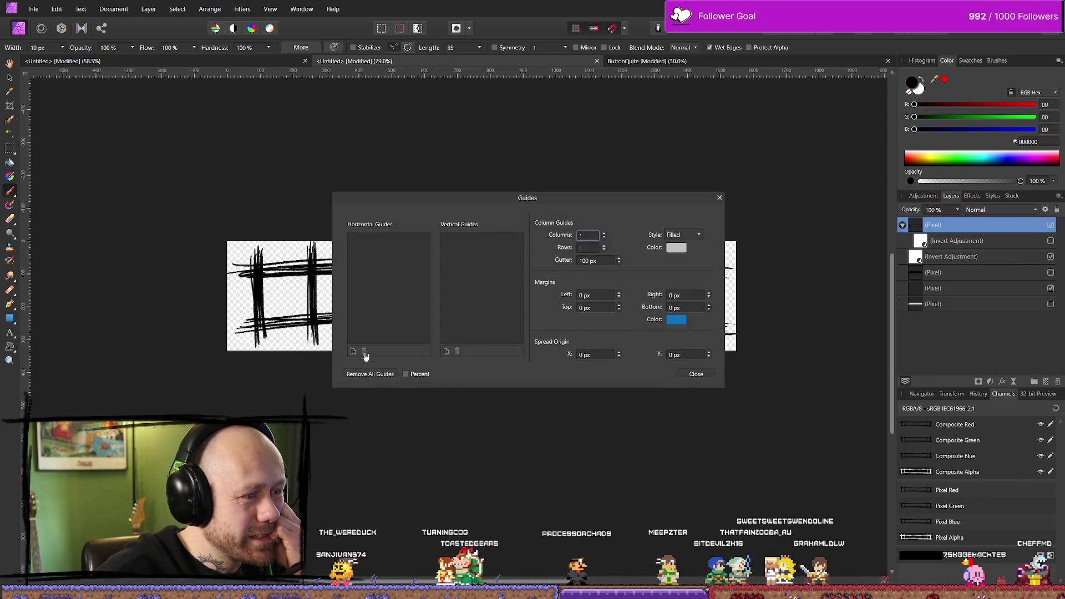
left_click(353, 351)
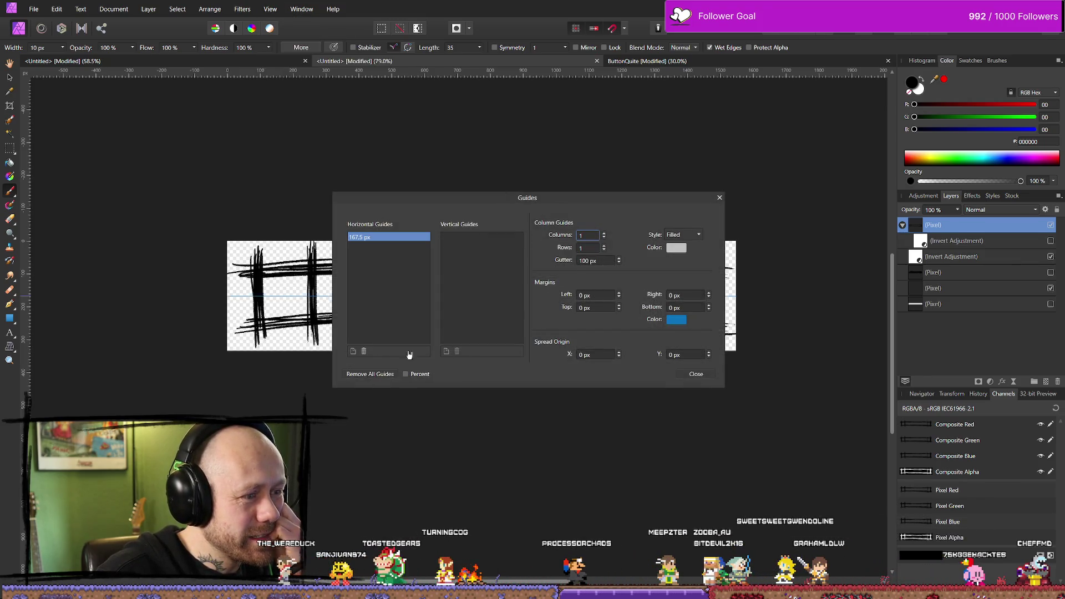
left_click(447, 352)
left_click(695, 374)
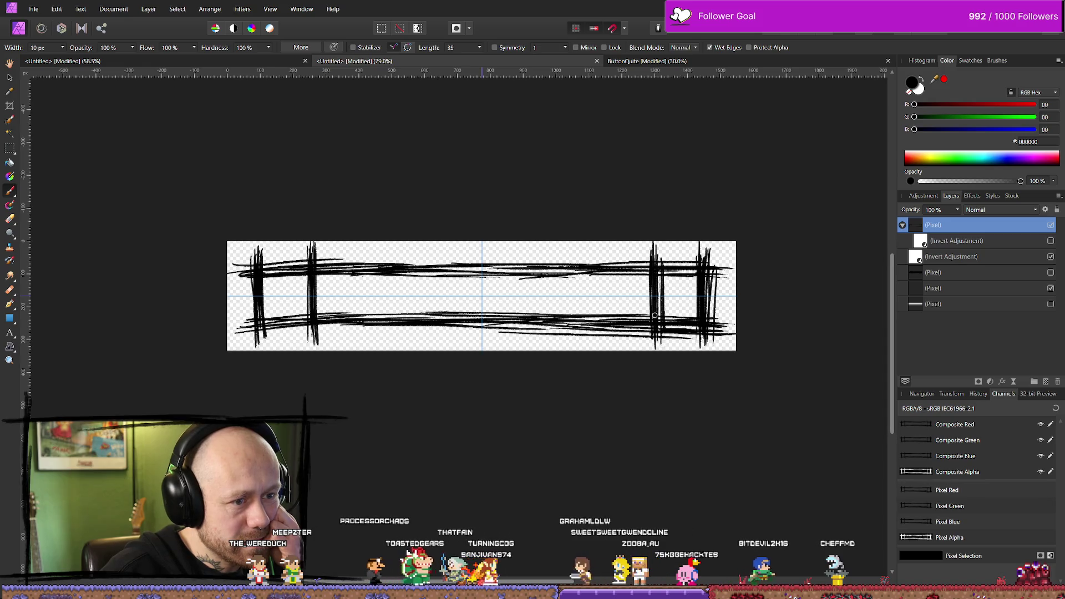
left_click_drag(641, 303, 643, 267)
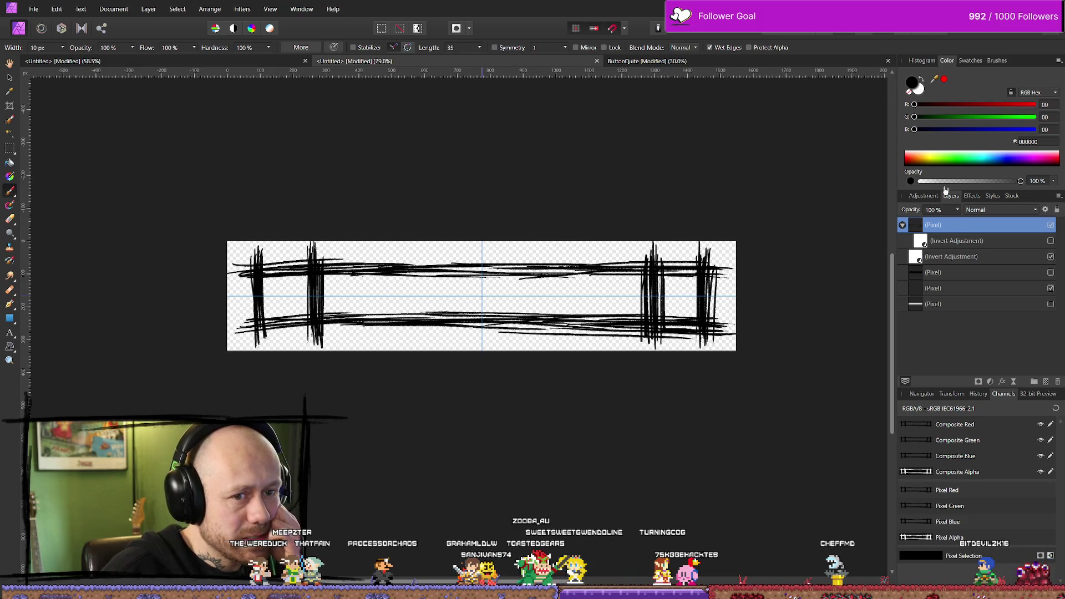
Step: Erase the original outer scribbles at the right end of the frame
key("e")
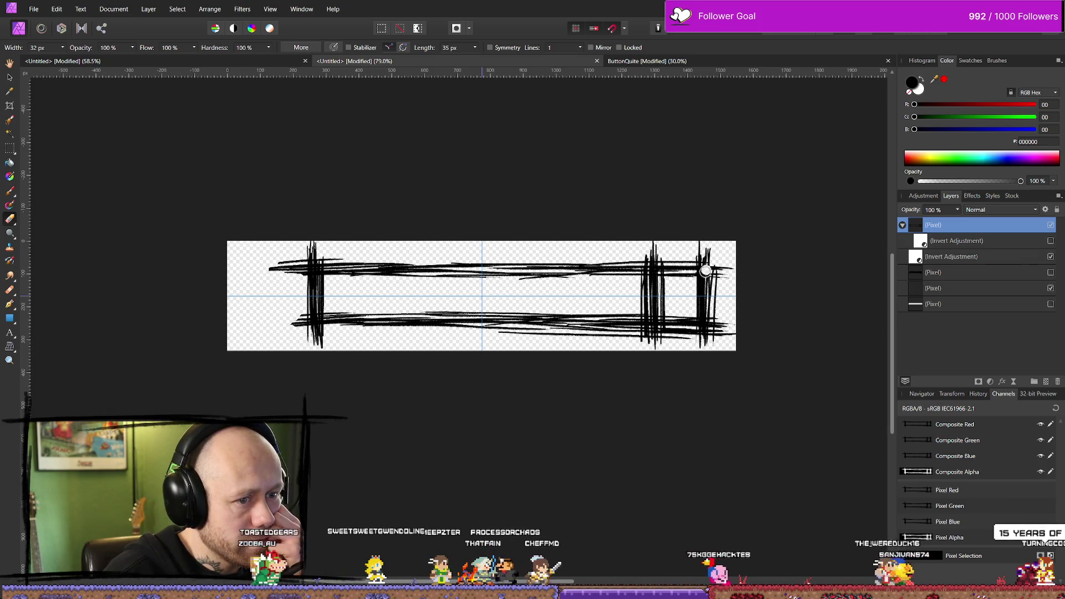
mouse_move(699, 294)
left_mouse_down()
mouse_move(702, 227)
mouse_move(696, 344)
left_mouse_up()
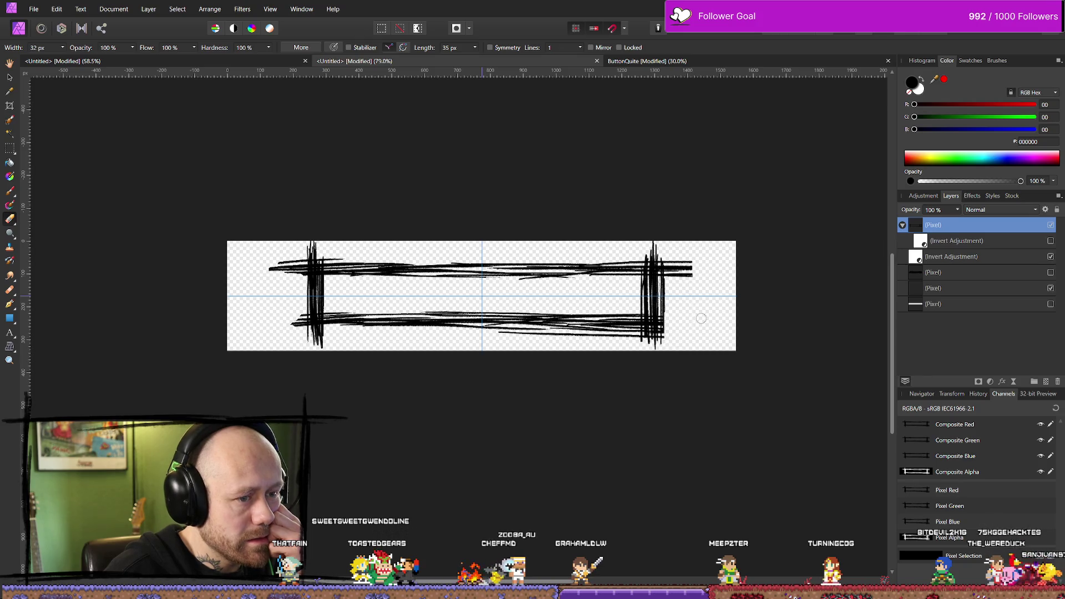
key("b")
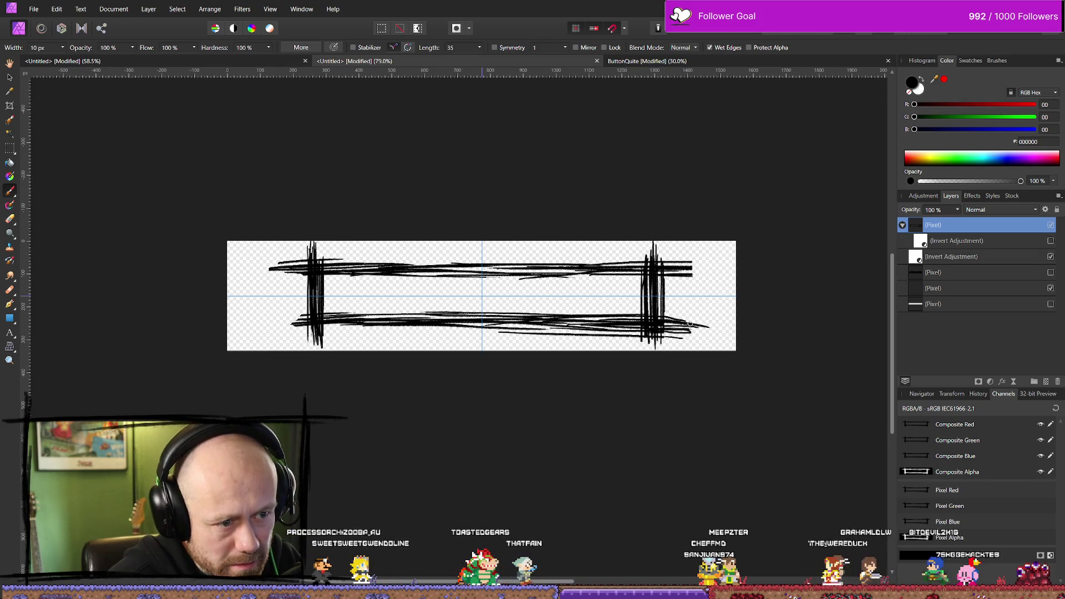
Step: Trim the stray stroke tails at the top right, undoing one over-erase
key("e")
mouse_move(695, 267)
left_mouse_down()
mouse_move(673, 255)
mouse_move(659, 267)
left_mouse_up()
key("b")
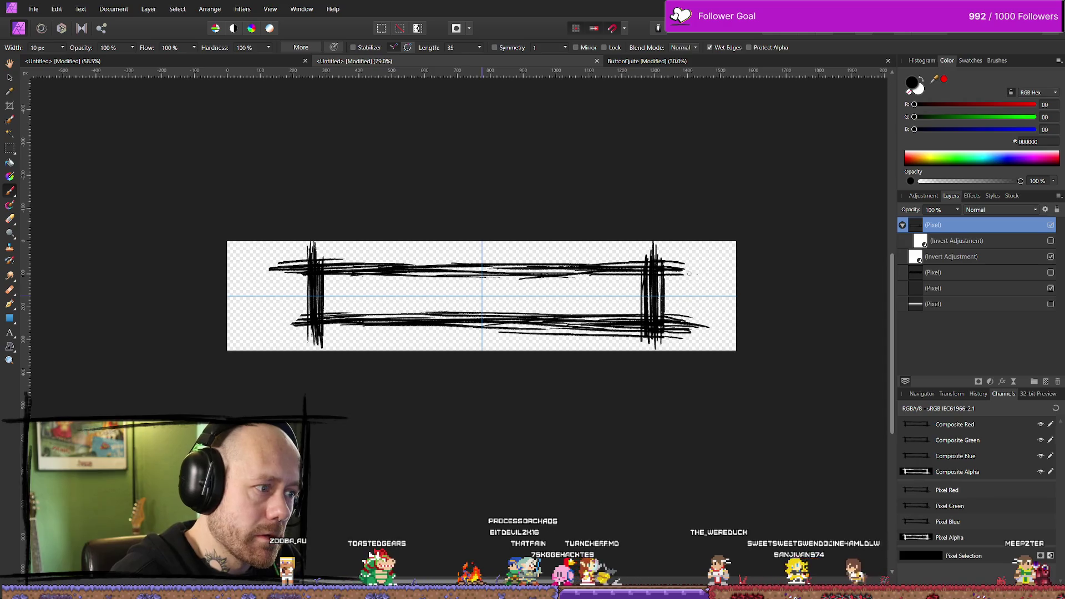
key("e")
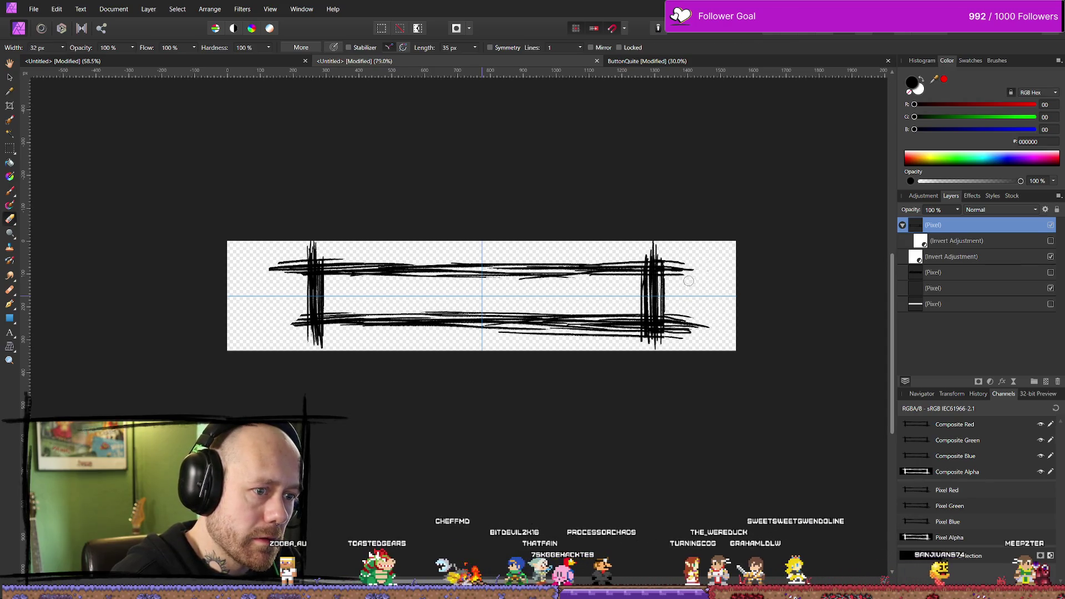
left_click_drag(682, 260, 670, 275)
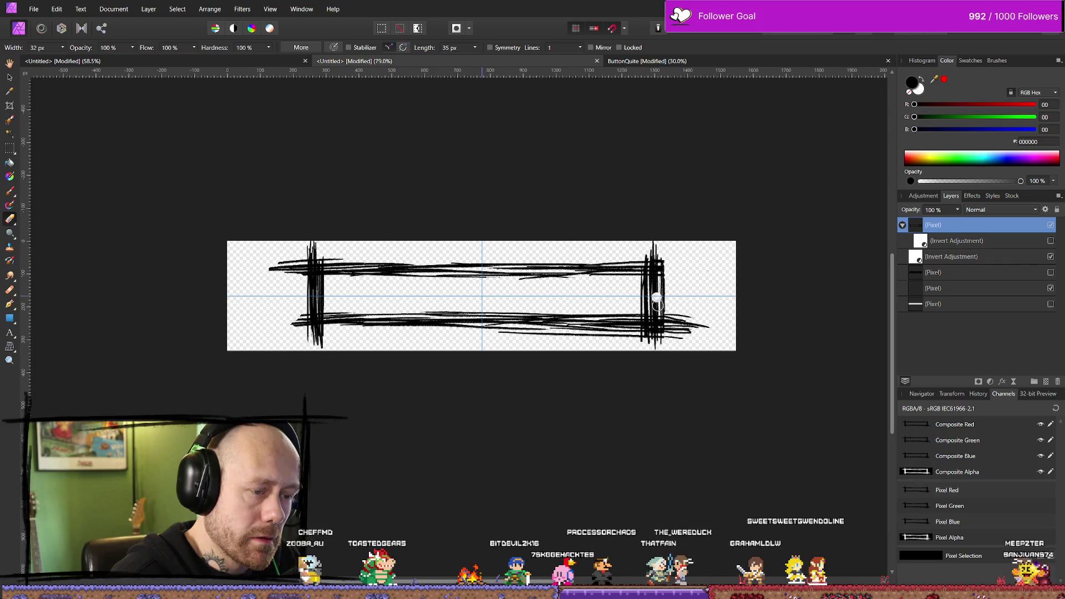
key("ctrl+z")
key("b")
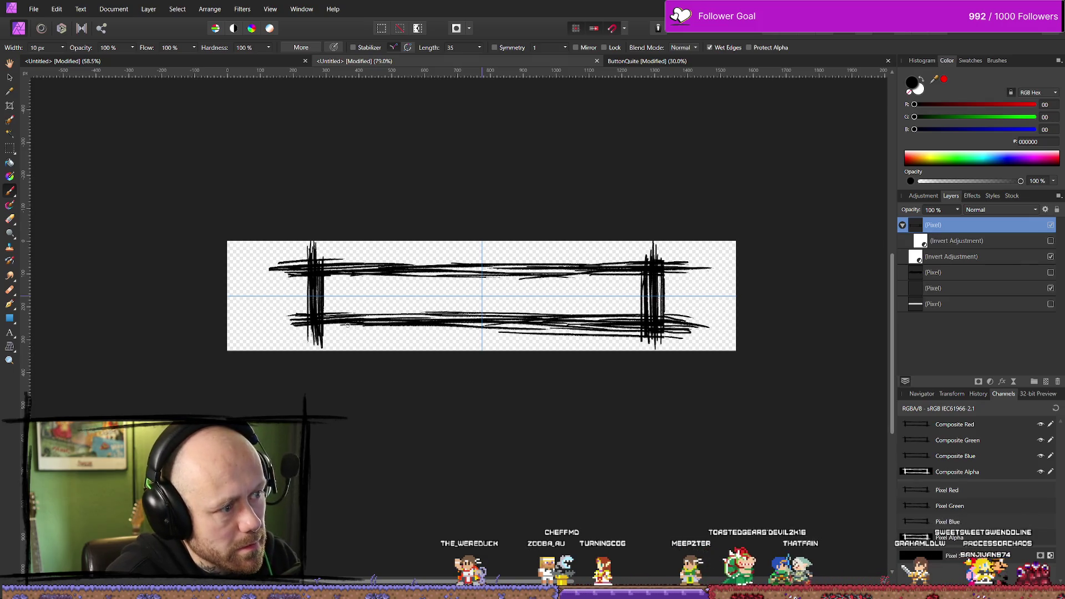
scroll(518, 443, "down", 3)
scroll(427, 340, "up", 1)
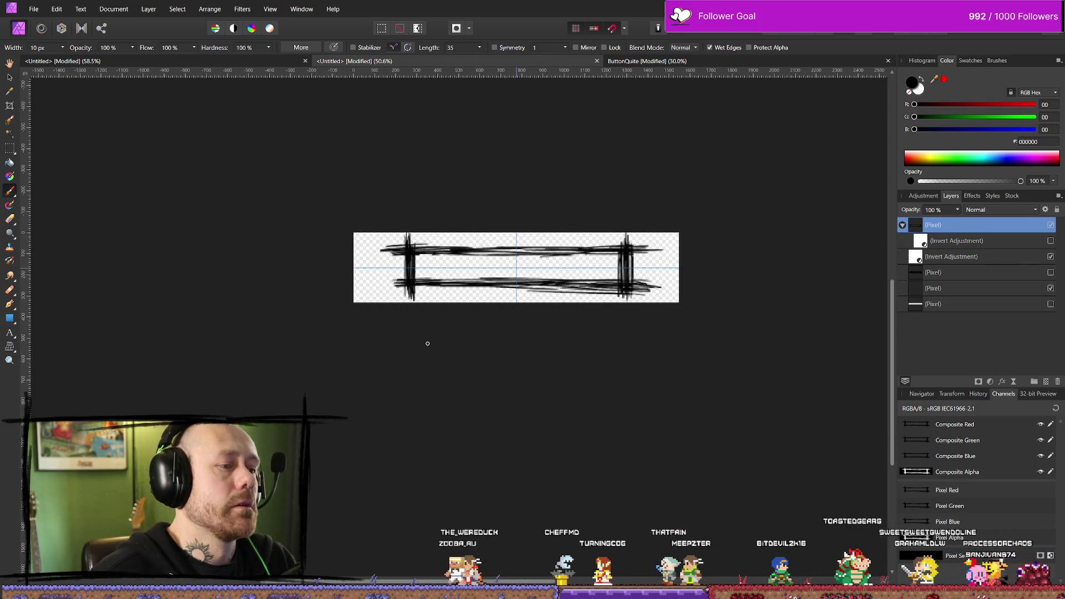
Step: Export the button image as a PNG
left_click(35, 9)
left_click(67, 251)
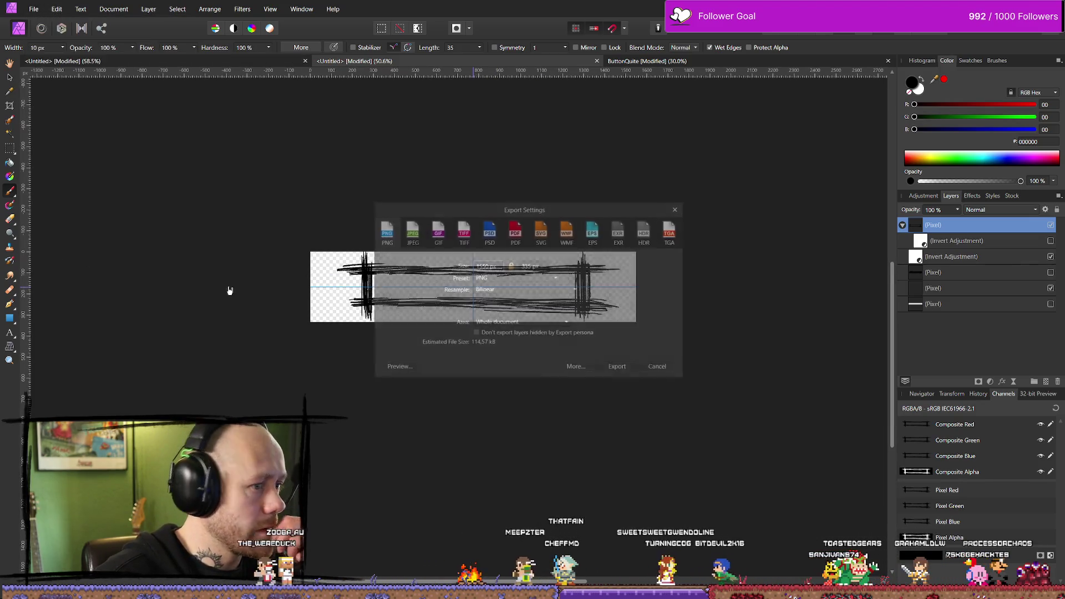
left_click(619, 367)
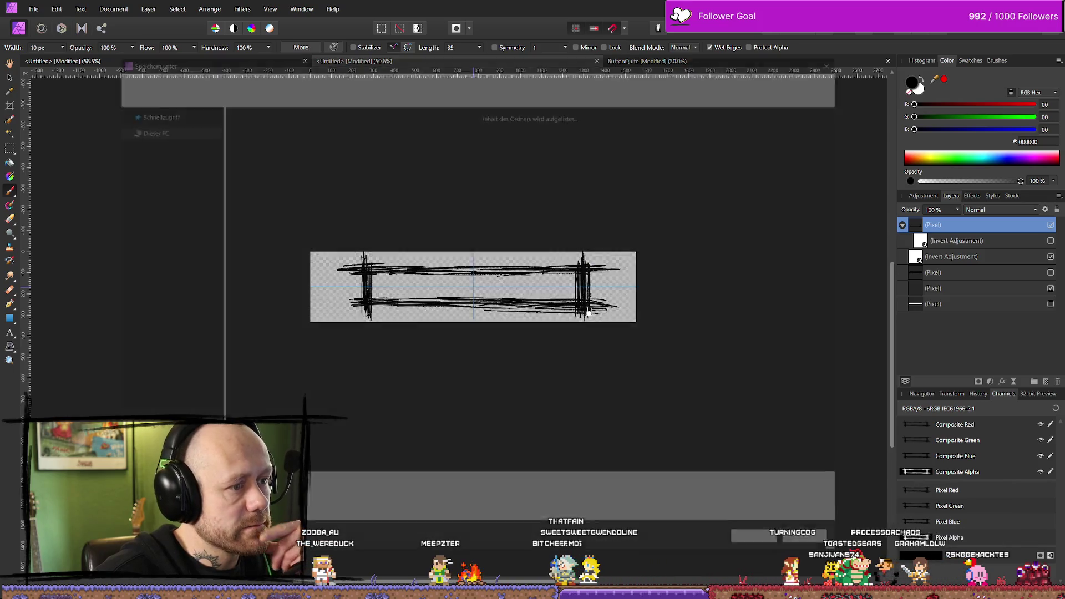
key("Return")
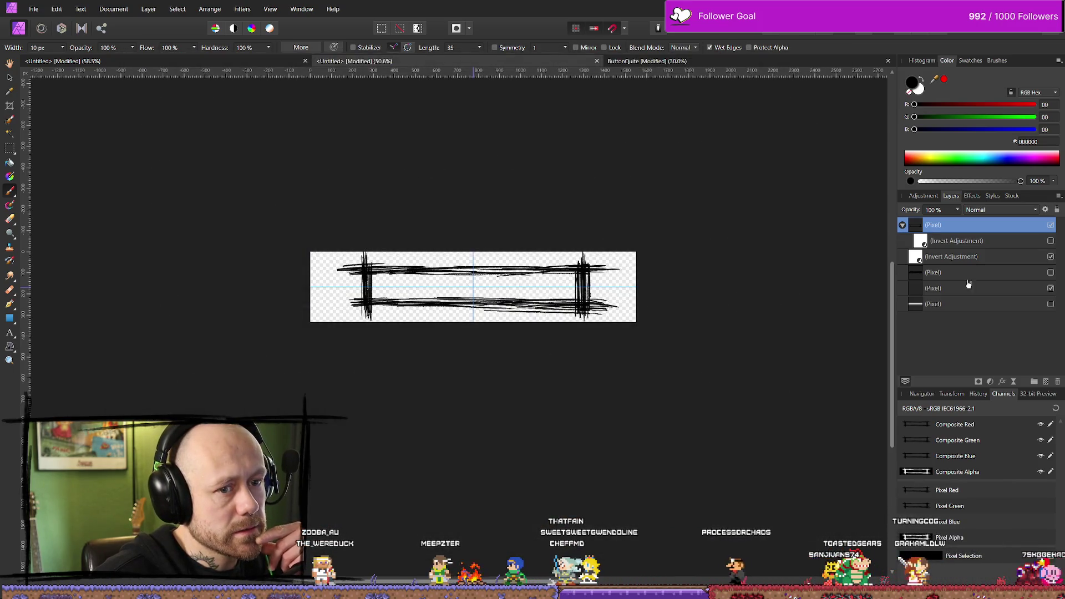
Step: Briefly show and re-hide the fourth pixel layer, then begin saving under a new name
left_click(1051, 273)
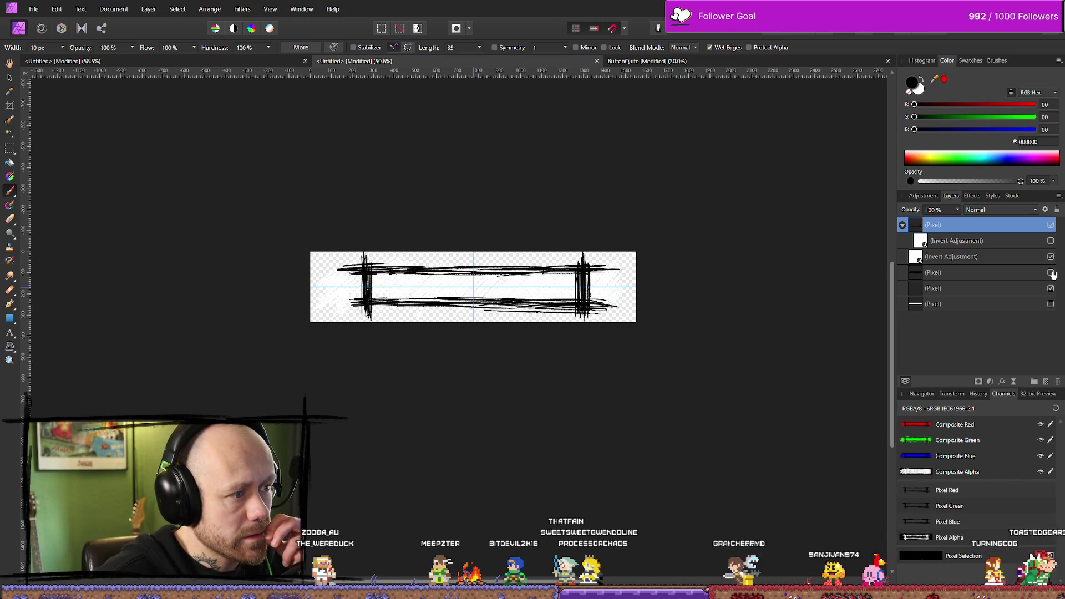
left_click(1051, 273)
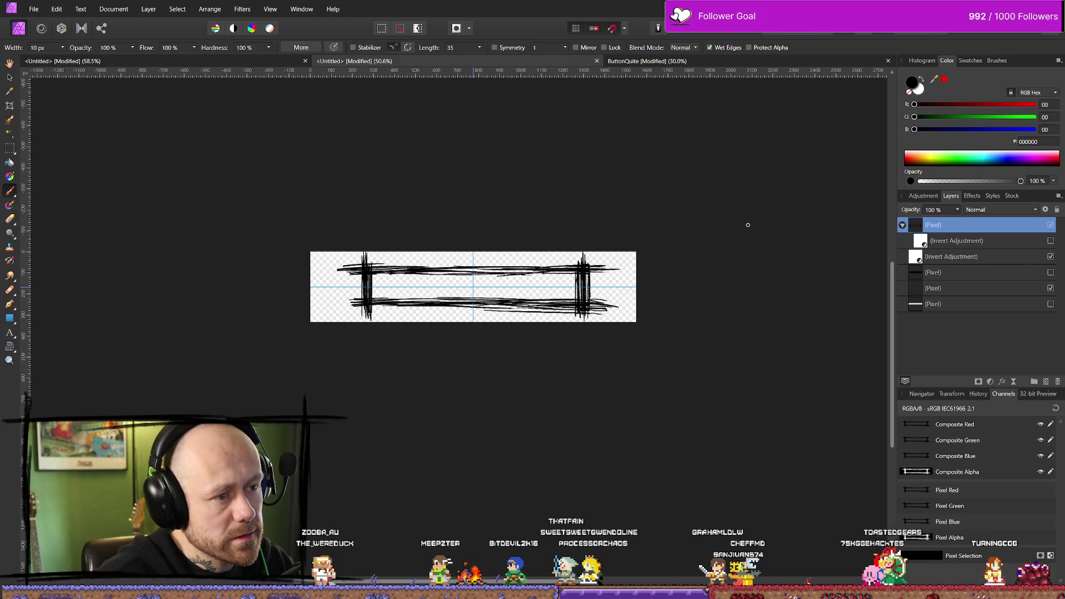
left_click(44, 5)
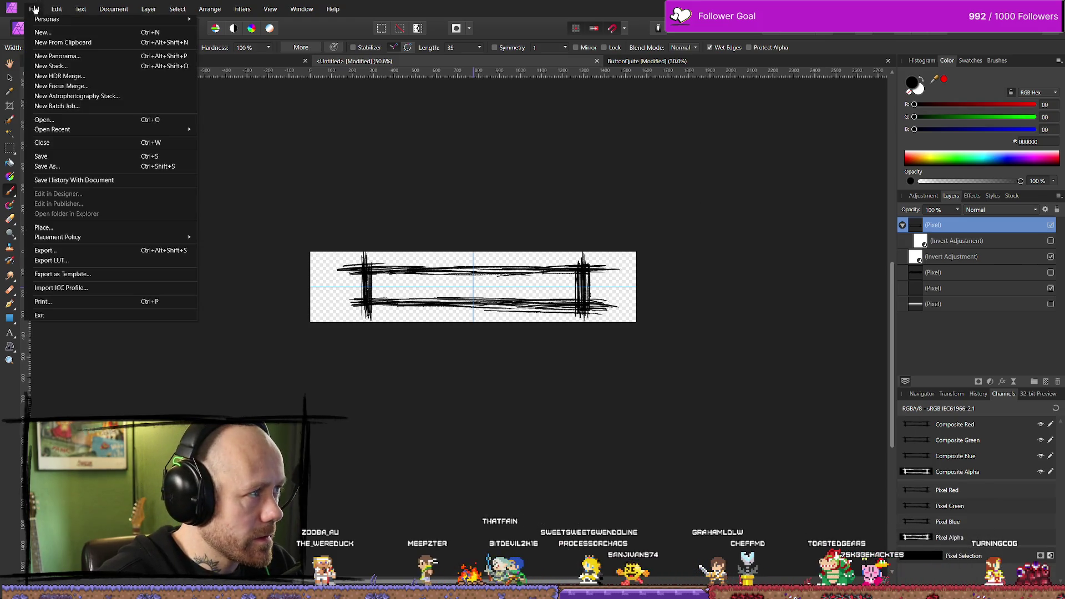
left_click(83, 182)
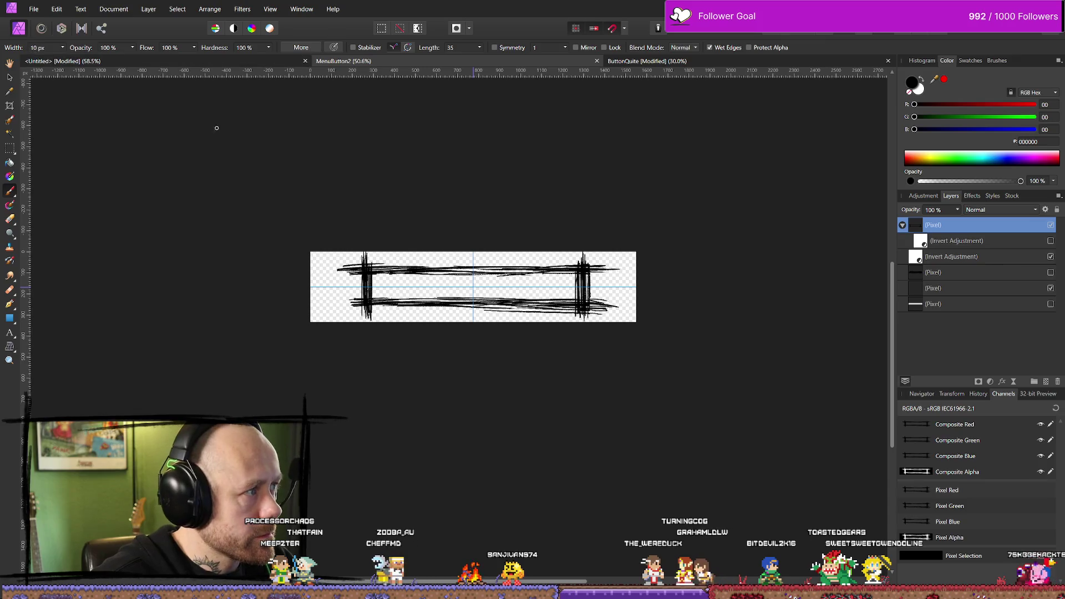
Step: Undo and redo the recent strokes to restore the frame's full-width end strokes
key("ctrl+z")
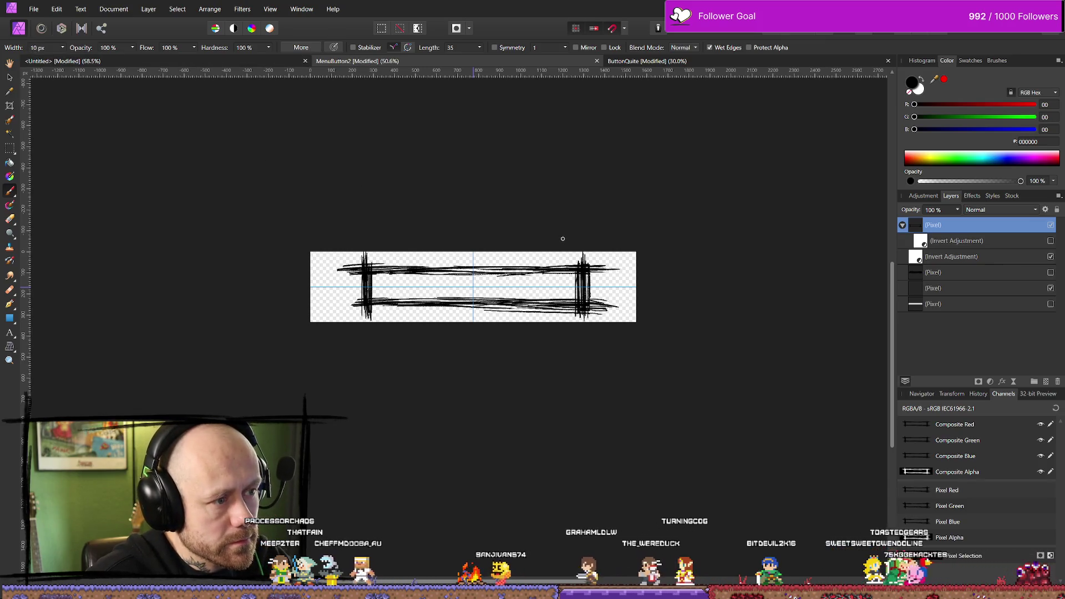
key("ctrl+z")
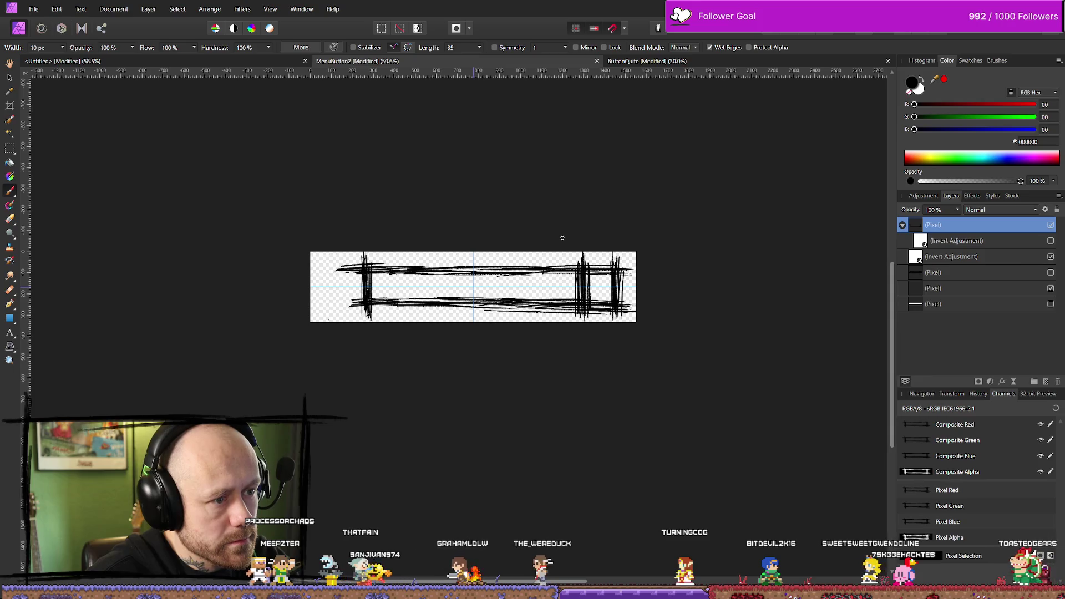
key("ctrl+z")
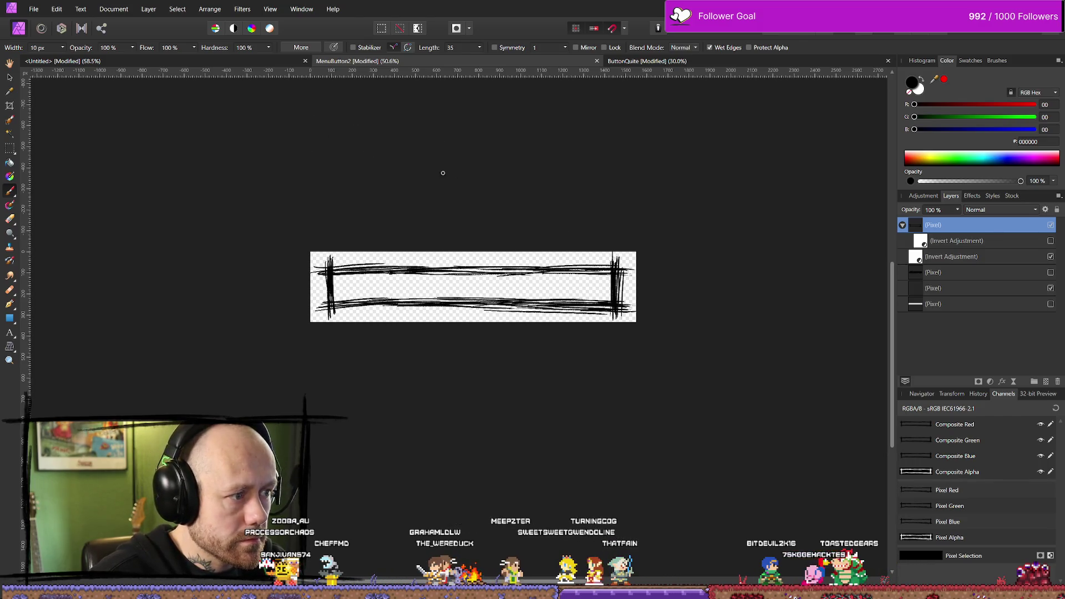
Step: Save the button document as MenuButton1Loong
left_click(40, 11)
mouse_move(57, 9)
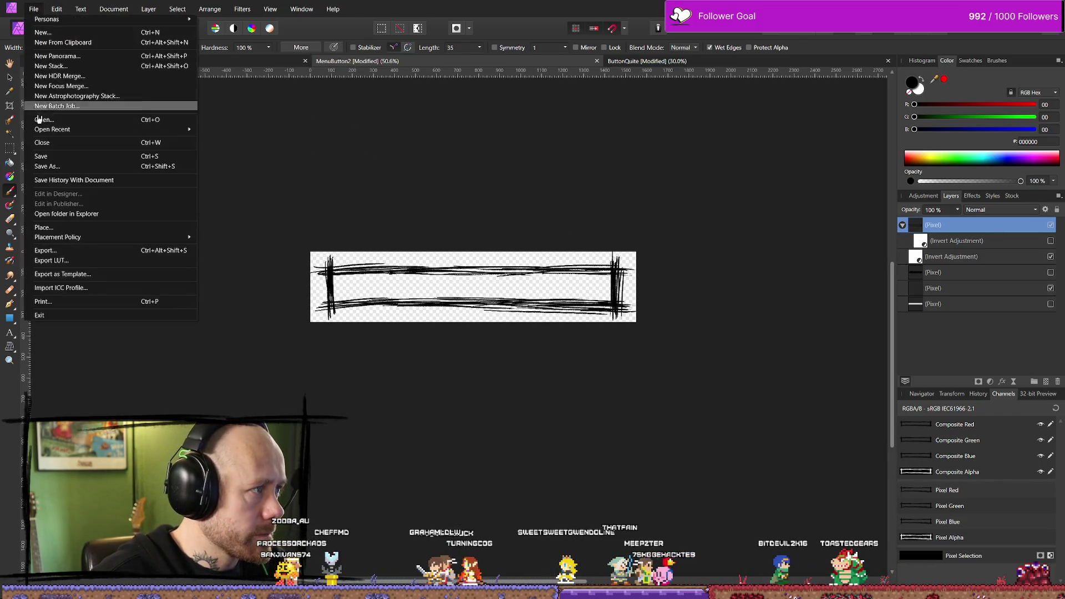
left_click(61, 167)
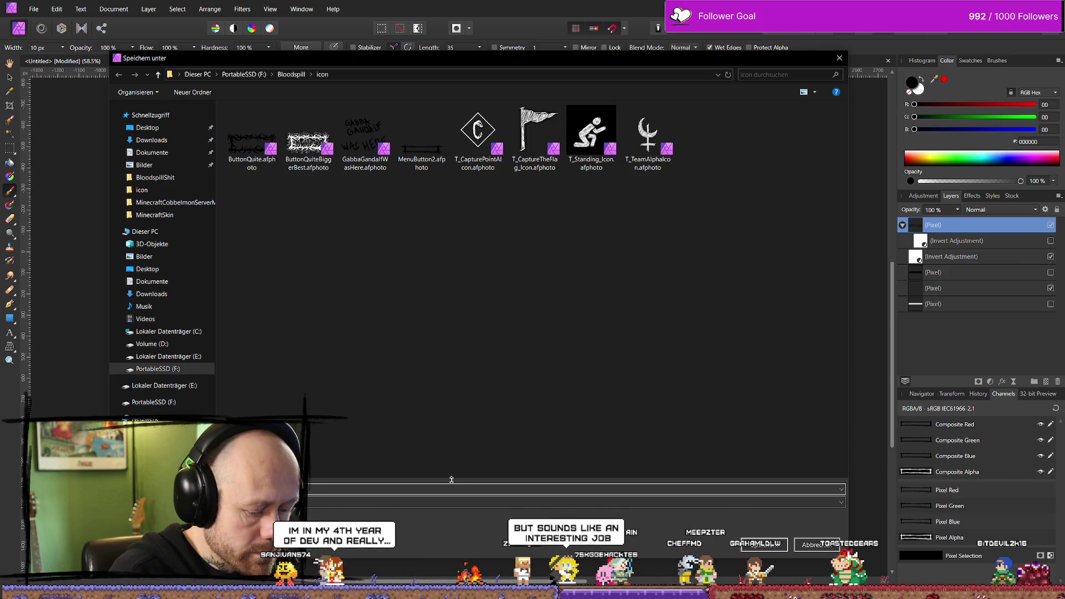
key("Escape")
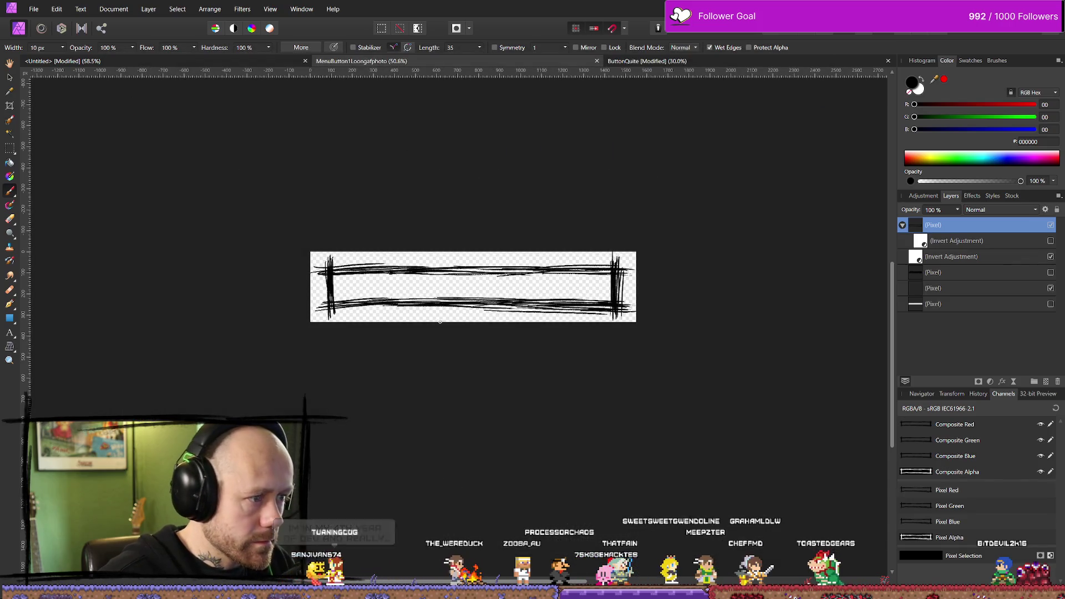
left_click(57, 9)
mouse_move(34, 9)
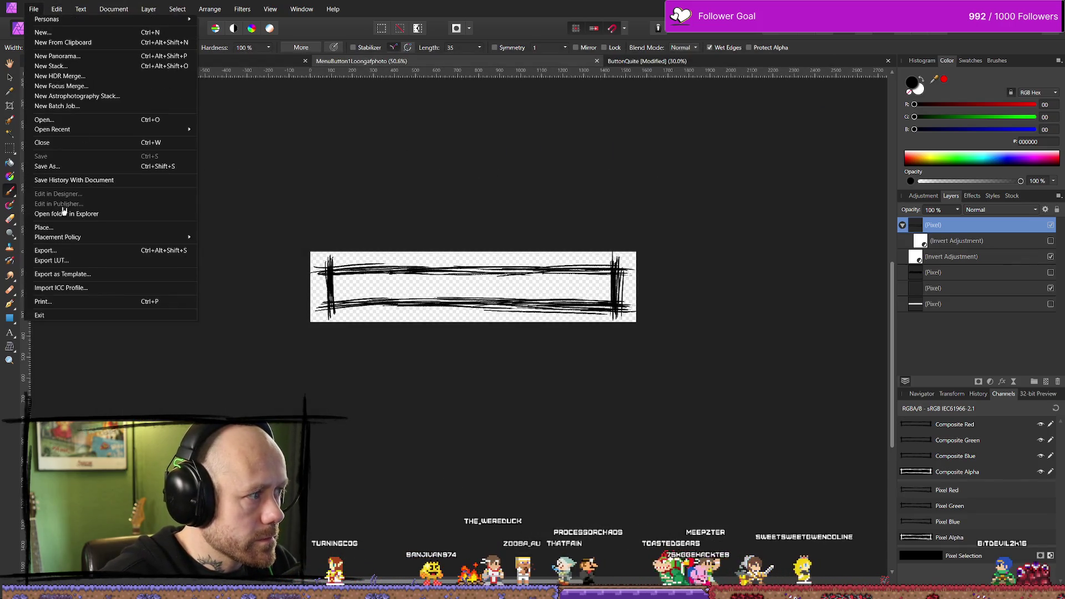
left_click(49, 167)
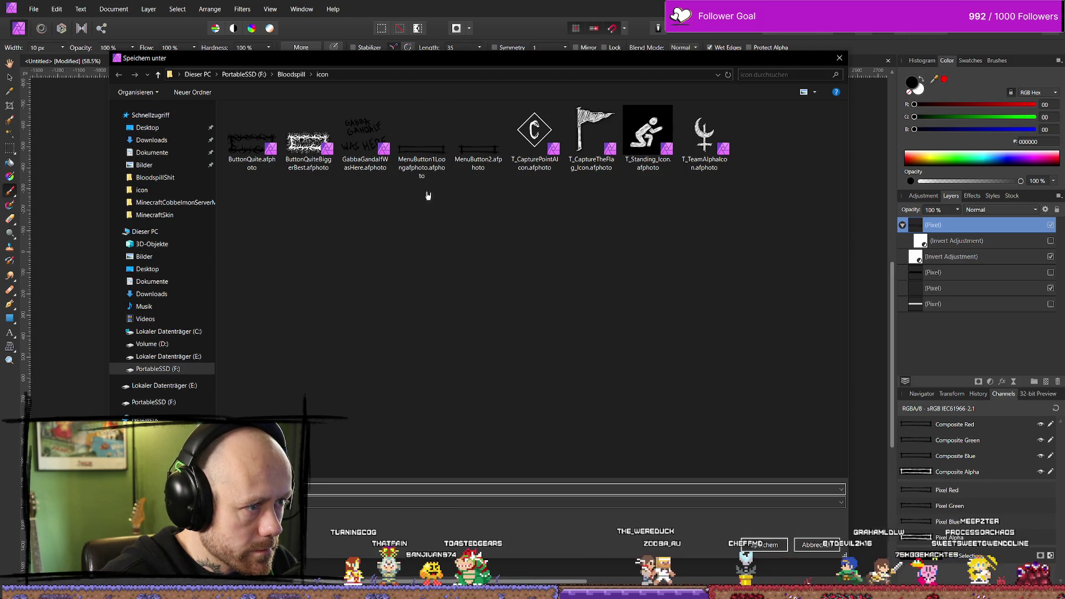
left_click(422, 161)
left_click(342, 488)
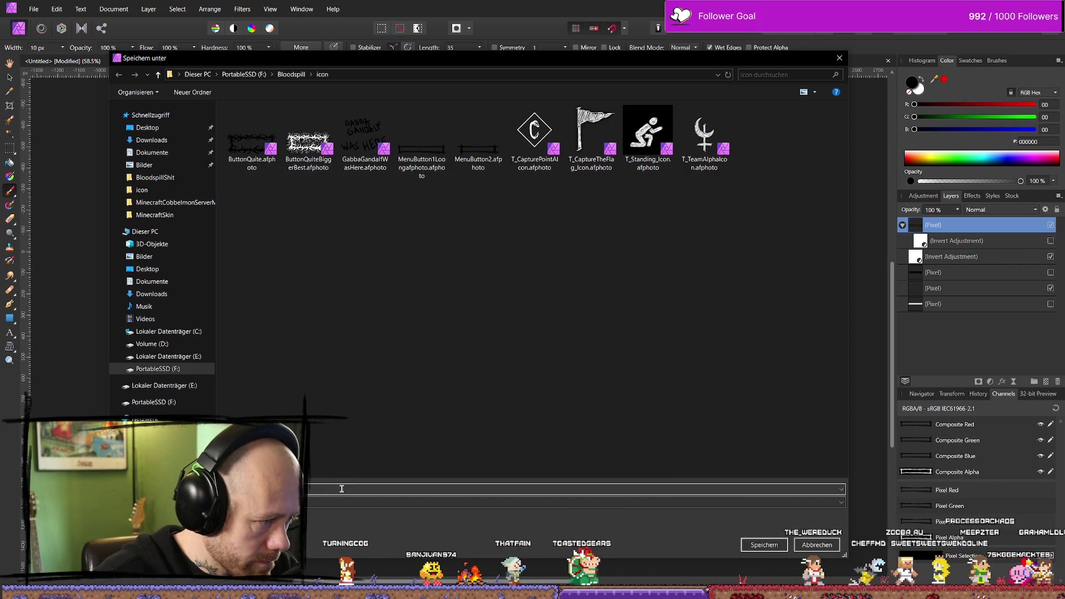
key("Return")
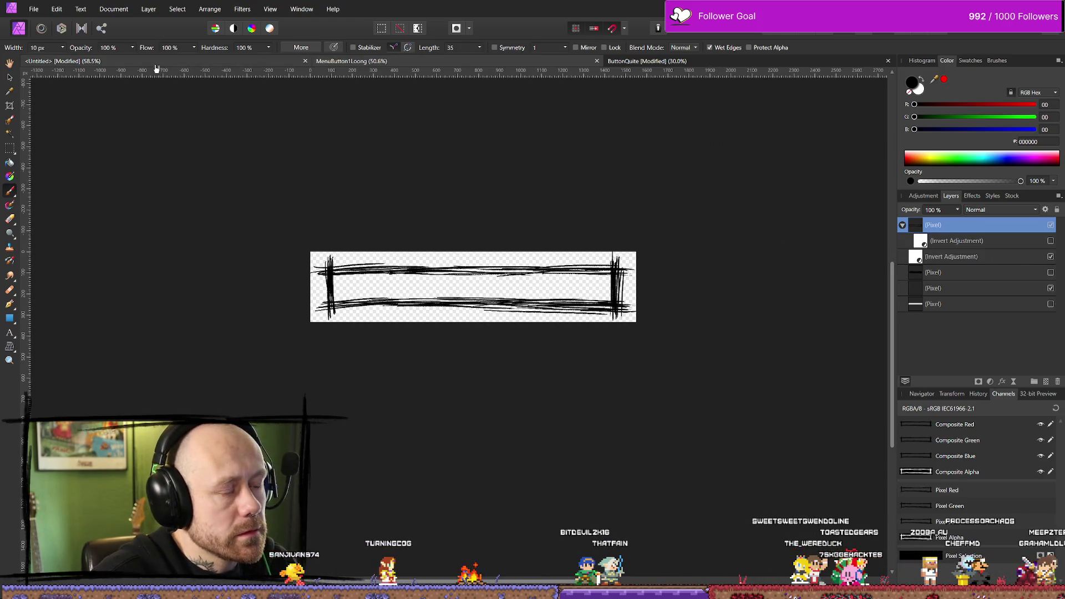
Step: Open the MenuButton2 document
left_click(34, 9)
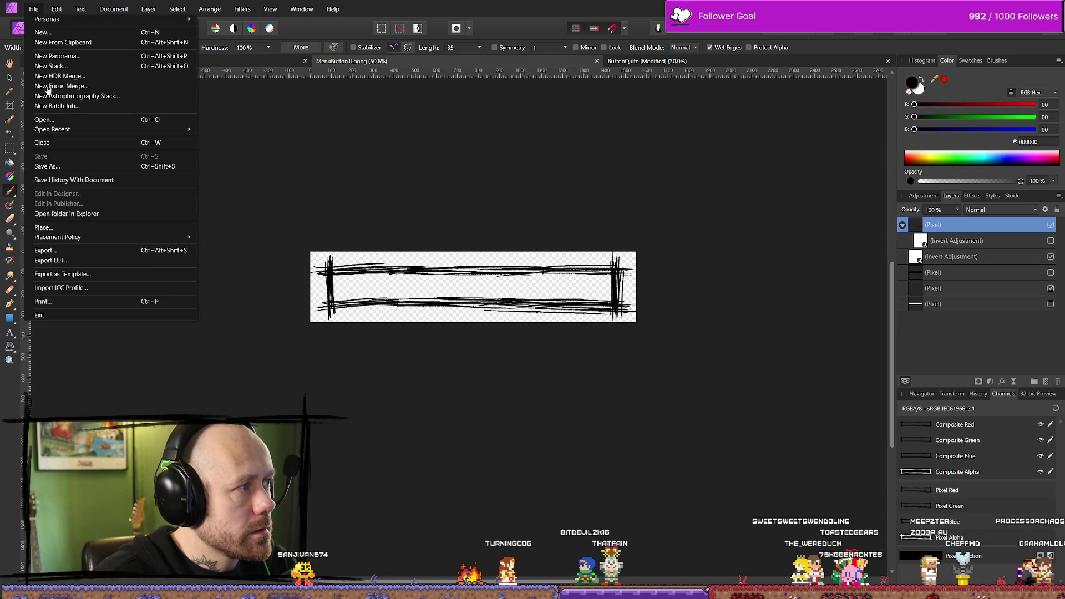
left_click(56, 119)
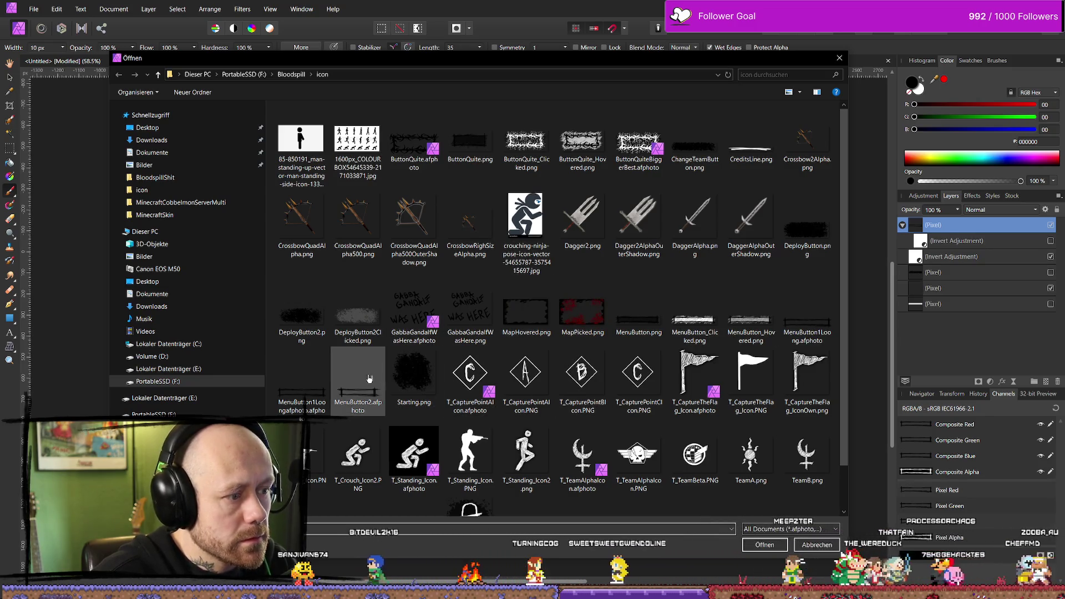
scroll(787, 394, "down", 1)
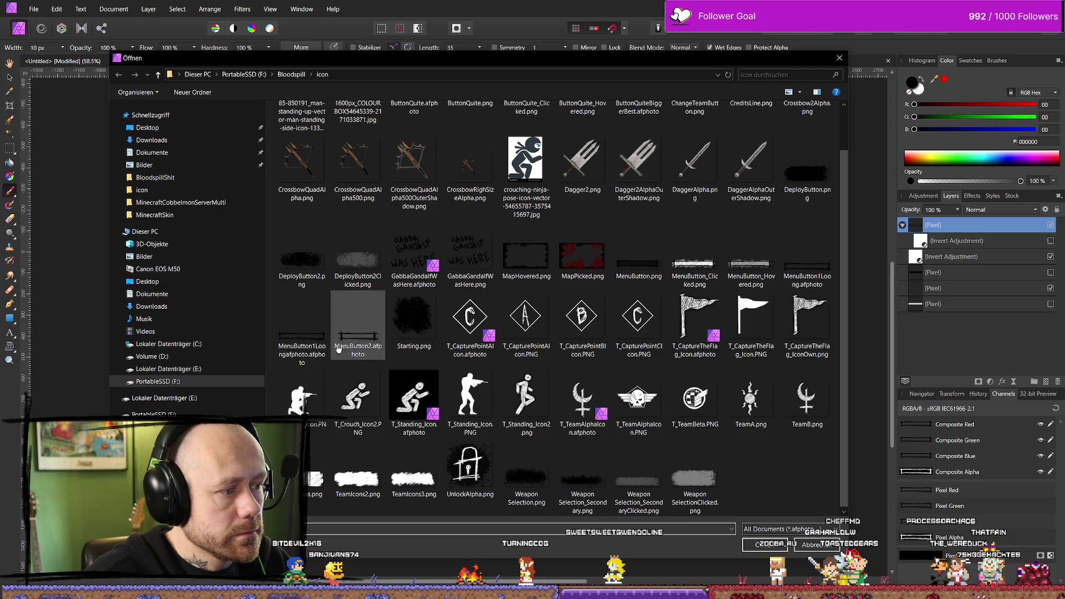
double_click(815, 272)
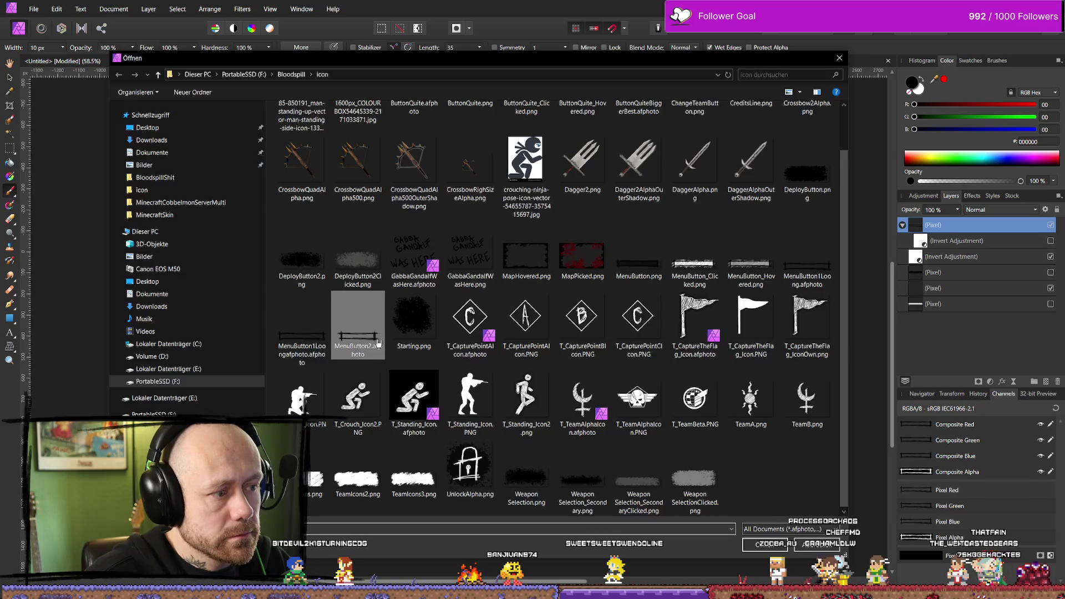
scroll(416, 160, "down", 4)
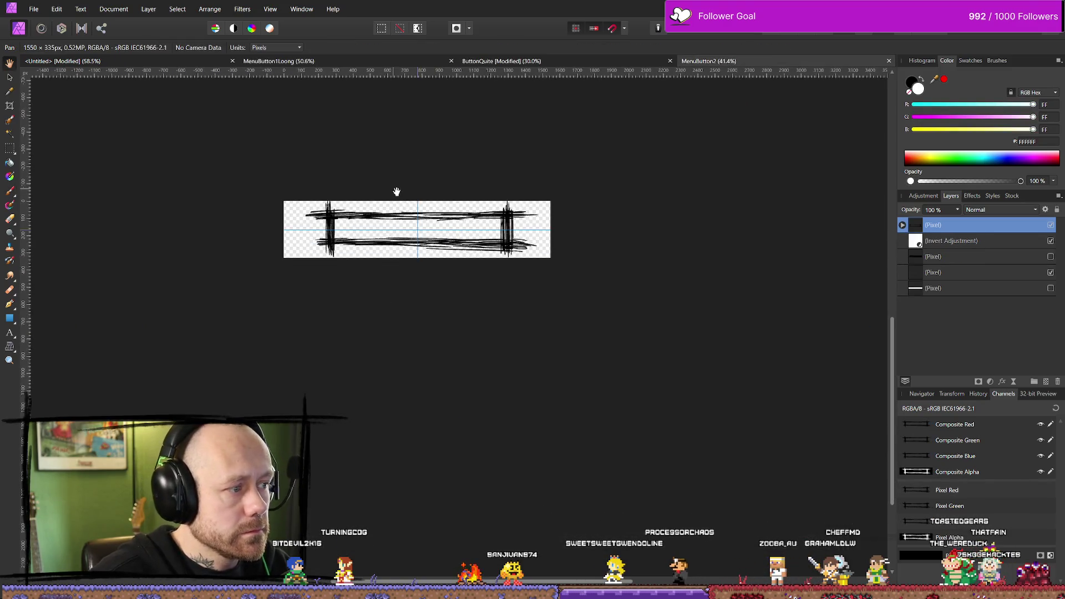
Step: Cancel an export, then show the scribble fill layer and hide the Invert adjustment
left_click(42, 9)
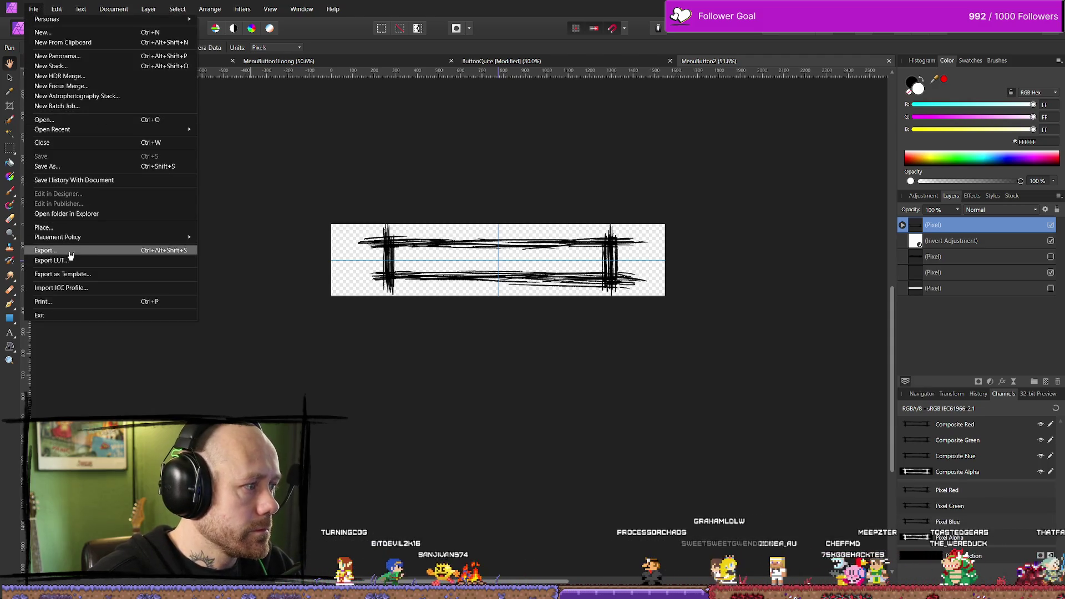
left_click(66, 251)
left_click(619, 368)
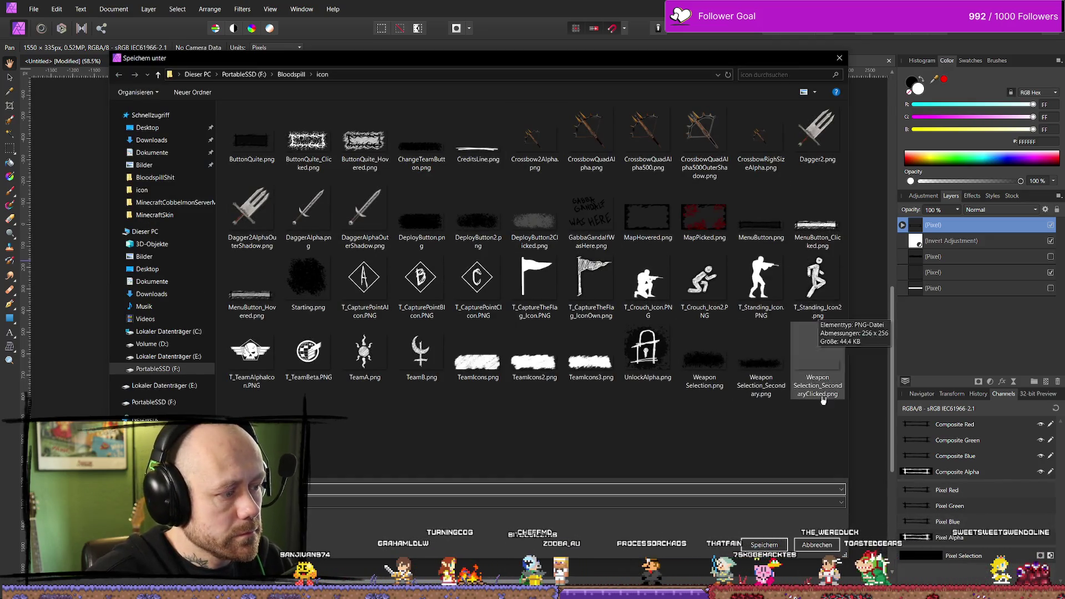
left_click(812, 548)
left_click(1050, 257)
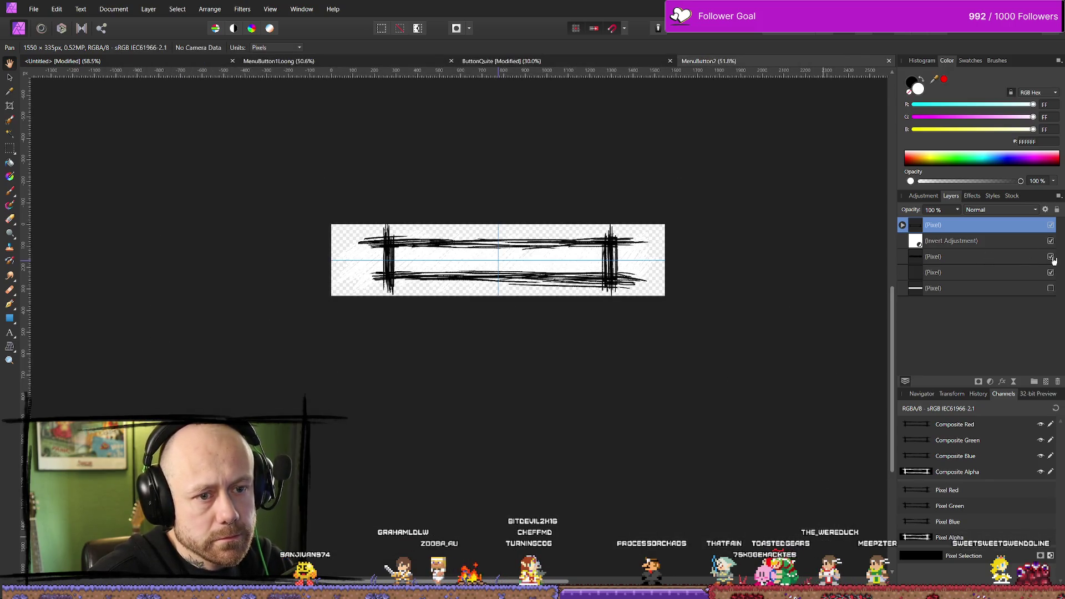
left_click(1051, 241)
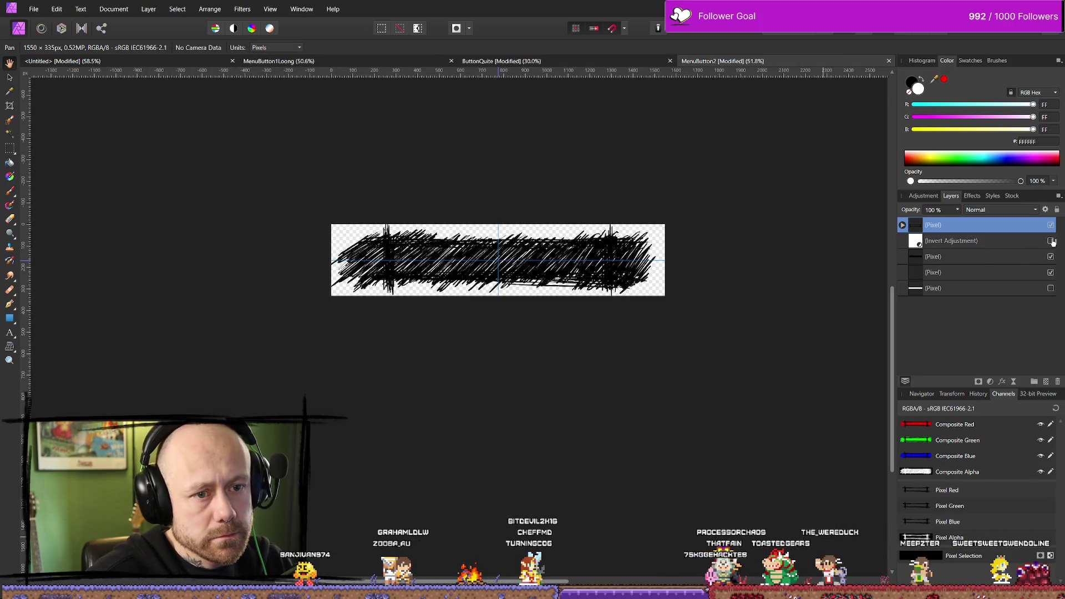
Step: Lower the scribble fill layer's opacity to 60%
left_click(937, 257)
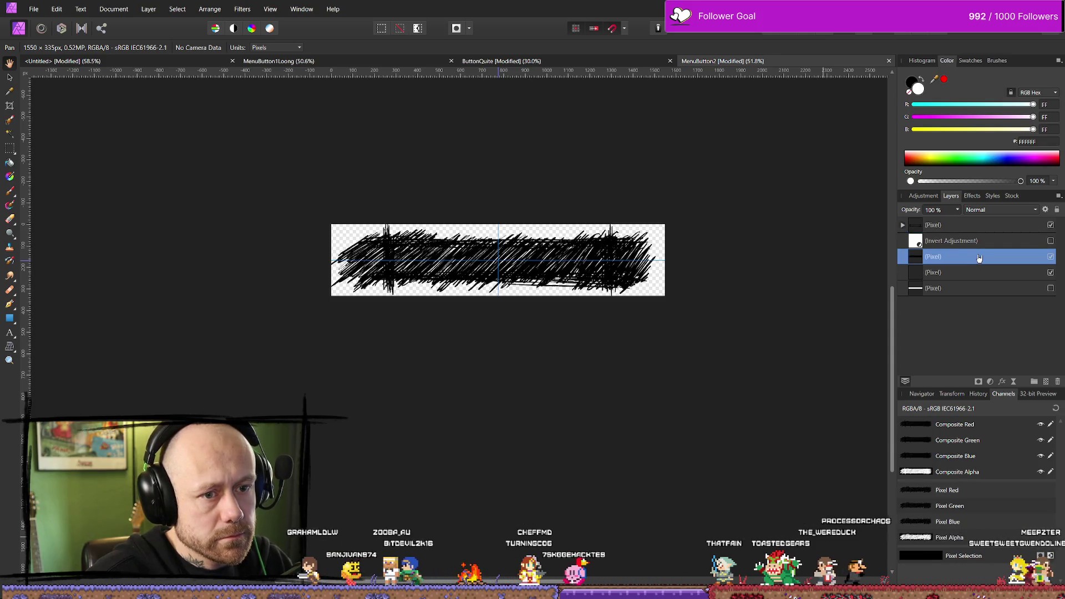
left_click(956, 210)
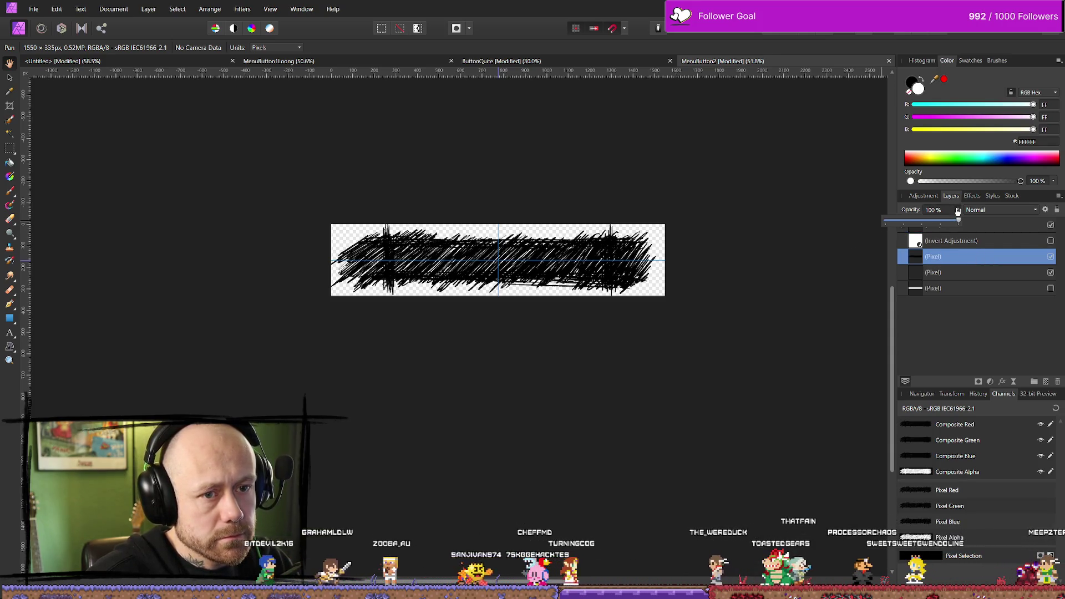
left_click_drag(958, 223, 930, 222)
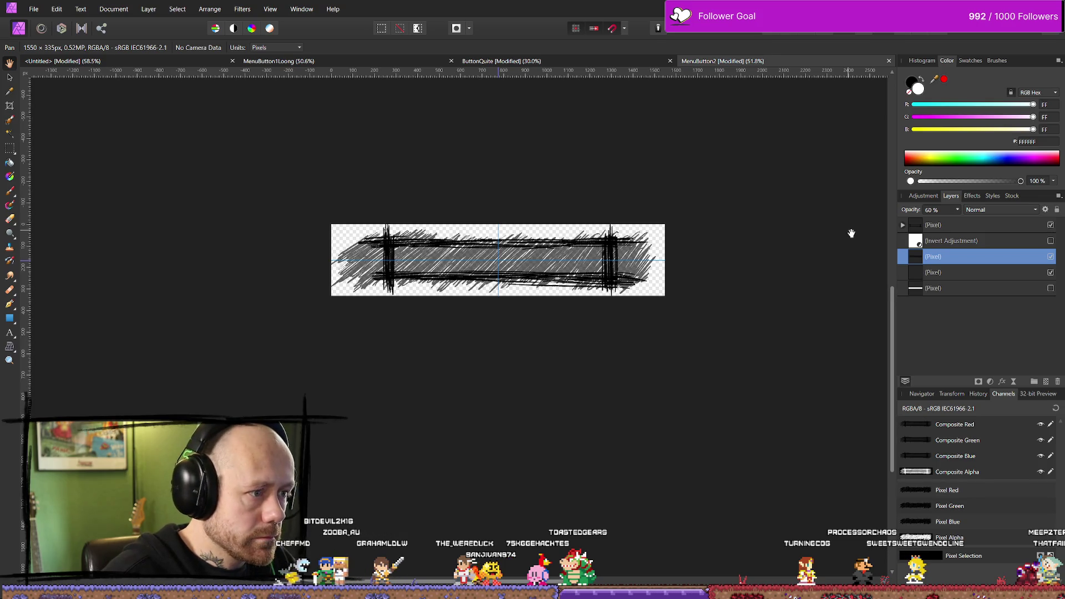
Step: Erase the hatch overspill at the button's left end so it stays inside the frame
key("e")
key("x")
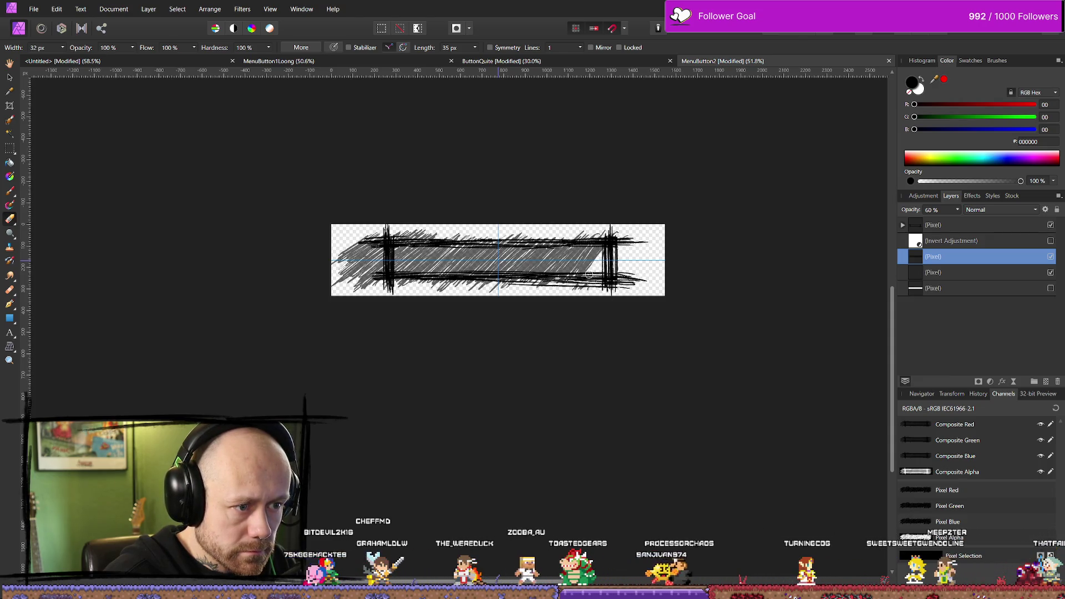
mouse_move(393, 242)
left_mouse_down()
mouse_move(347, 243)
mouse_move(344, 283)
left_mouse_up()
key("b")
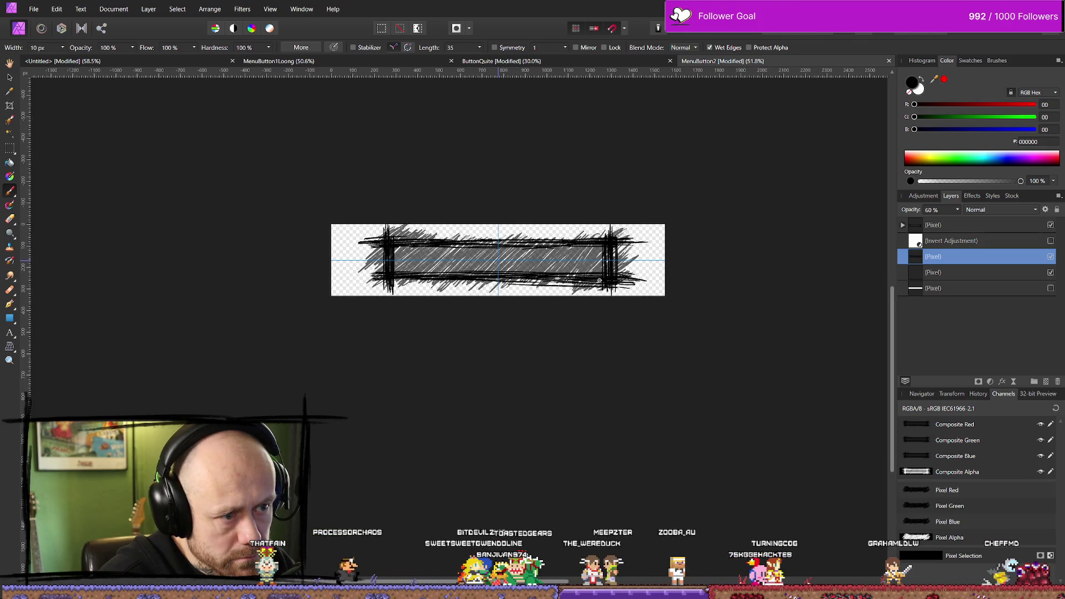
scroll(599, 280, "down", 5)
scroll(618, 154, "up", 4)
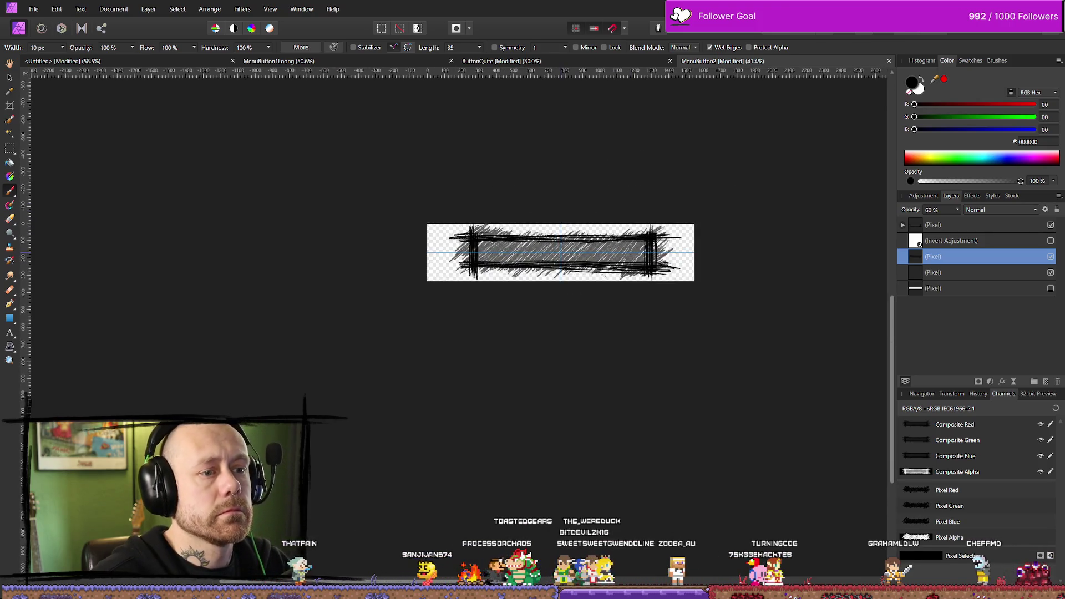
scroll(593, 221, "up", 2)
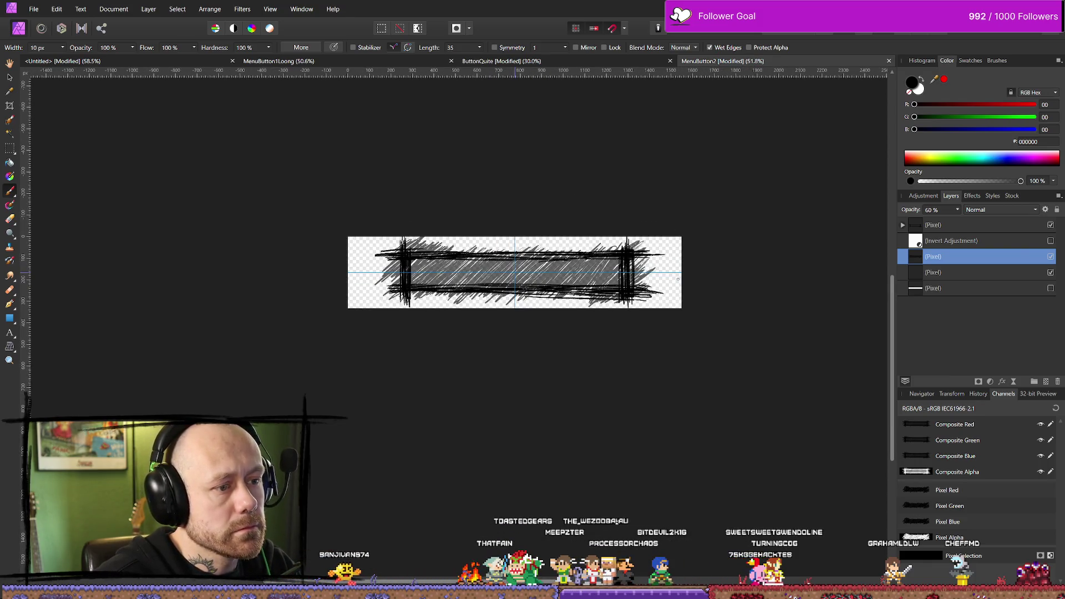
Step: Export the hatched button as PNG, overwriting the existing MenuButton.png
left_click(33, 8)
left_click(56, 251)
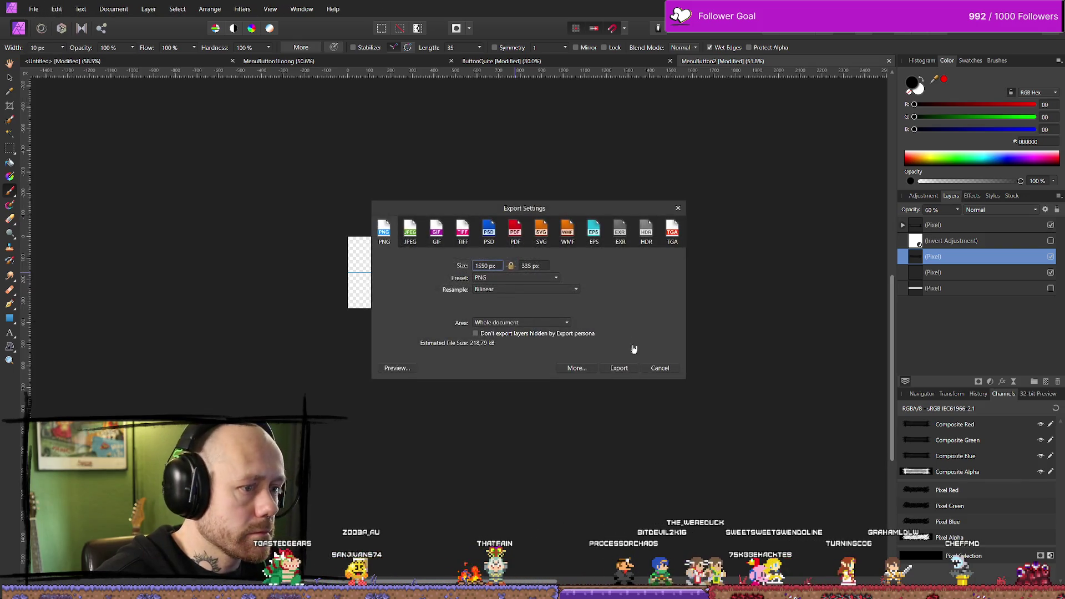
left_click(620, 371)
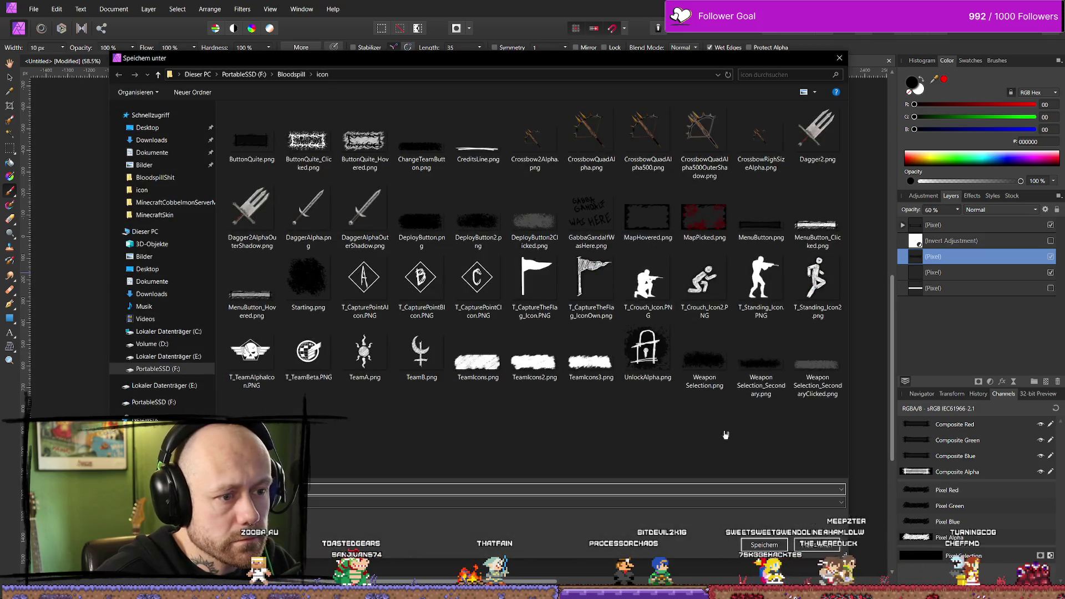
left_click(761, 219)
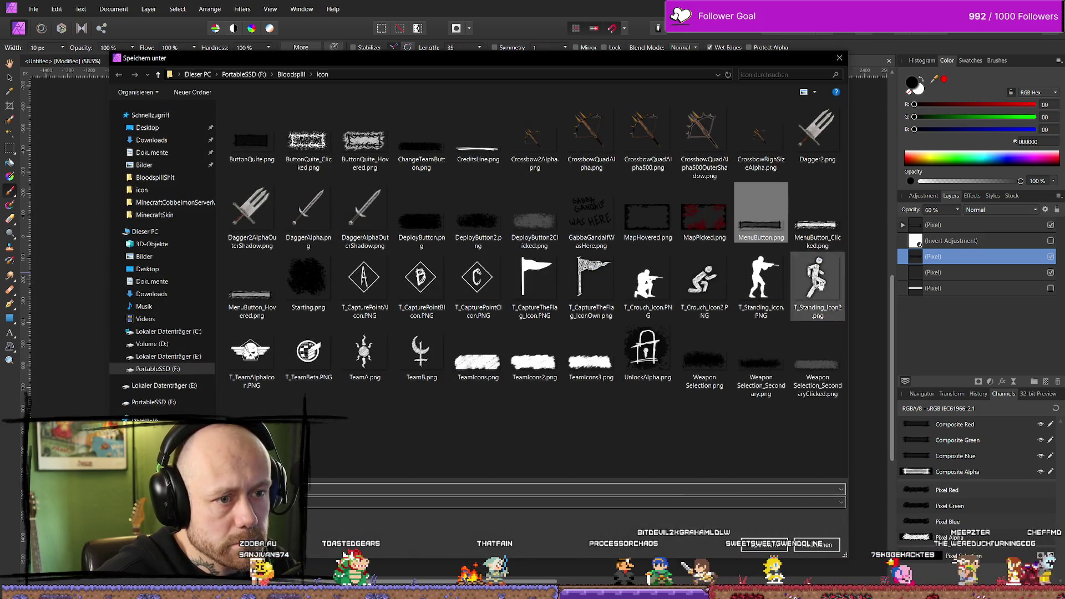
left_click(773, 545)
left_click(542, 342)
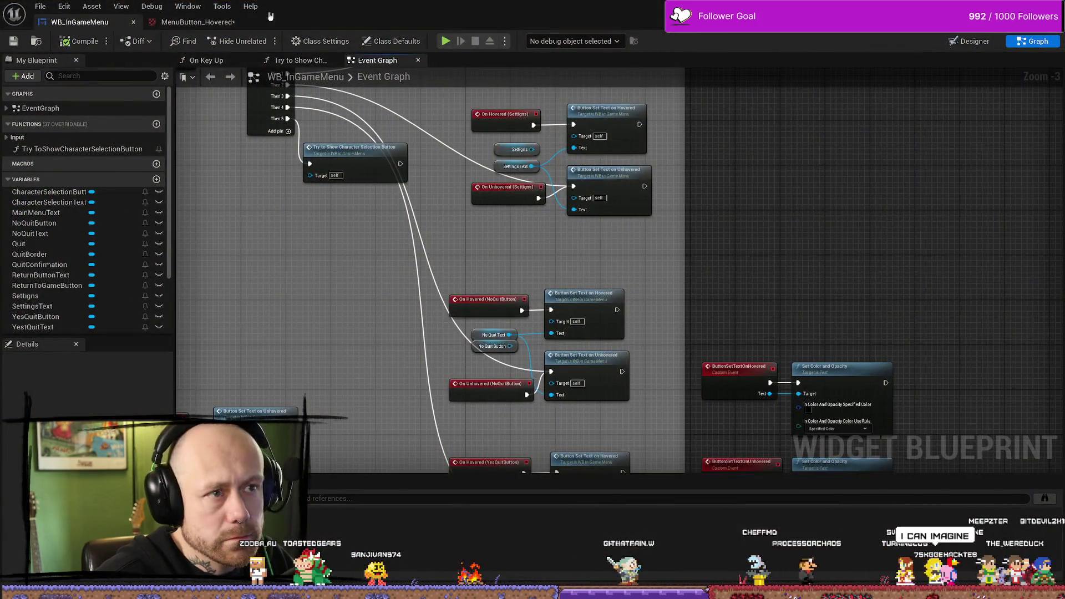
Step: Save the MenuButton_Hovered texture and close its editor
left_click(198, 21)
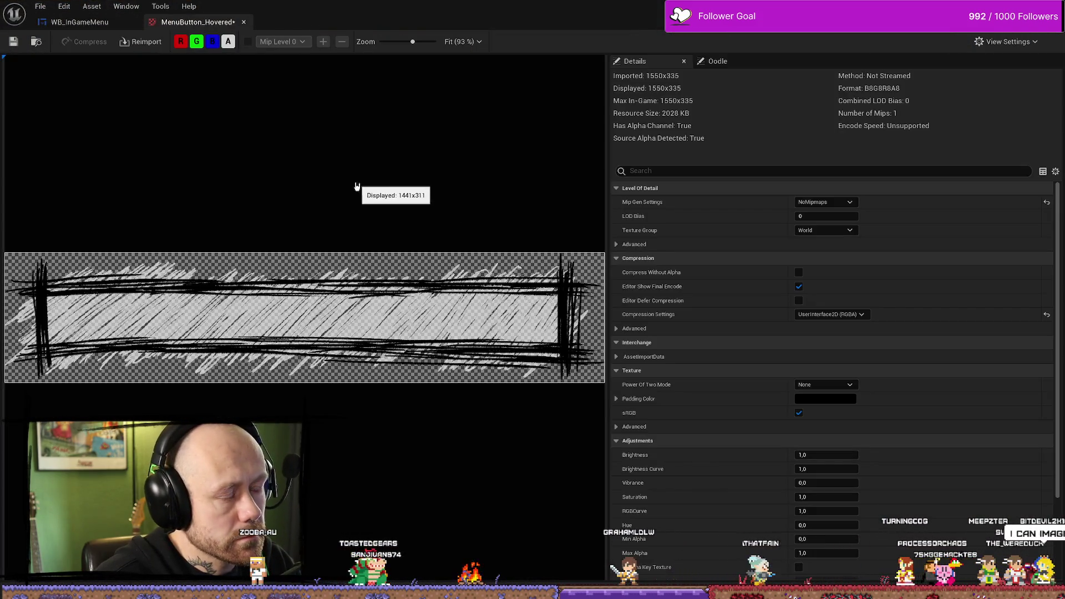
key("ctrl+space")
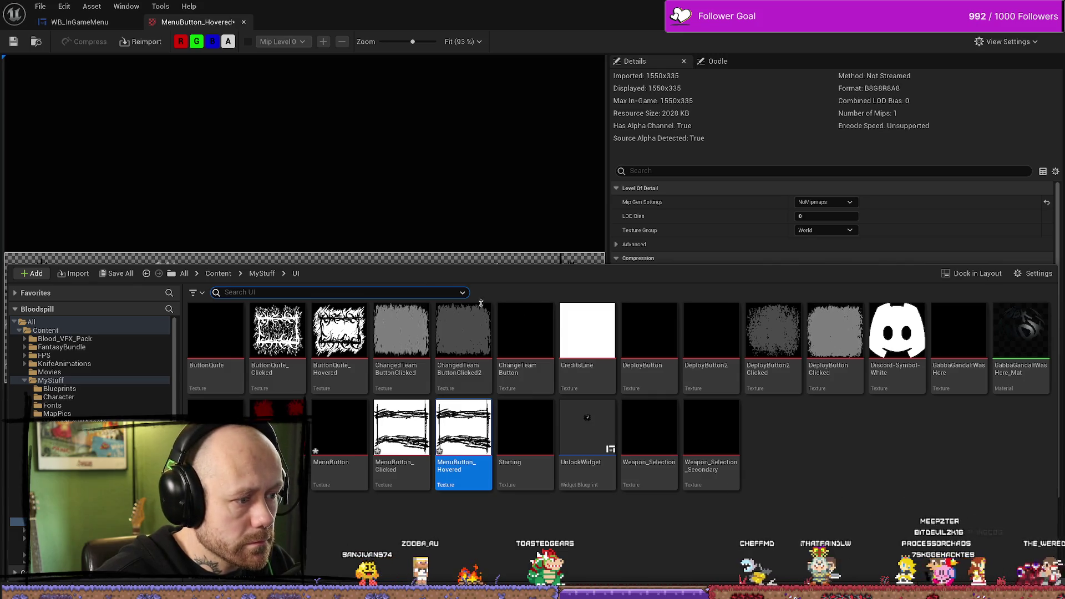
left_click(17, 43)
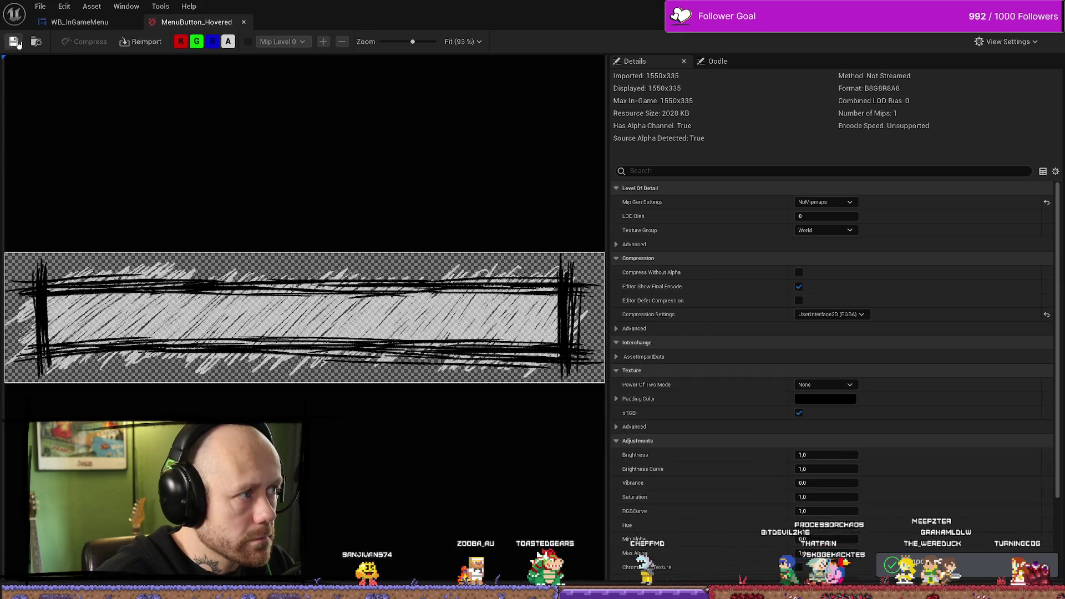
left_click(70, 26)
left_click(210, 27)
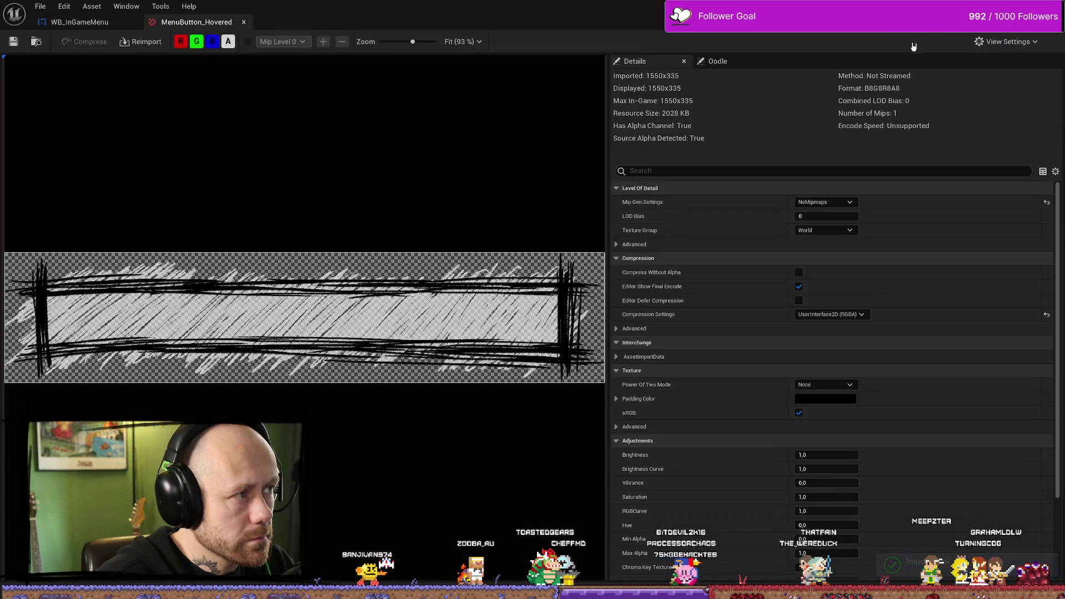
left_click(242, 23)
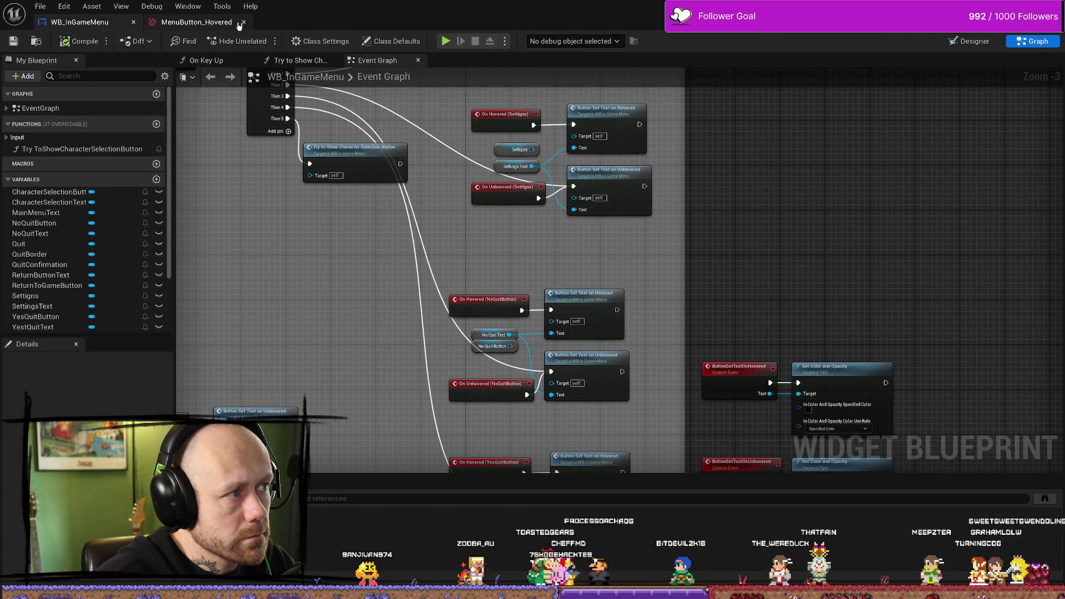
Step: Inspect the menu buttons in WB_InGameMenu's Designer view, then return to Affinity Photo
left_click(974, 41)
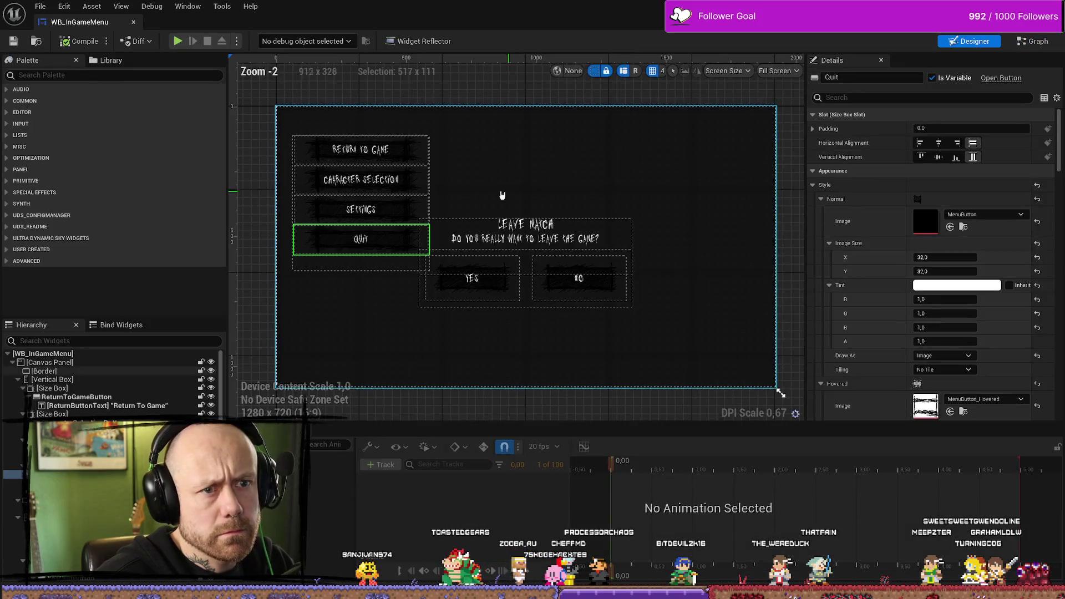
scroll(339, 185, "up", 7)
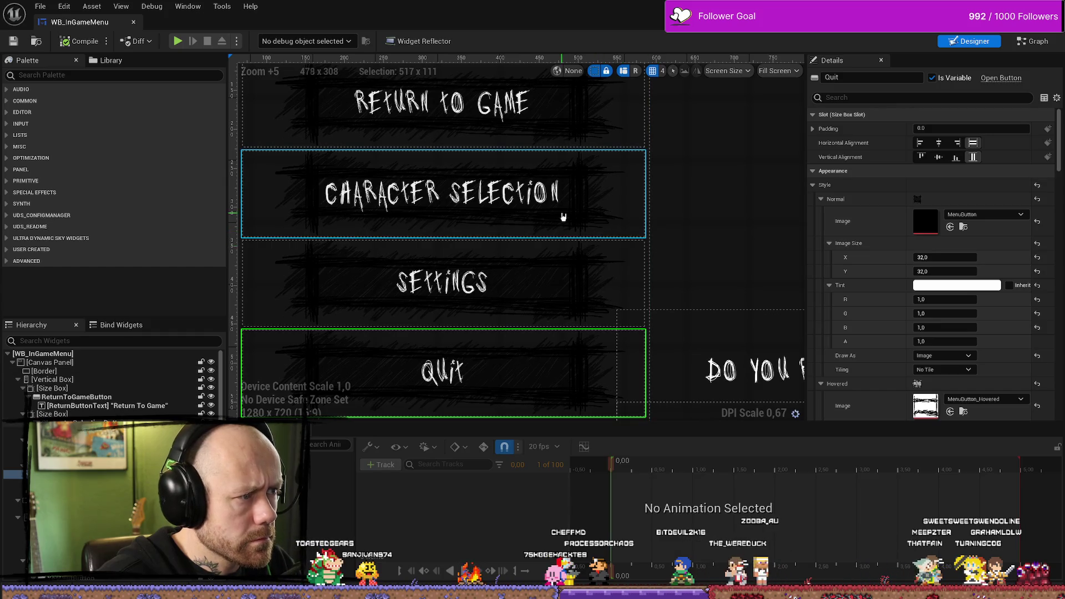
scroll(701, 214, "down", 5)
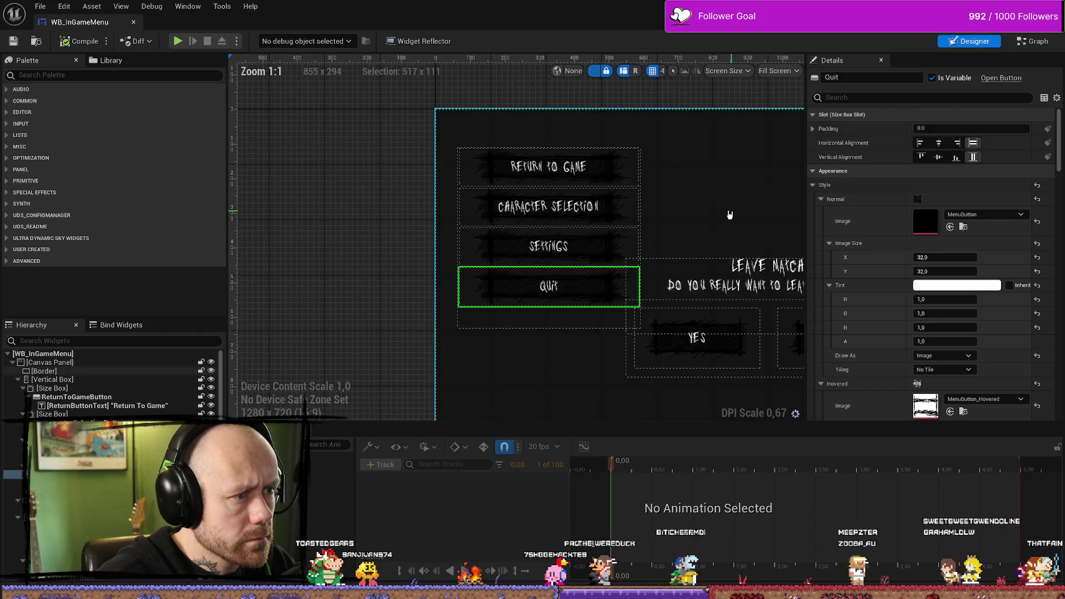
scroll(732, 214, "up", 3)
scroll(746, 218, "down", 3)
scroll(721, 222, "down", 3)
scroll(594, 231, "up", 3)
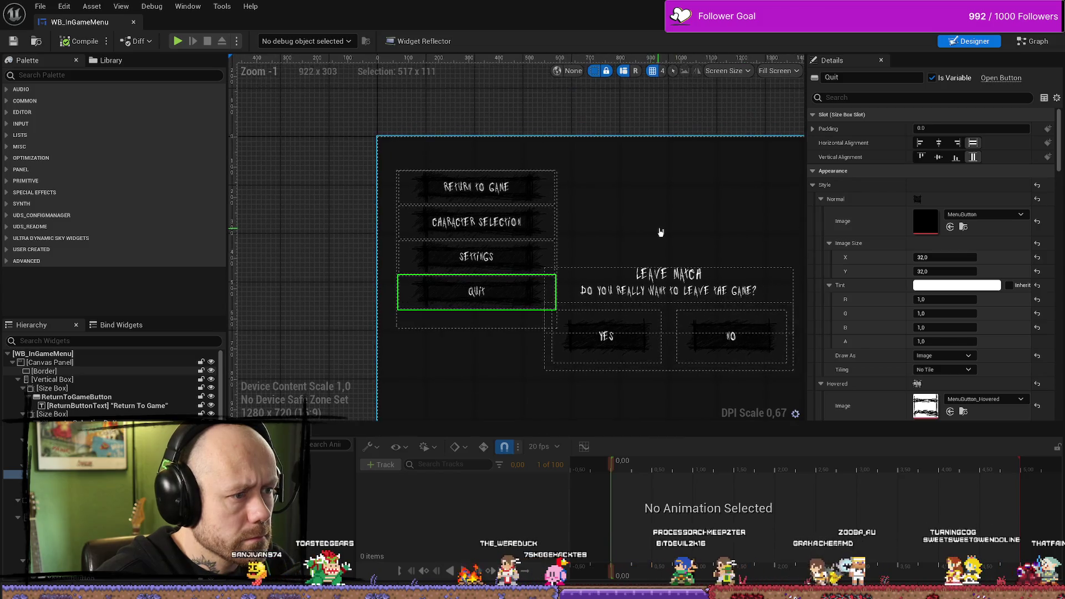
key("alt+Tab")
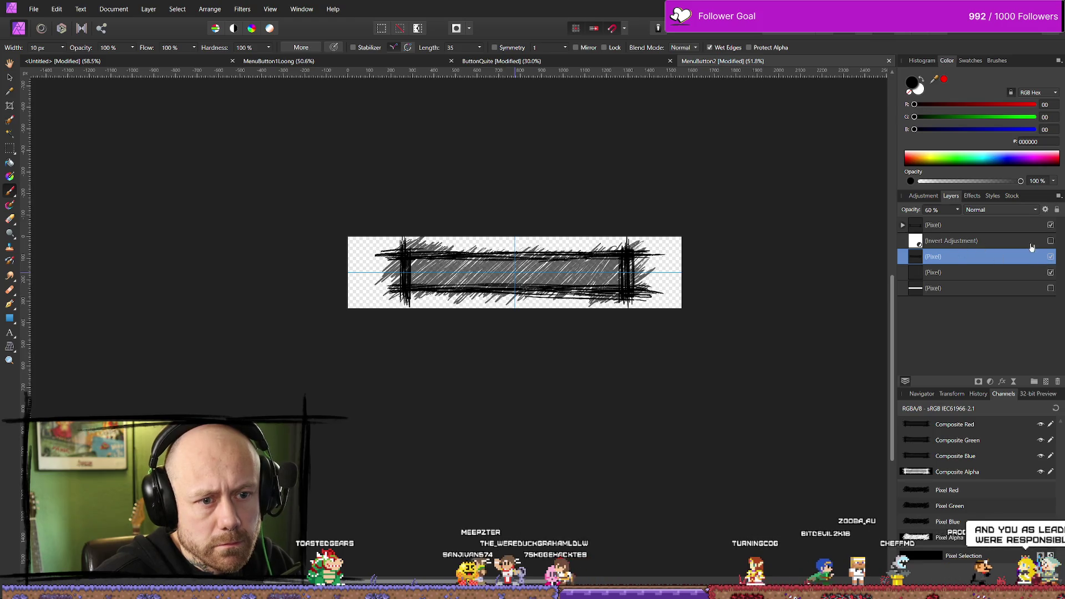
Step: Enable the Invert Adjustment and export the button as PNG over MenuButton_Hovered.png
left_click(1051, 241)
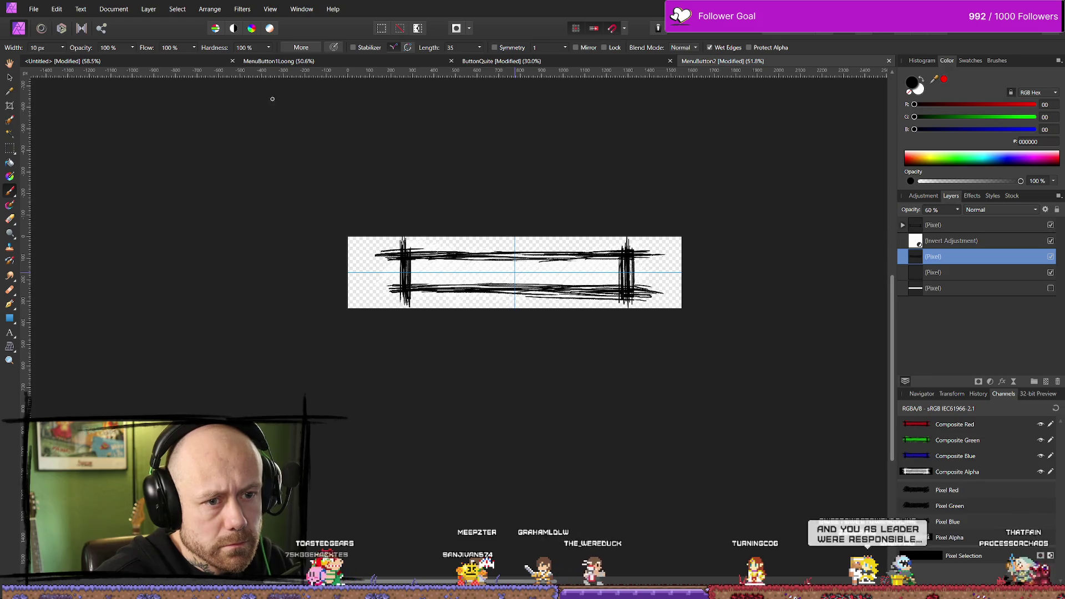
left_click(34, 9)
left_click(56, 253)
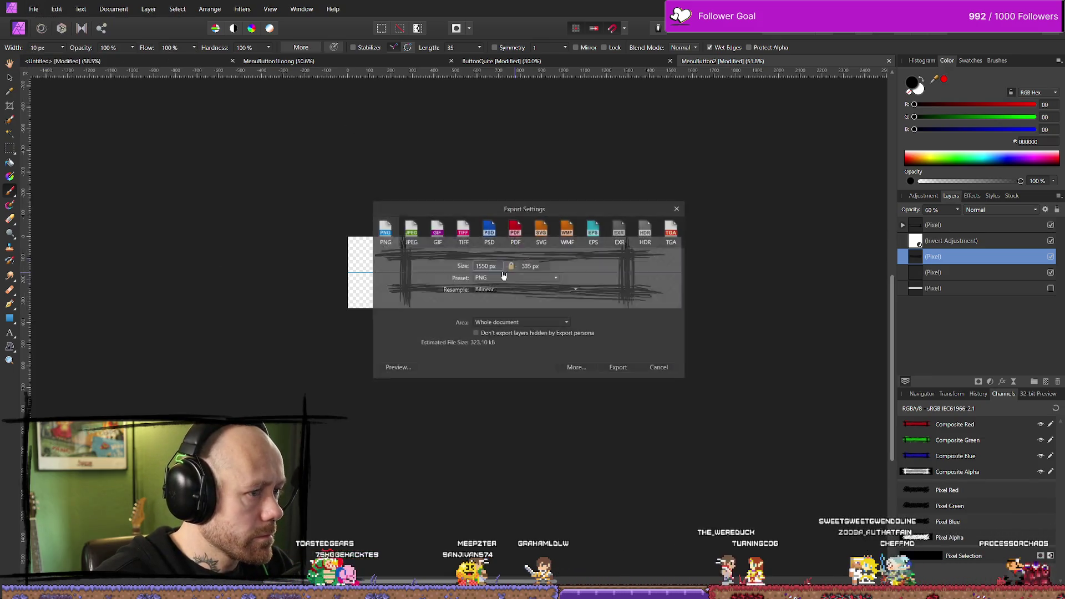
left_click(616, 368)
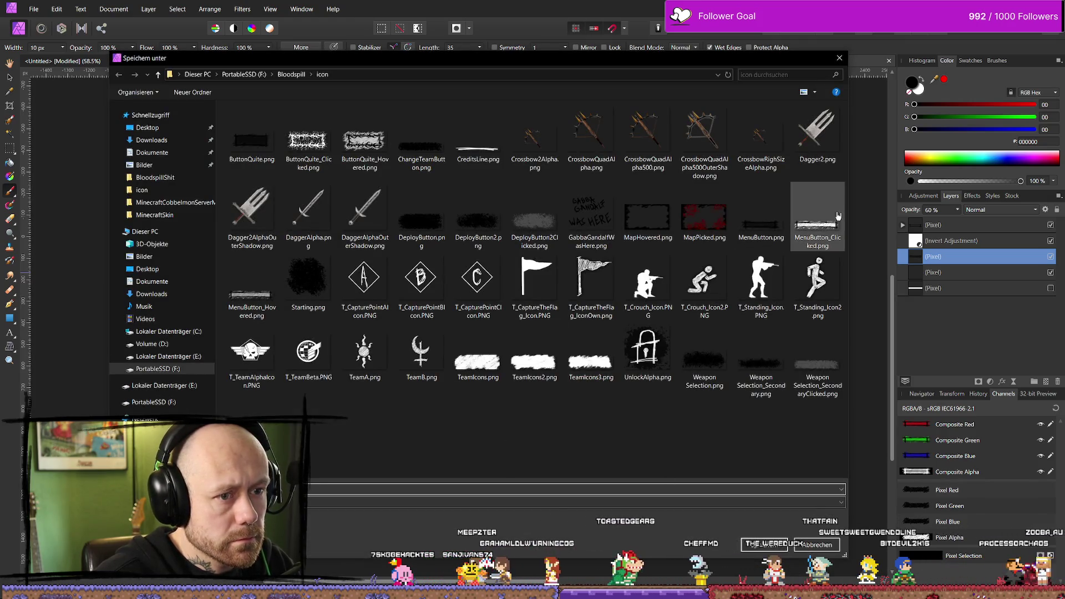
left_click(252, 285)
key("Return")
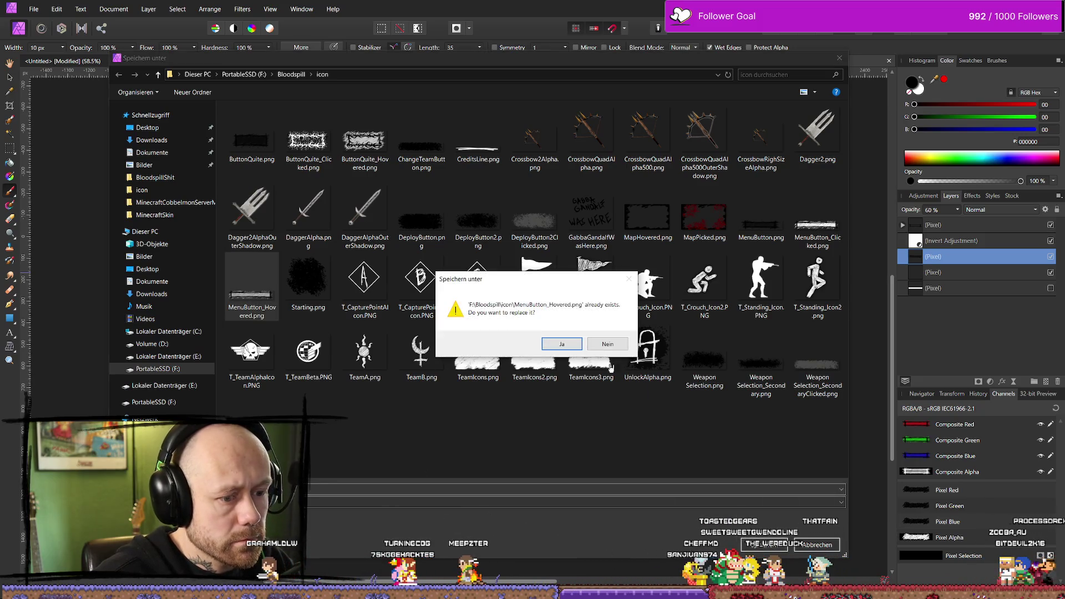
Step: Raise the pixel layer to 90% opacity and export over MenuButton_Clicked.png, replacing it
left_click(981, 243)
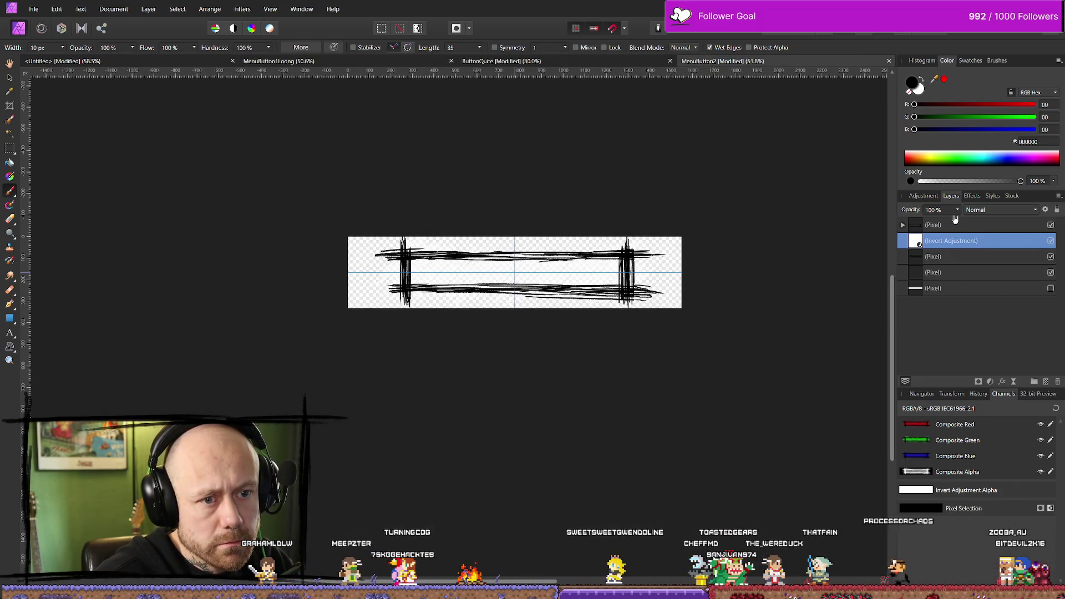
left_click(952, 261)
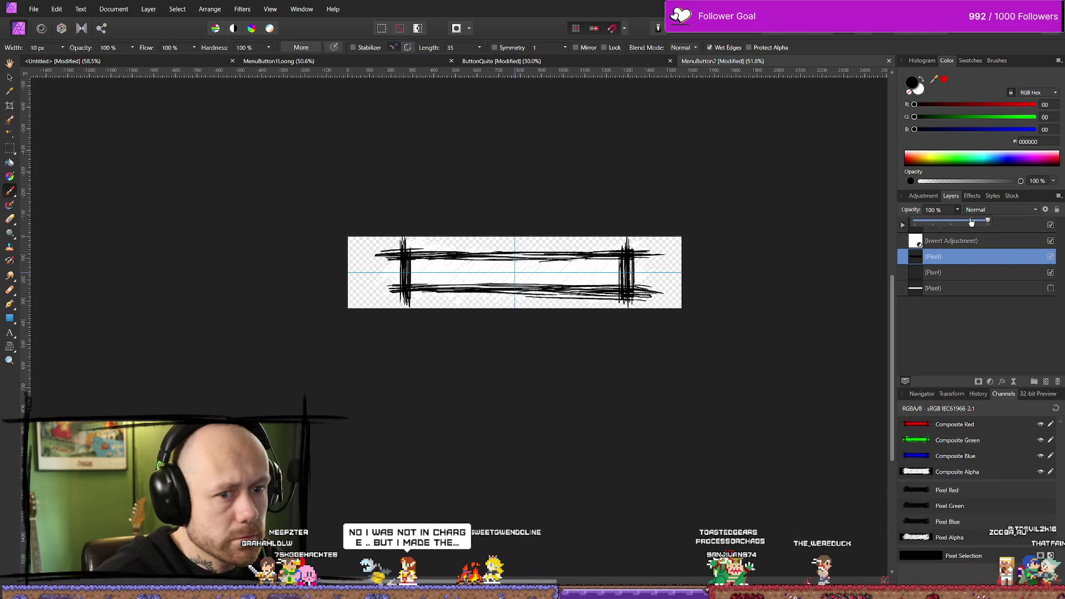
left_click_drag(987, 221, 973, 231)
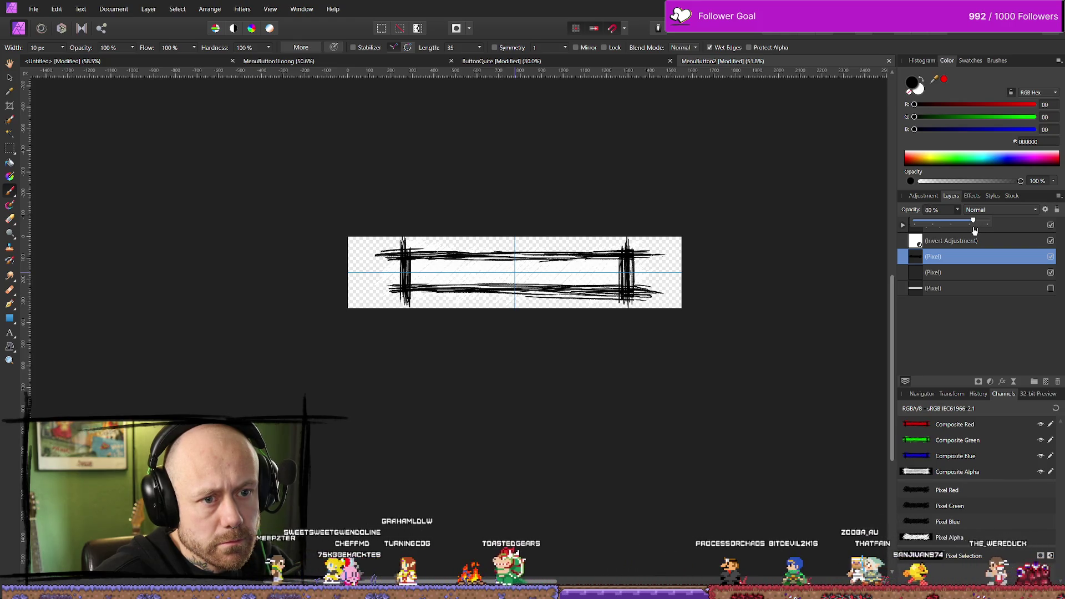
left_click(35, 9)
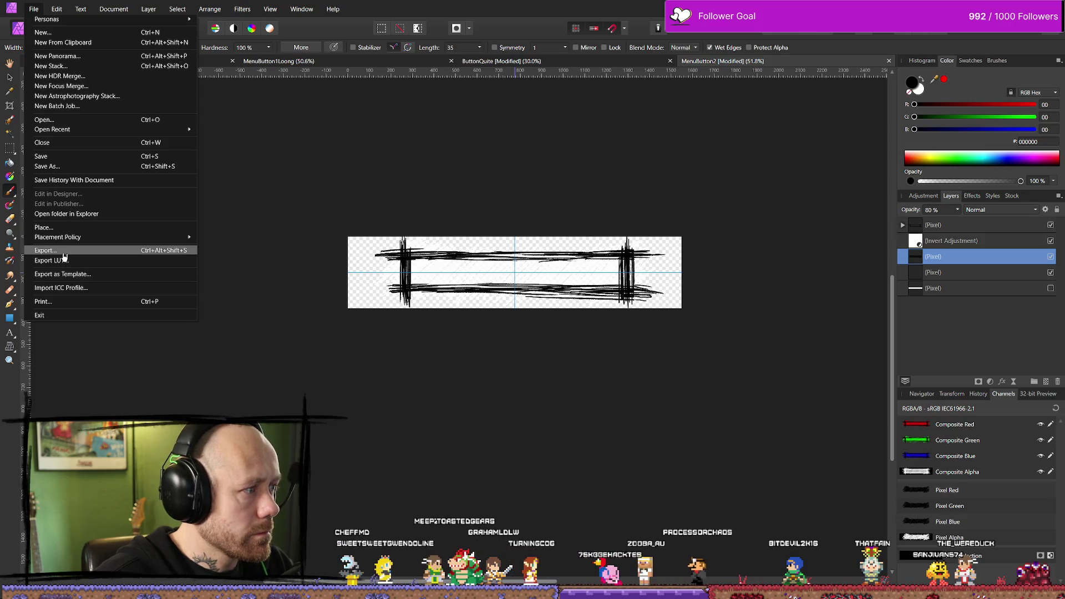
left_click(72, 251)
left_click(619, 367)
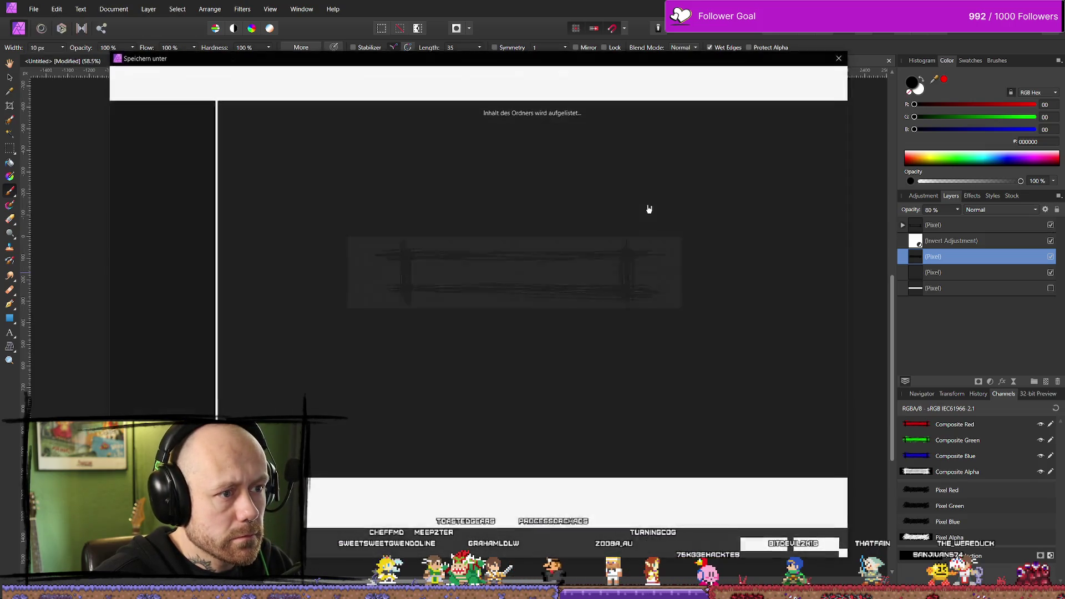
left_click(814, 246)
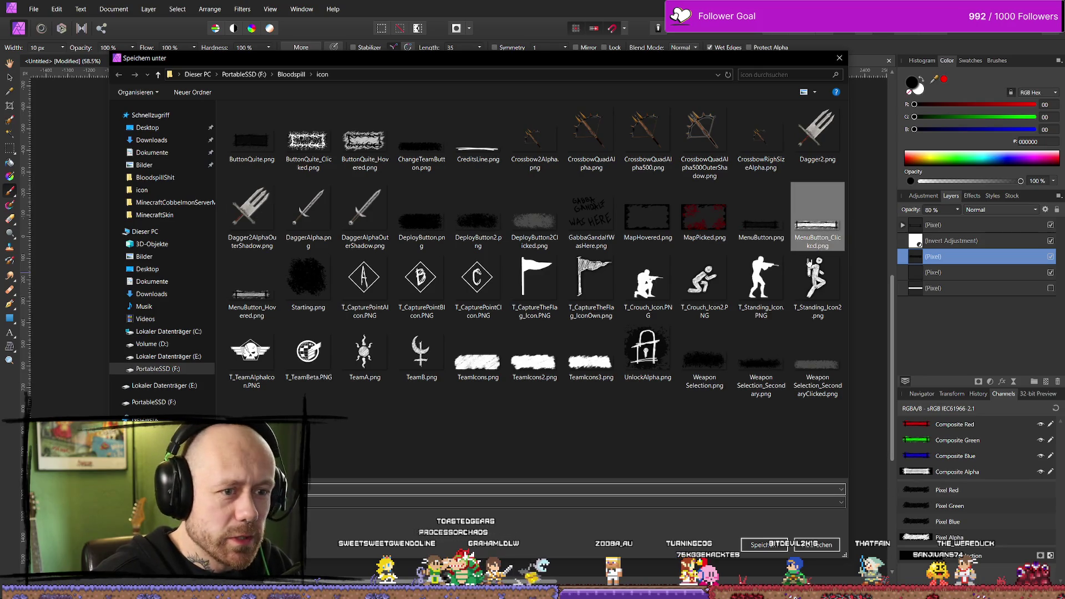
left_click(771, 546)
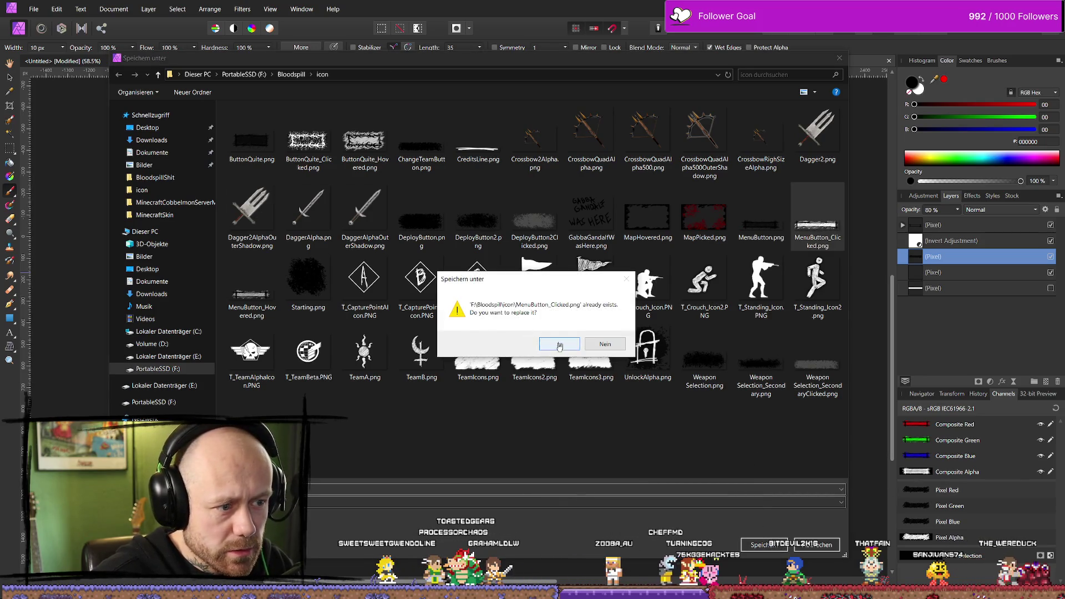
left_click(560, 344)
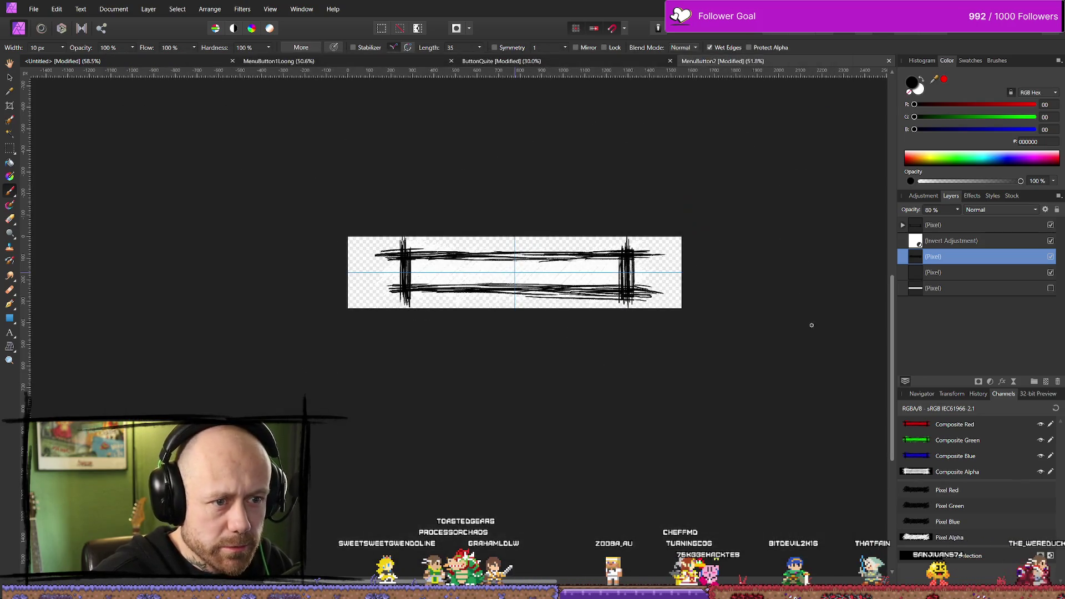
Step: Compare the invert off and on, set the fill layer to 60% opacity, and save MenuButton2
left_click(1050, 242)
left_click(1051, 242)
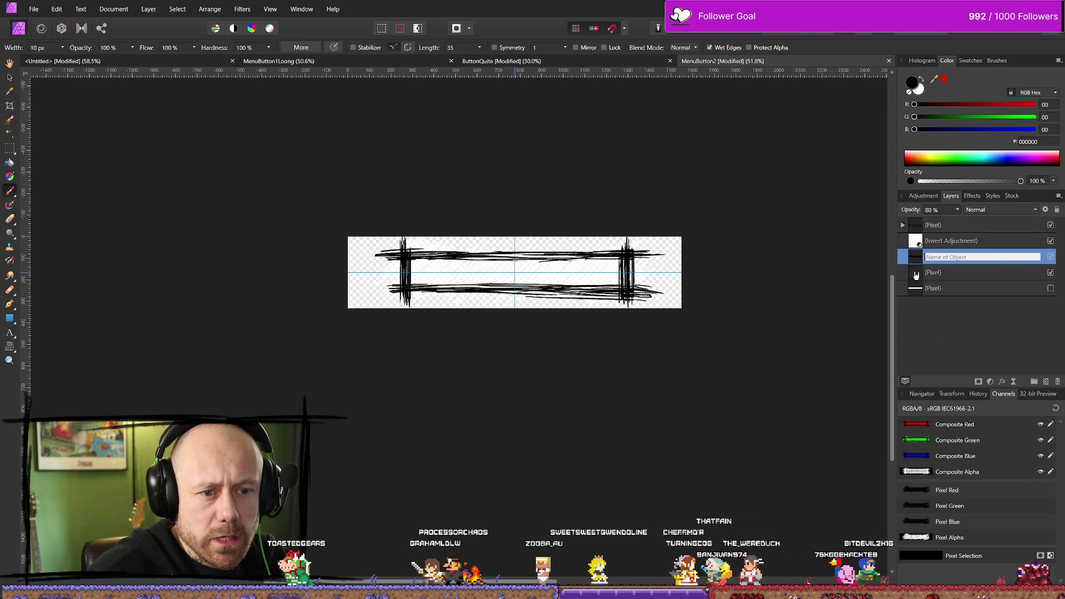
left_click(957, 210)
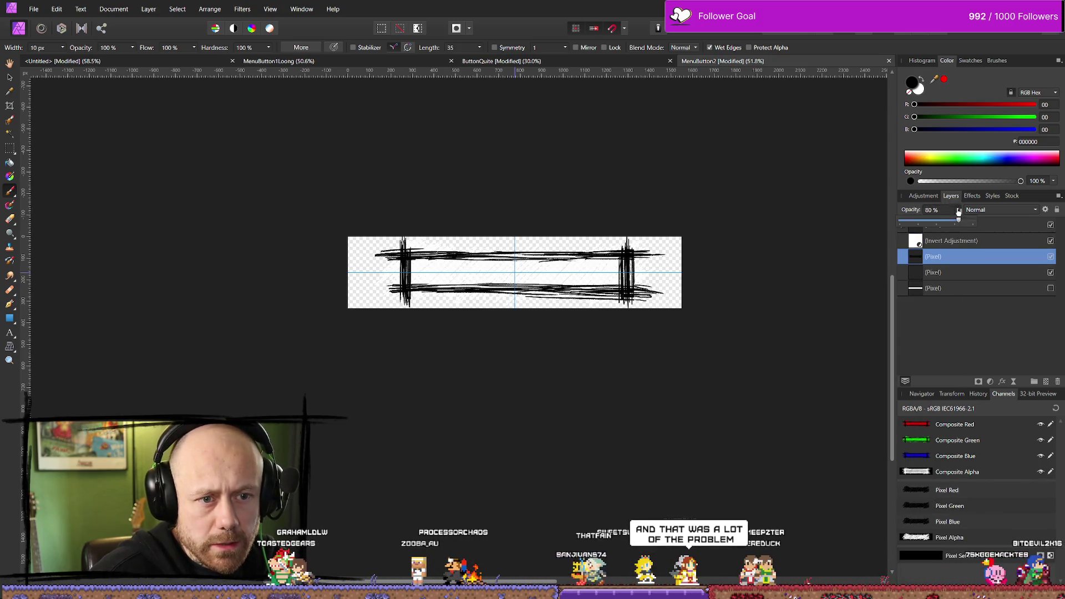
left_click_drag(959, 221, 944, 223)
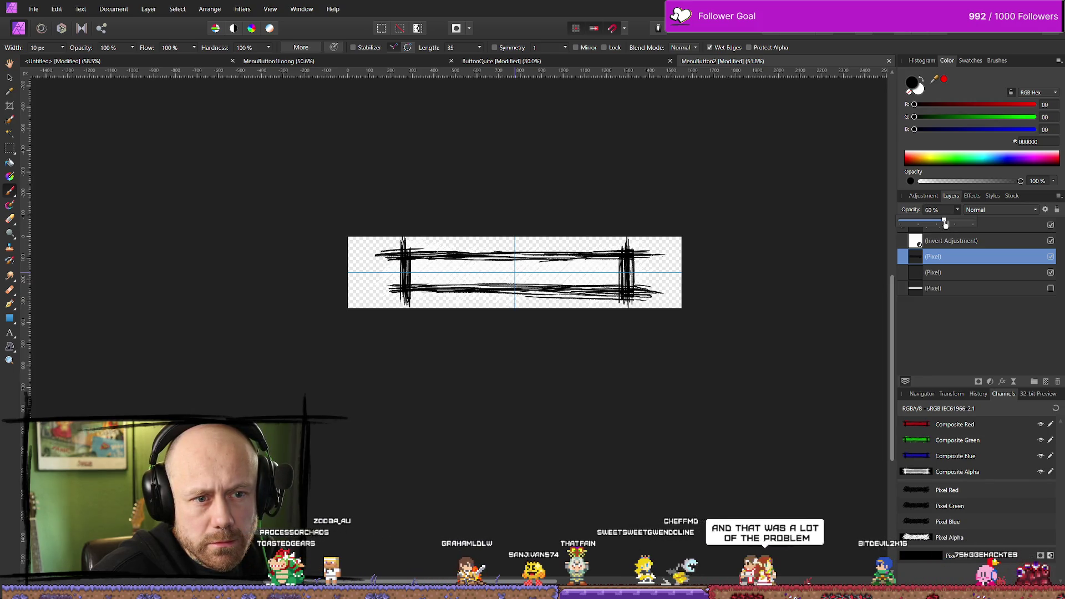
left_click(33, 9)
left_click(181, 157)
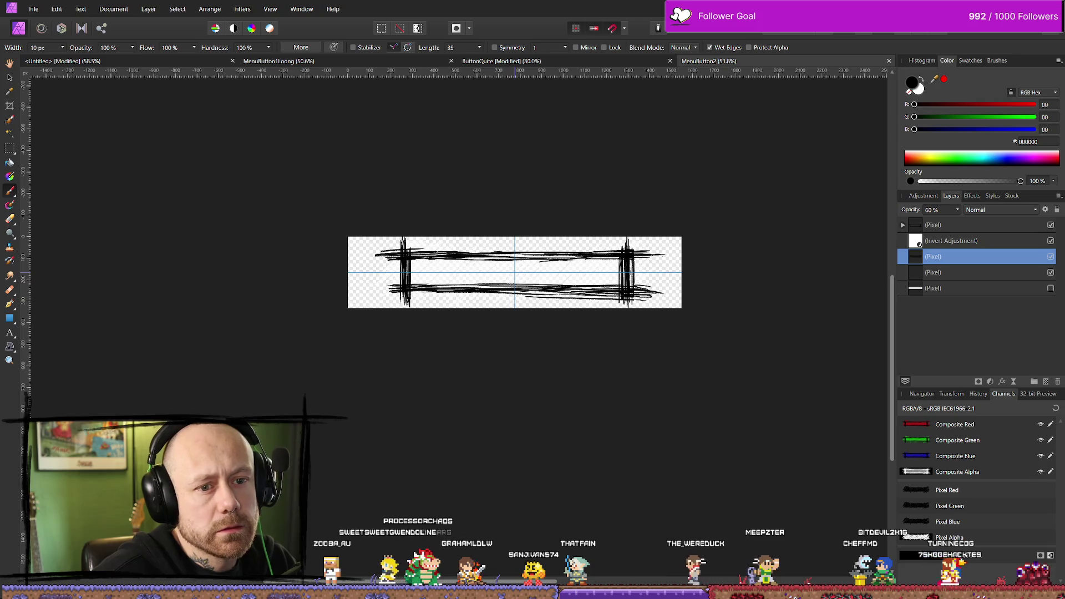
key("alt+Tab")
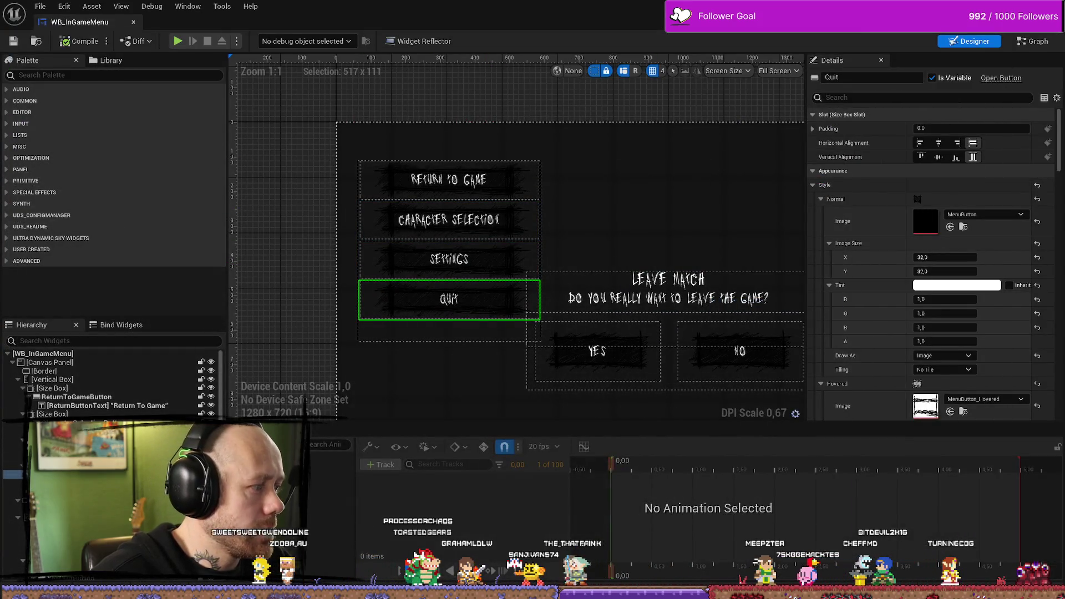
Step: Hide the Content Drawer over the WB_InGameMenu designer and switch to the level viewport
key("alt+Tab")
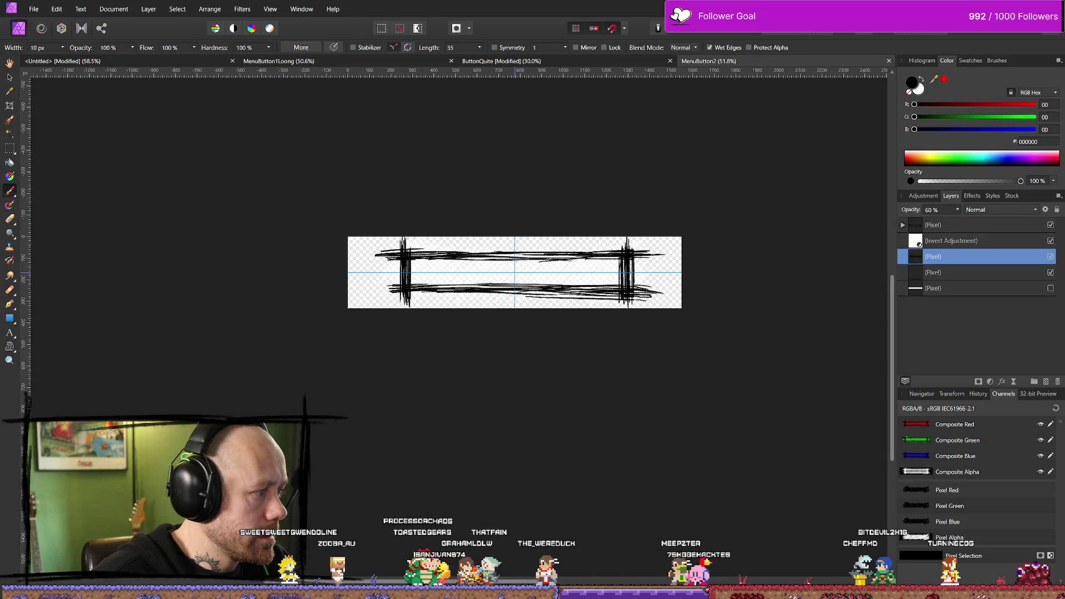
key("alt+Tab")
key("ctrl+space")
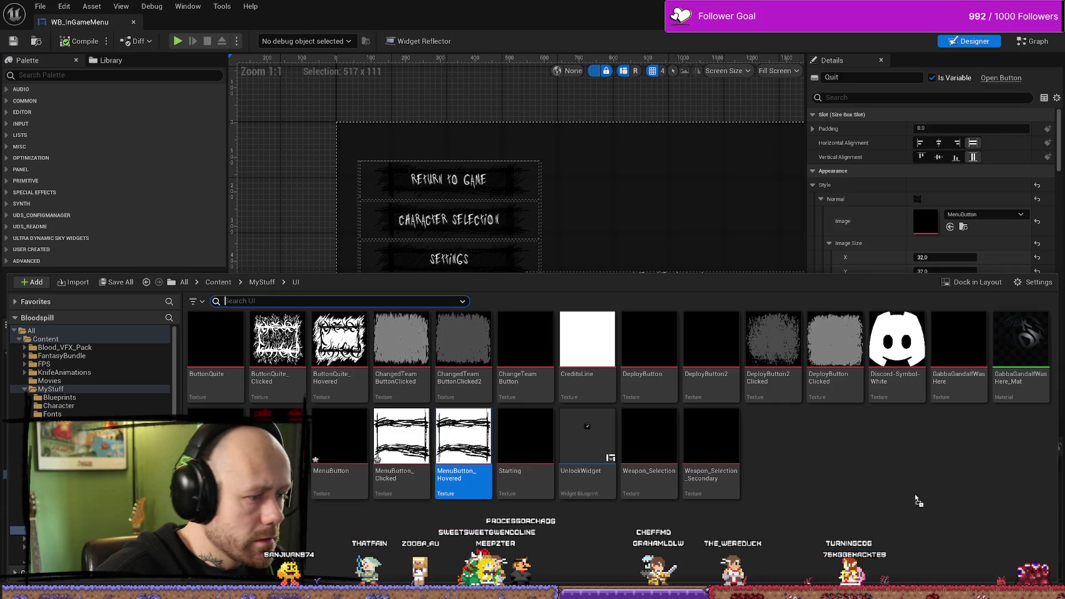
left_click(48, 76)
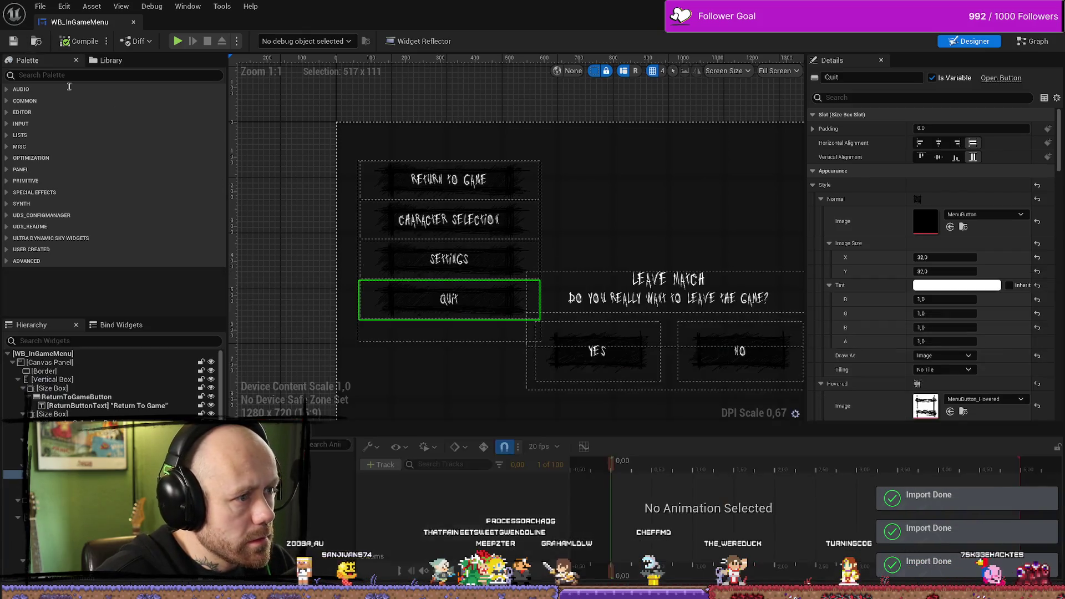
key("ctrl+Tab")
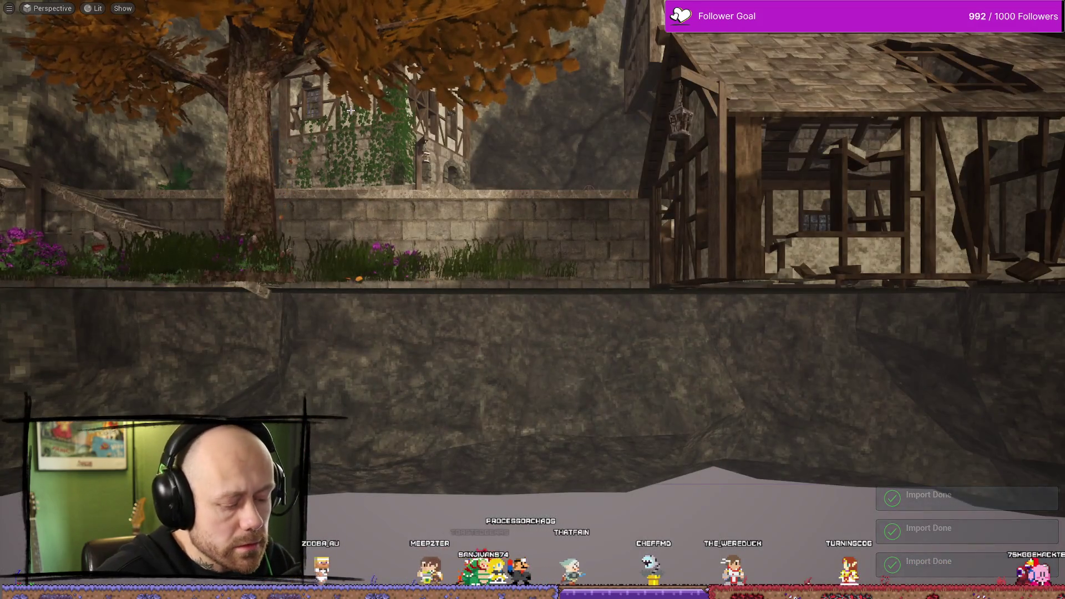
Step: Play the level in editor, pause and resume twice, then open Settings from the pause menu
key("alt+p")
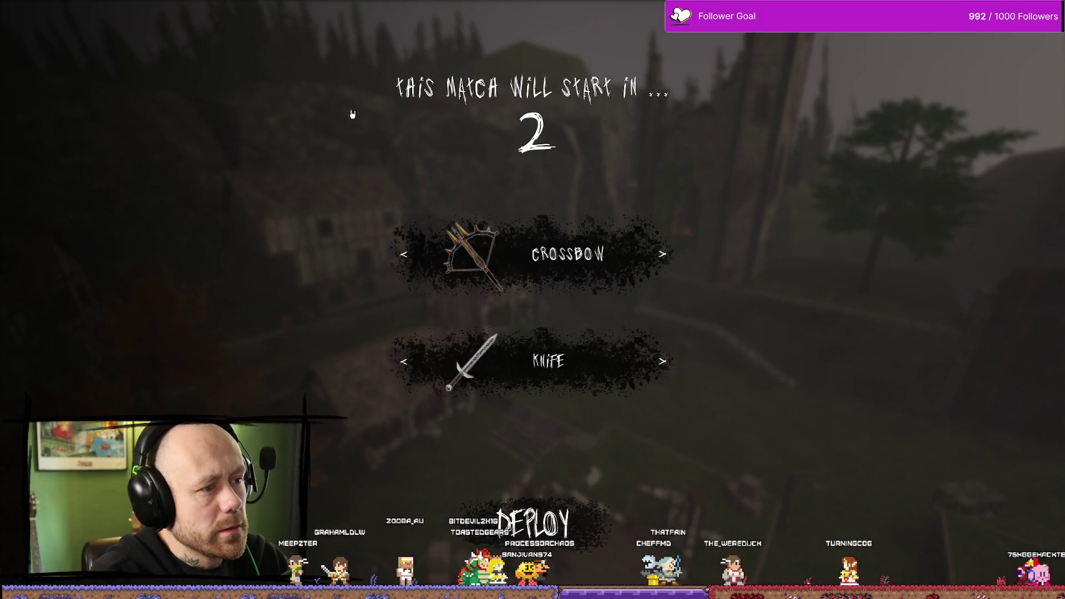
key("Escape")
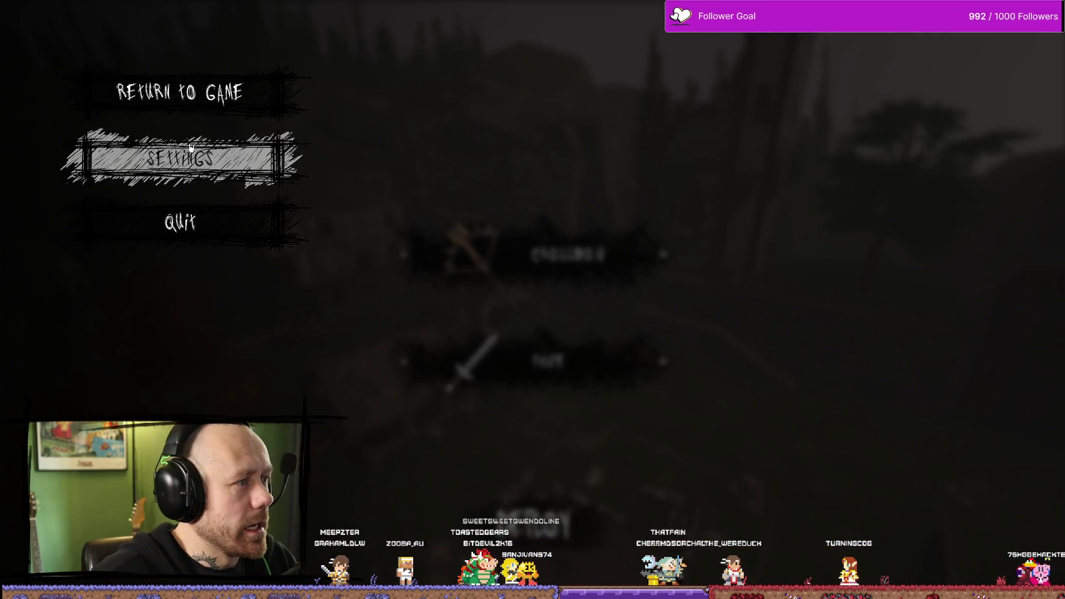
left_click(266, 93)
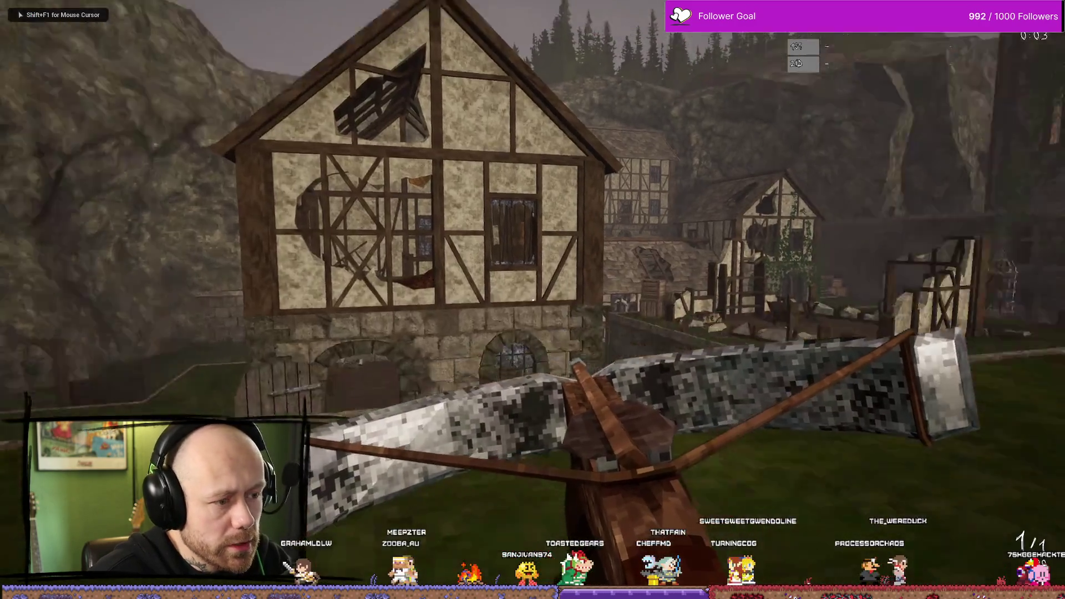
key("Escape")
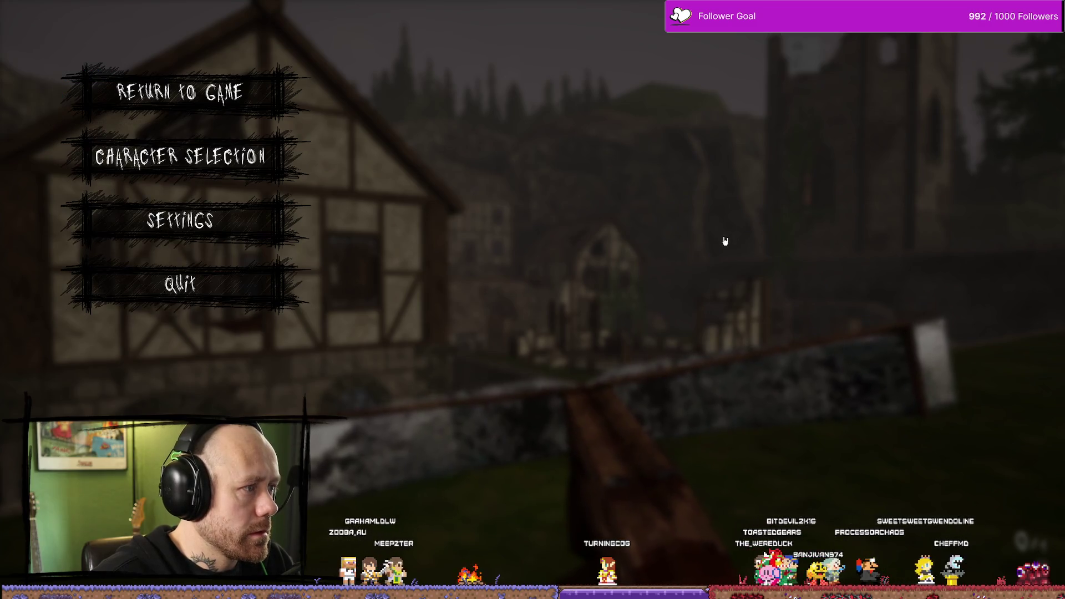
left_click(183, 157)
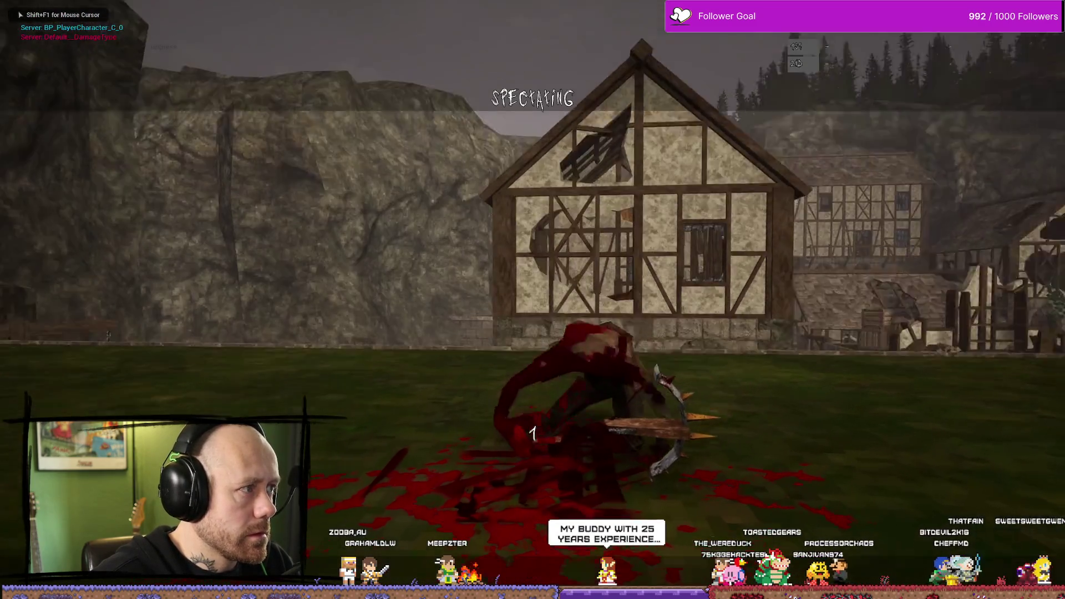
key("Escape")
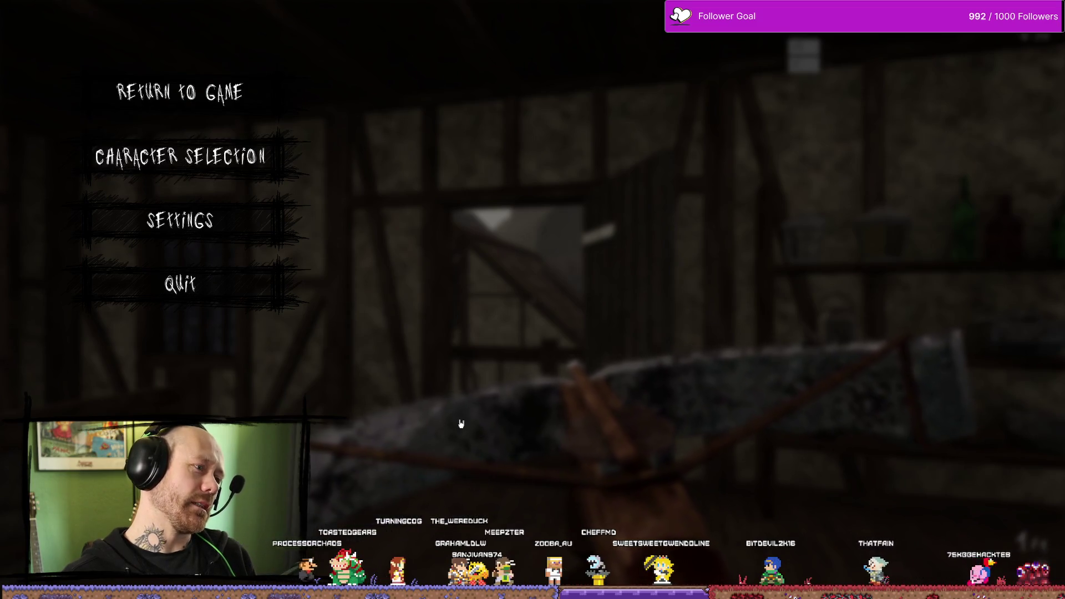
left_click(178, 221)
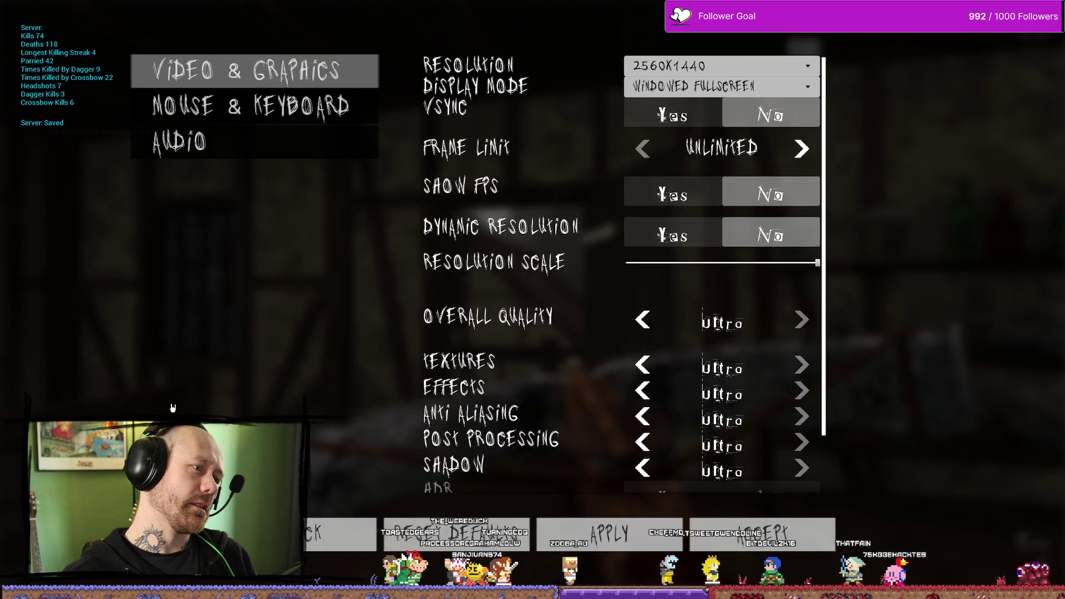
Step: Browse the Mouse & Keyboard, Audio and Video & Graphics settings, close them, walk outside, then pause
left_click(250, 107)
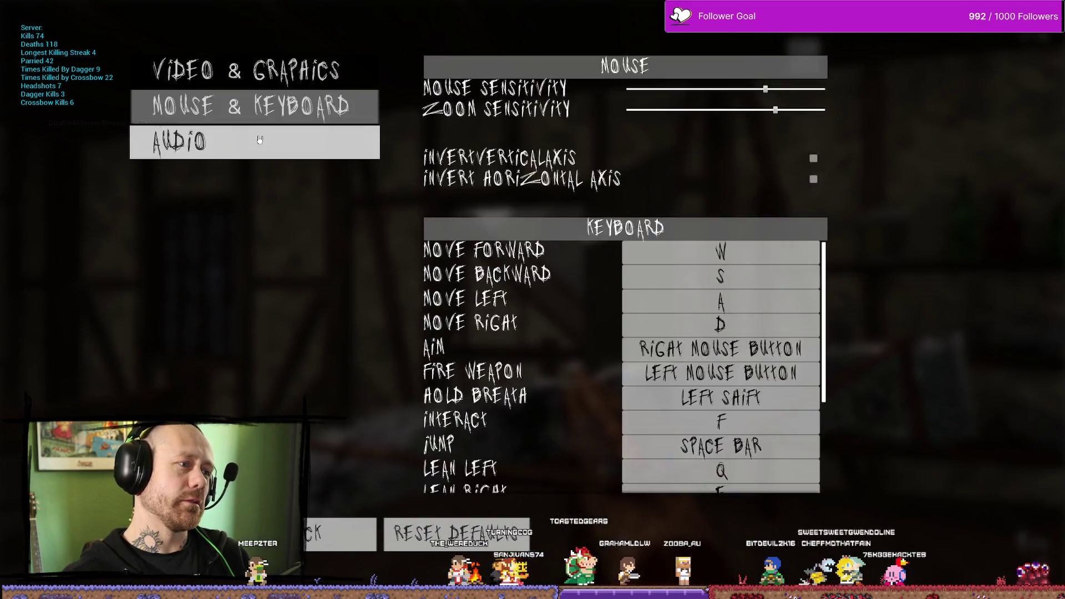
left_click(249, 71)
left_click(305, 111)
left_click(280, 139)
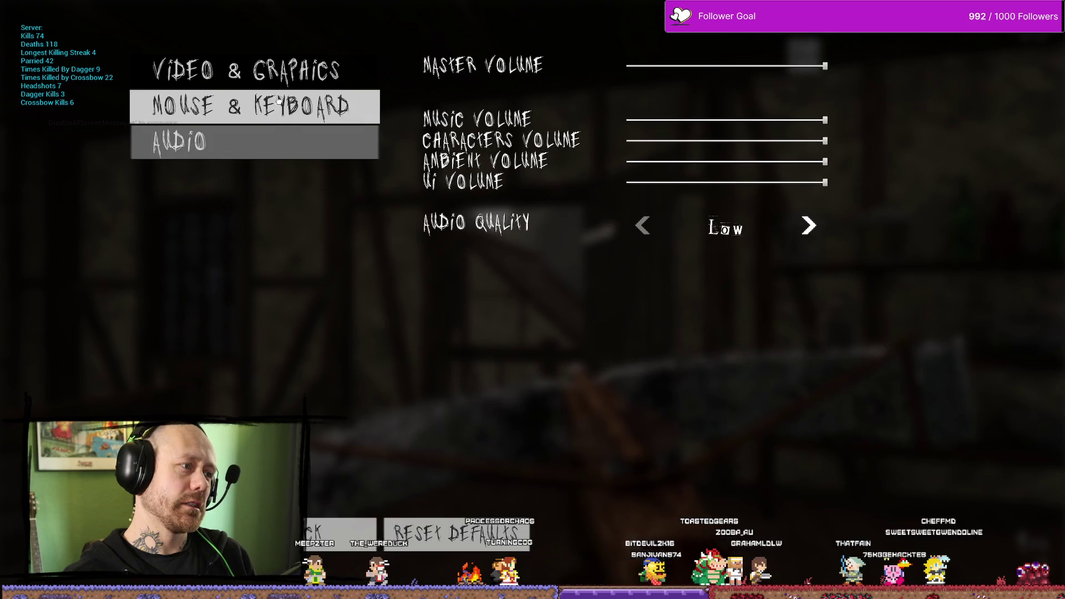
left_click(288, 71)
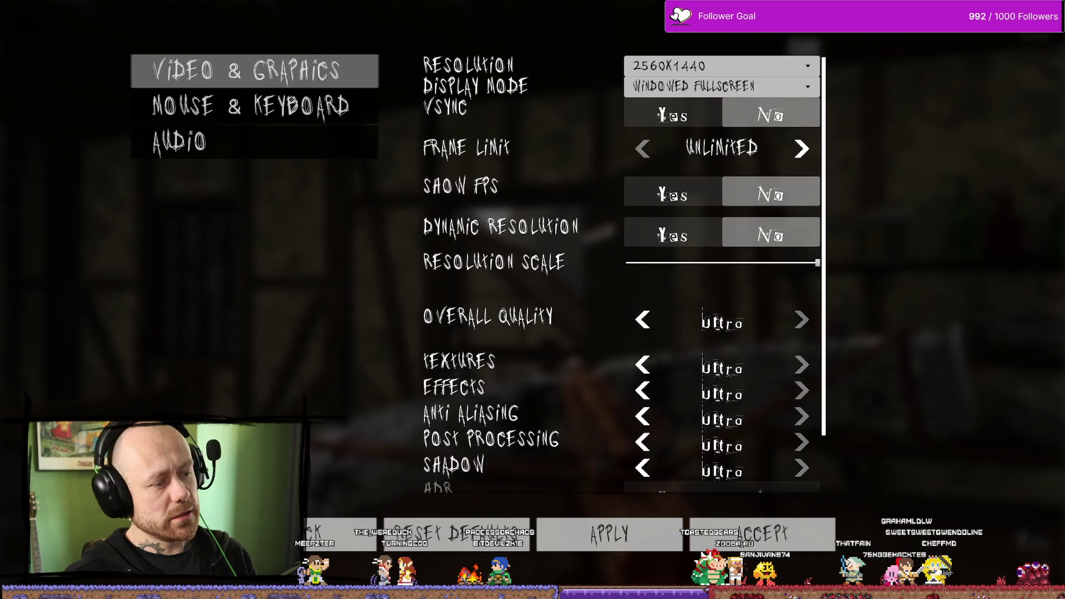
left_click(362, 548)
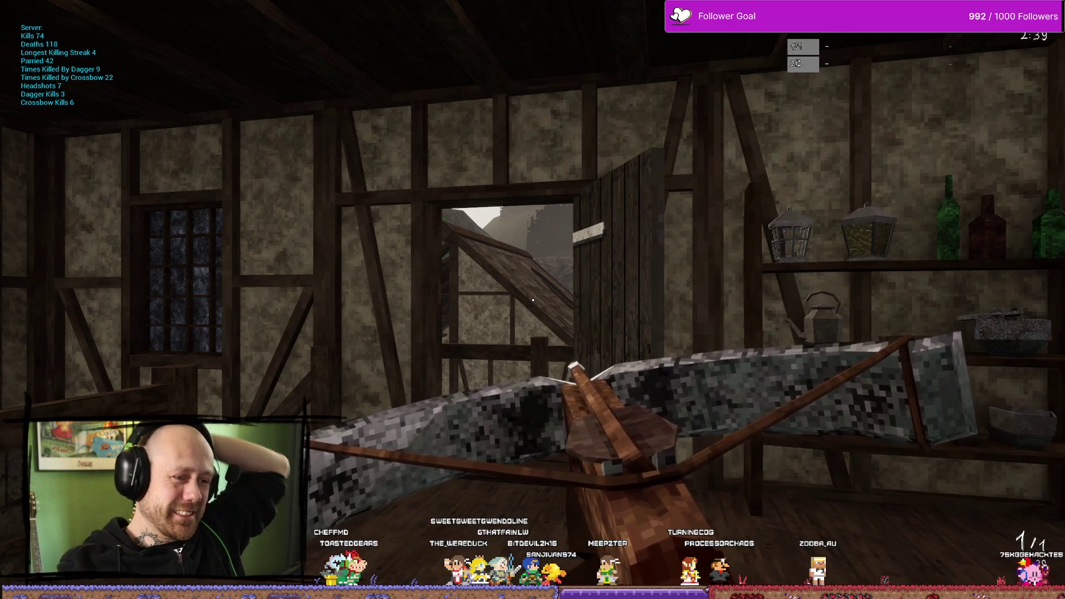
key("w")
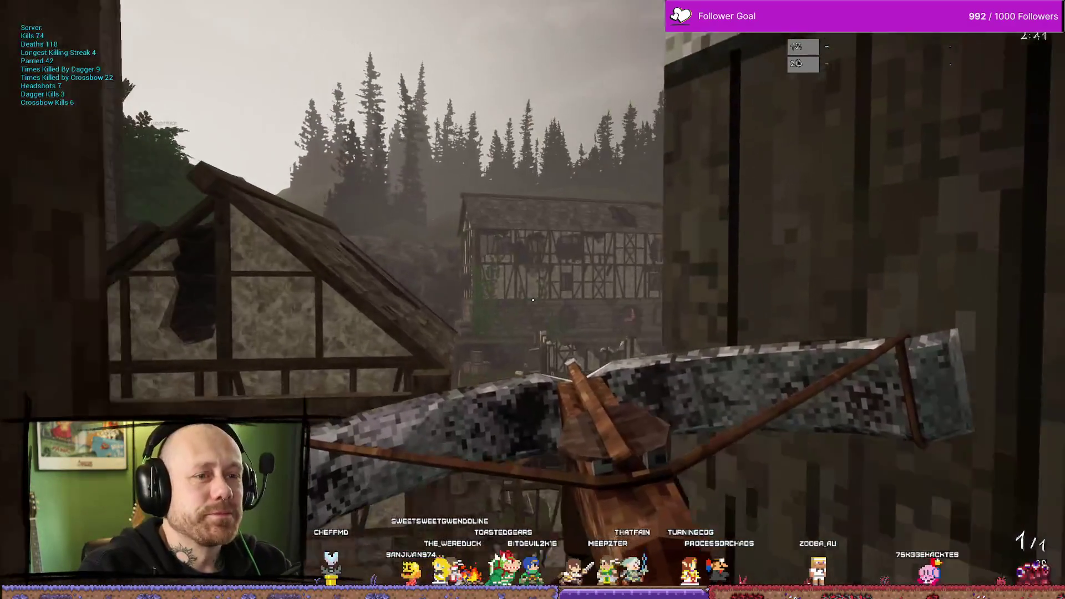
key("Escape")
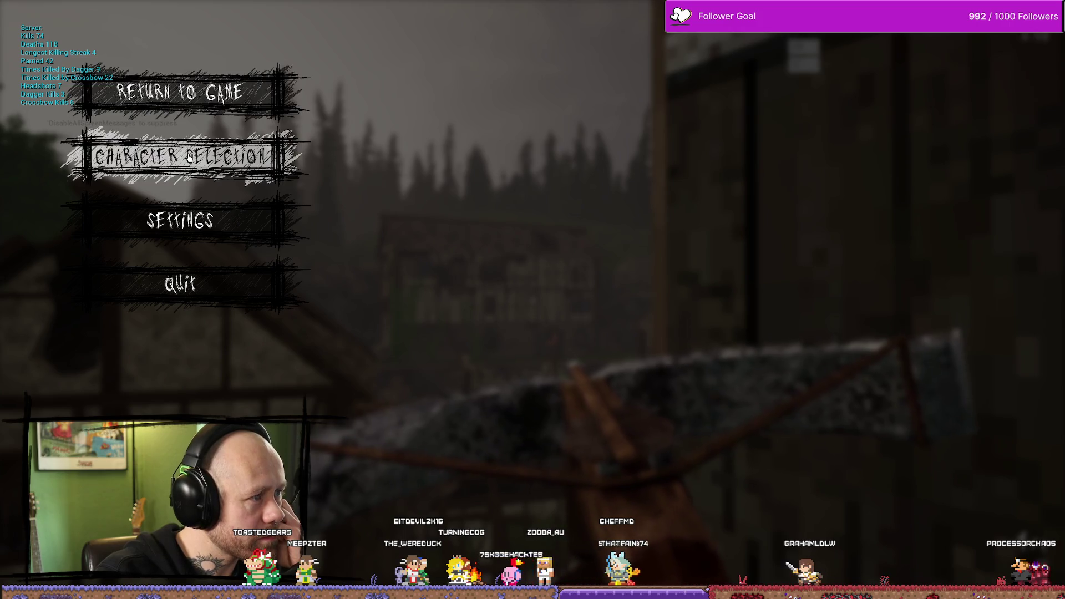
Step: Restart the play session, then quit the match from the pause menu and confirm
left_click(172, 93)
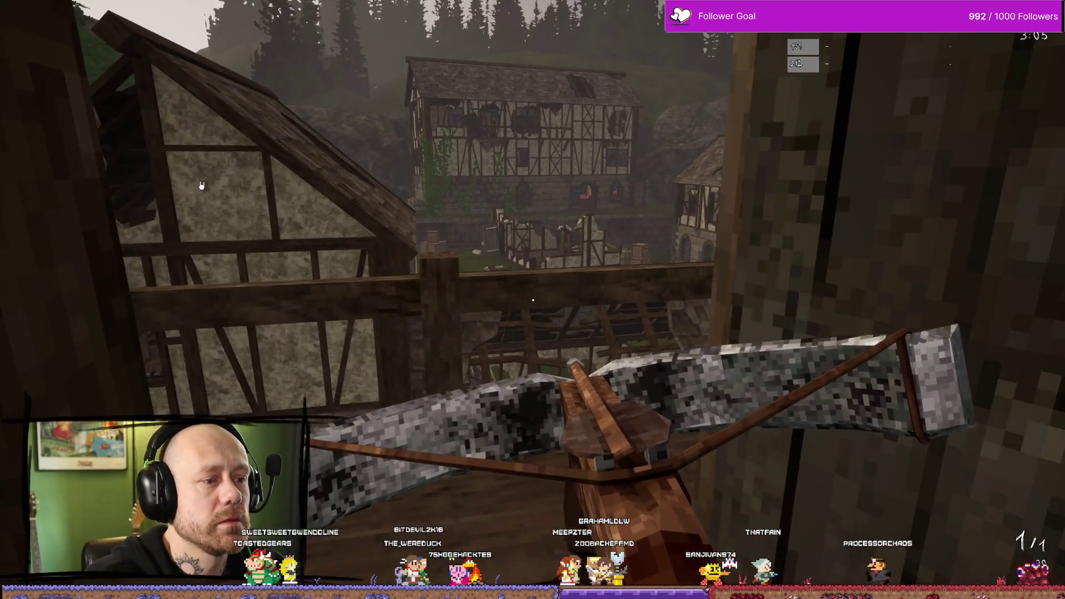
key("Escape")
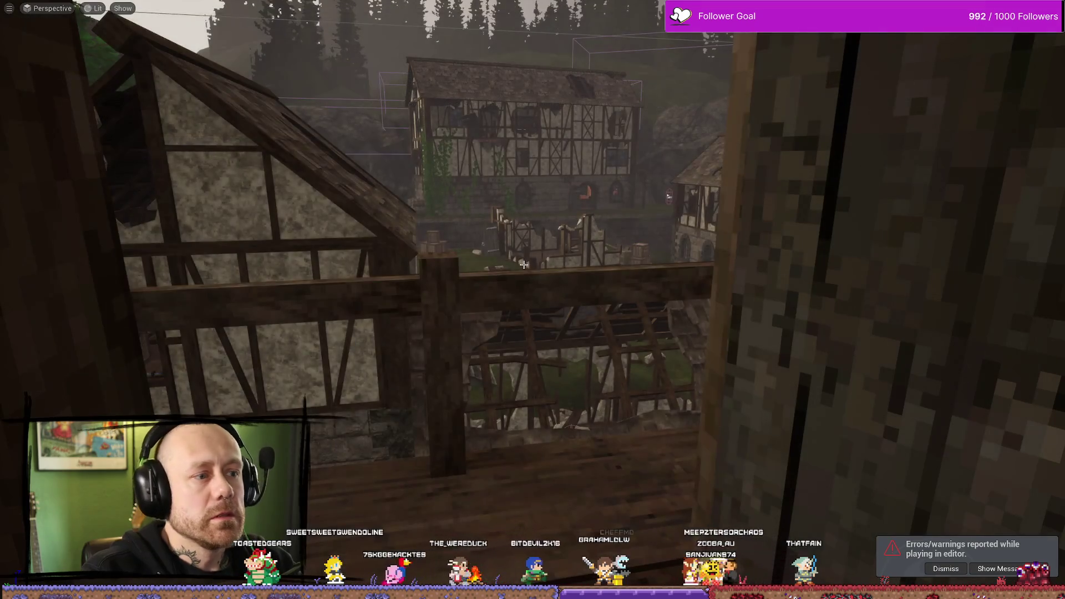
key("alt+p")
key("Escape")
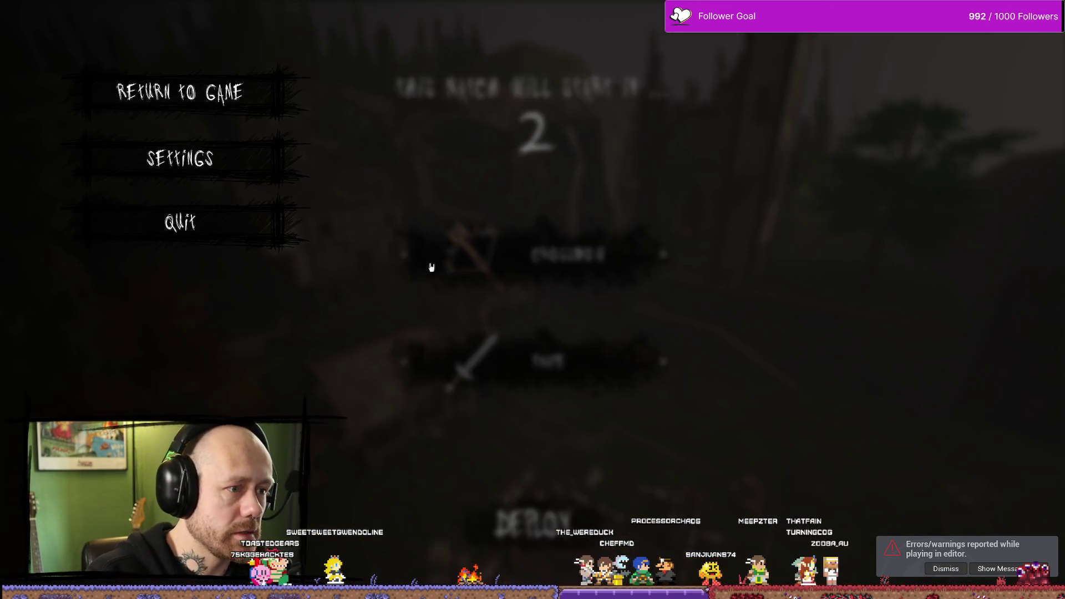
left_click(212, 221)
left_click(389, 355)
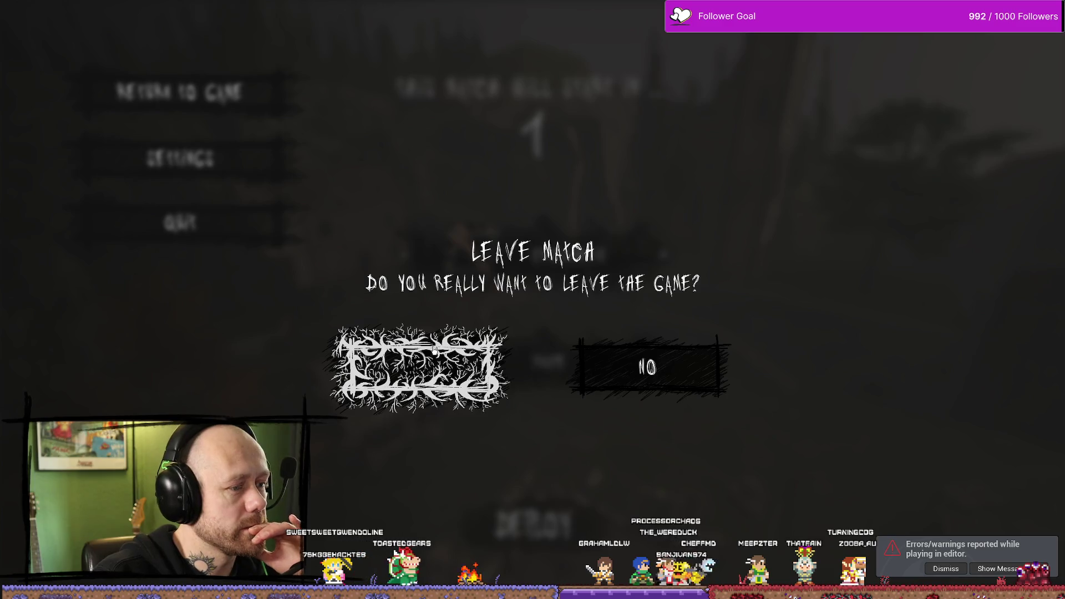
Step: Start a singleplayer Conquest match on Ruined Village, walk into the courtyard and show the scoreboard
key("Return")
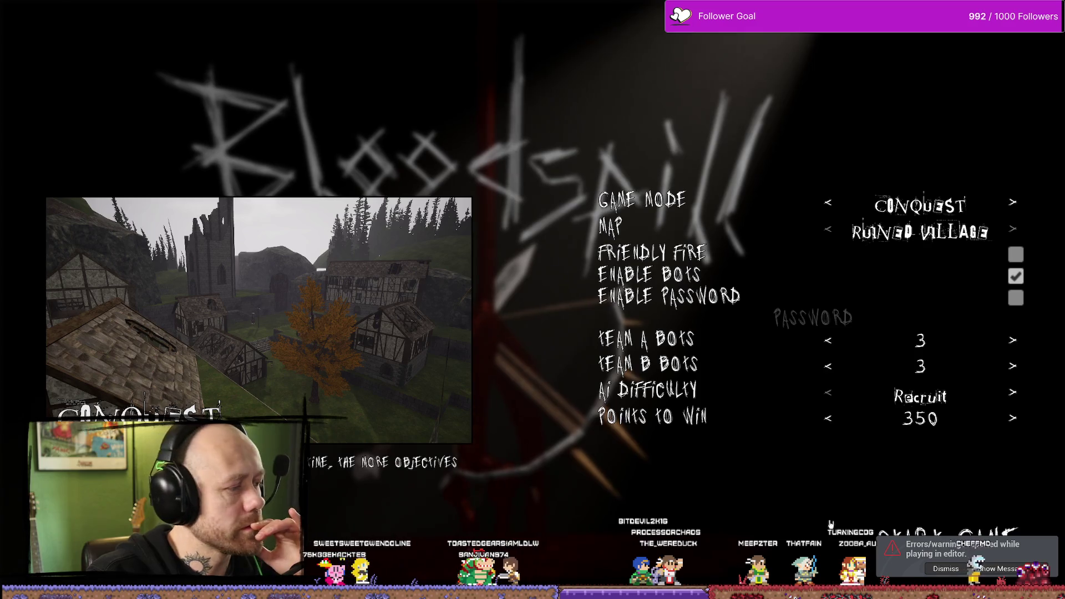
left_click(968, 556)
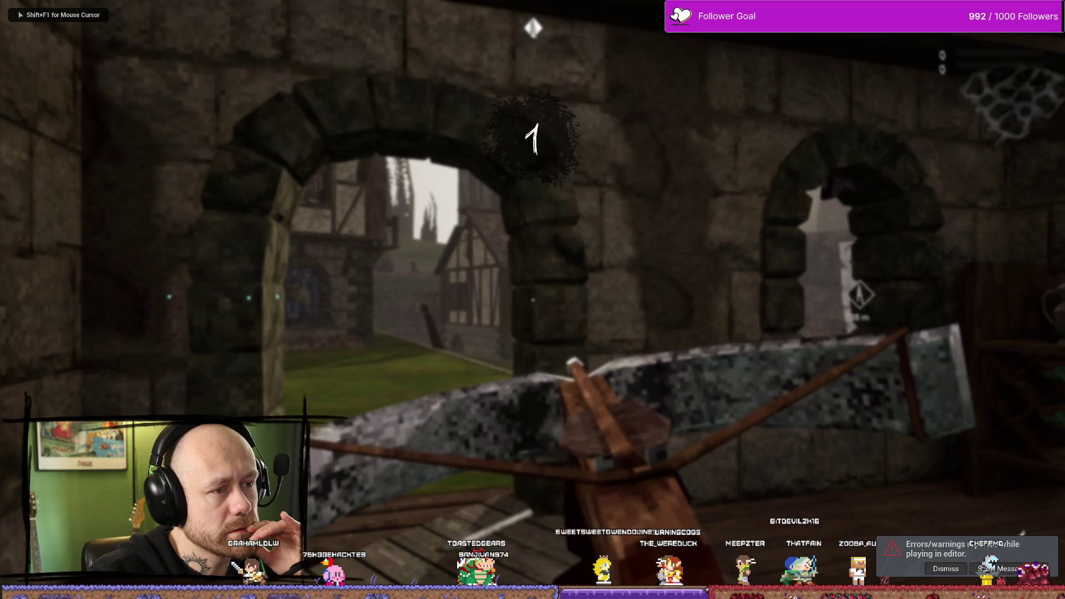
key("w")
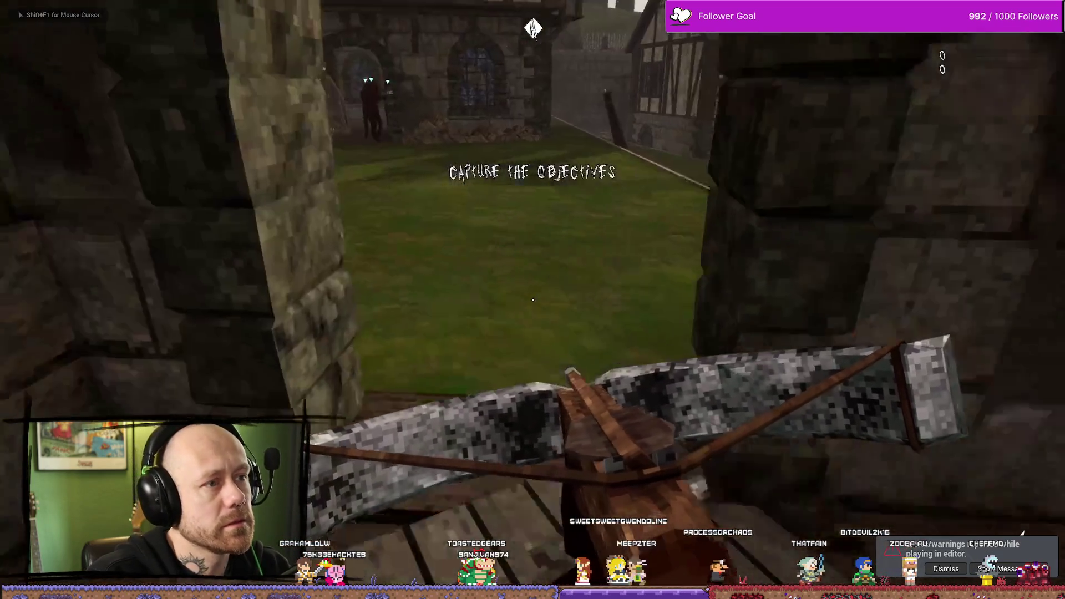
key("w")
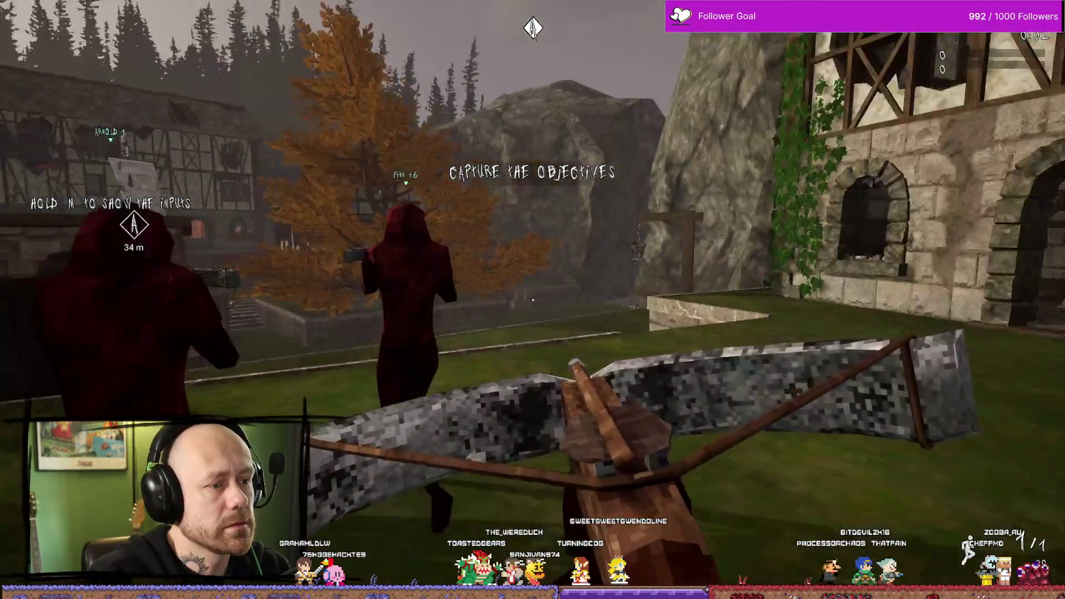
key("Tab")
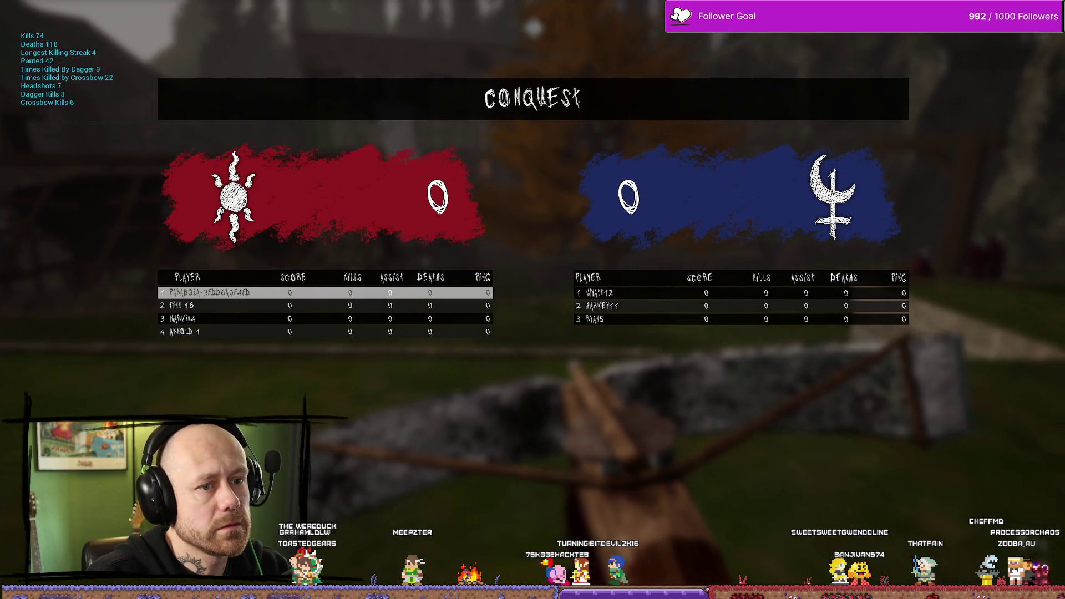
Step: Close the scoreboard, keep playing until killed, then press Escape to stop the session
key("Tab")
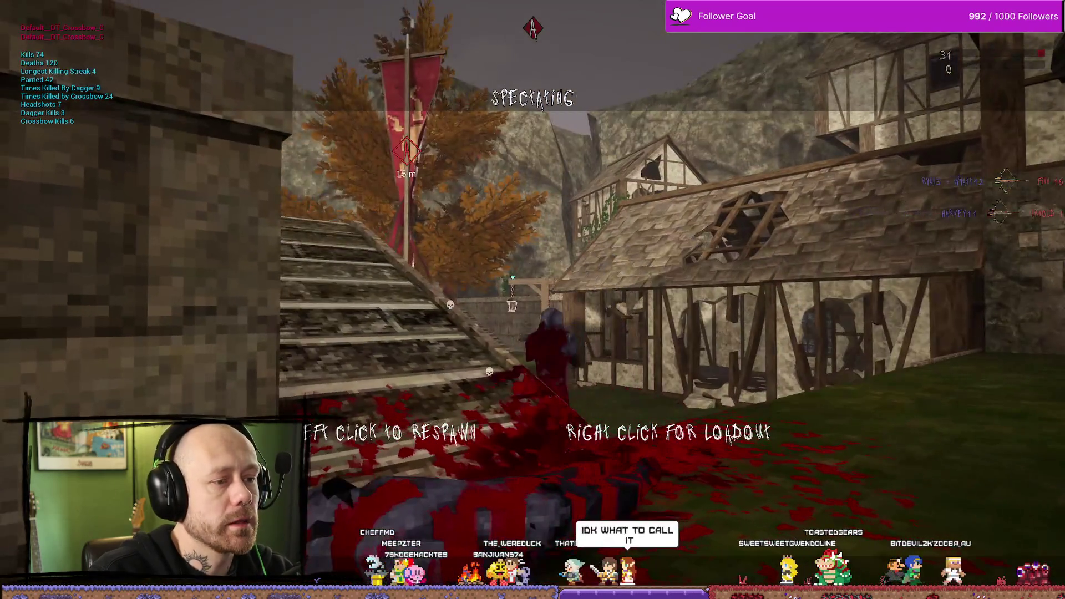
key("Escape")
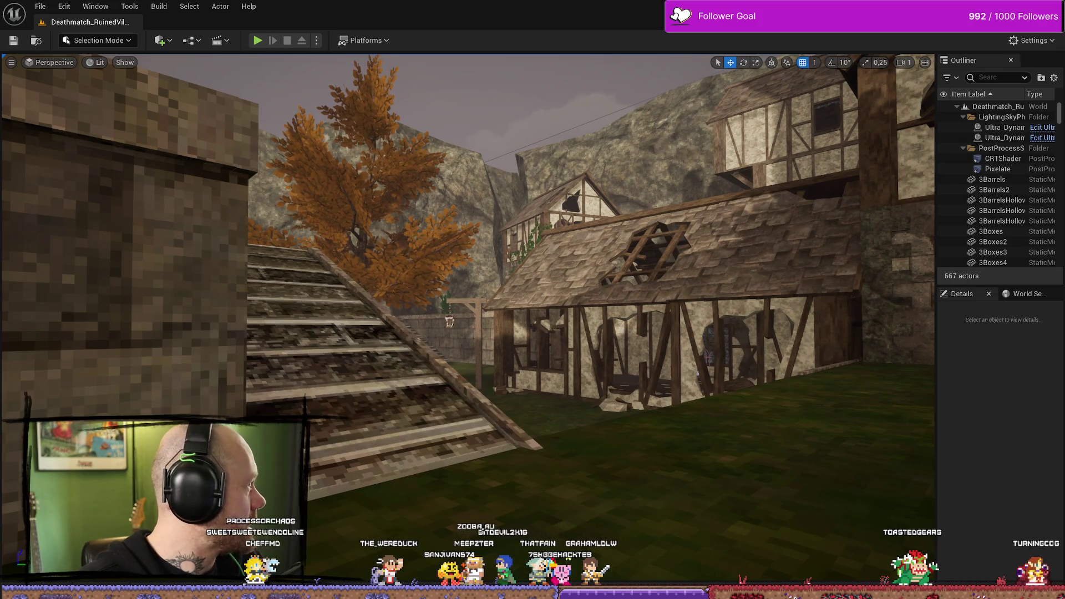
Step: Fly the editor camera toward the orange tree beside the timber-framed house, adjusting camera speed
left_click_drag(248, 134, 194, 341)
scroll(194, 341, "up", 1)
scroll(194, 341, "down", 1)
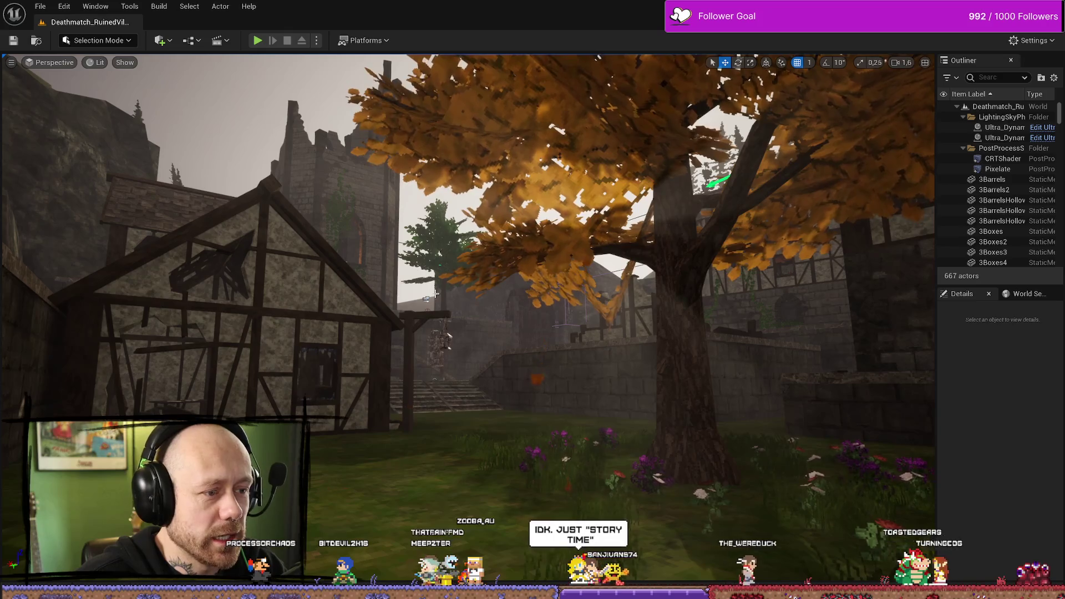